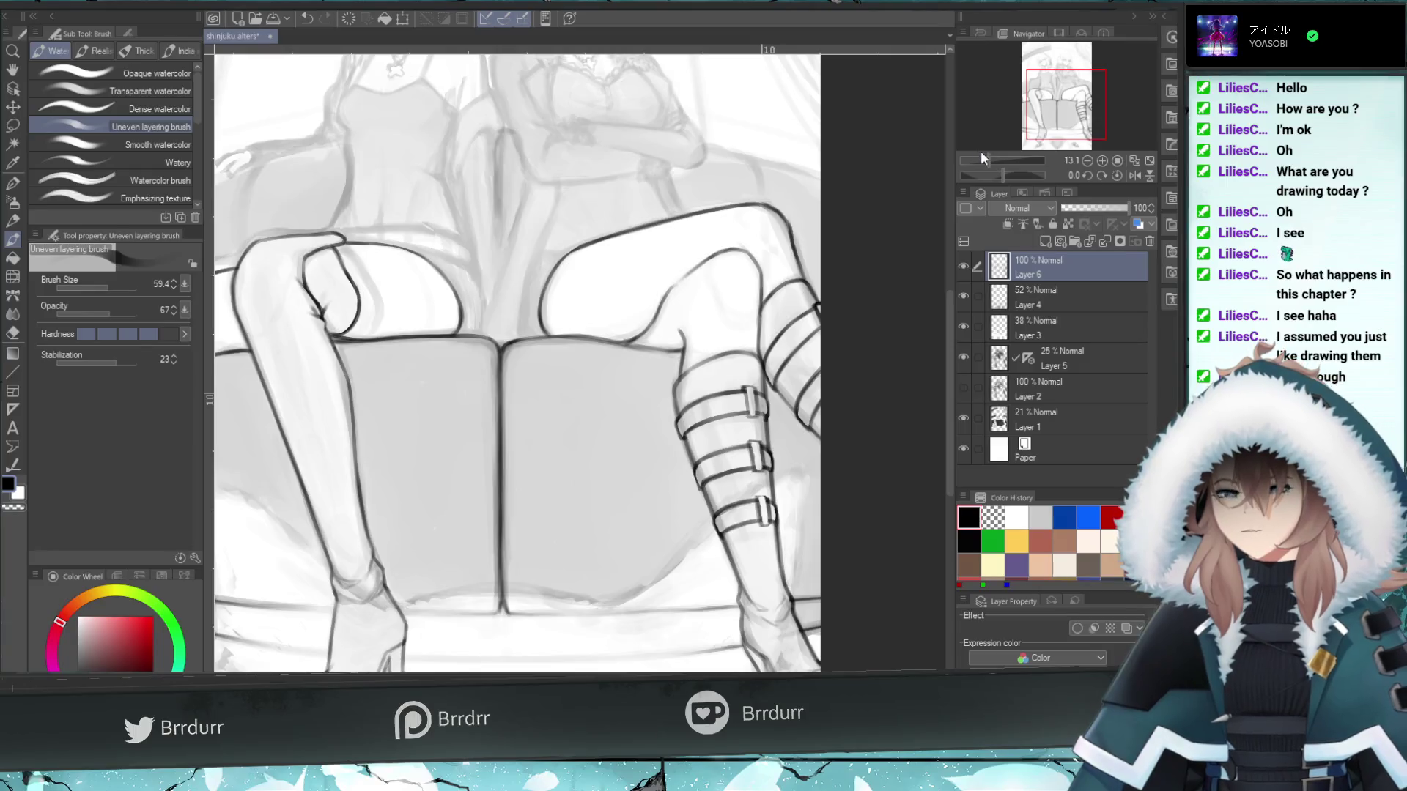
- Pan the canvas up to the girls' faces and sketch the right girl's thigh edge
left_click_drag(1044, 91, 1043, 78)
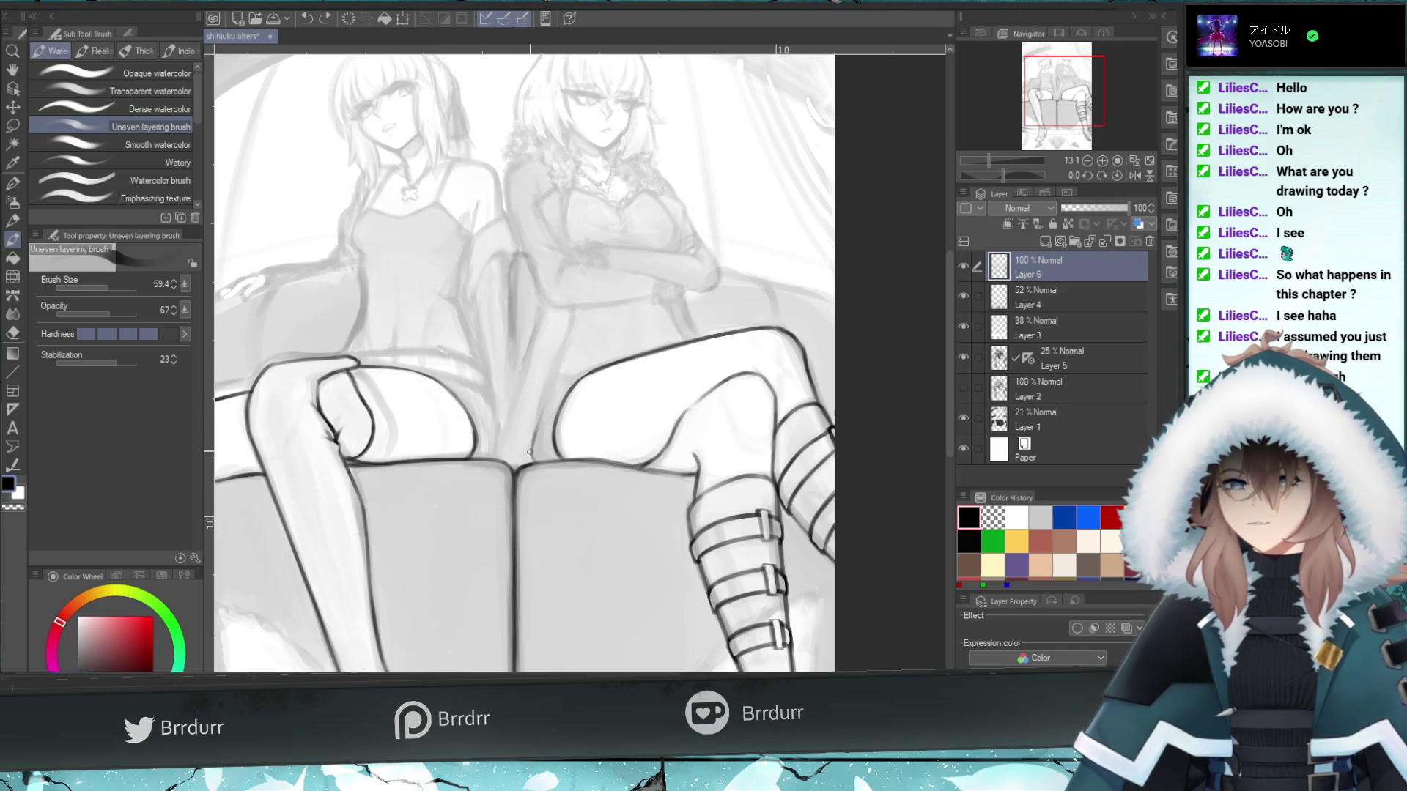
left_click_drag(532, 446, 557, 380)
- Redraw the right girl's thigh edge and the short line above it
key("ctrl+z")
key("ctrl+z")
left_click_drag(534, 447, 558, 374)
key("ctrl+z")
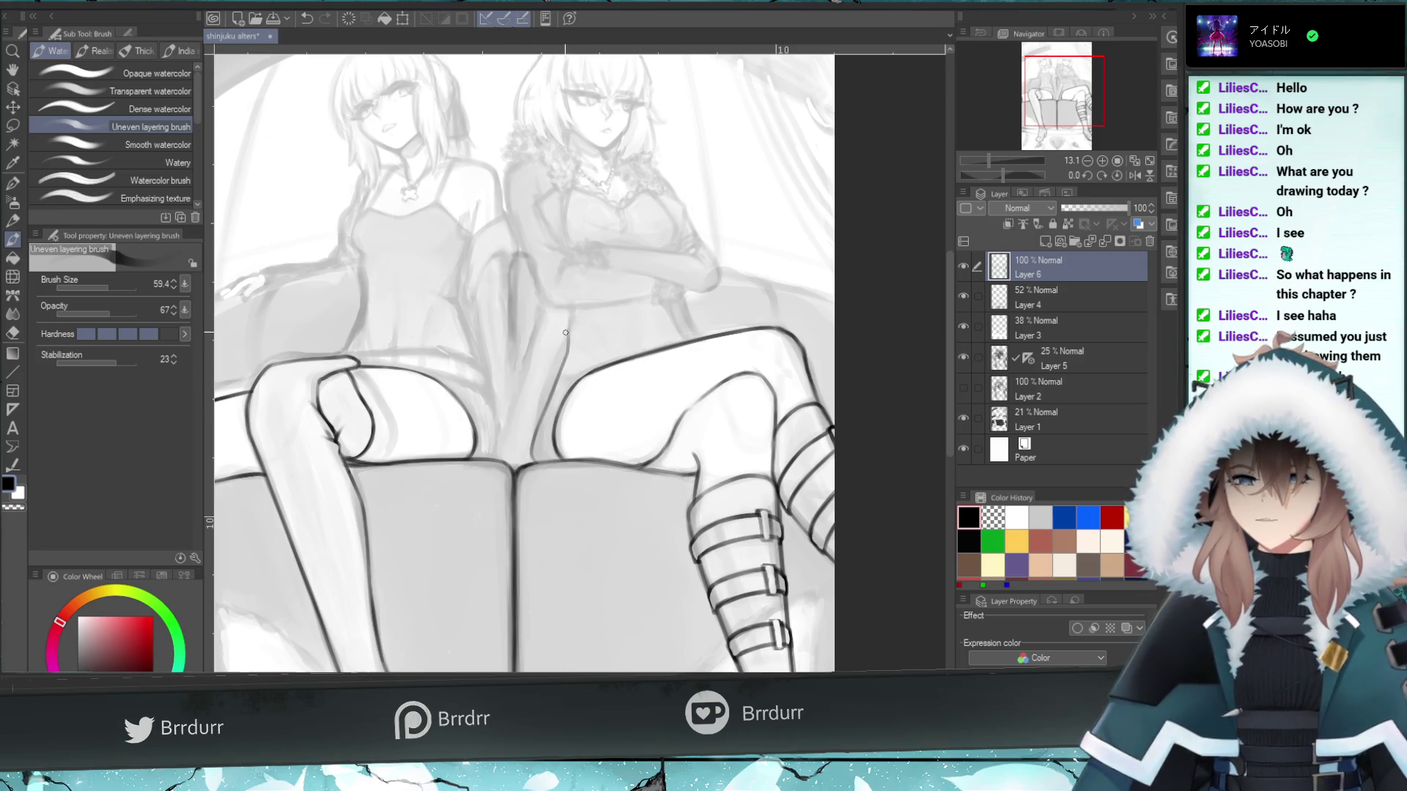
key("ctrl+z")
left_click_drag(562, 361, 570, 314)
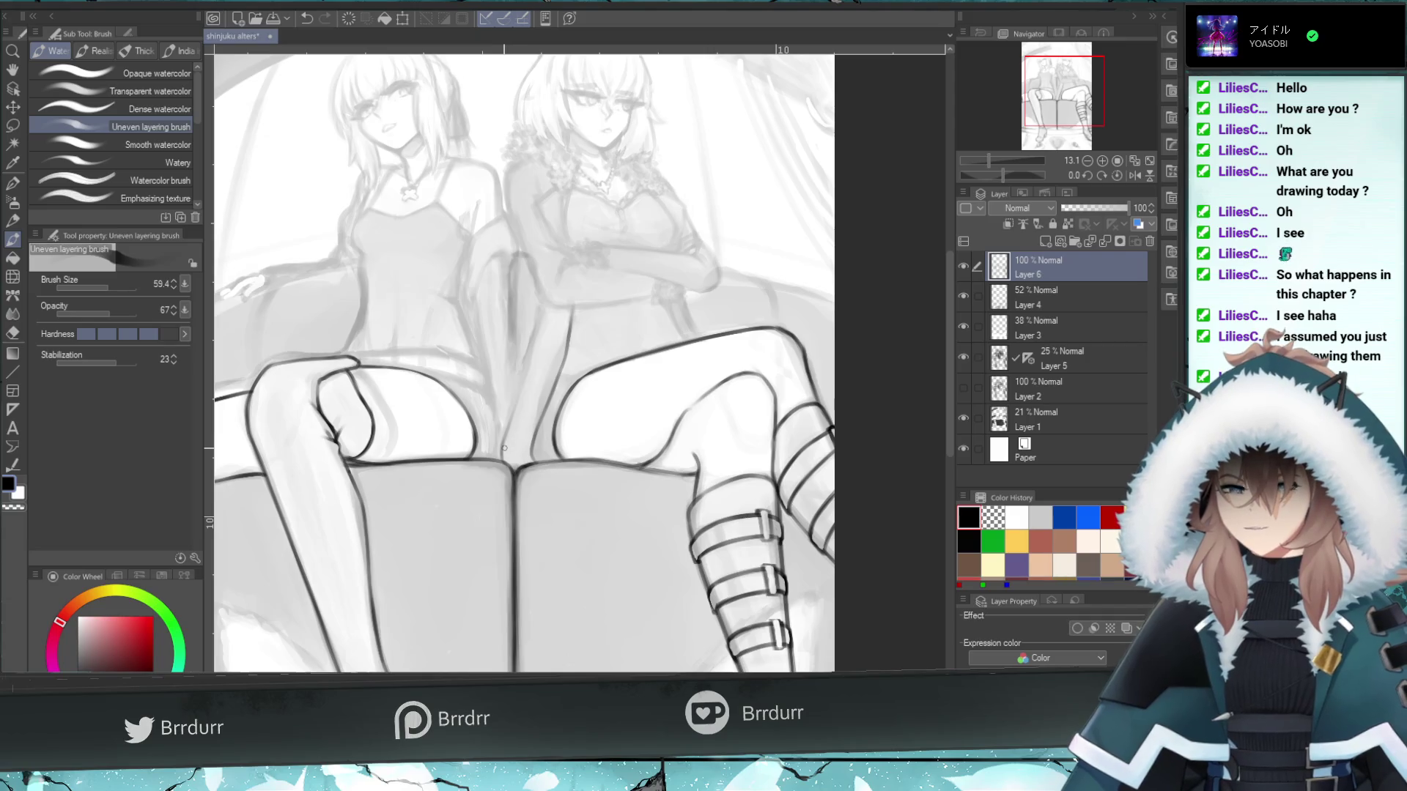
- Add a short dark line between the legs, comparing it with and without via undo/redo
left_click_drag(493, 457, 507, 413)
key("ctrl+z")
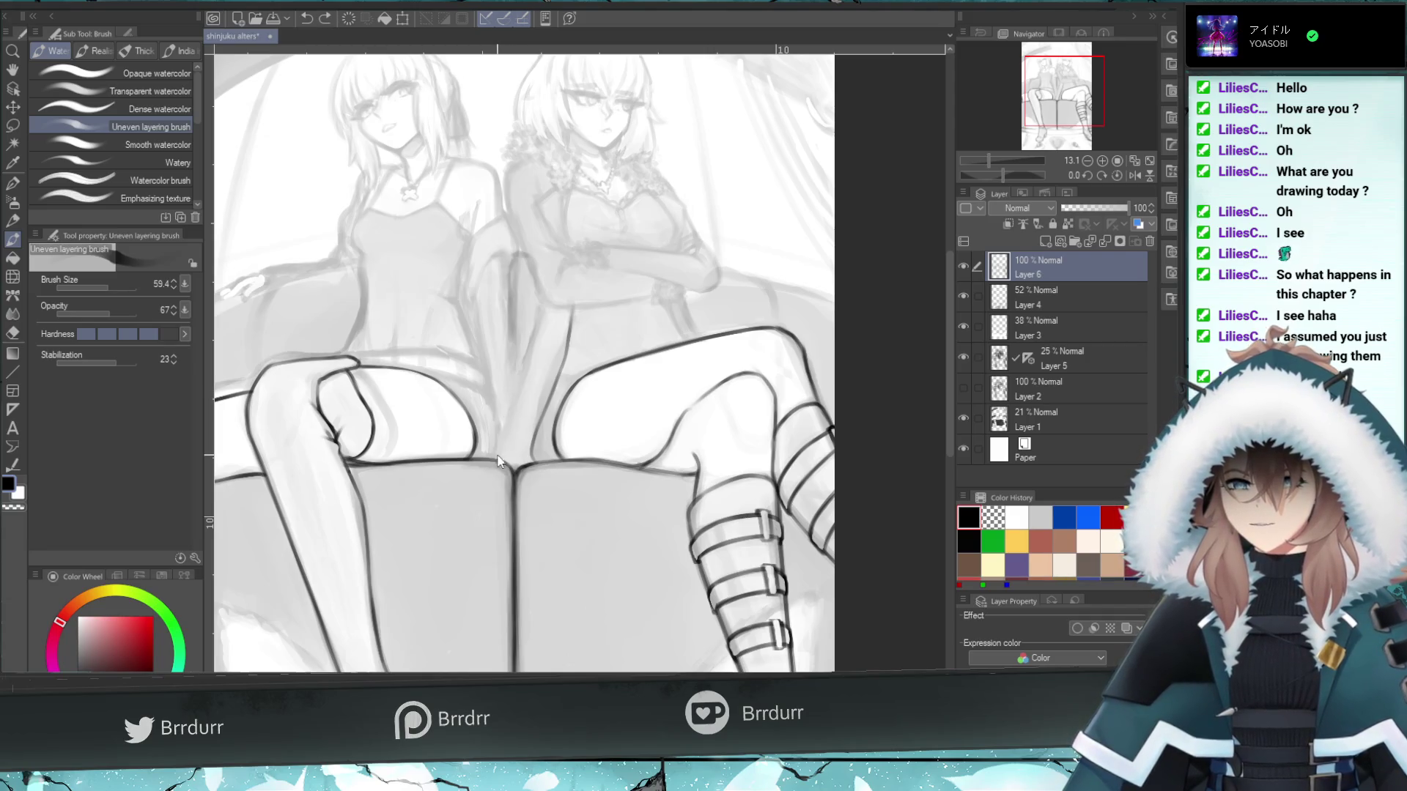
key("ctrl+y")
key("ctrl+z")
key("ctrl+y")
key("ctrl+z")
key("ctrl+y")
key("ctrl+z")
key("ctrl+y")
key("ctrl+z")
key("ctrl+y")
key("ctrl+z")
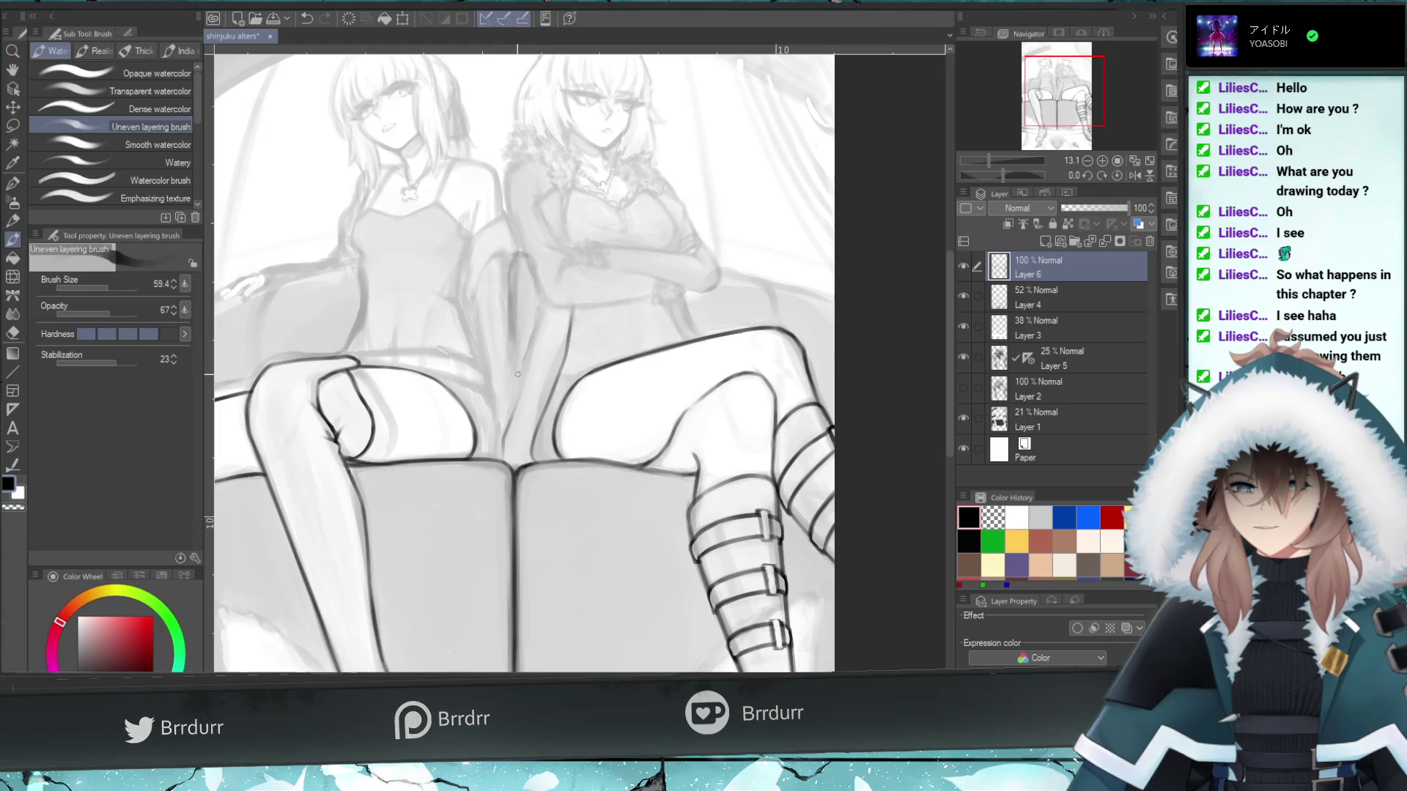
key("ctrl+y")
key("ctrl+z")
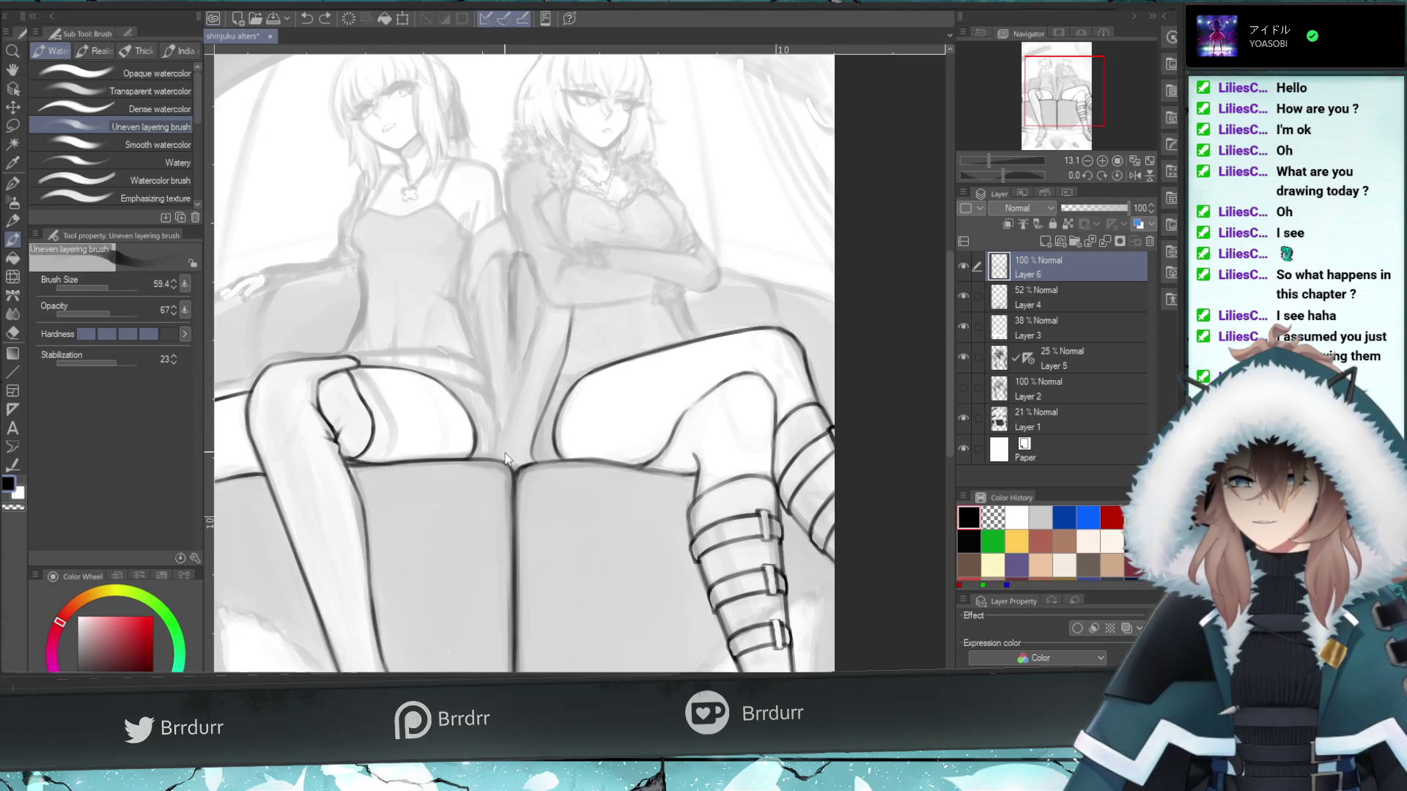
key("ctrl+y")
- Try a longer line running up between the legs, comparing and removing attempts
left_click_drag(502, 440, 537, 339)
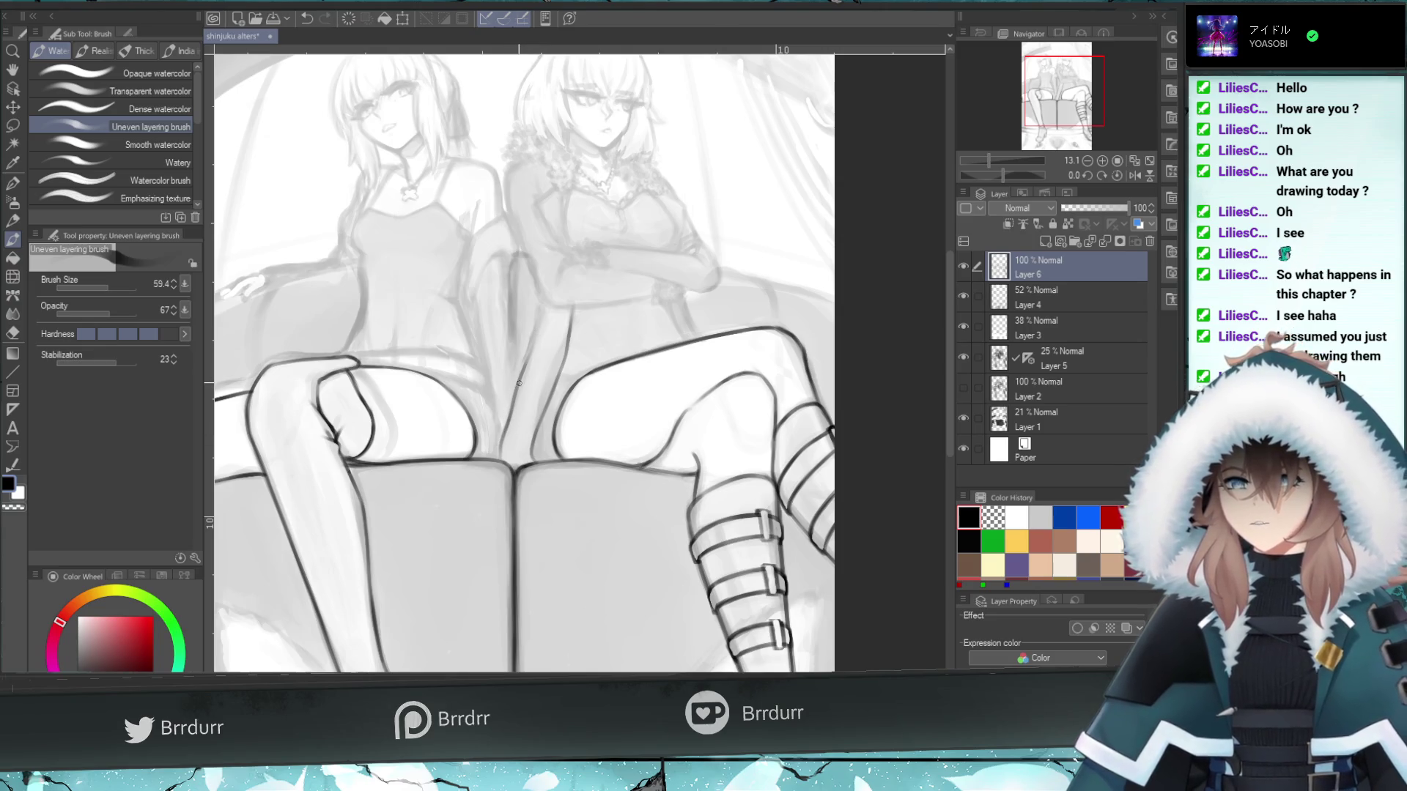
key("ctrl+z")
key("ctrl+y")
key("ctrl+z")
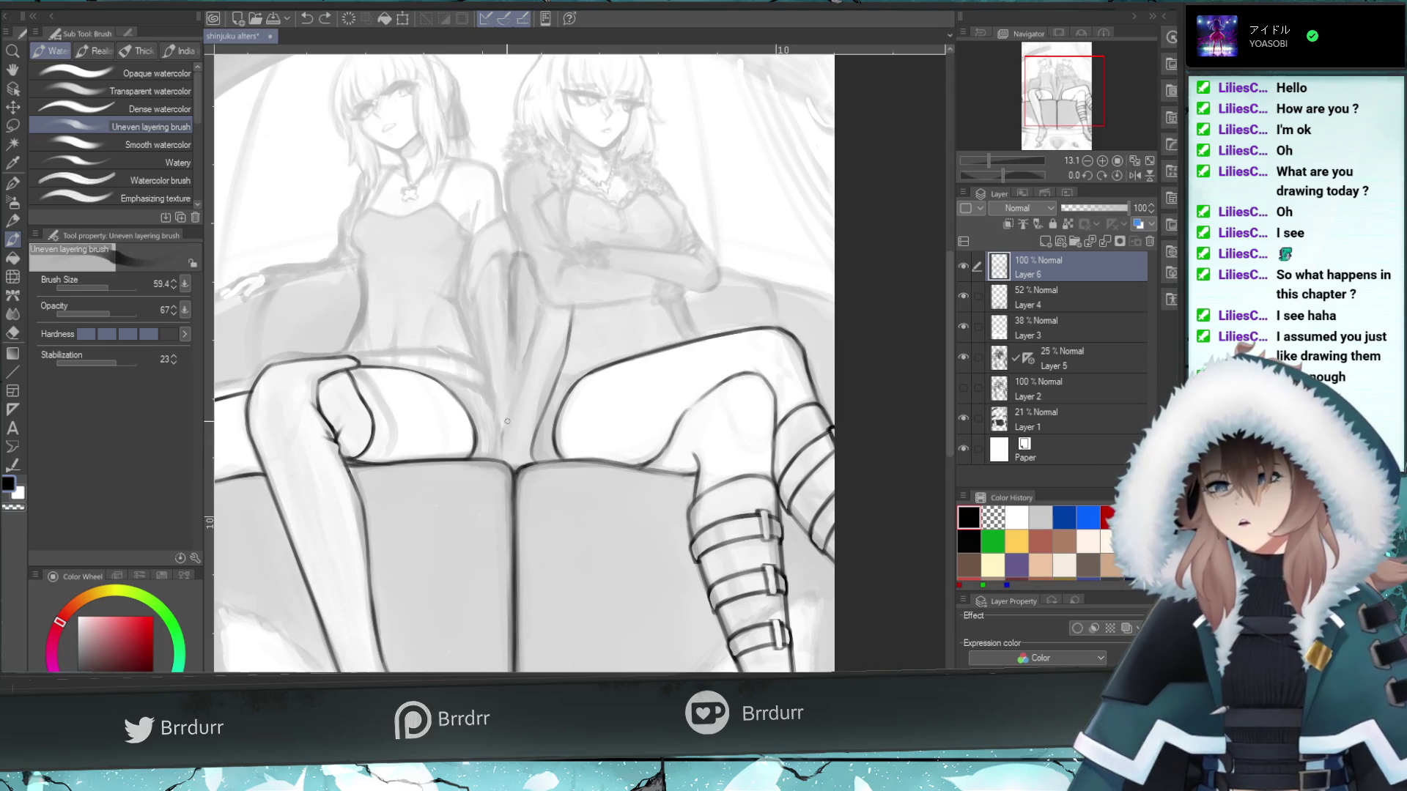
key("ctrl+y")
key("ctrl+z")
key("ctrl+y")
key("ctrl+z")
left_click_drag(500, 453, 534, 356)
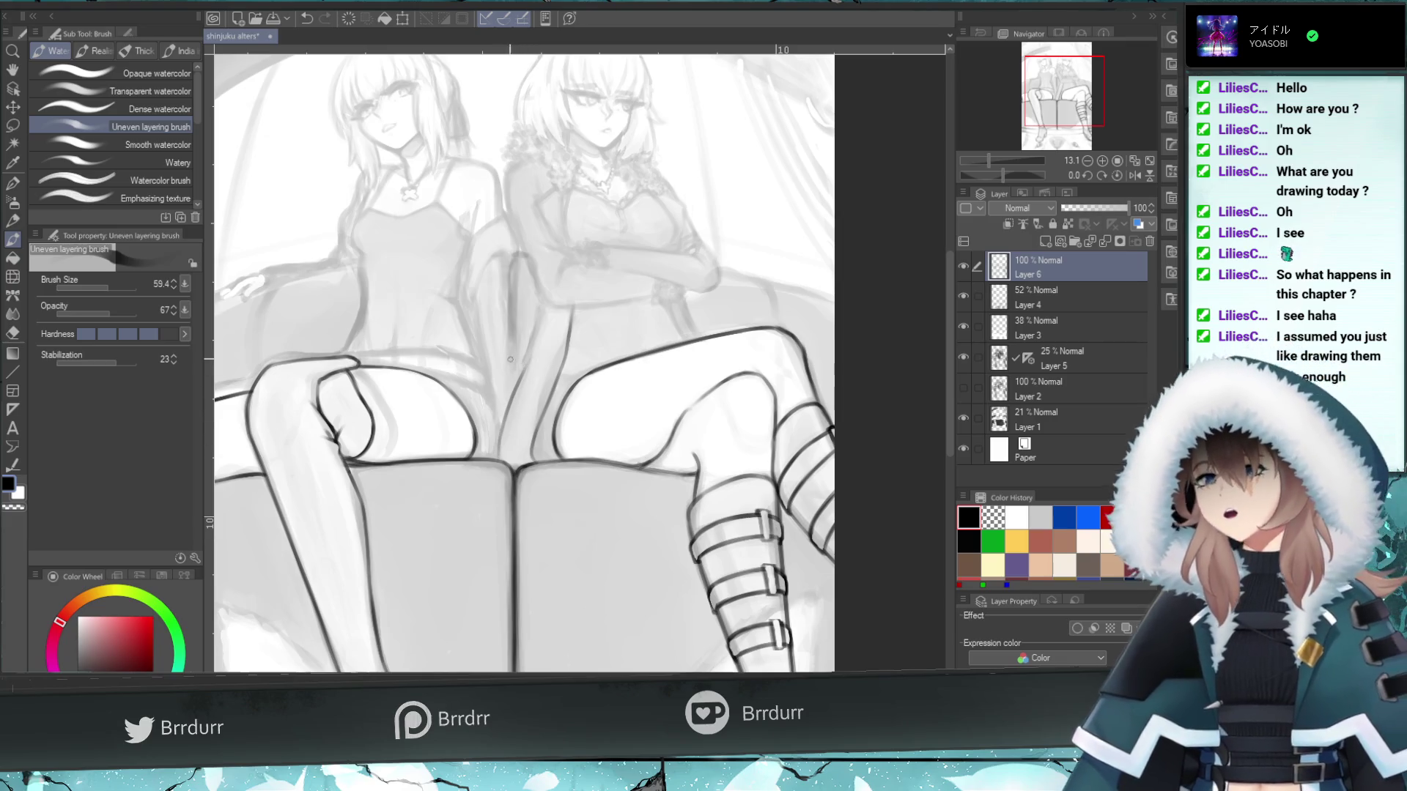
key("ctrl+z")
key("ctrl+y")
key("ctrl+z")
- Redraw the upward line between the legs and a small dark stroke near the crotch
left_click_drag(501, 460, 517, 390)
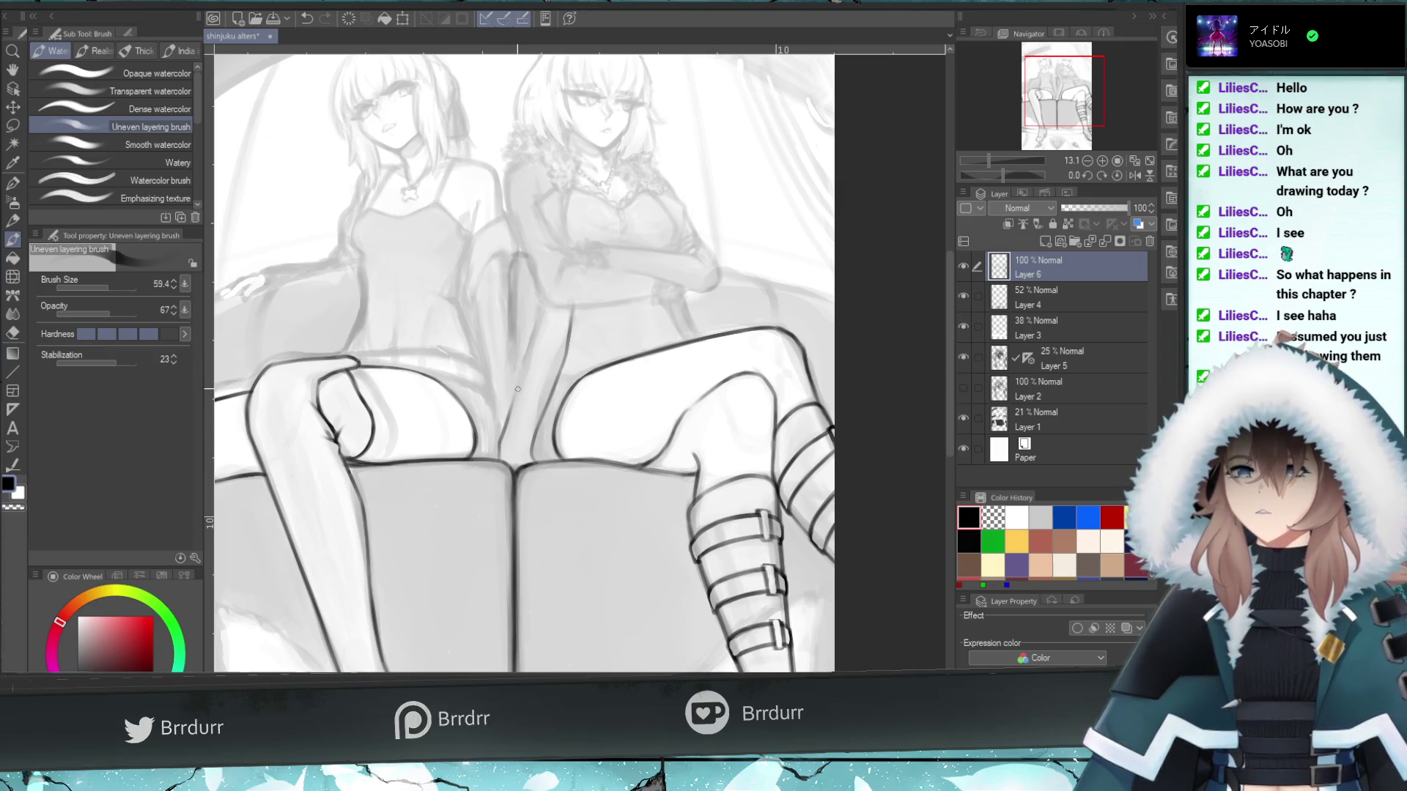
key("ctrl+z")
left_click_drag(534, 461, 540, 429)
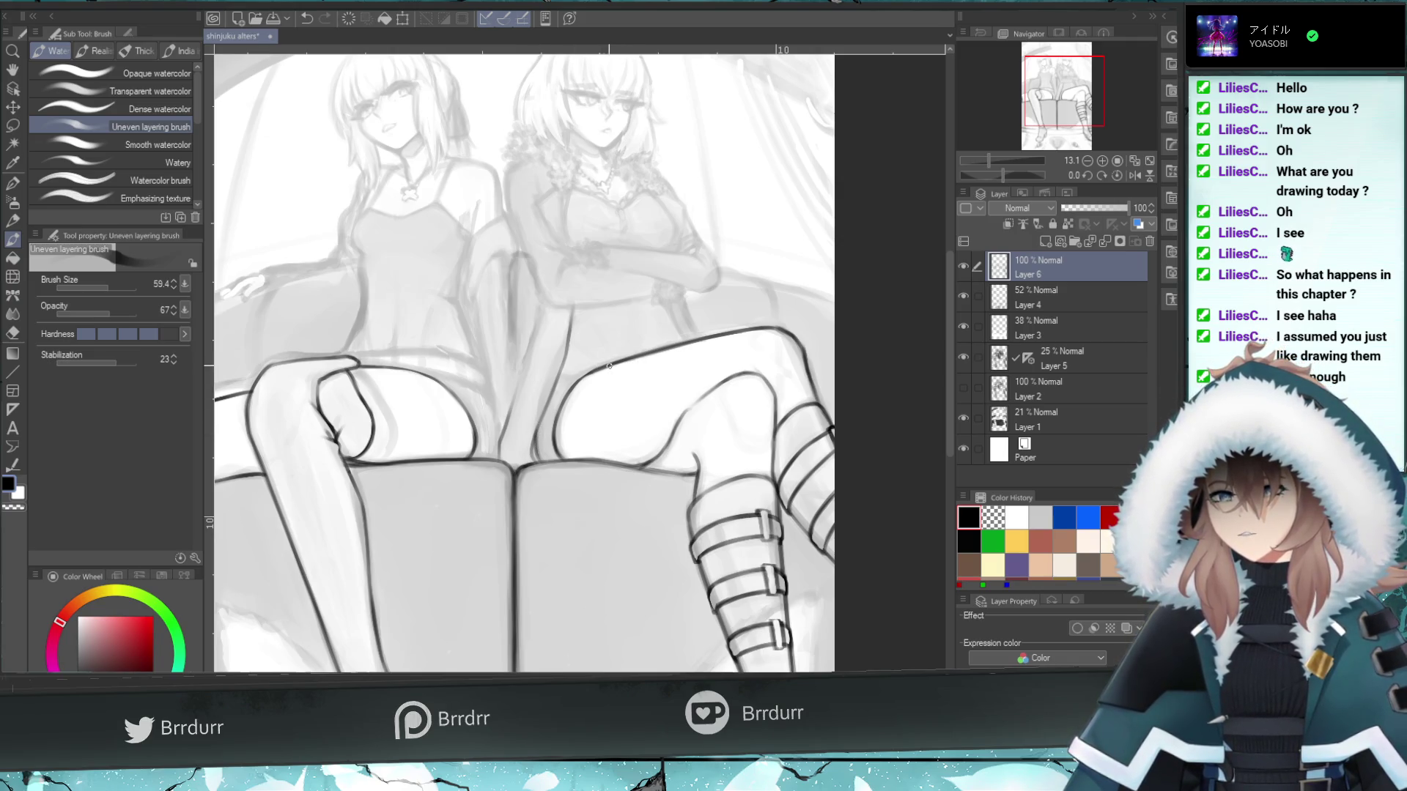
key("ctrl+z")
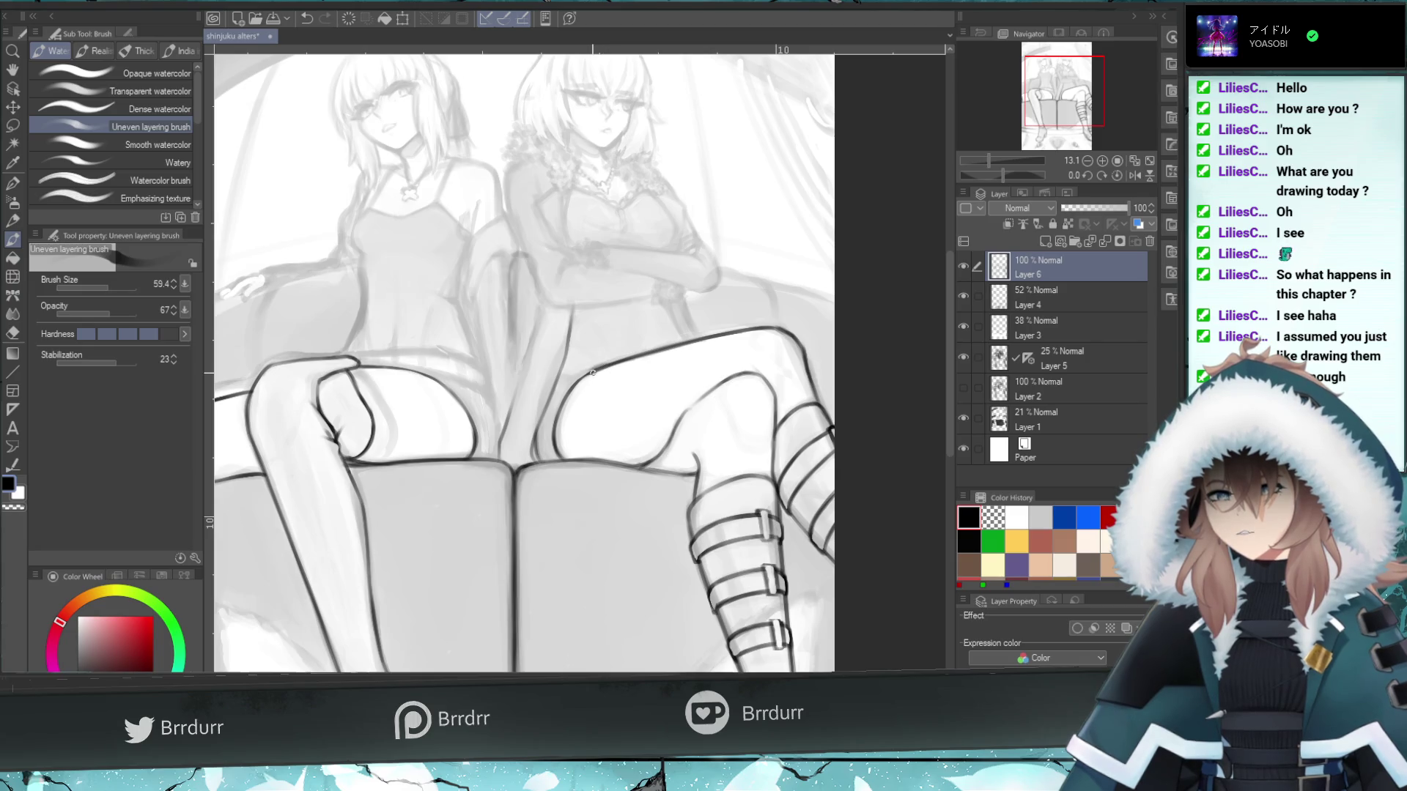
key("ctrl+z")
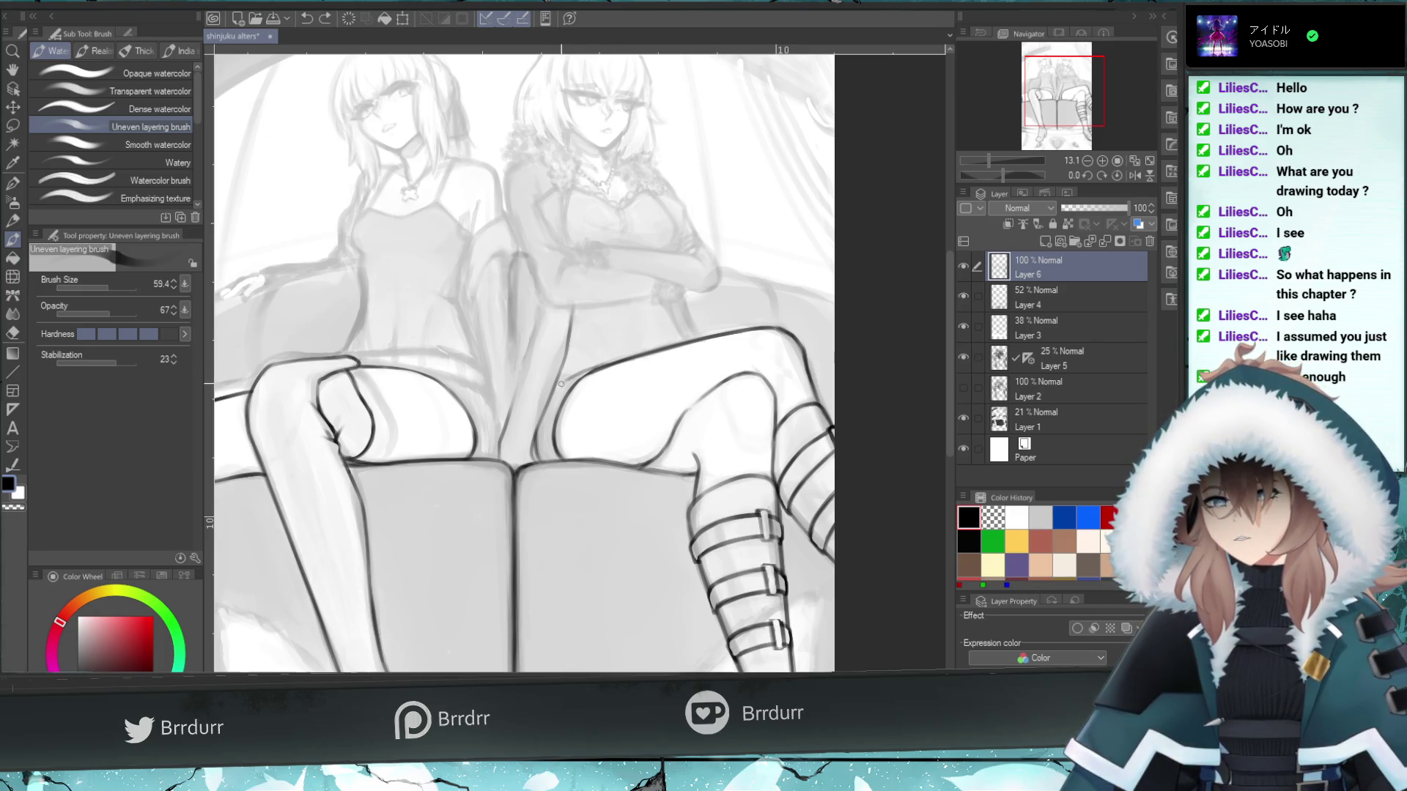
key("ctrl+z")
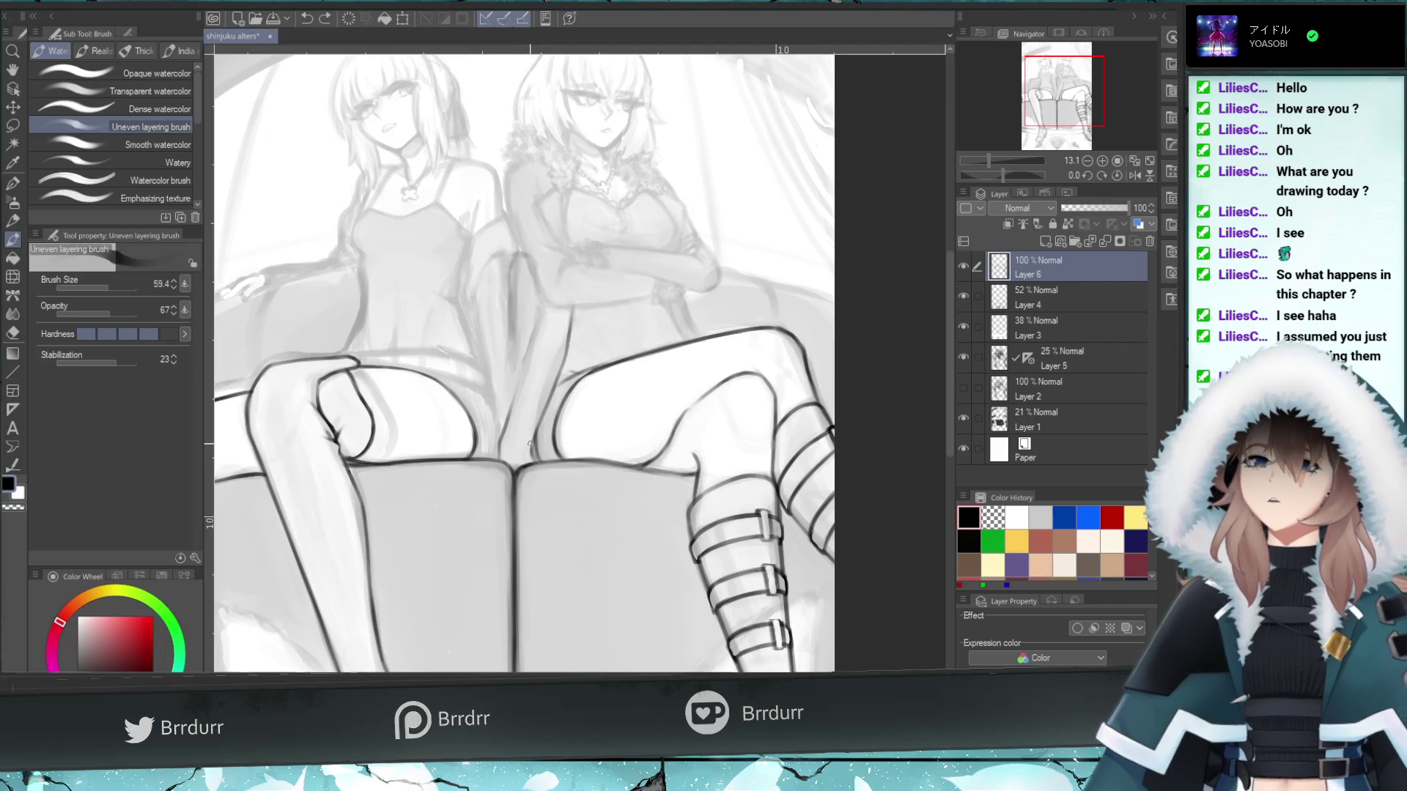
left_click_drag(534, 441, 537, 457)
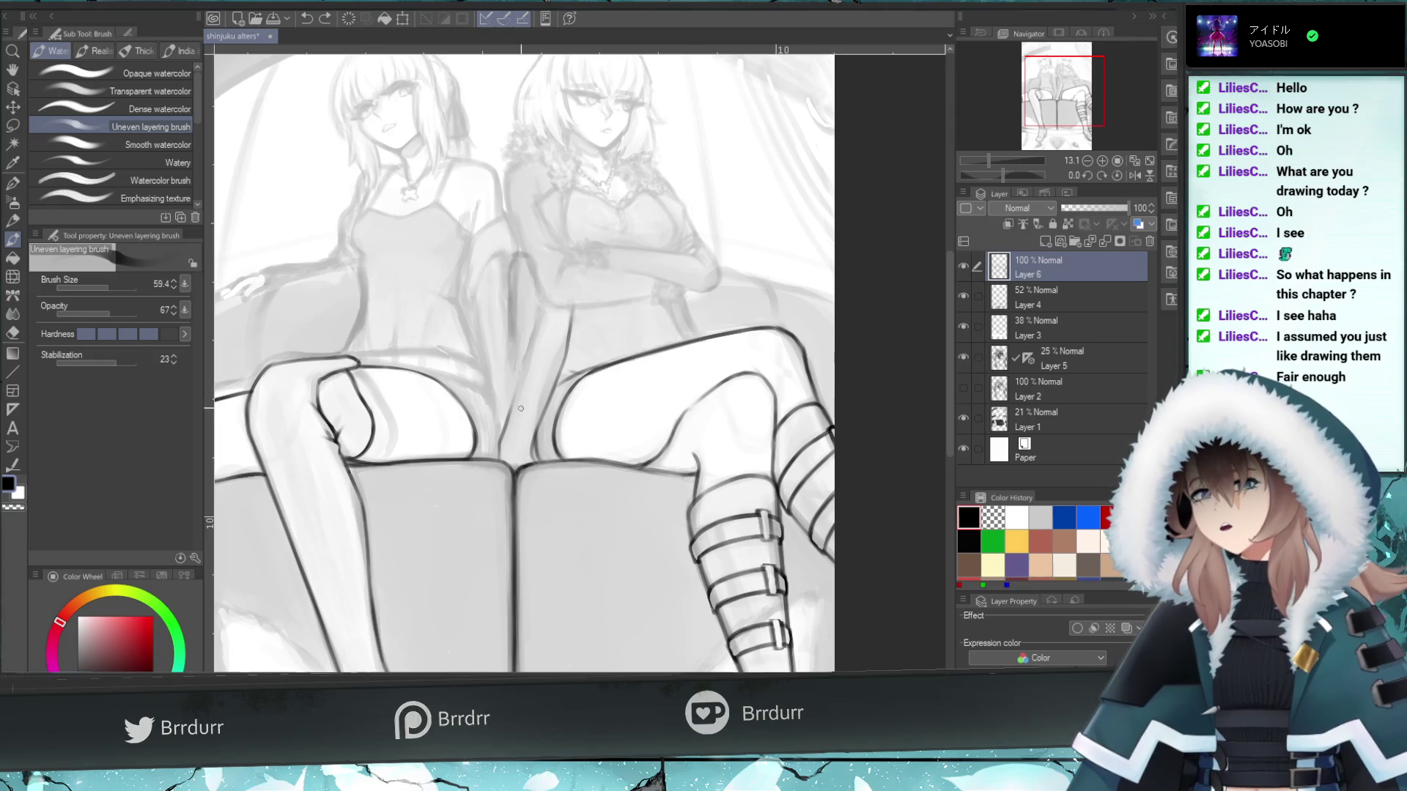
key("ctrl+z")
left_click_drag(534, 442, 544, 458)
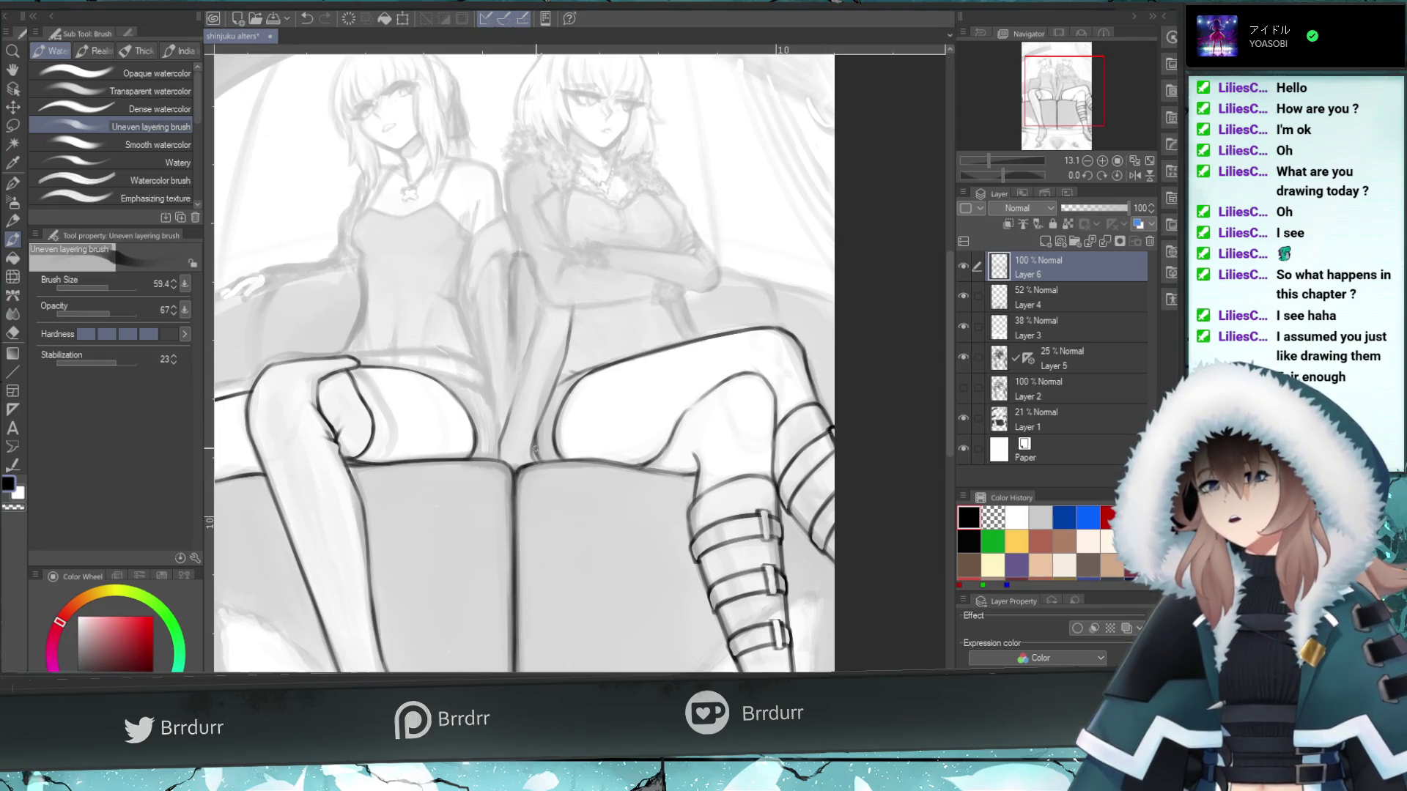
key("e")
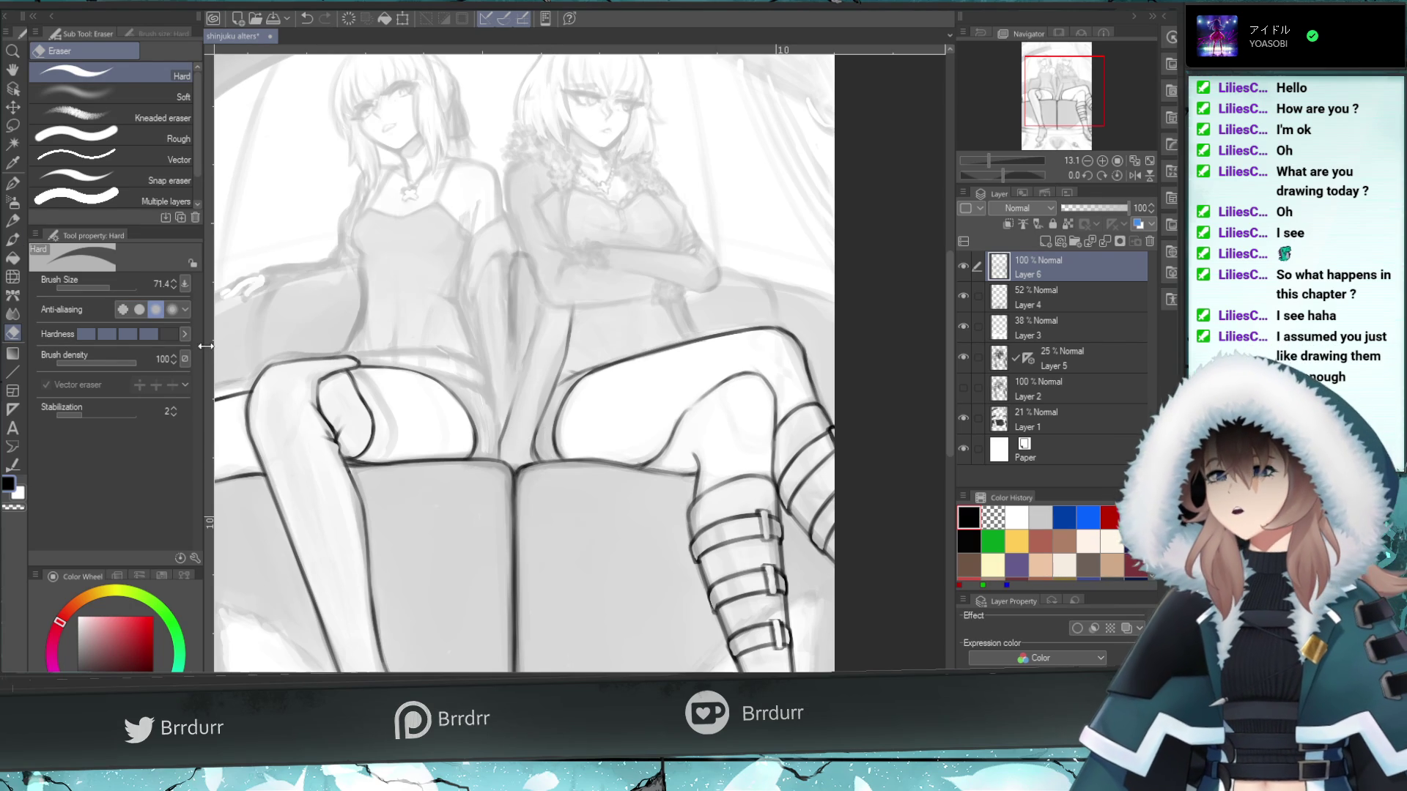
- Return to the Uneven layering brush, undo the last change, and hide the lineart layer
left_click(12, 239)
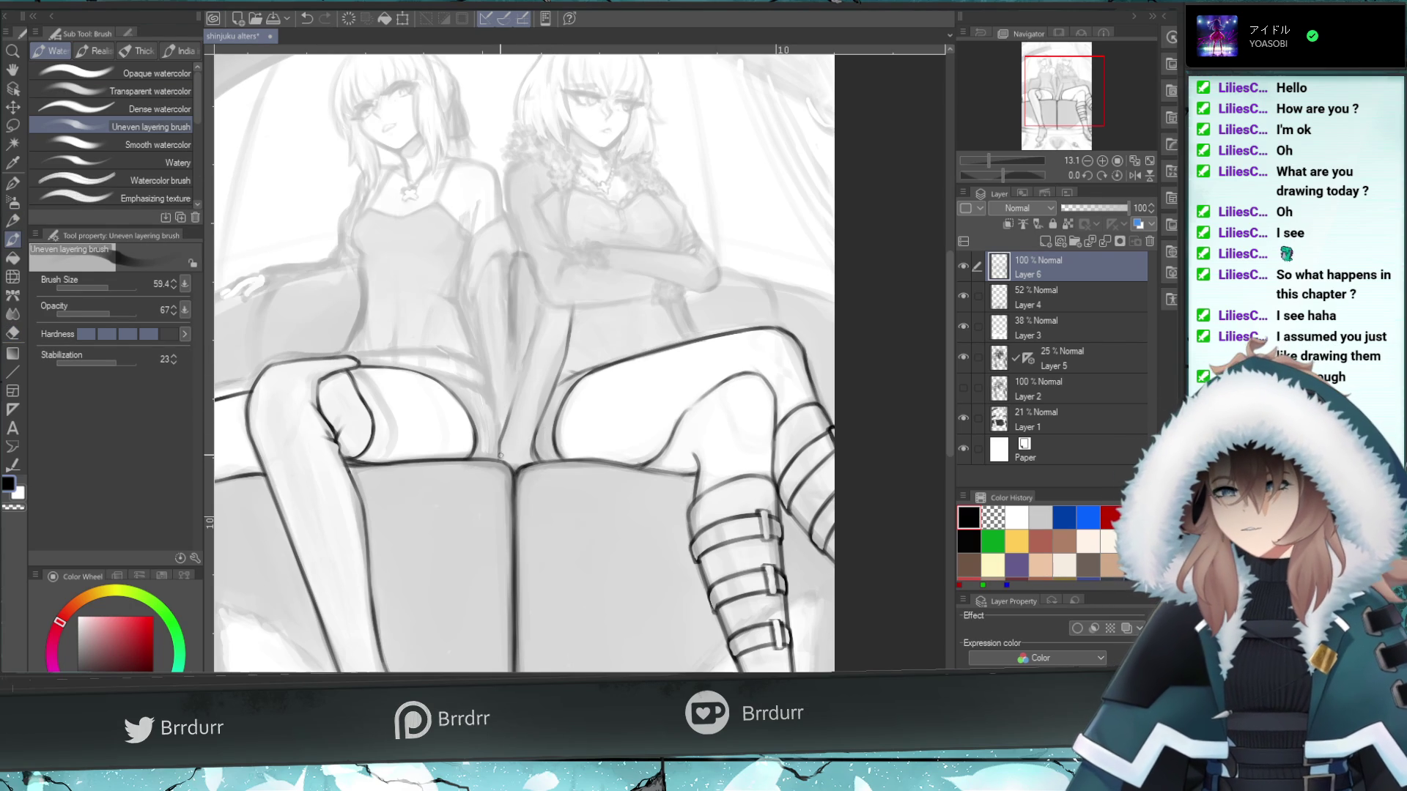
key("ctrl+z")
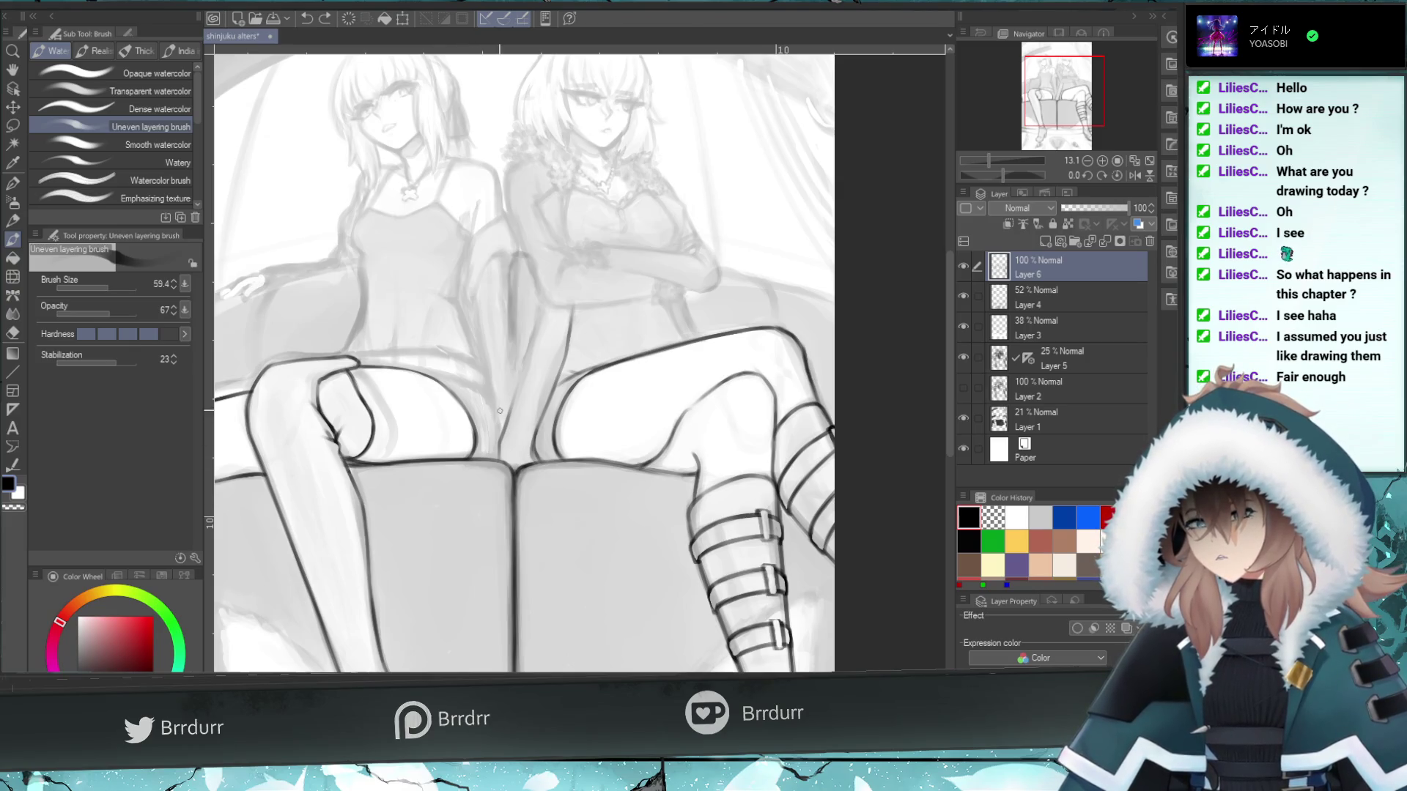
left_click(964, 267)
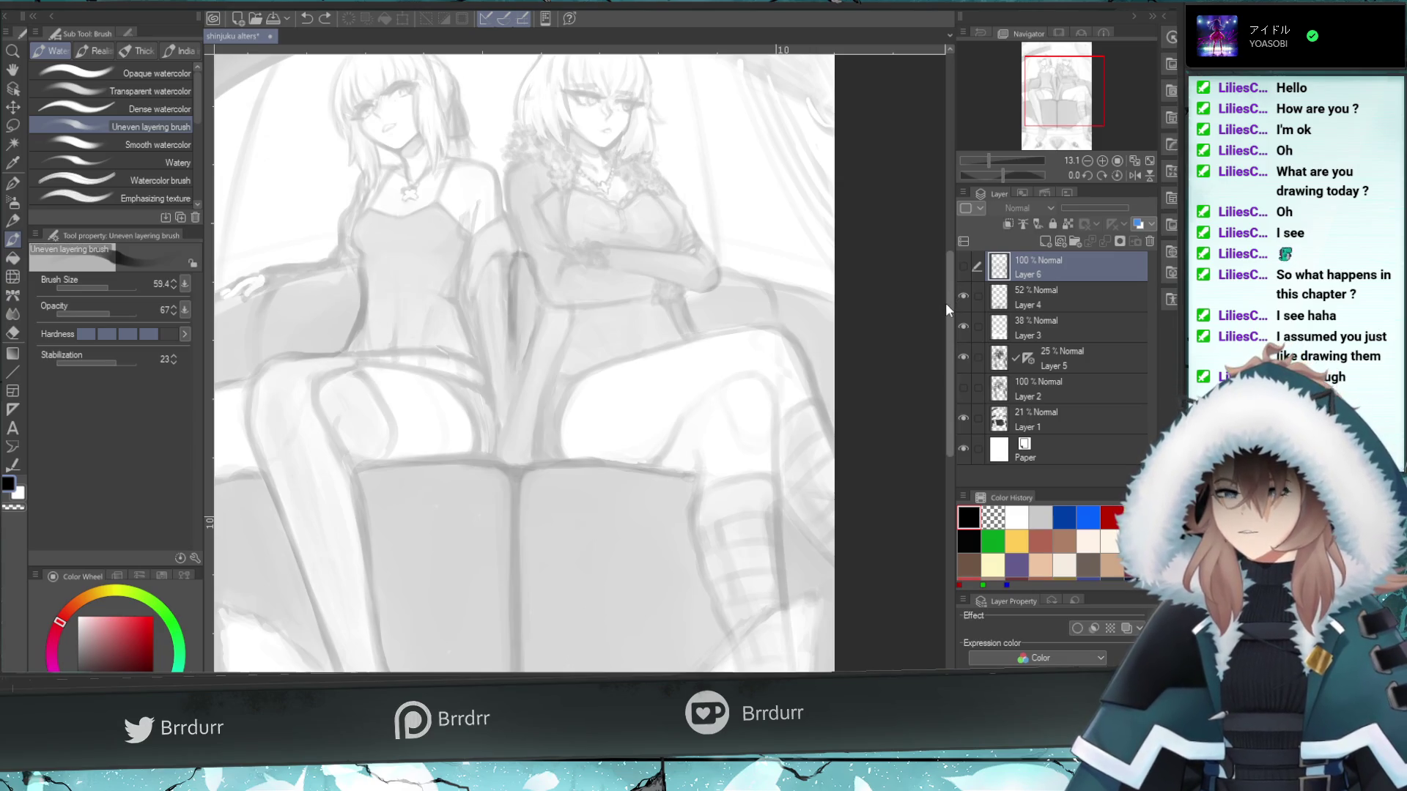
- Show Layer 6's lineart again and attempt a line between the two figures
left_click(965, 266)
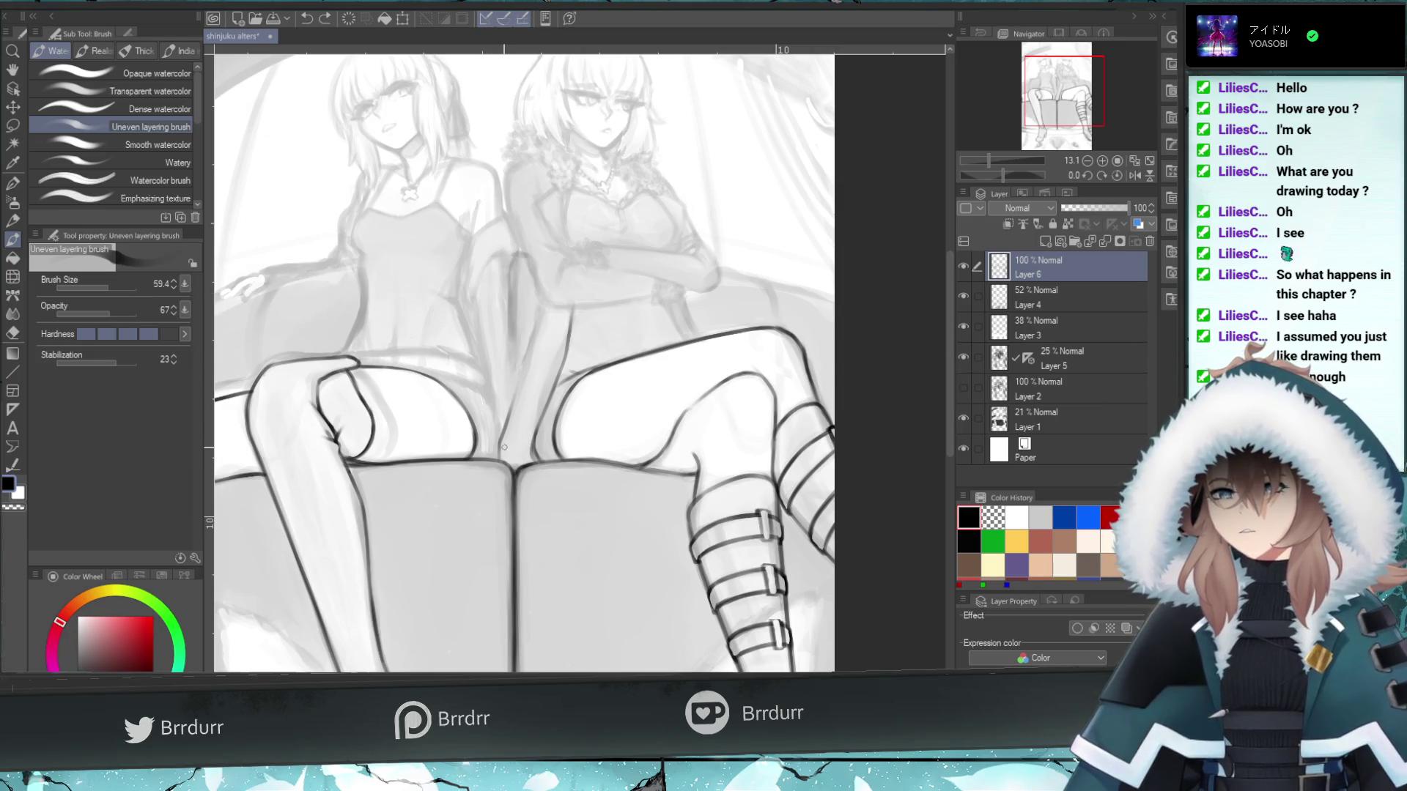
left_click_drag(505, 433, 535, 339)
key("ctrl+z")
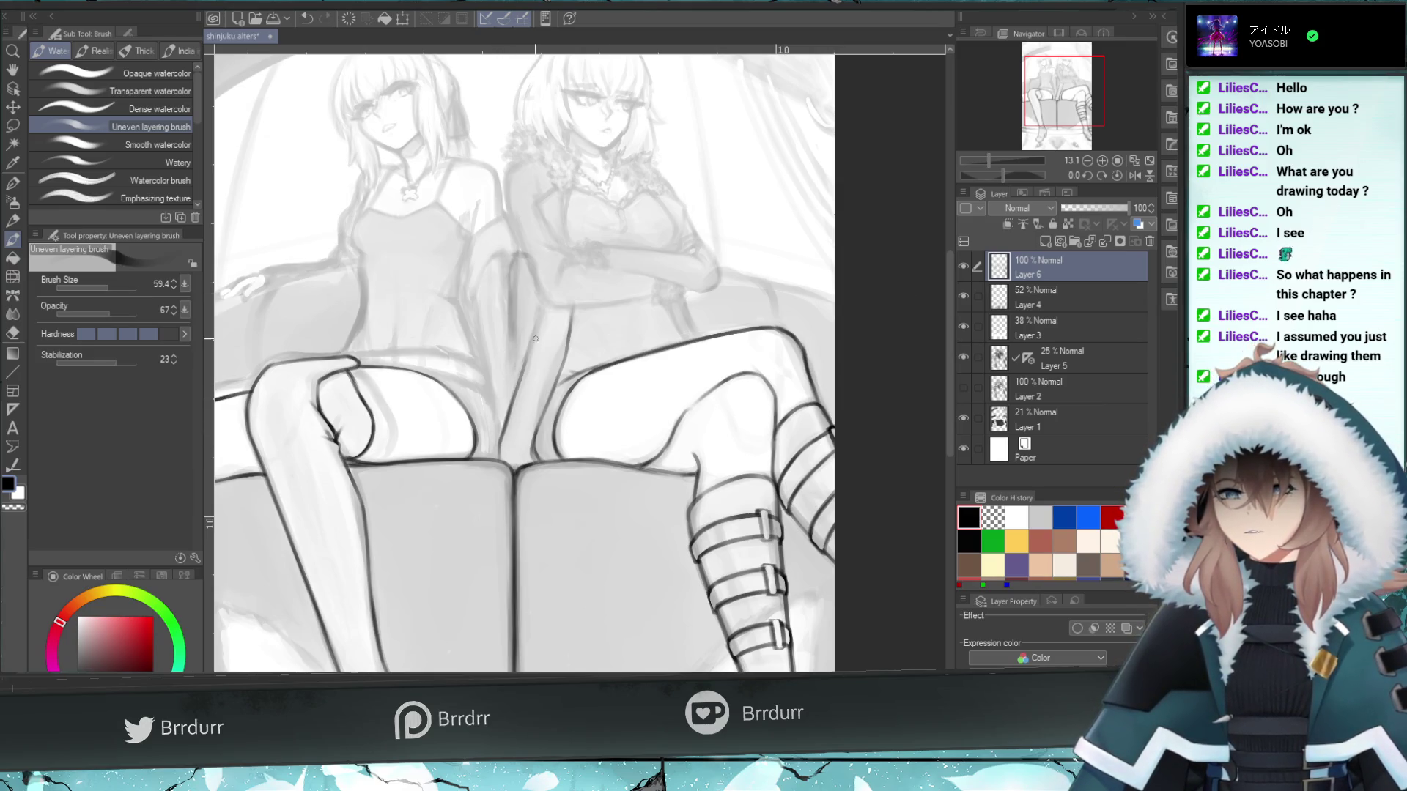
left_click_drag(507, 417, 537, 325)
left_click_drag(519, 379, 540, 299)
key("ctrl+z")
key("ctrl+z")
key("ctrl+z")
key("ctrl+z")
key("ctrl+z")
key("ctrl+z")
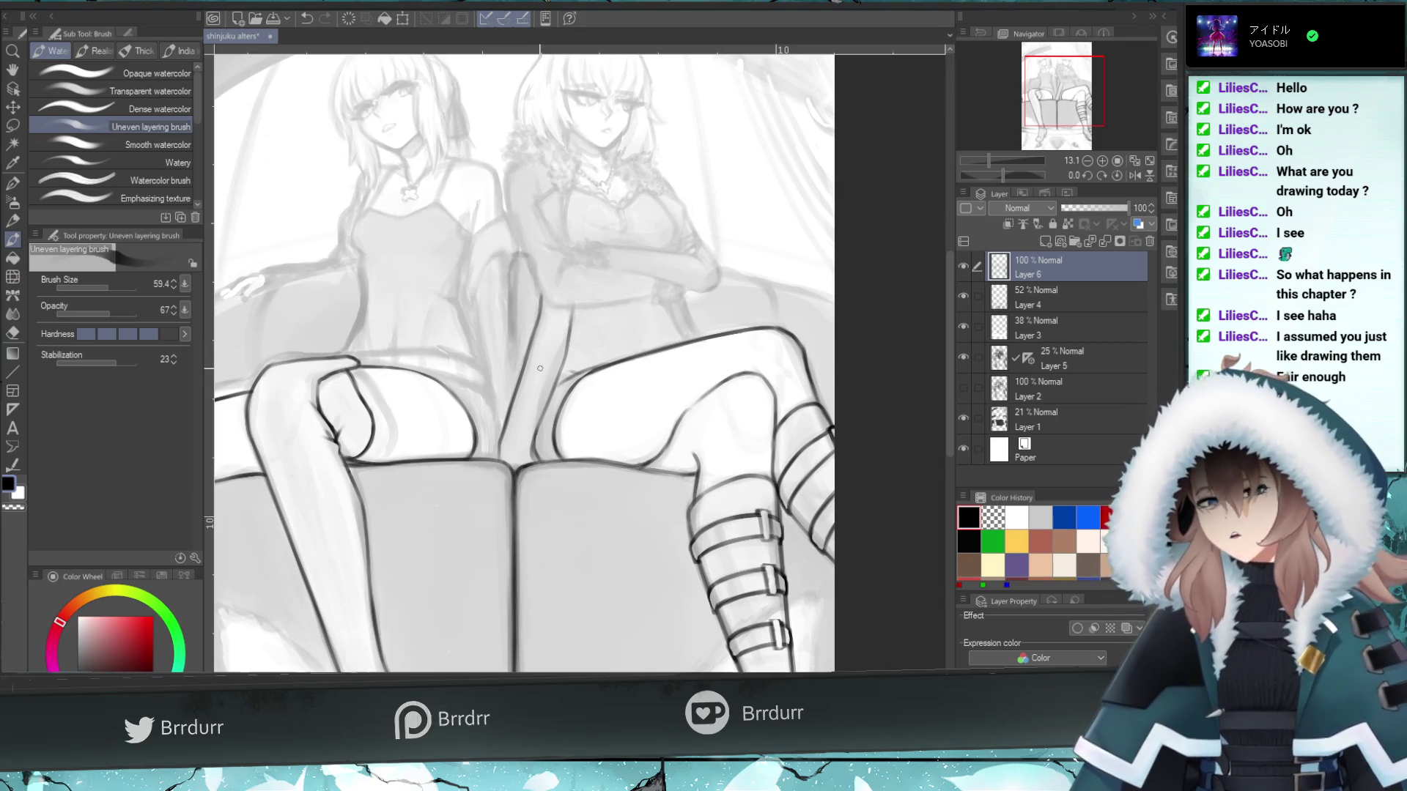
key("ctrl+z")
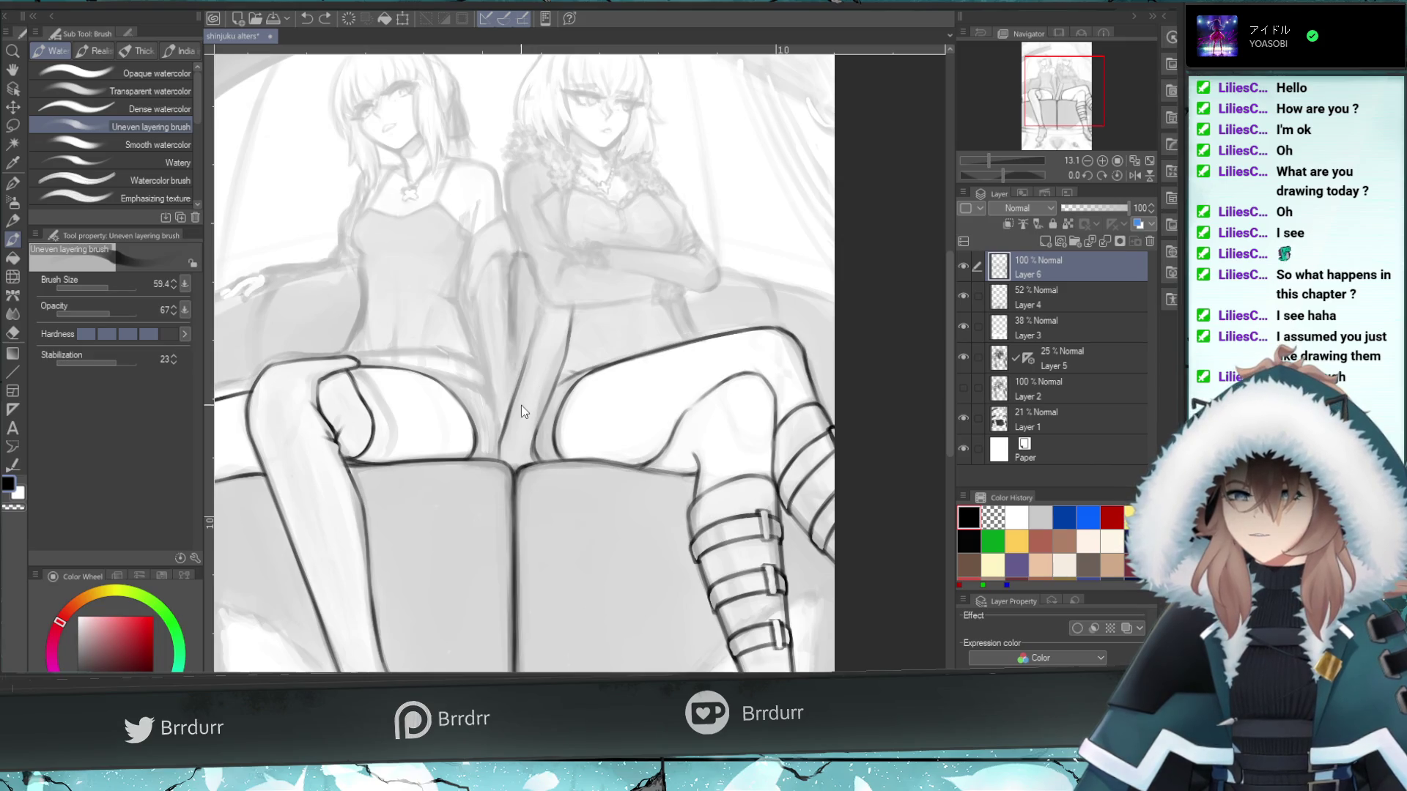
- Draw a diagonal line up the right girl's hip and waist, retrying the top end
left_click_drag(546, 321, 513, 400)
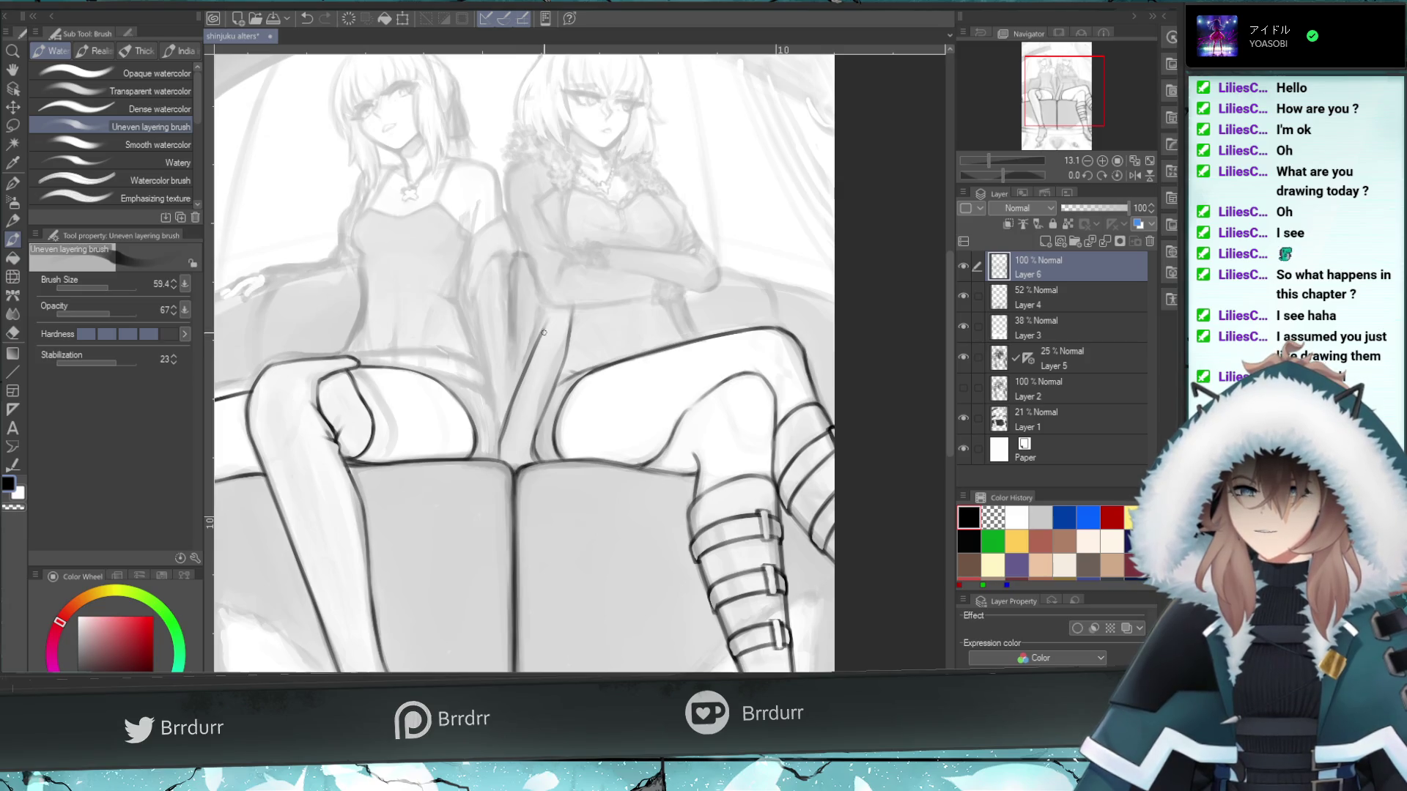
mouse_move(525, 379)
left_mouse_down()
mouse_move(550, 295)
mouse_move(543, 323)
left_mouse_up()
key("ctrl+z")
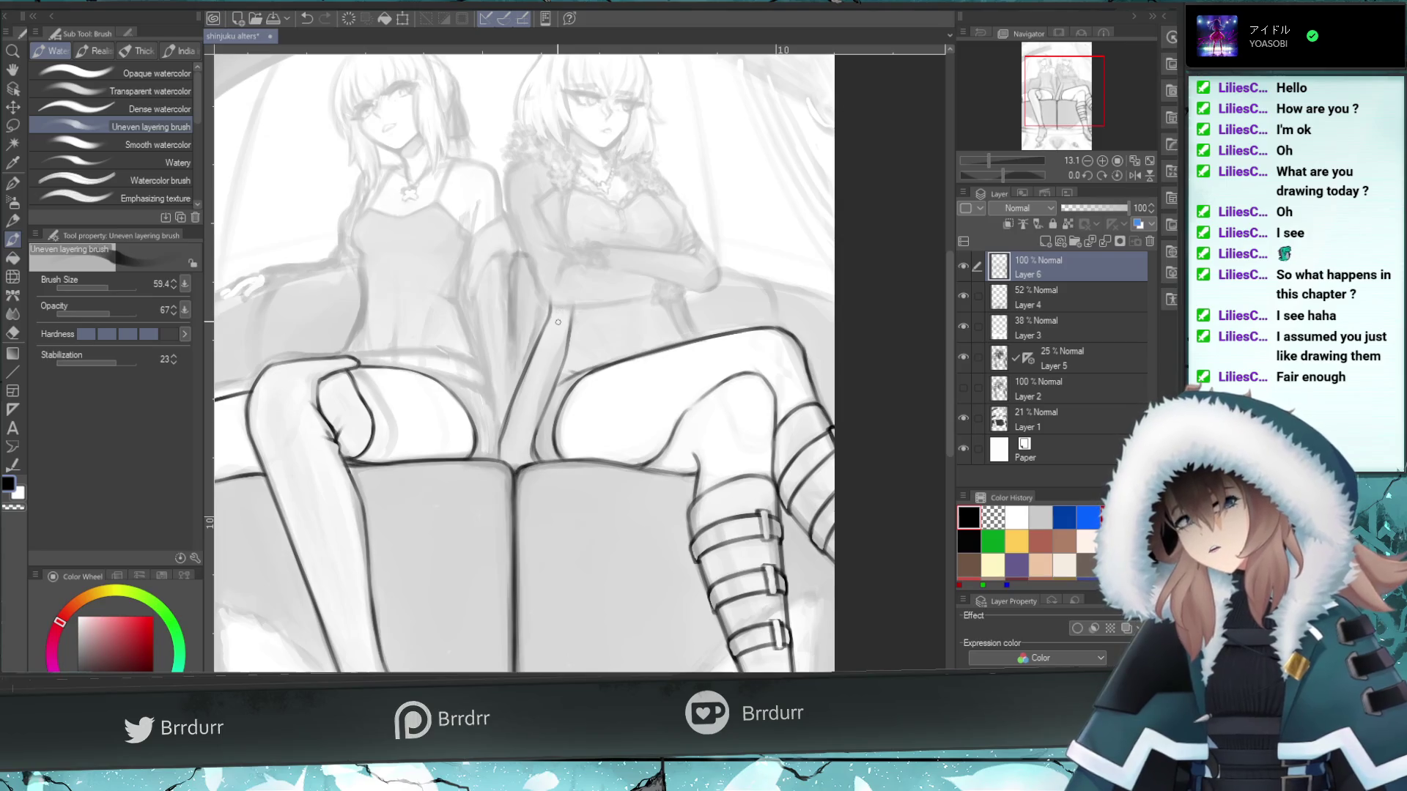
key("ctrl+z")
left_click_drag(543, 328, 547, 291)
key("ctrl+z")
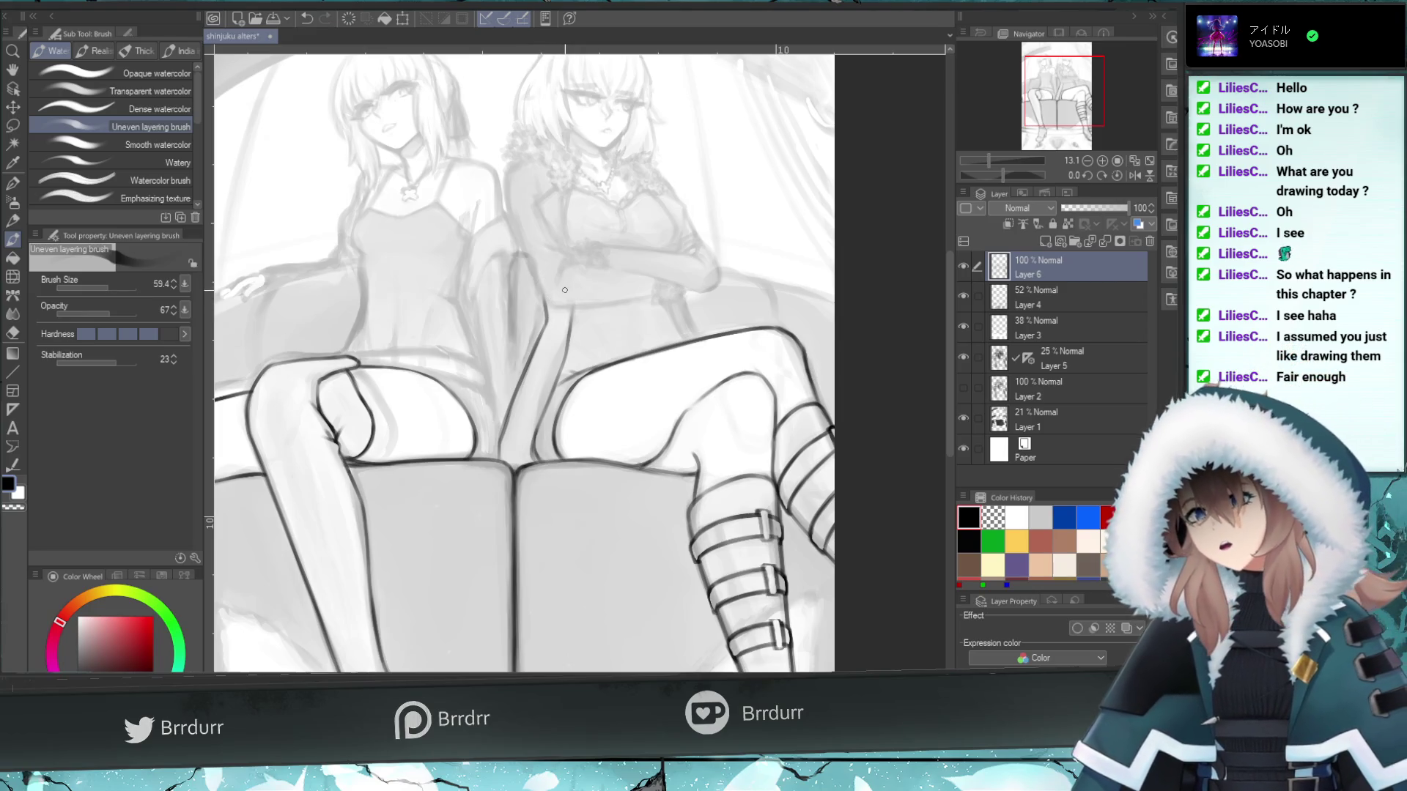
left_click_drag(522, 257, 546, 322)
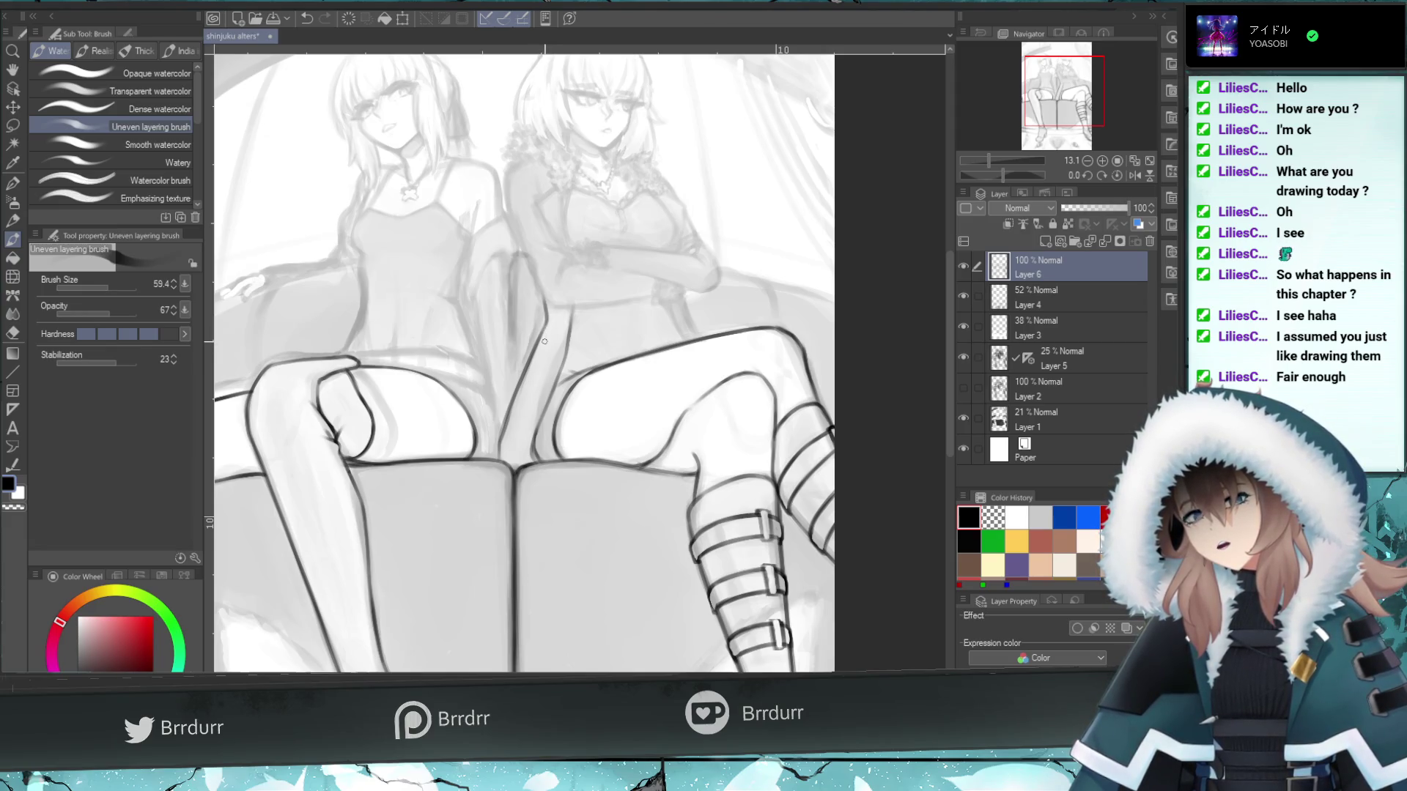
left_click_drag(545, 322, 546, 293)
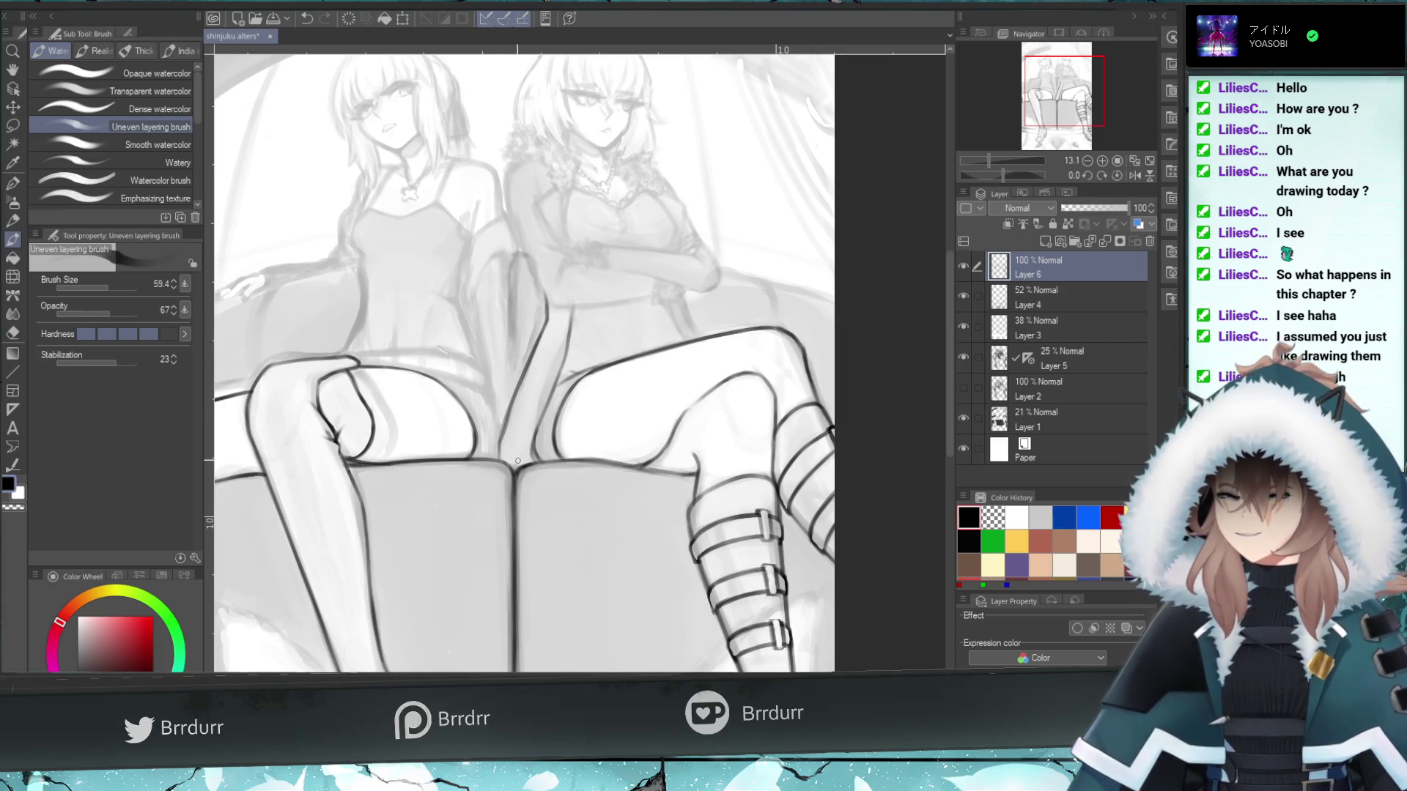
key("ctrl+z")
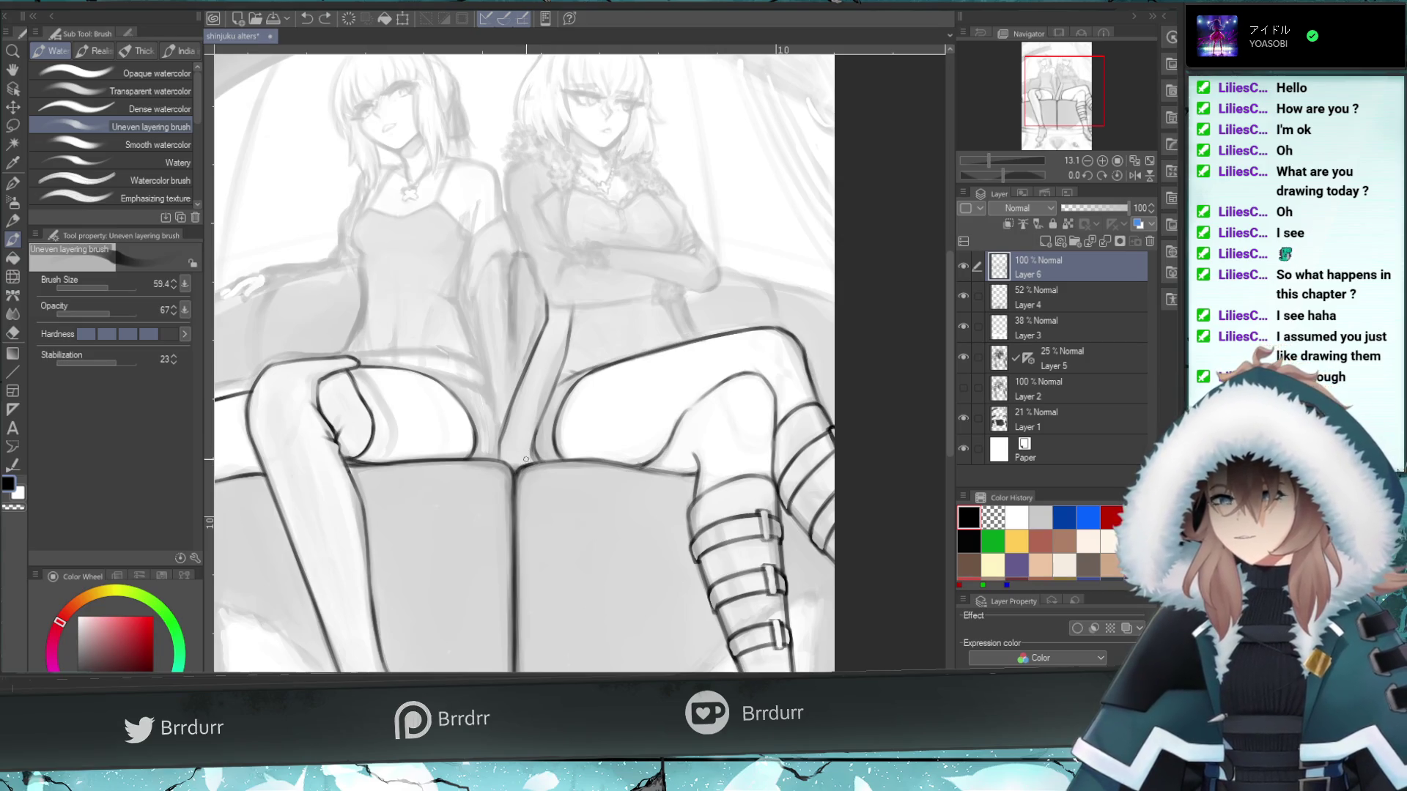
- Draw a dark line rising from the crotch up between the seated girls
left_click_drag(529, 465, 542, 403)
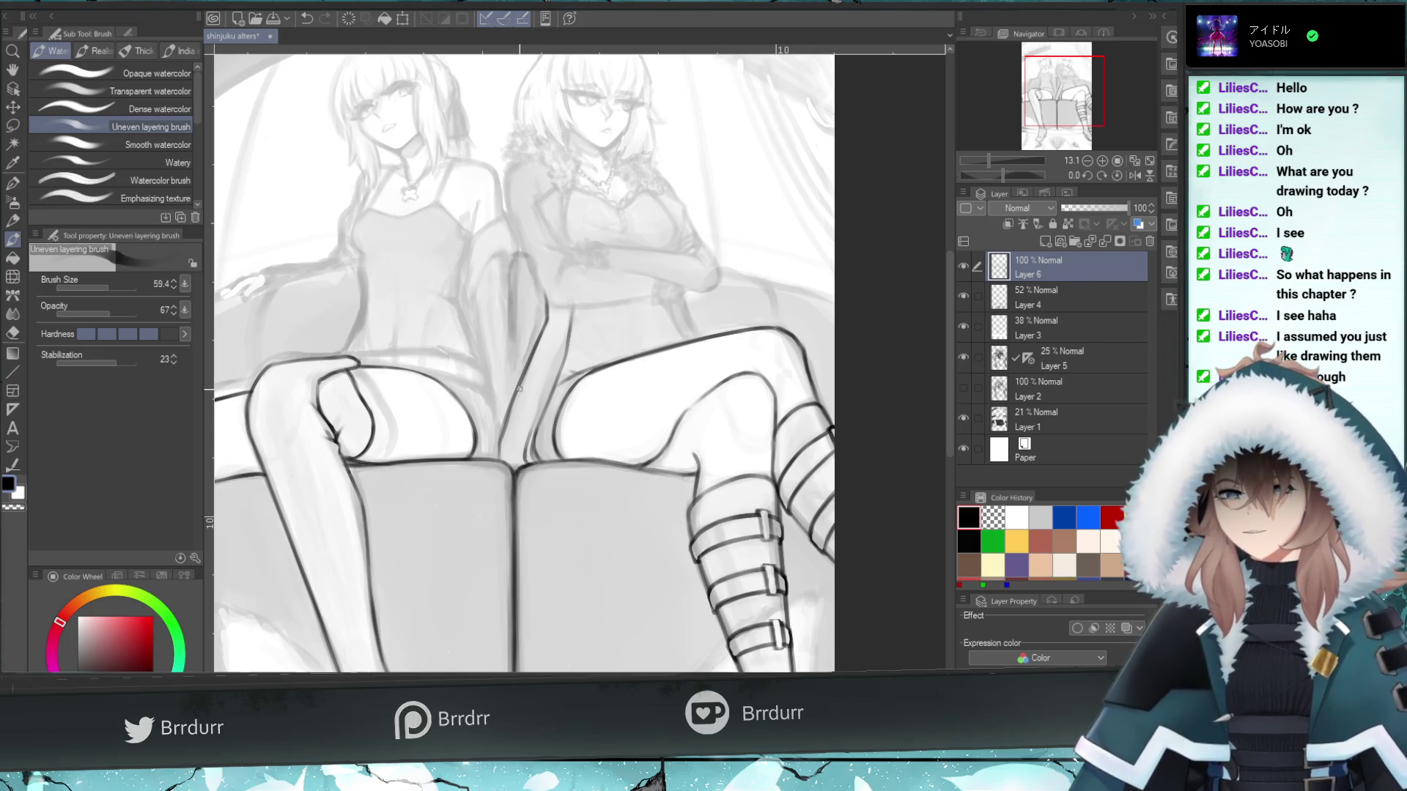
key("ctrl+z")
left_click_drag(530, 443, 554, 371)
key("ctrl+z")
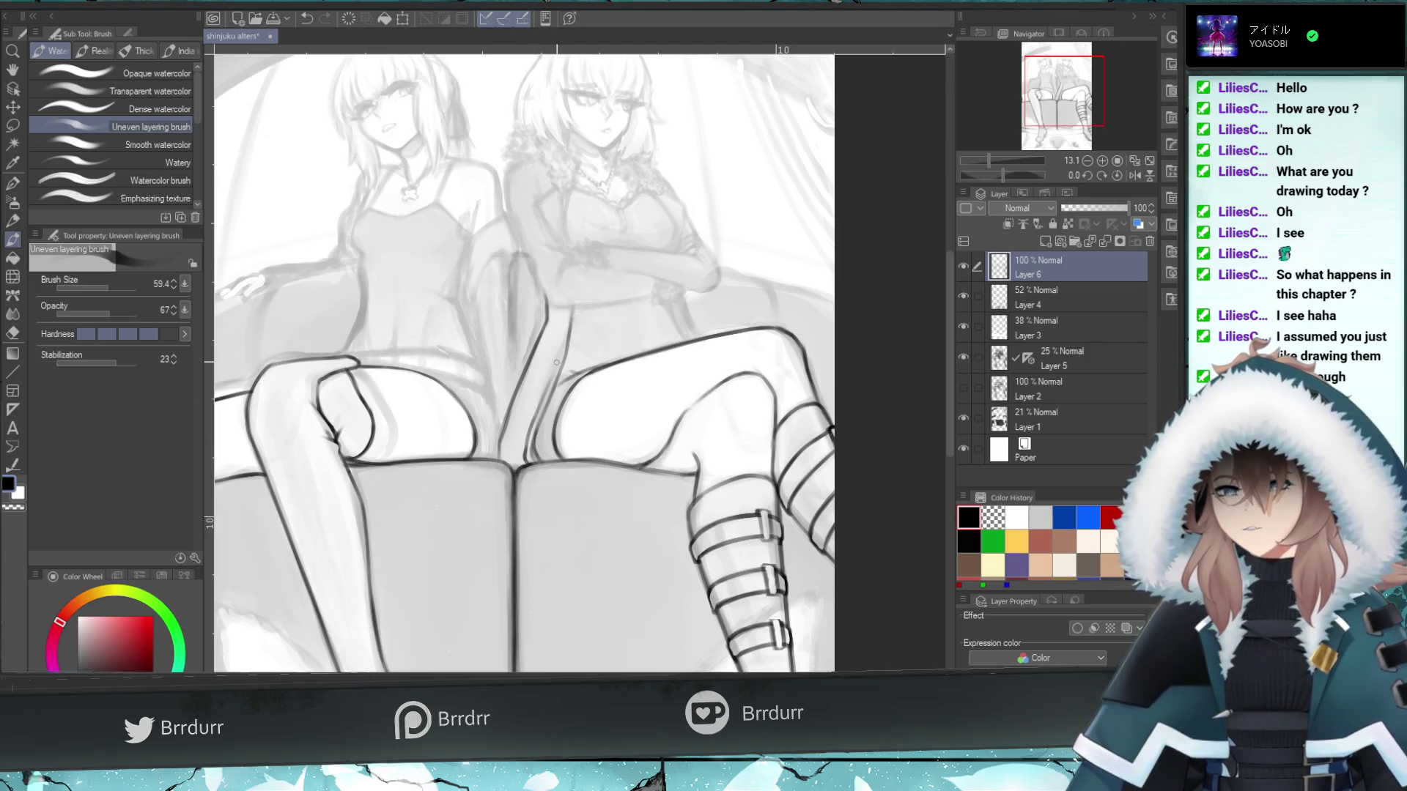
key("ctrl+z")
left_click_drag(524, 451, 553, 367)
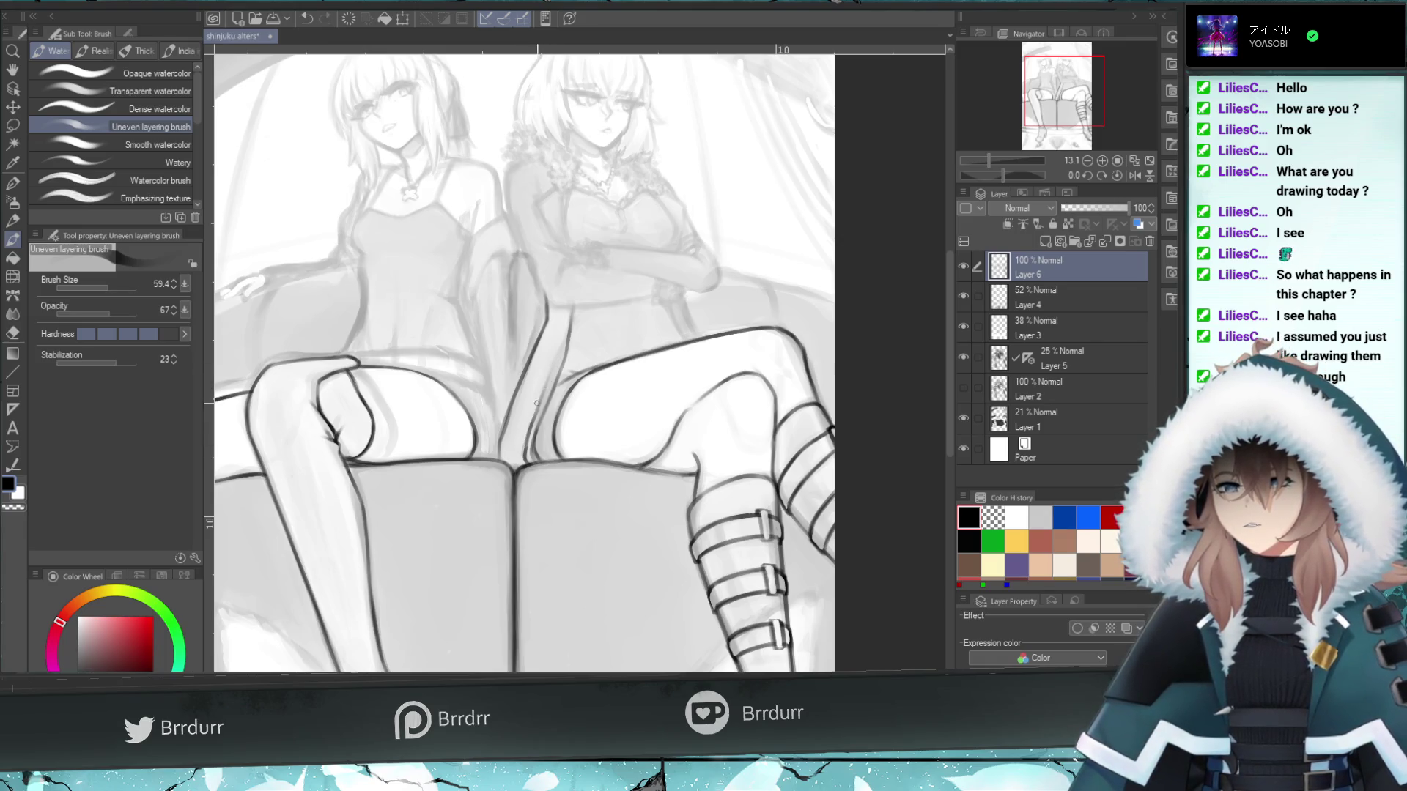
left_click_drag(530, 444, 563, 355)
key("ctrl+z")
left_click_drag(544, 404, 569, 323)
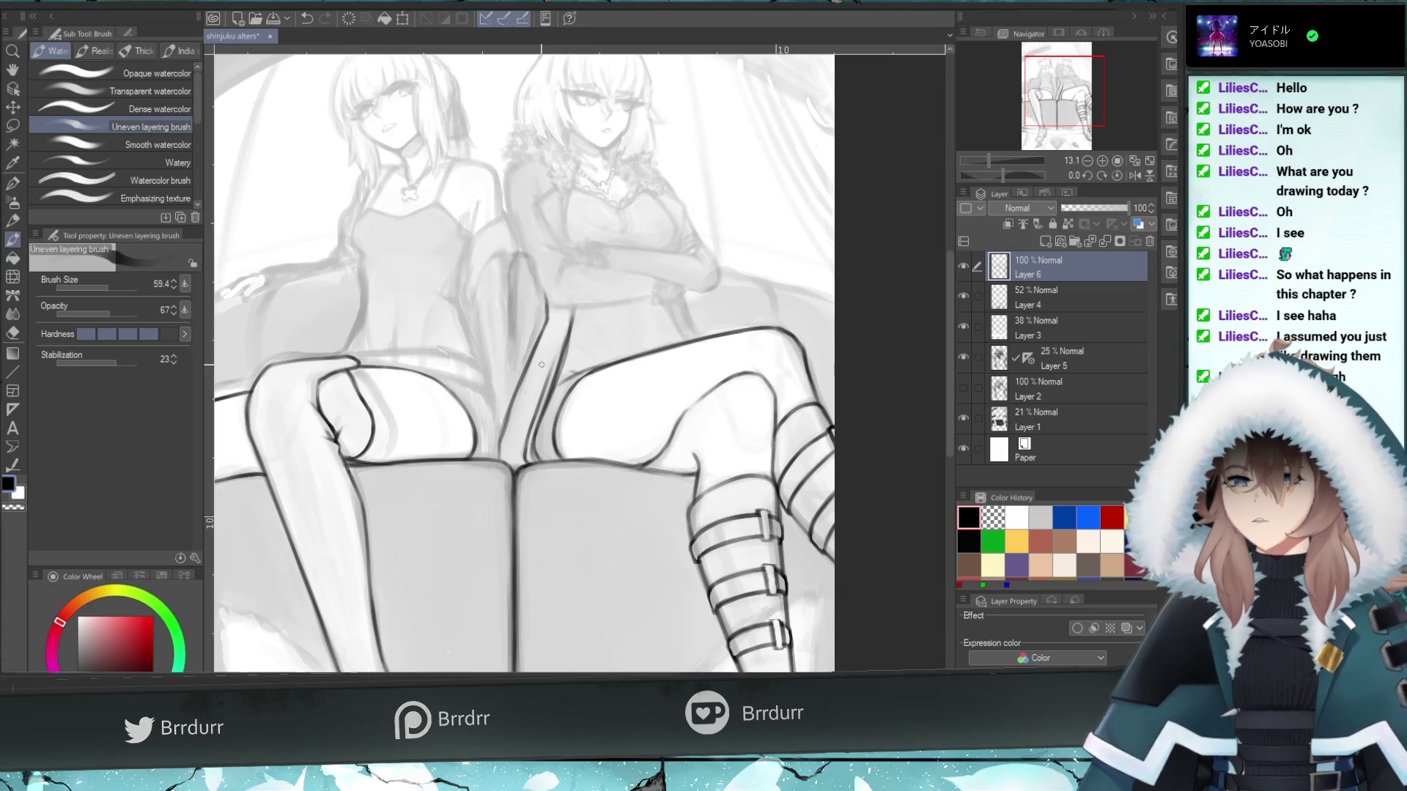
- Trim the overshooting part of the line with the Hard eraser
key("e")
left_click_drag(539, 432, 563, 359)
key("ctrl+z")
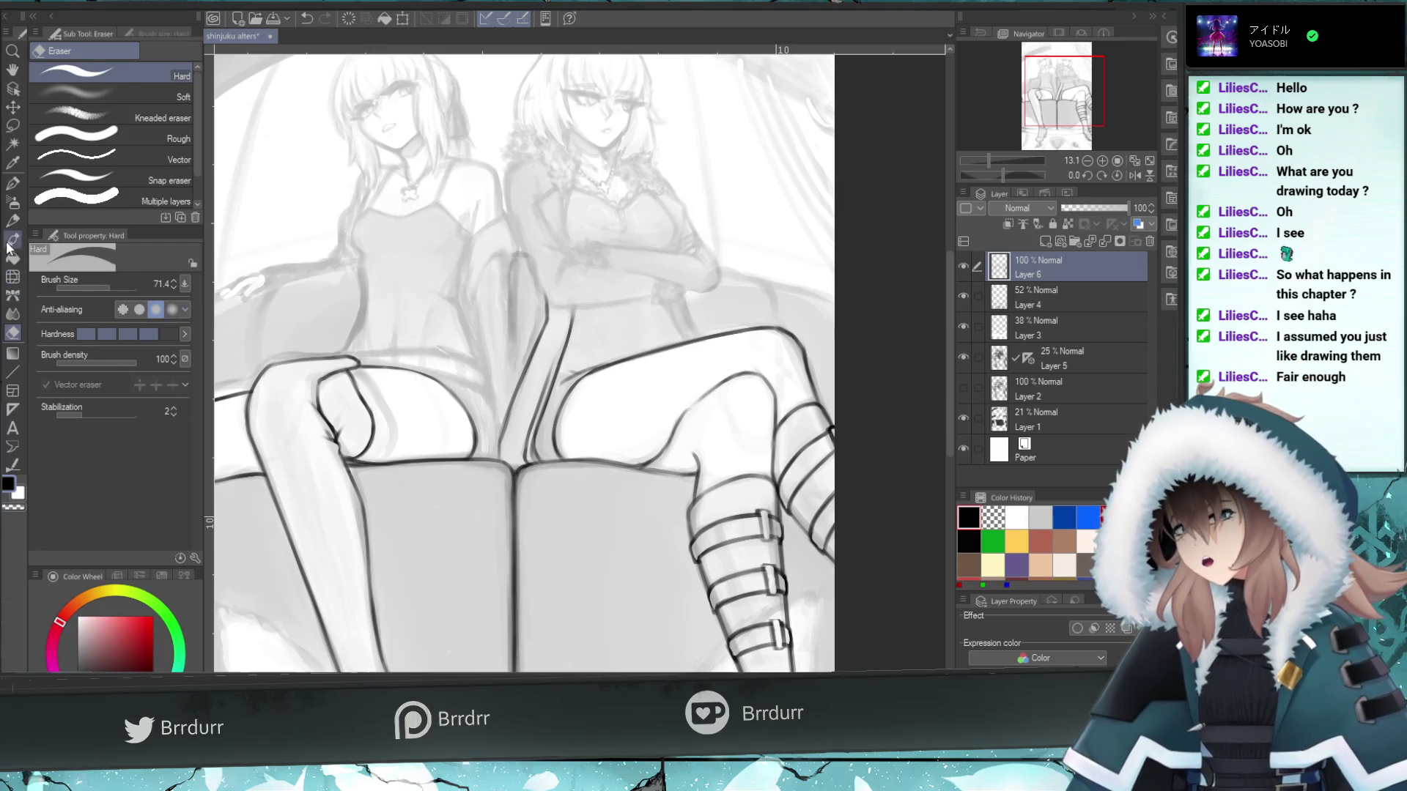
- Darken the strokes between the two girls' legs with the Uneven layering brush
left_click(13, 239)
mouse_move(562, 333)
left_mouse_down()
mouse_move(544, 395)
mouse_move(556, 384)
left_mouse_up()
key("ctrl+z")
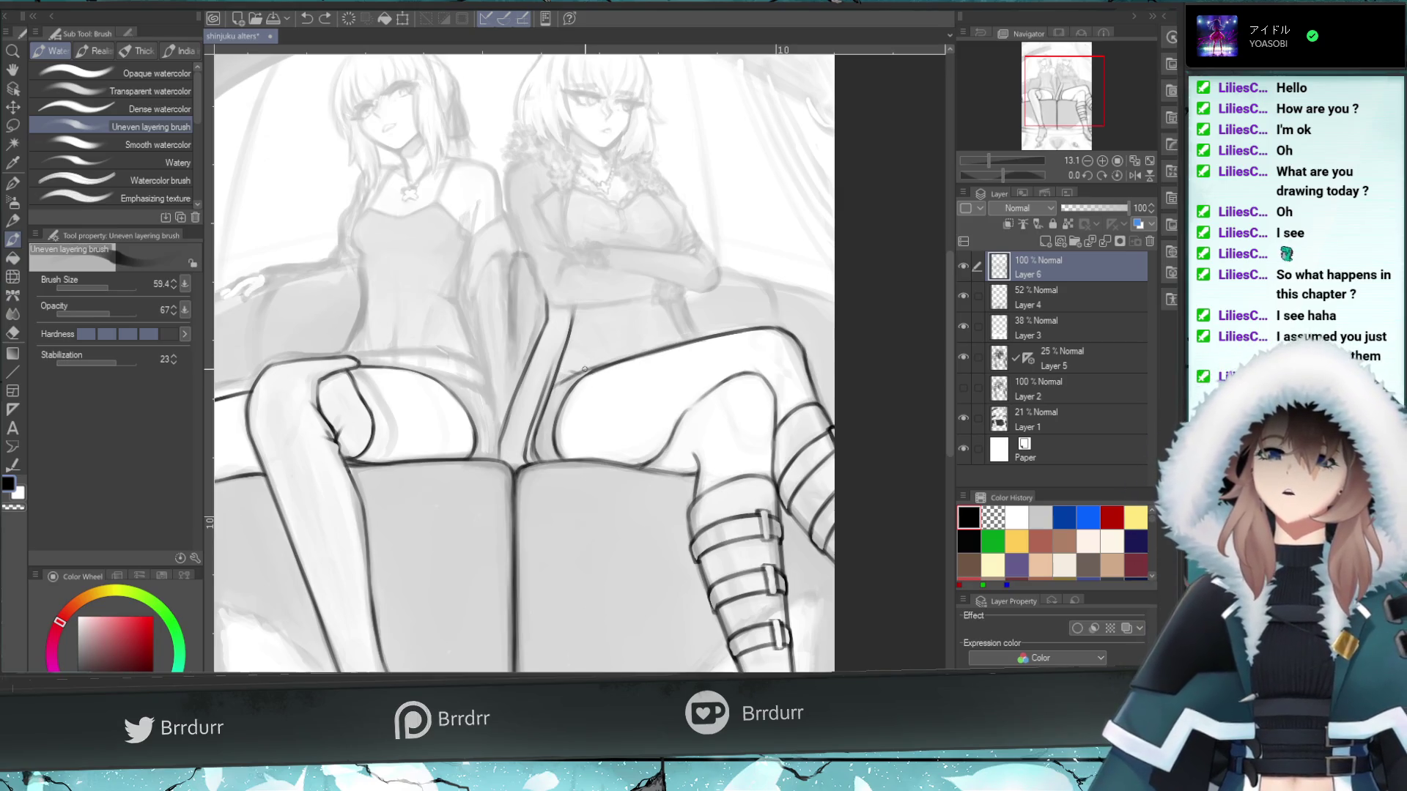
mouse_move(565, 330)
left_mouse_down()
mouse_move(542, 392)
mouse_move(553, 358)
mouse_move(547, 380)
left_mouse_up()
key("ctrl+z")
key("ctrl+z")
mouse_move(568, 324)
left_mouse_down()
mouse_move(551, 367)
mouse_move(559, 339)
left_mouse_up()
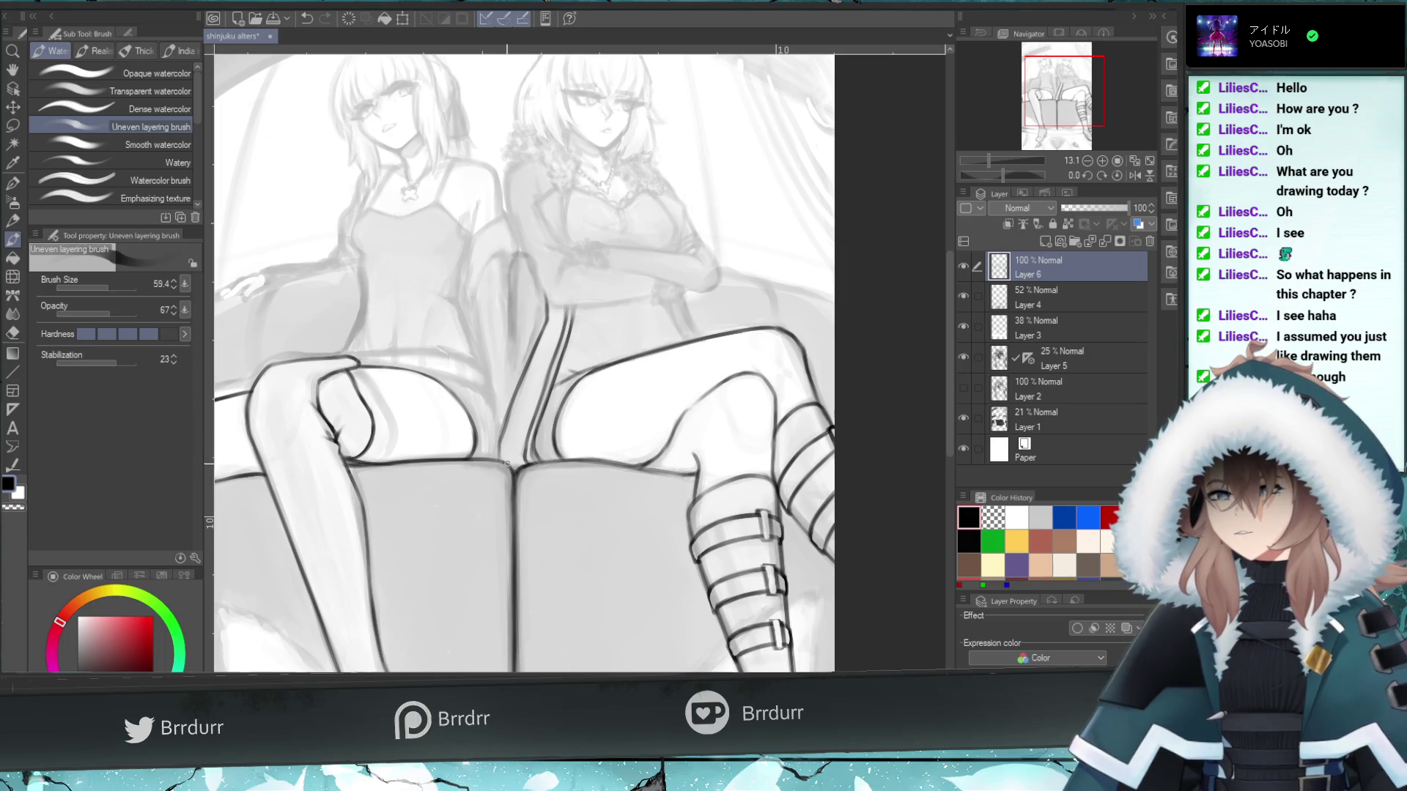
left_click_drag(510, 440, 546, 305)
left_click_drag(513, 401, 544, 331)
key("ctrl+z")
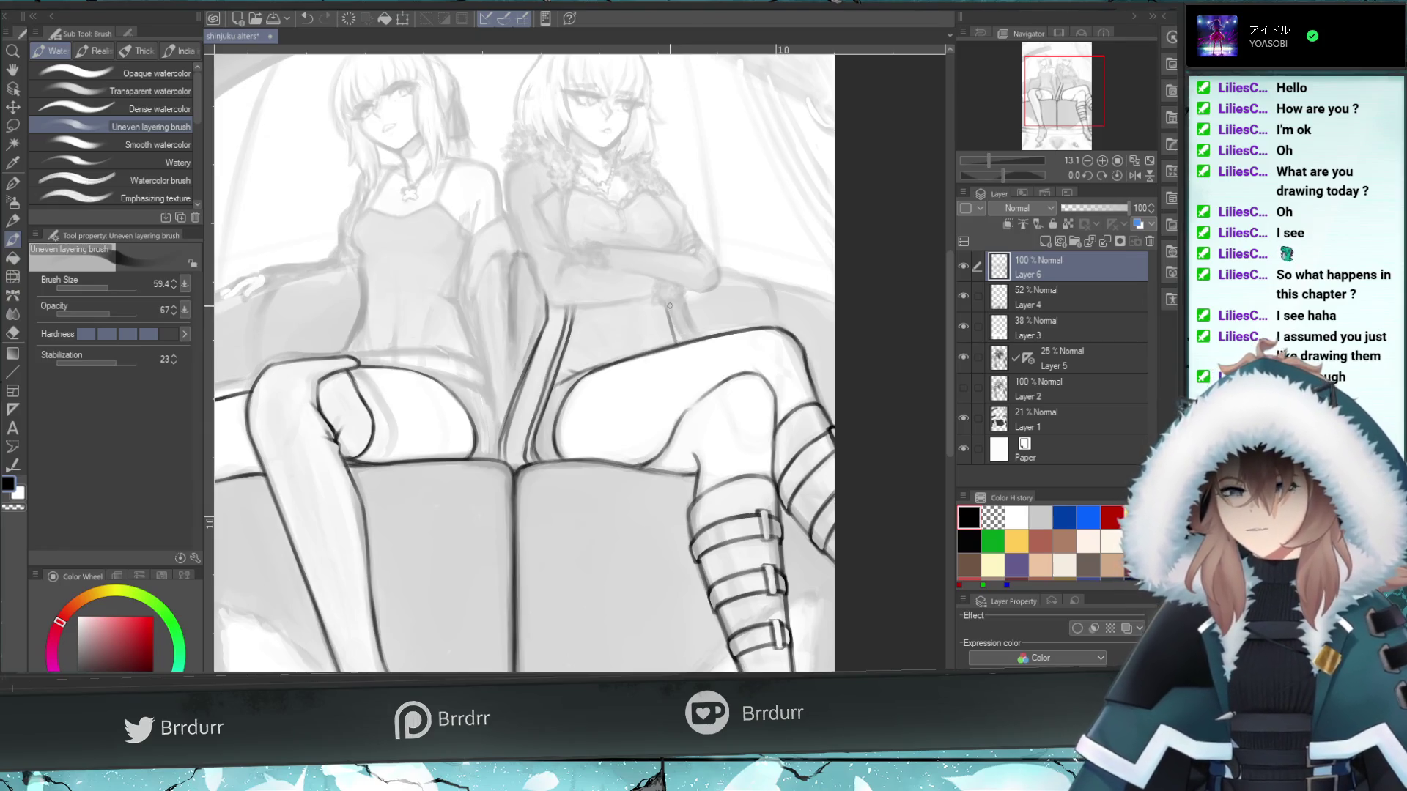
- Try a short line on the right girl's dress, then remove it
left_click_drag(688, 316, 696, 330)
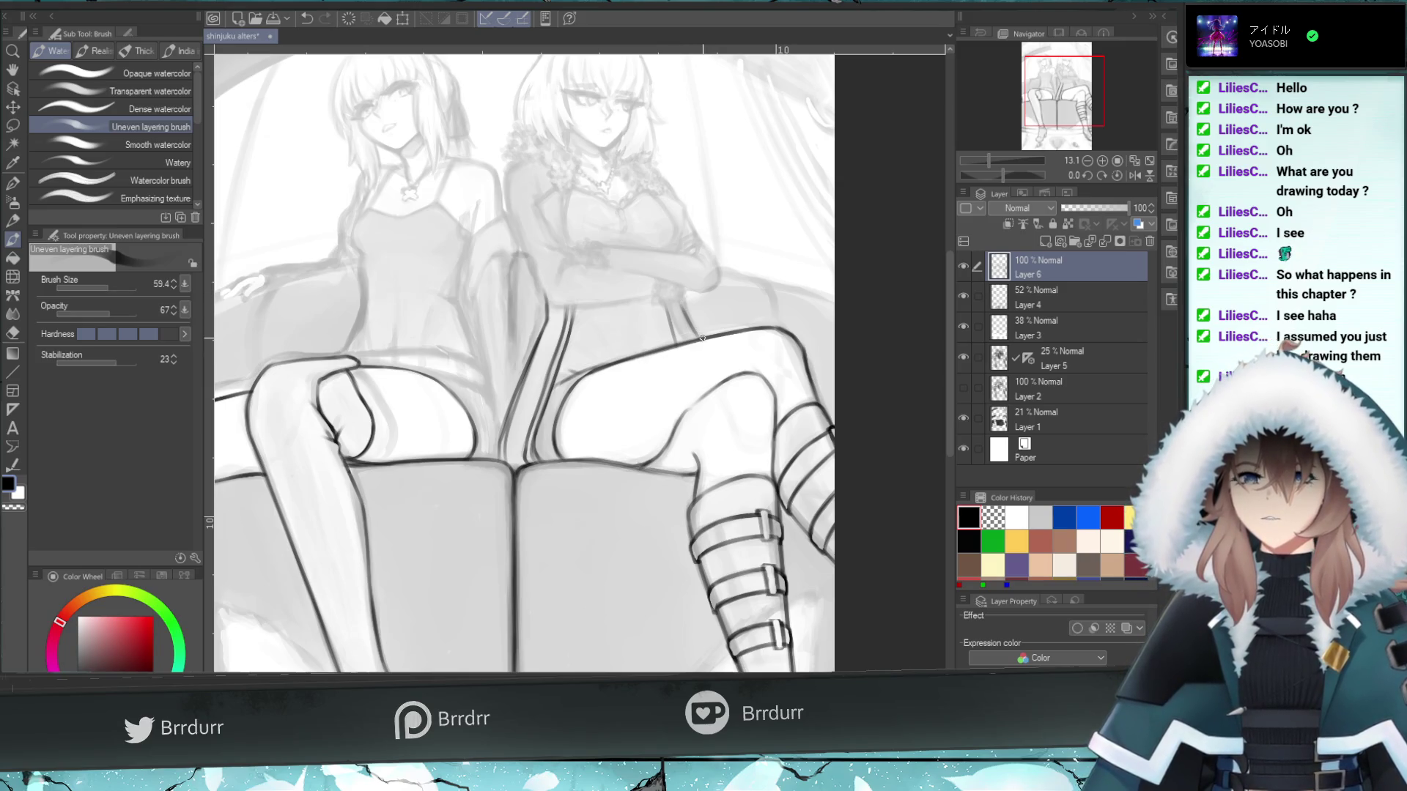
left_click_drag(700, 345, 673, 298)
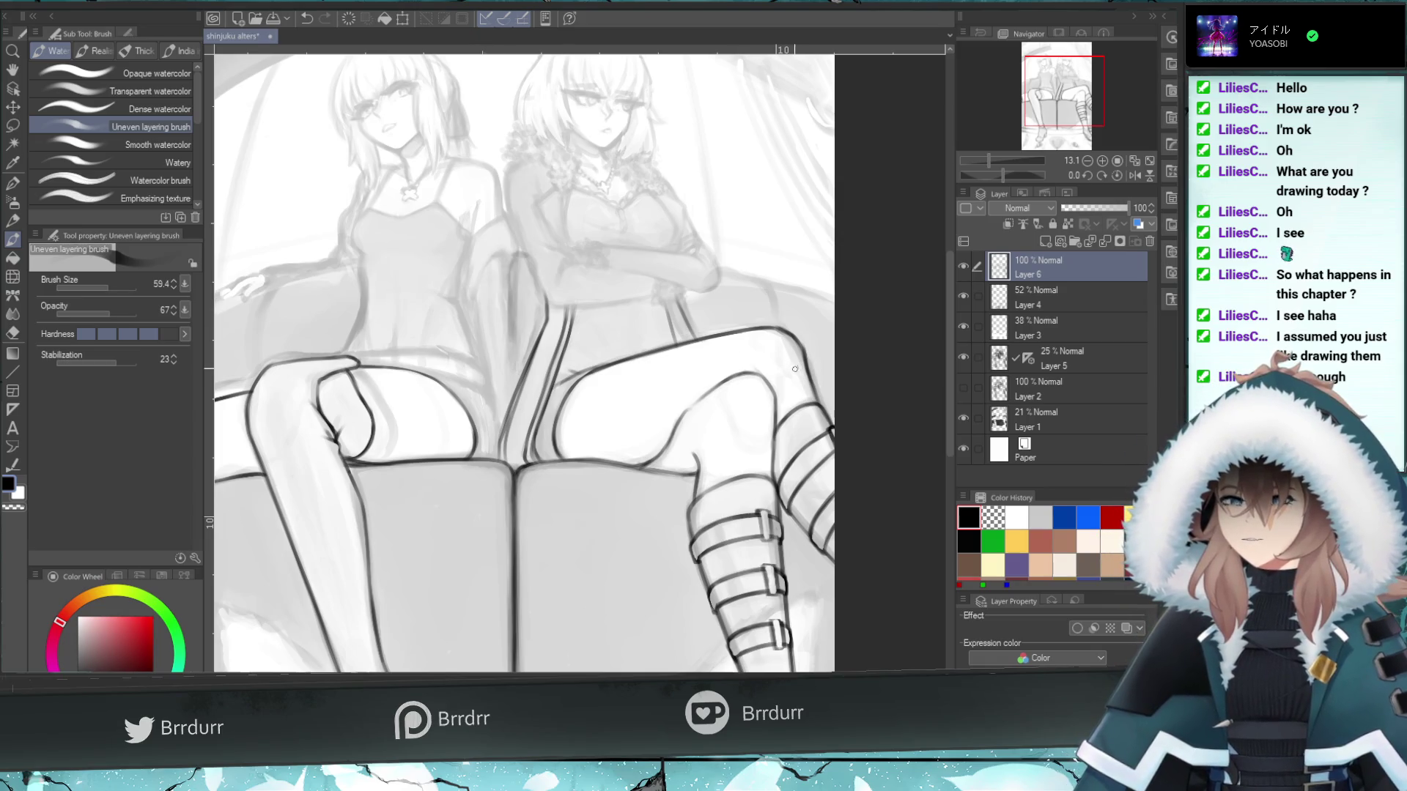
key("ctrl+z")
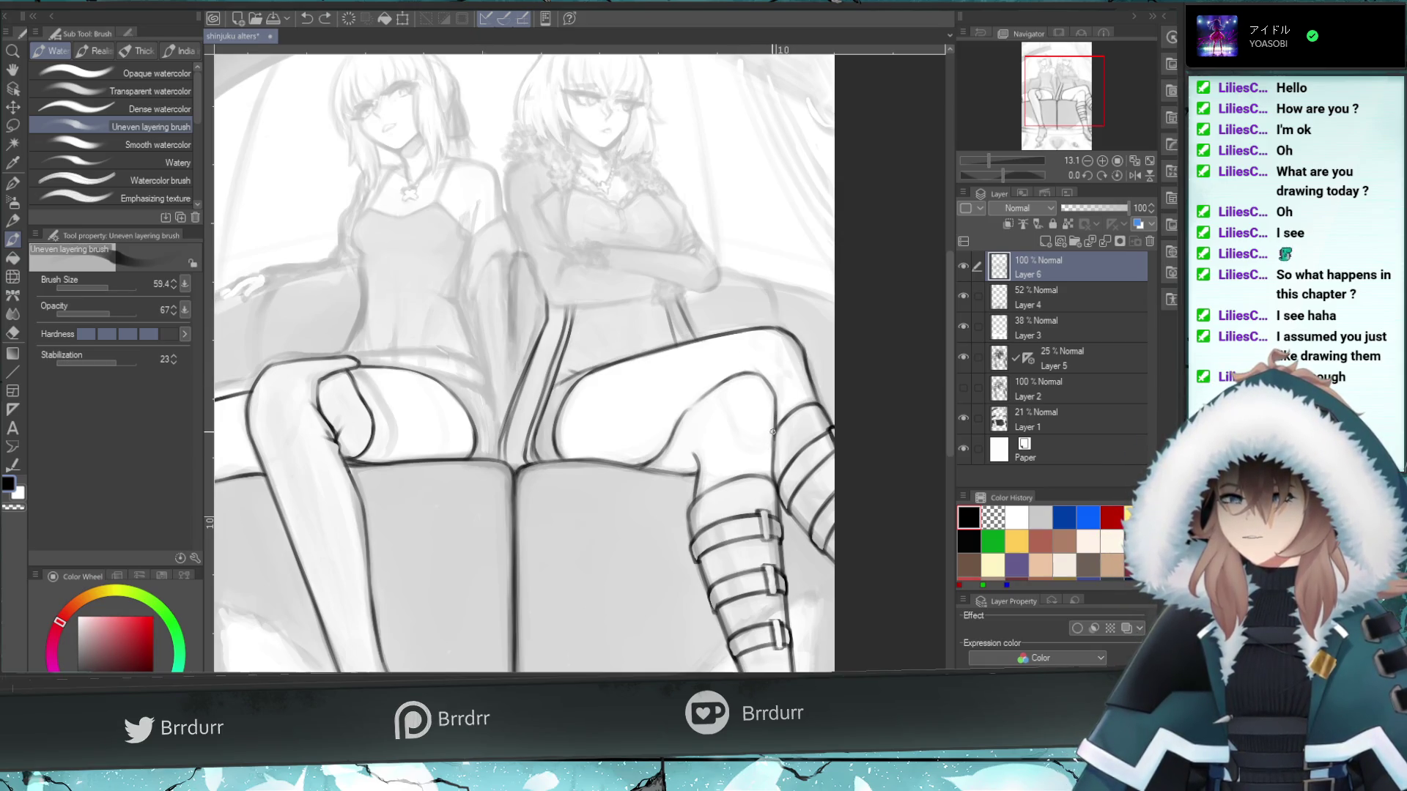
key("ctrl+y")
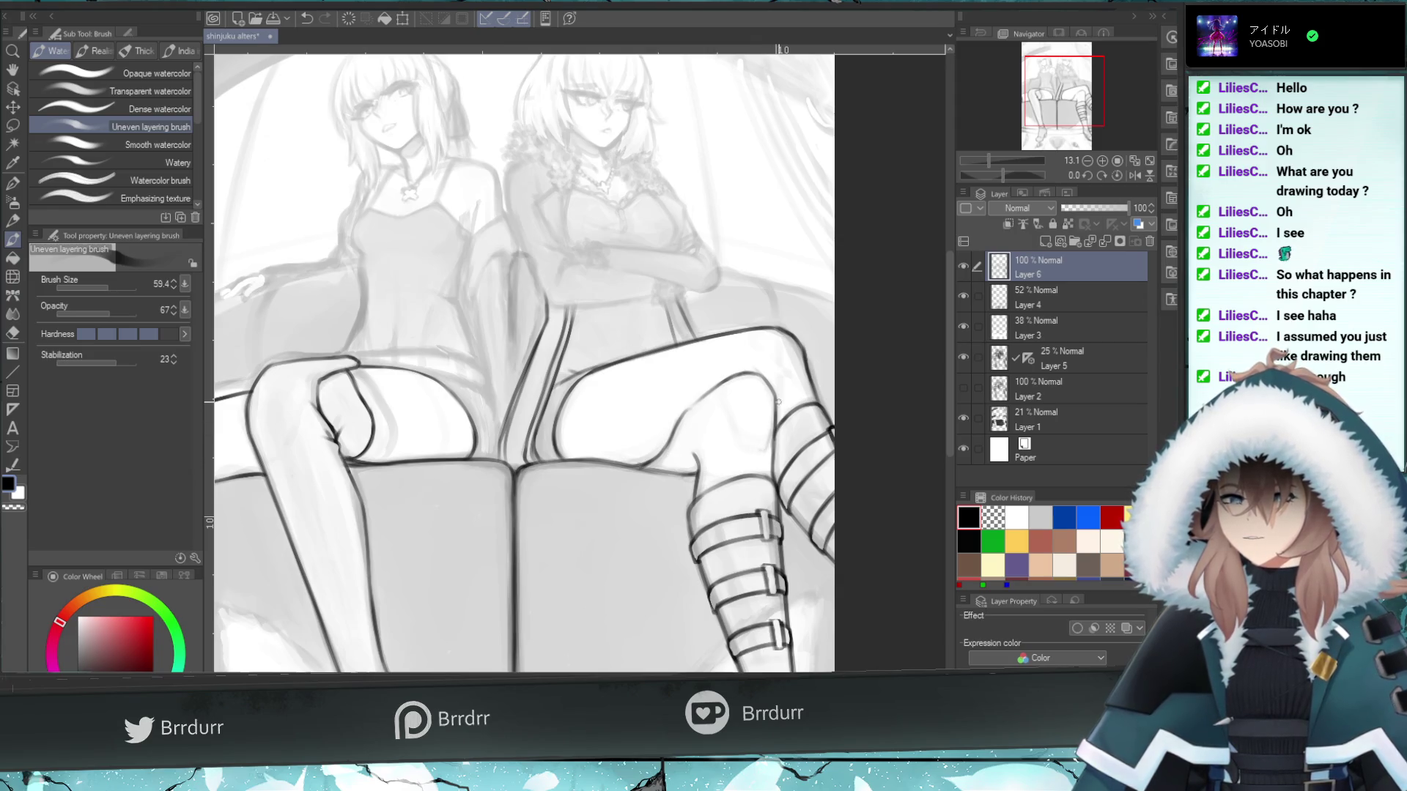
key("ctrl+z")
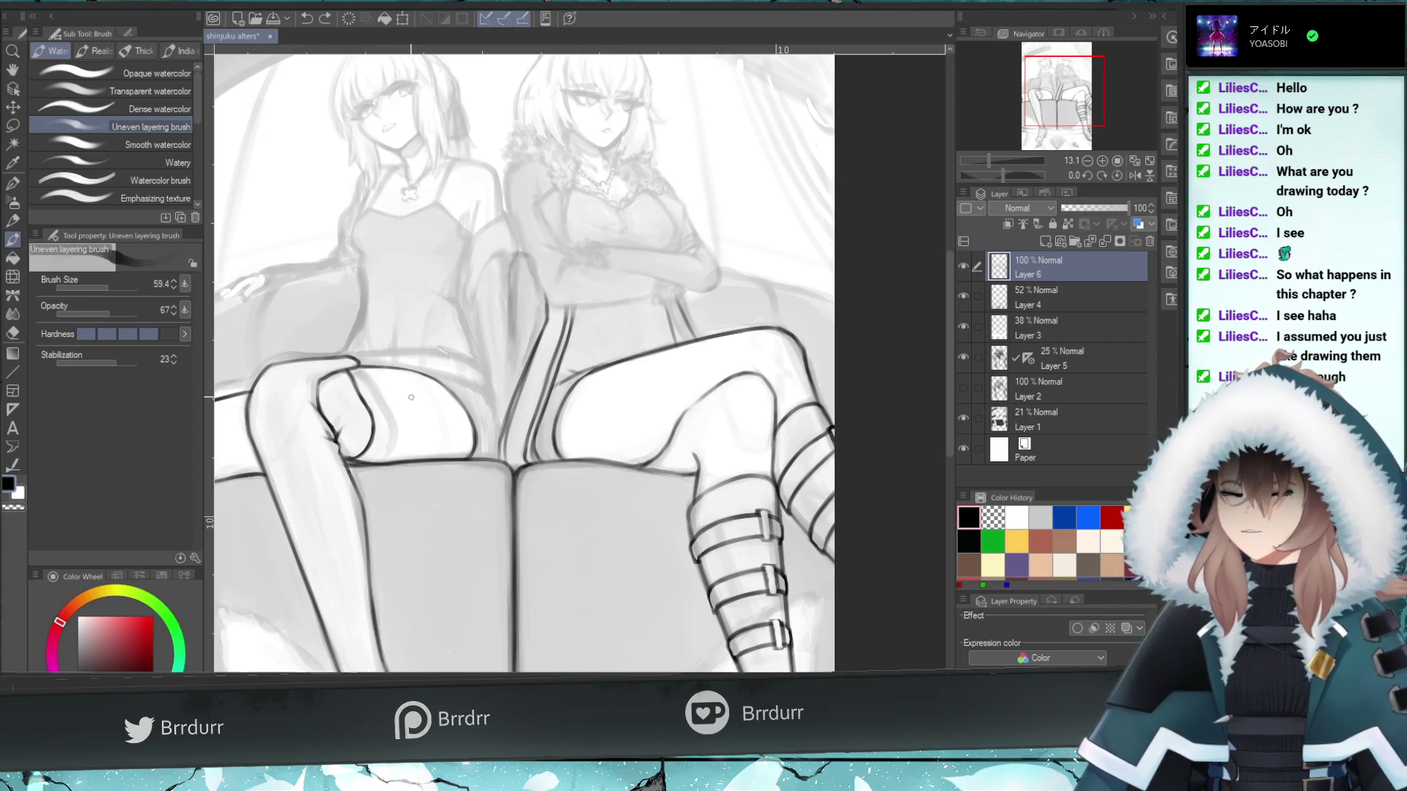
- Add small crease marks between the left girl's thighs
left_click_drag(500, 450, 501, 446)
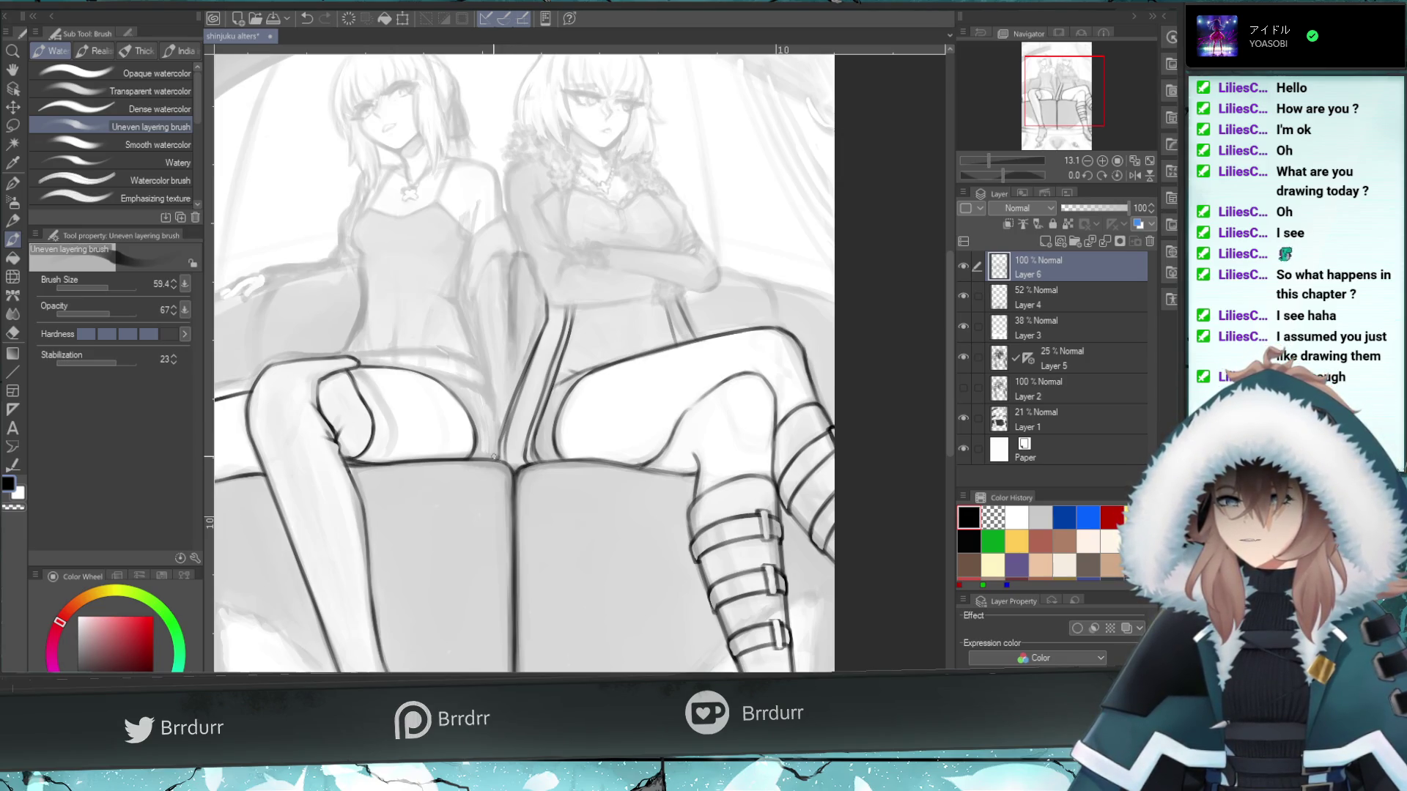
left_click_drag(500, 451, 500, 443)
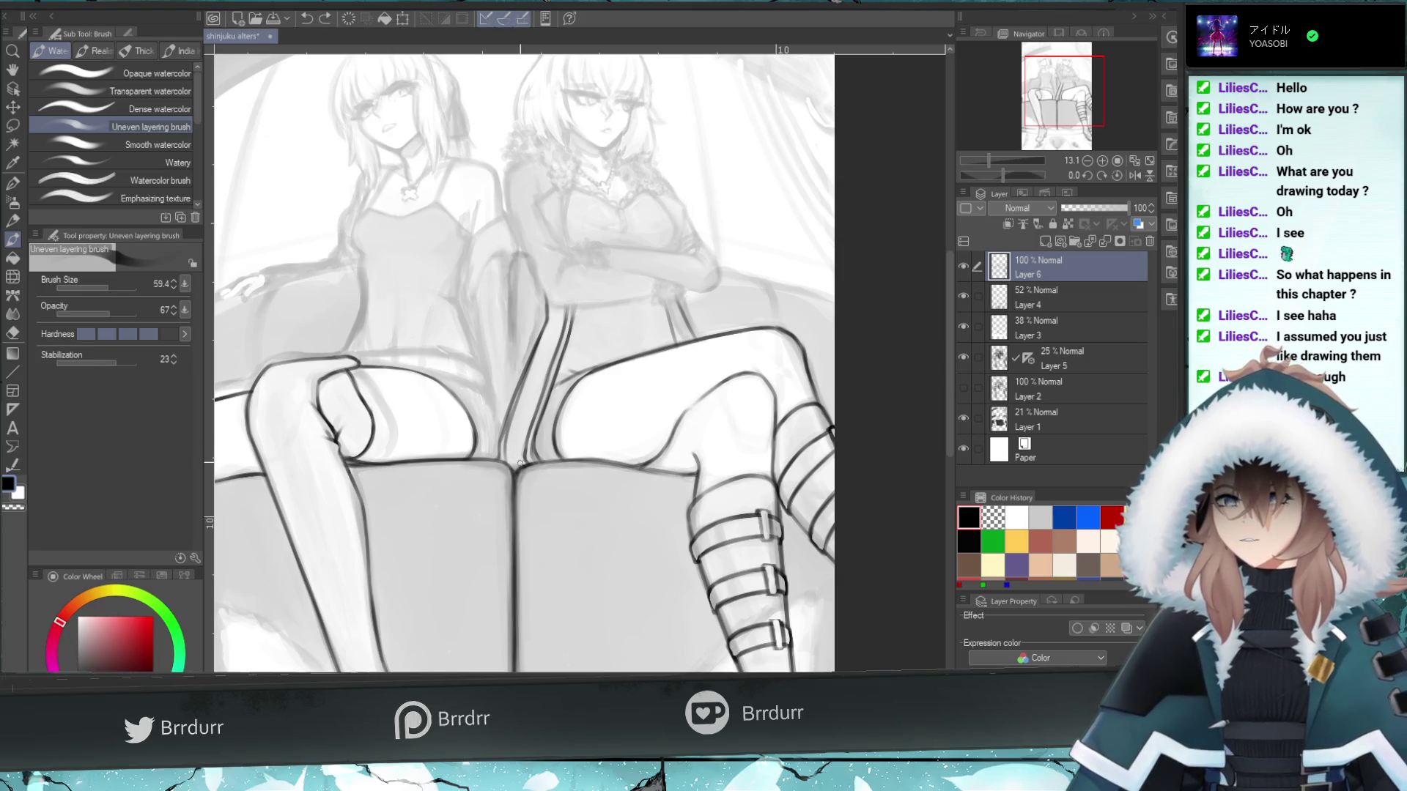
left_click_drag(517, 467, 513, 461)
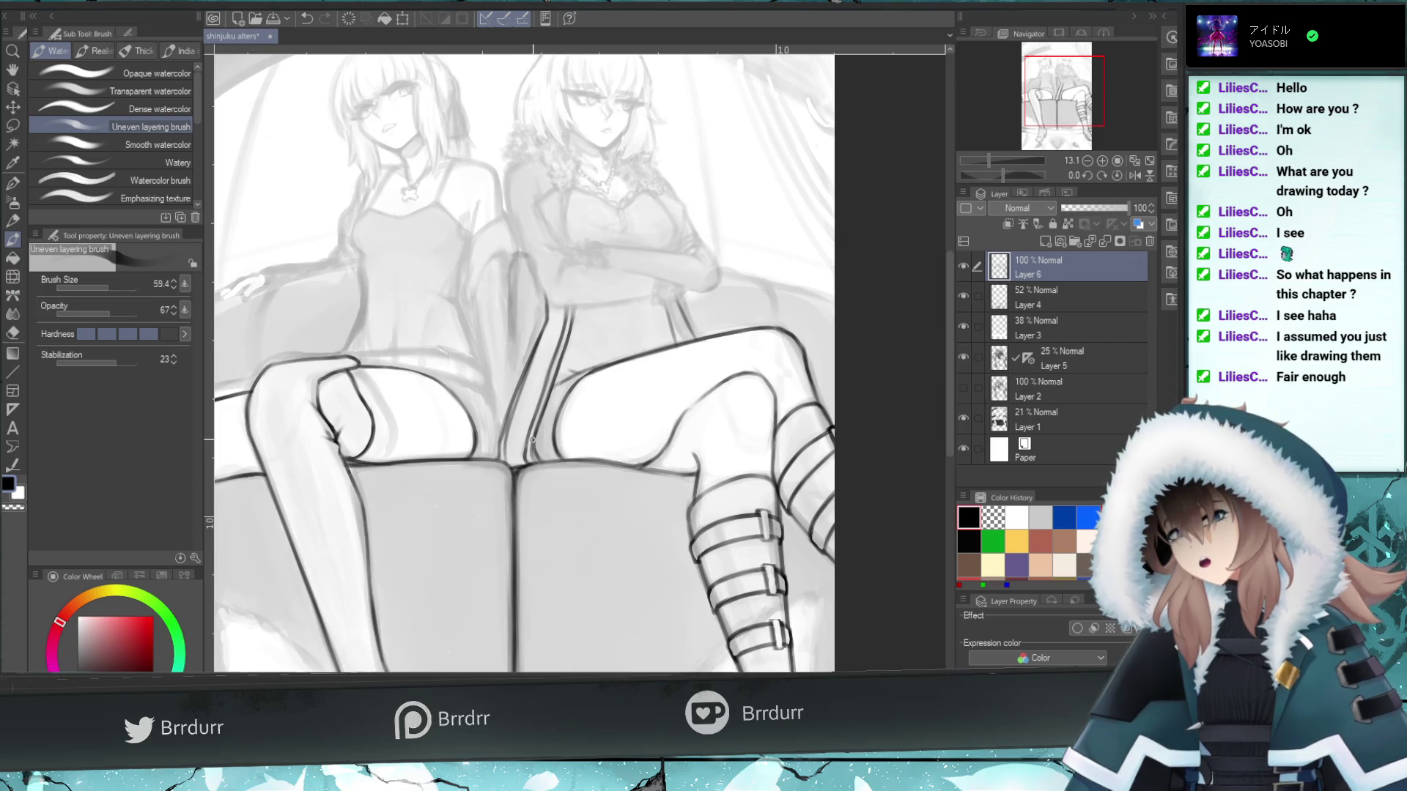
key("ctrl+z")
left_click_drag(514, 468, 513, 466)
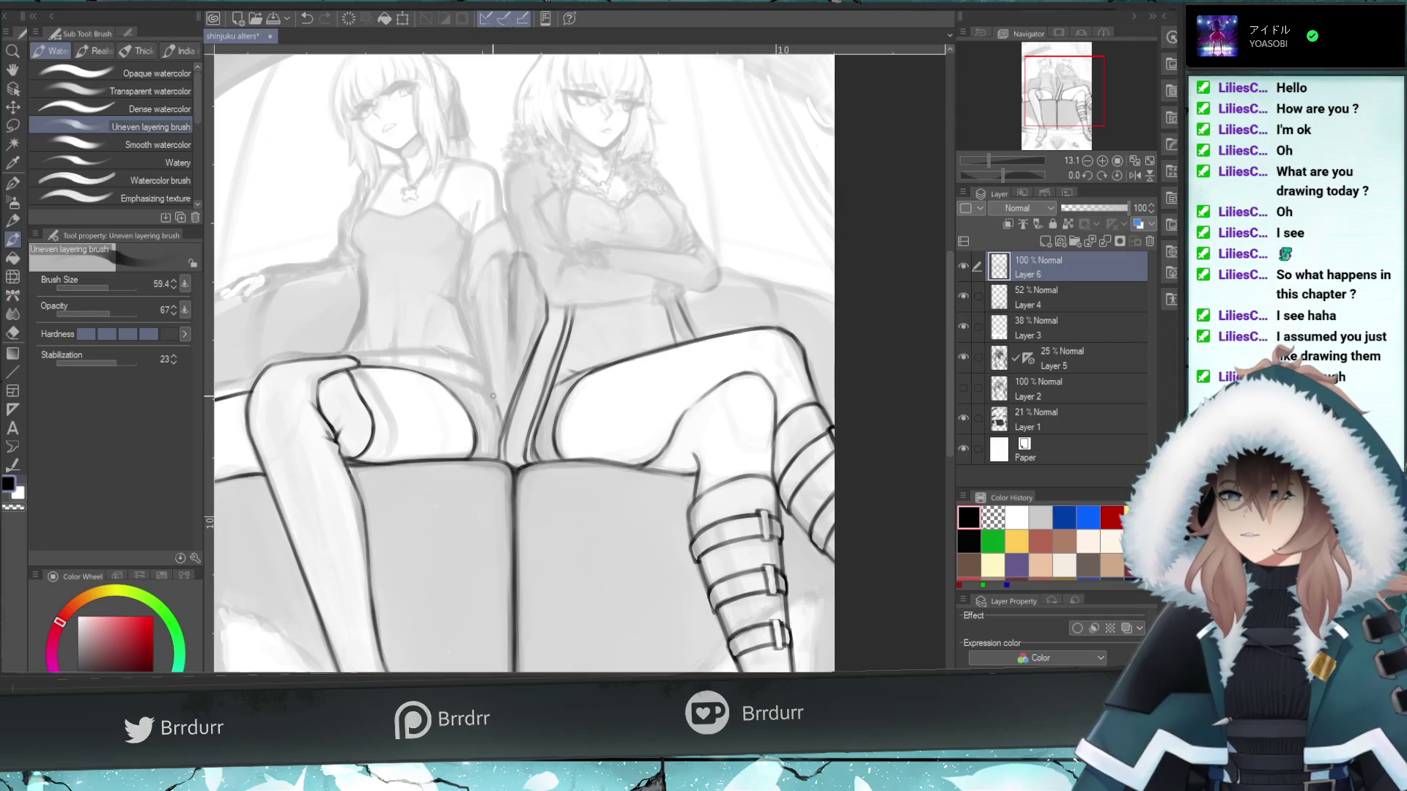
- Darken the crease line running up between the left girl's thighs
mouse_move(499, 434)
left_mouse_down()
mouse_move(504, 396)
mouse_move(486, 388)
left_mouse_up()
key("ctrl+z")
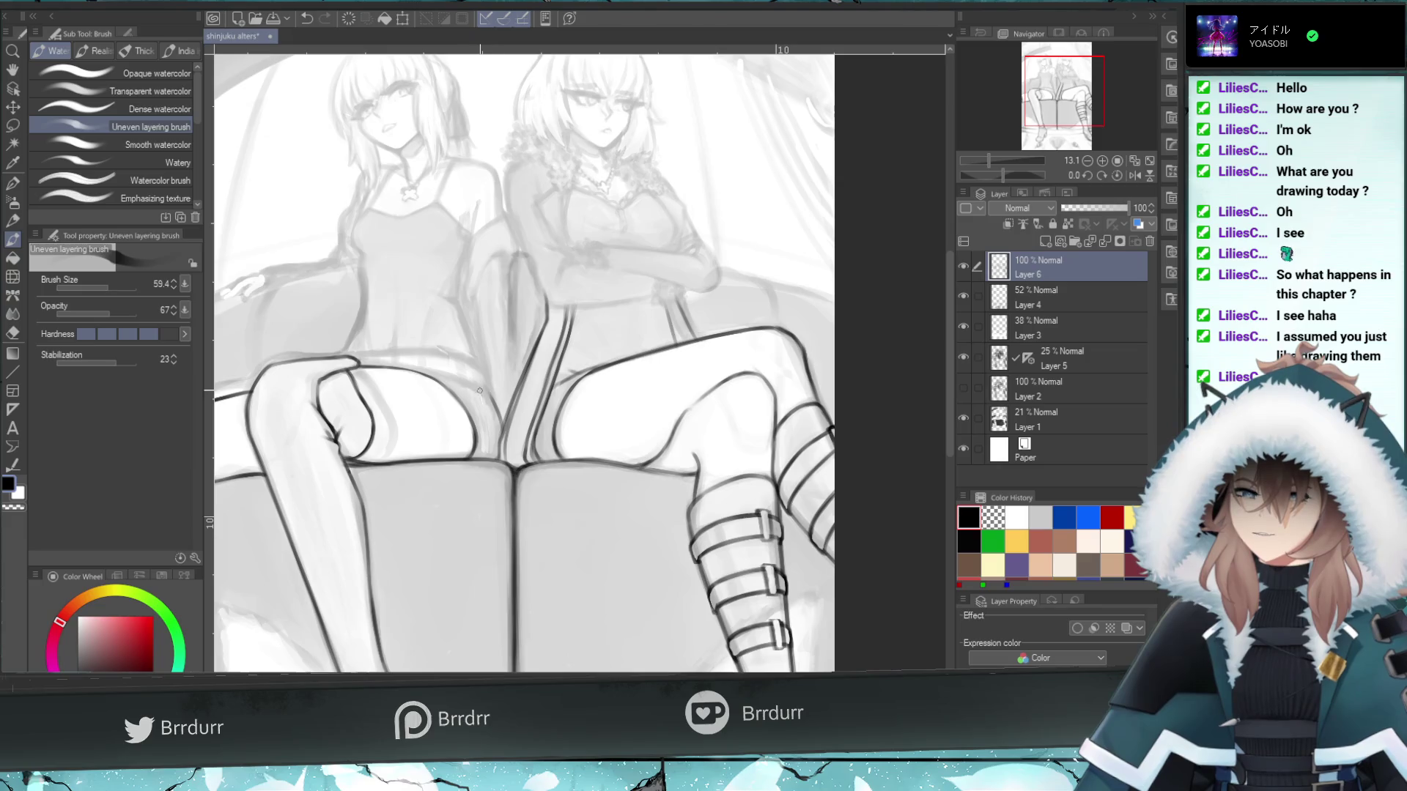
key("ctrl+z")
left_click_drag(507, 439, 488, 389)
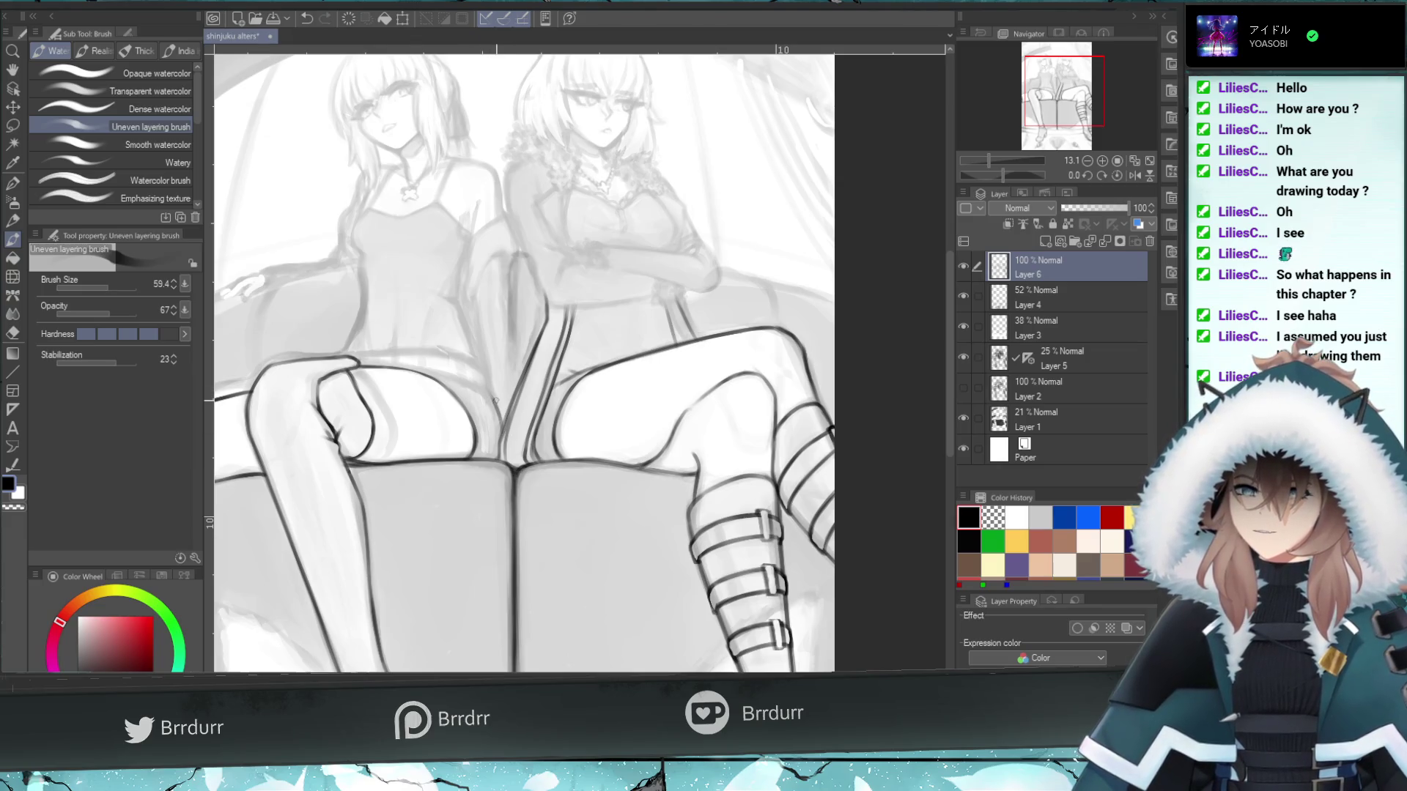
key("ctrl+z")
left_click_drag(504, 439, 488, 390)
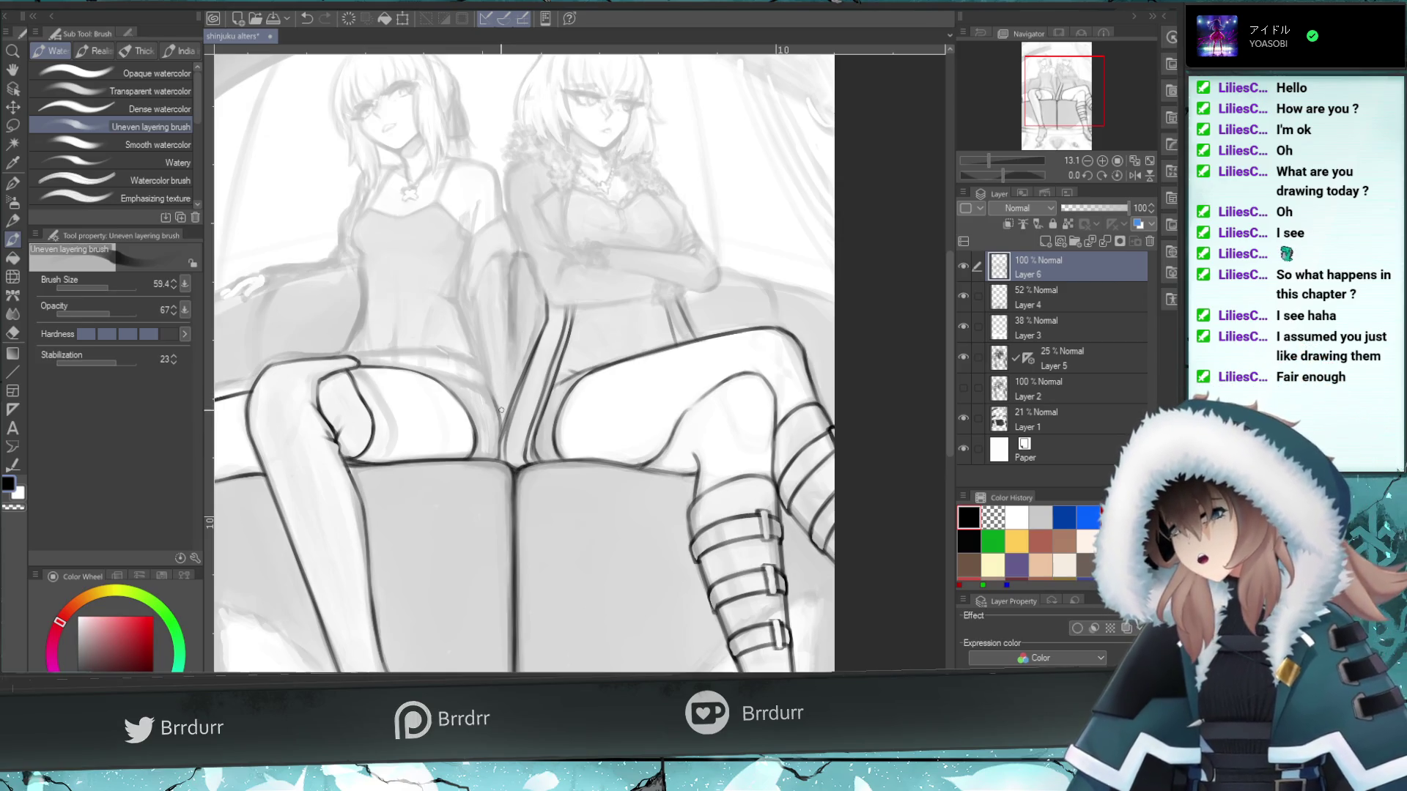
key("ctrl+z")
left_click_drag(483, 385, 500, 418)
key("ctrl+z")
- Draw the hem line across the left girl's shorts and a short stroke at her hip
key("ctrl+z")
left_click_drag(448, 377, 484, 399)
key("ctrl+z")
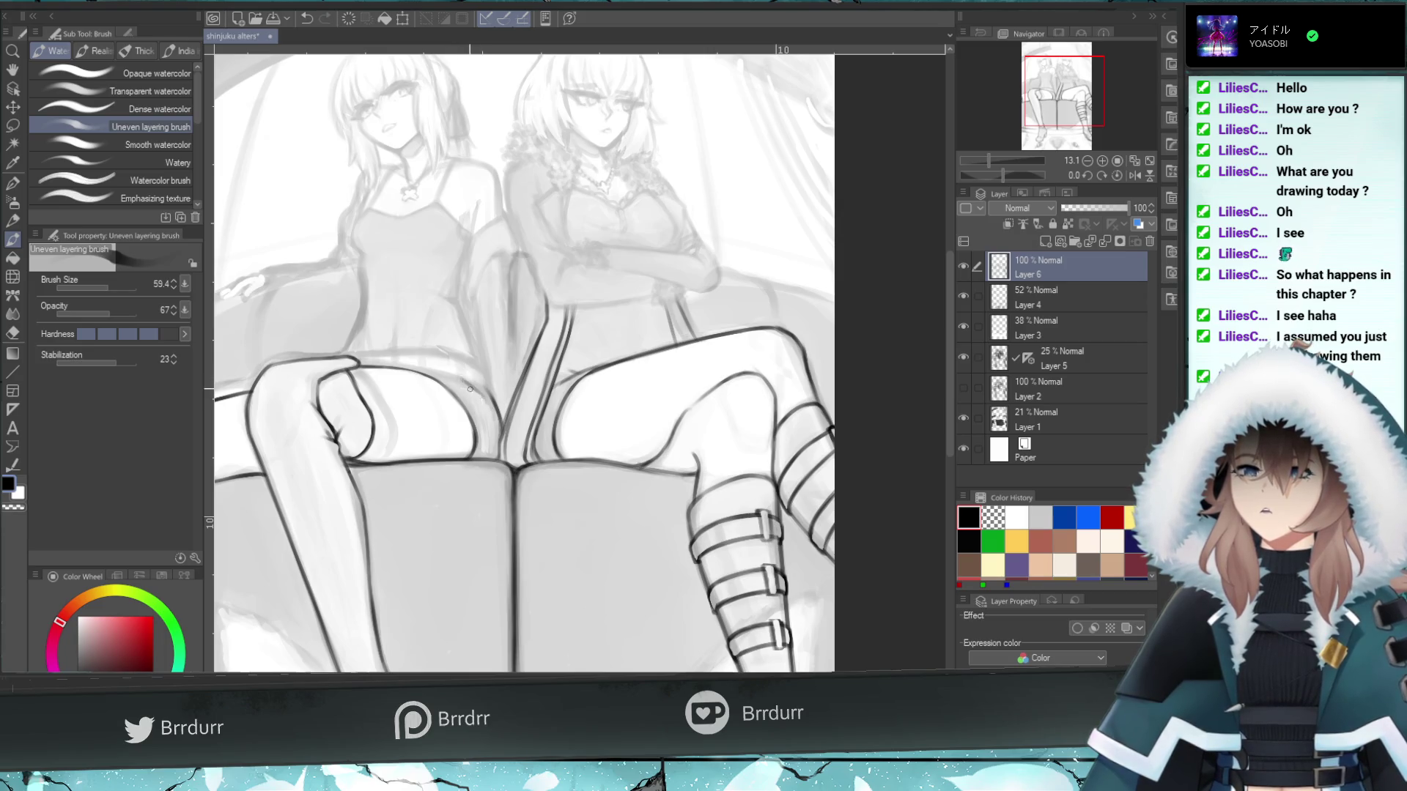
left_click_drag(471, 386, 424, 371)
key("ctrl+z")
key("ctrl+z")
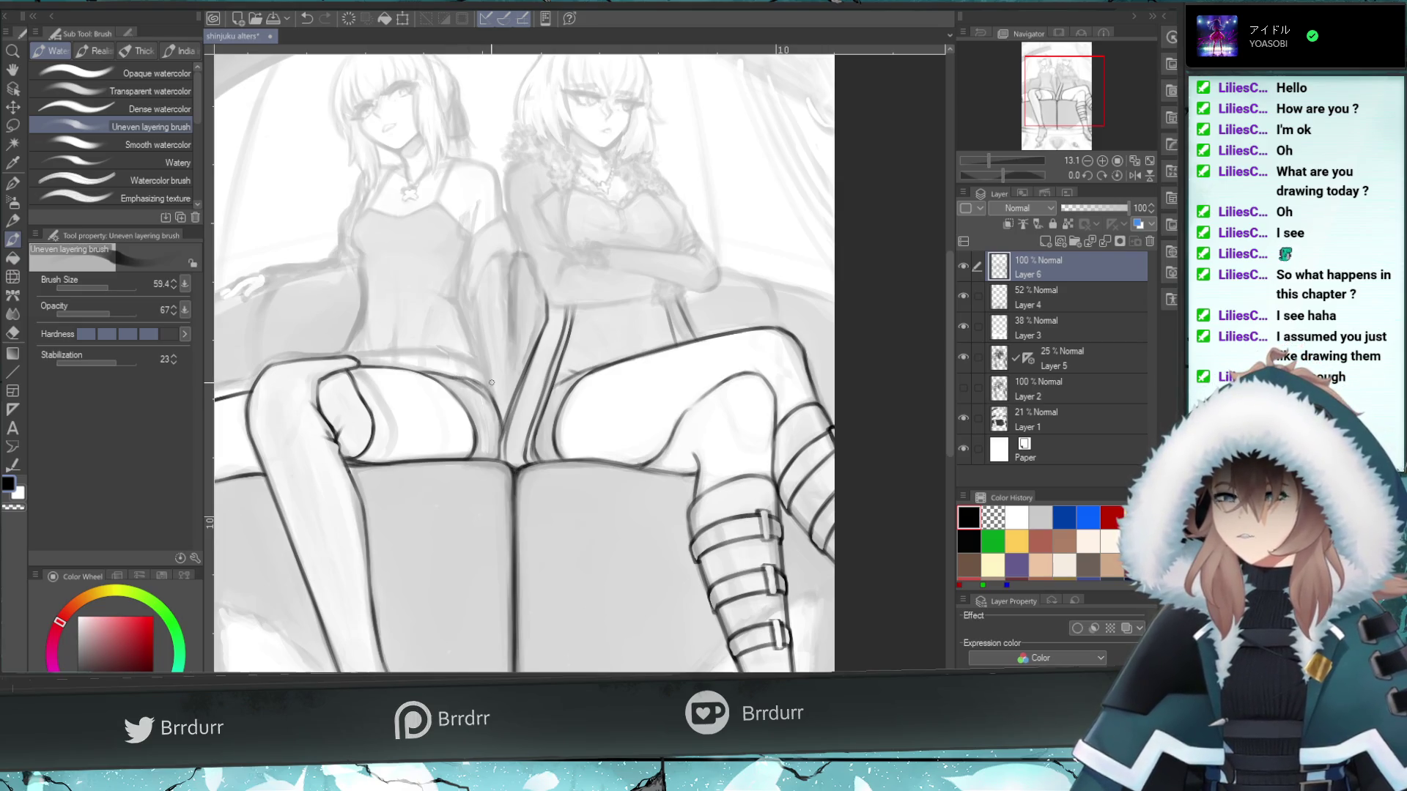
key("ctrl+z")
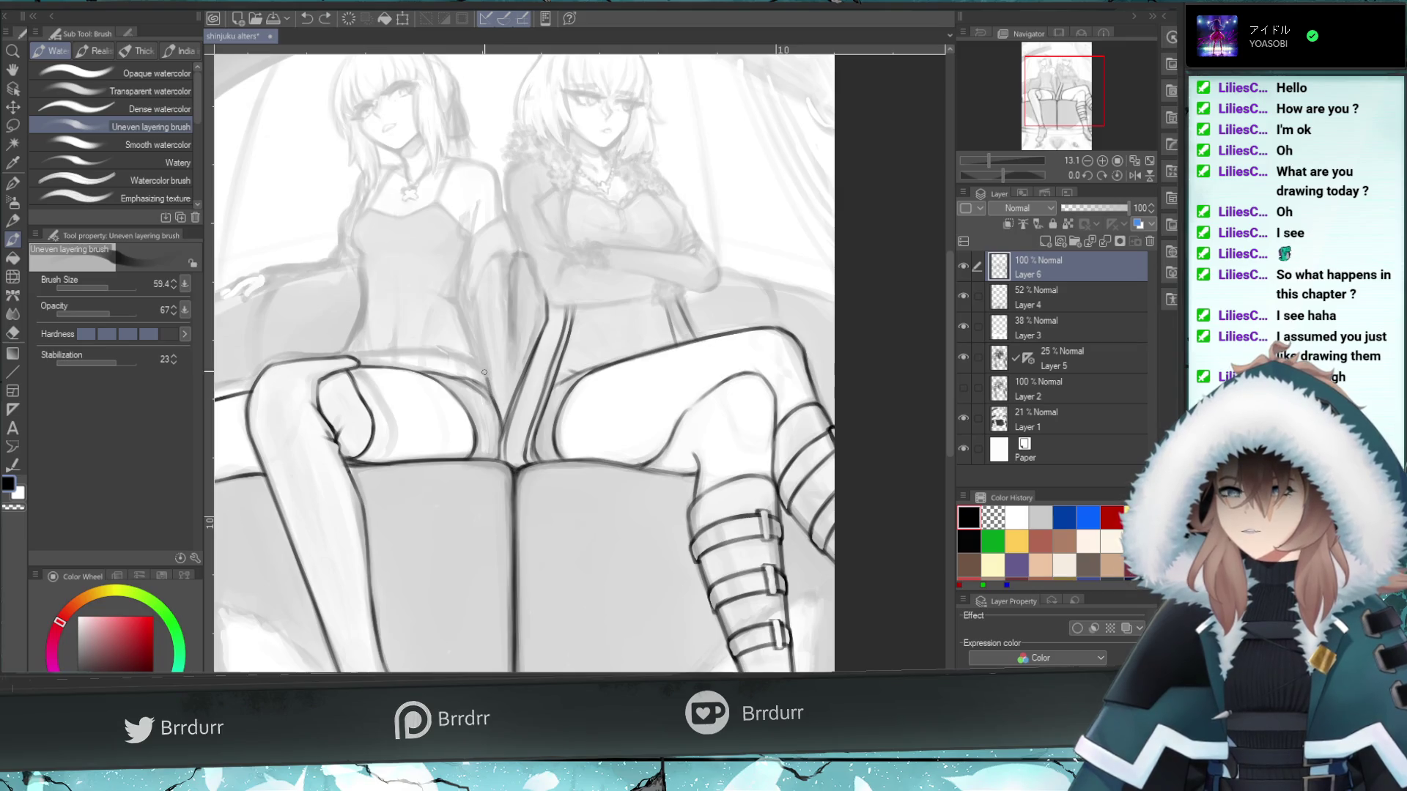
mouse_move(485, 376)
left_mouse_down()
mouse_move(443, 360)
mouse_move(451, 352)
mouse_move(454, 363)
mouse_move(396, 355)
mouse_move(407, 355)
left_mouse_up()
key("ctrl+z")
key("ctrl+z")
key("ctrl+z")
key("ctrl+z")
key("ctrl+z")
key("ctrl+z")
key("ctrl+z")
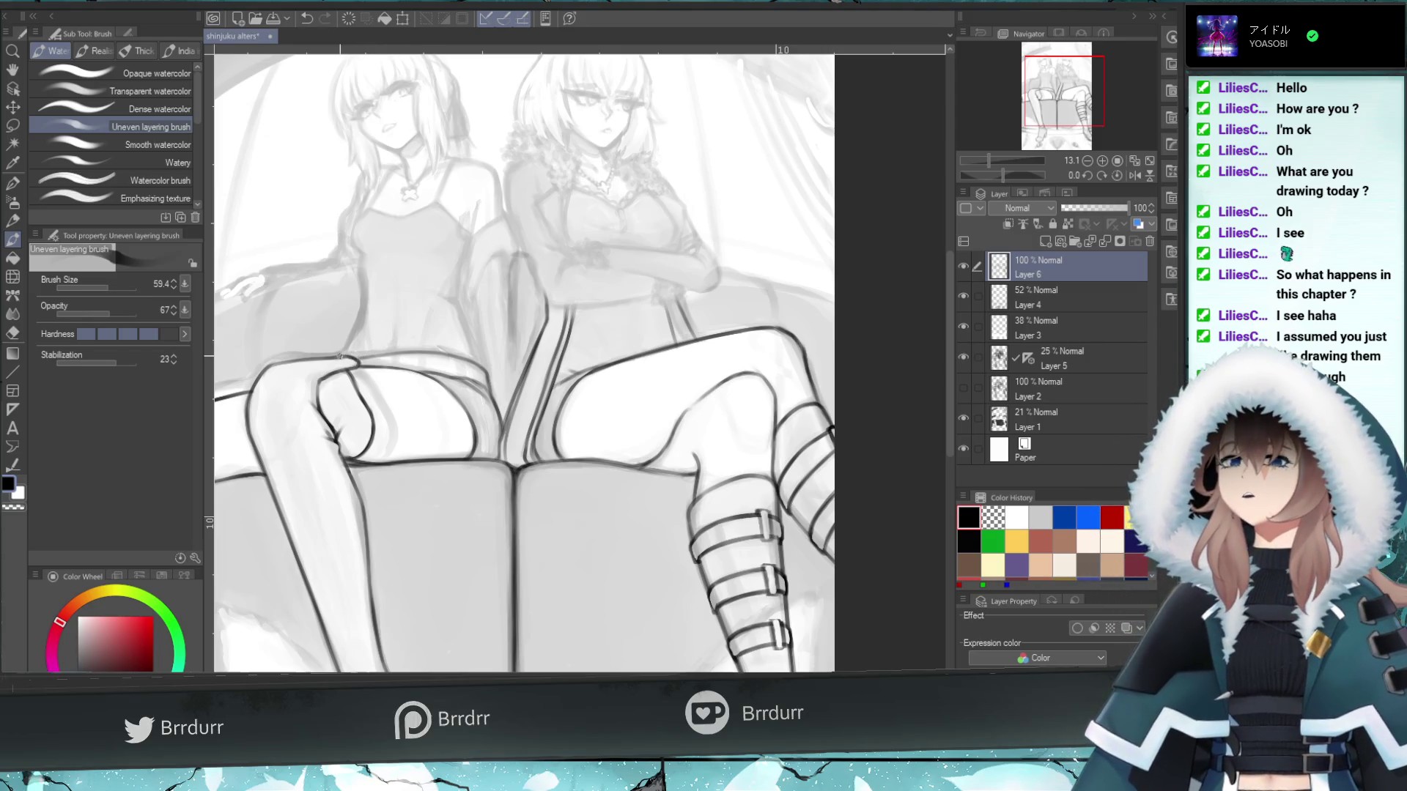
left_click_drag(344, 357, 361, 320)
- Extend the left girl's hip stroke upward and try faint strokes along her waistband
key("ctrl+z")
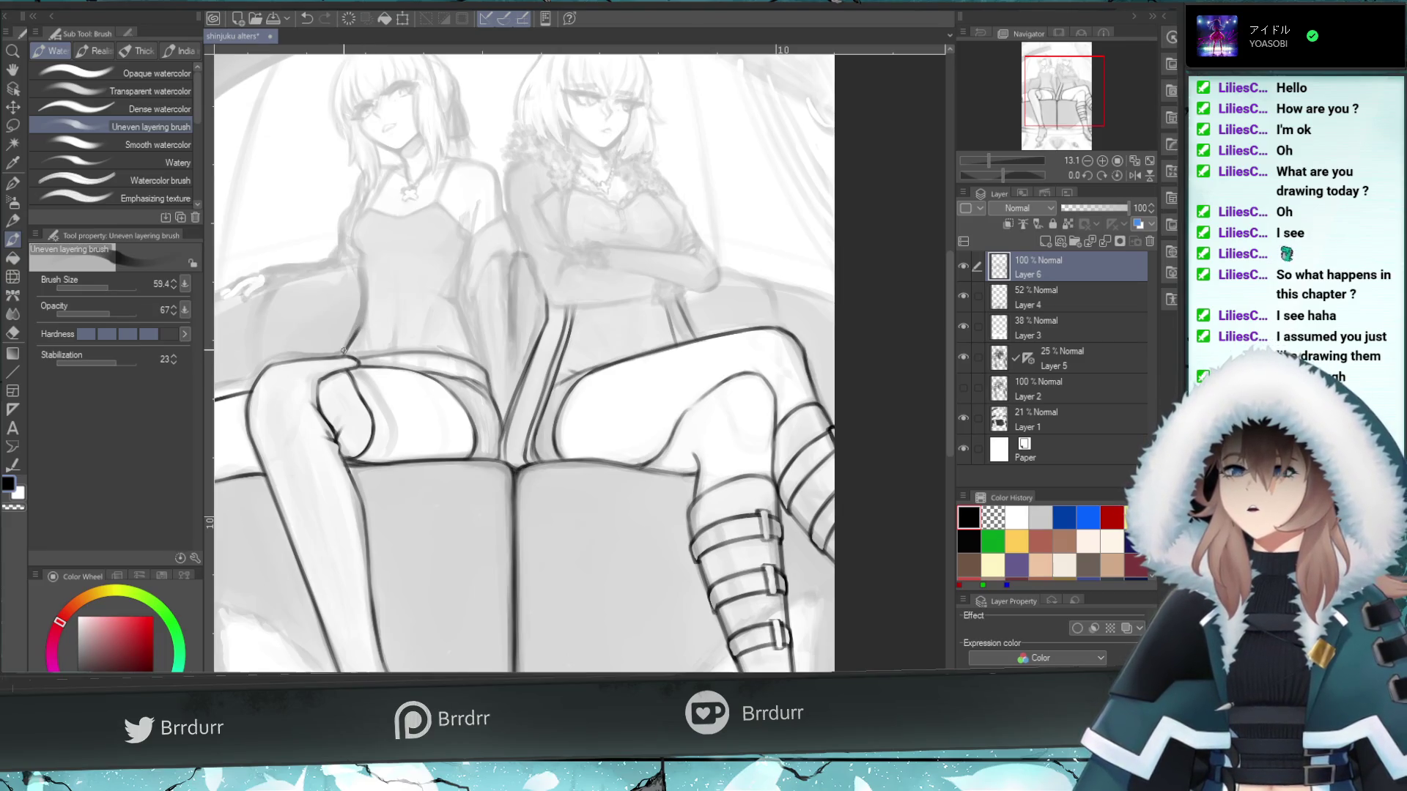
key("ctrl+z")
mouse_move(346, 343)
left_mouse_down()
mouse_move(364, 319)
mouse_move(363, 252)
left_mouse_up()
key("ctrl+z")
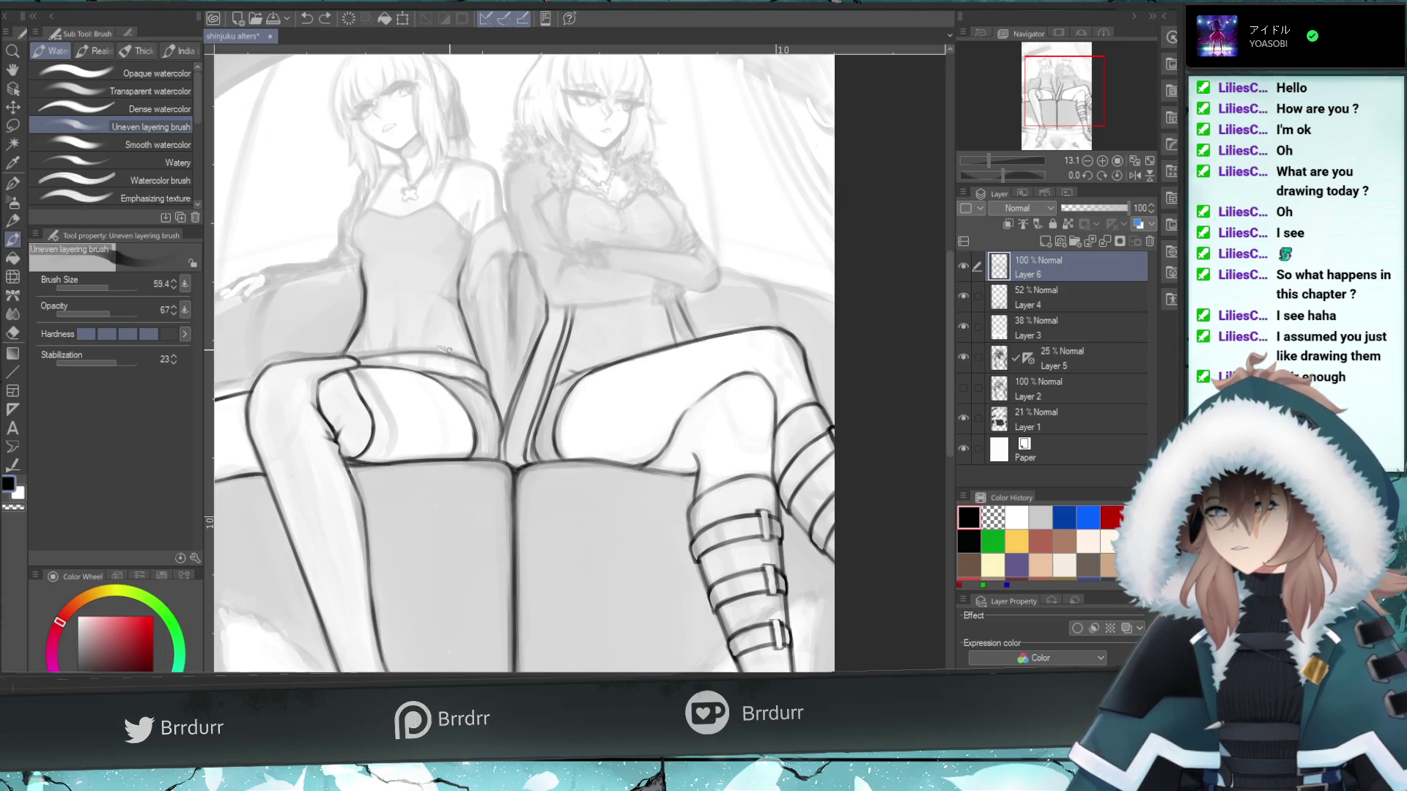
left_click_drag(477, 363, 468, 361)
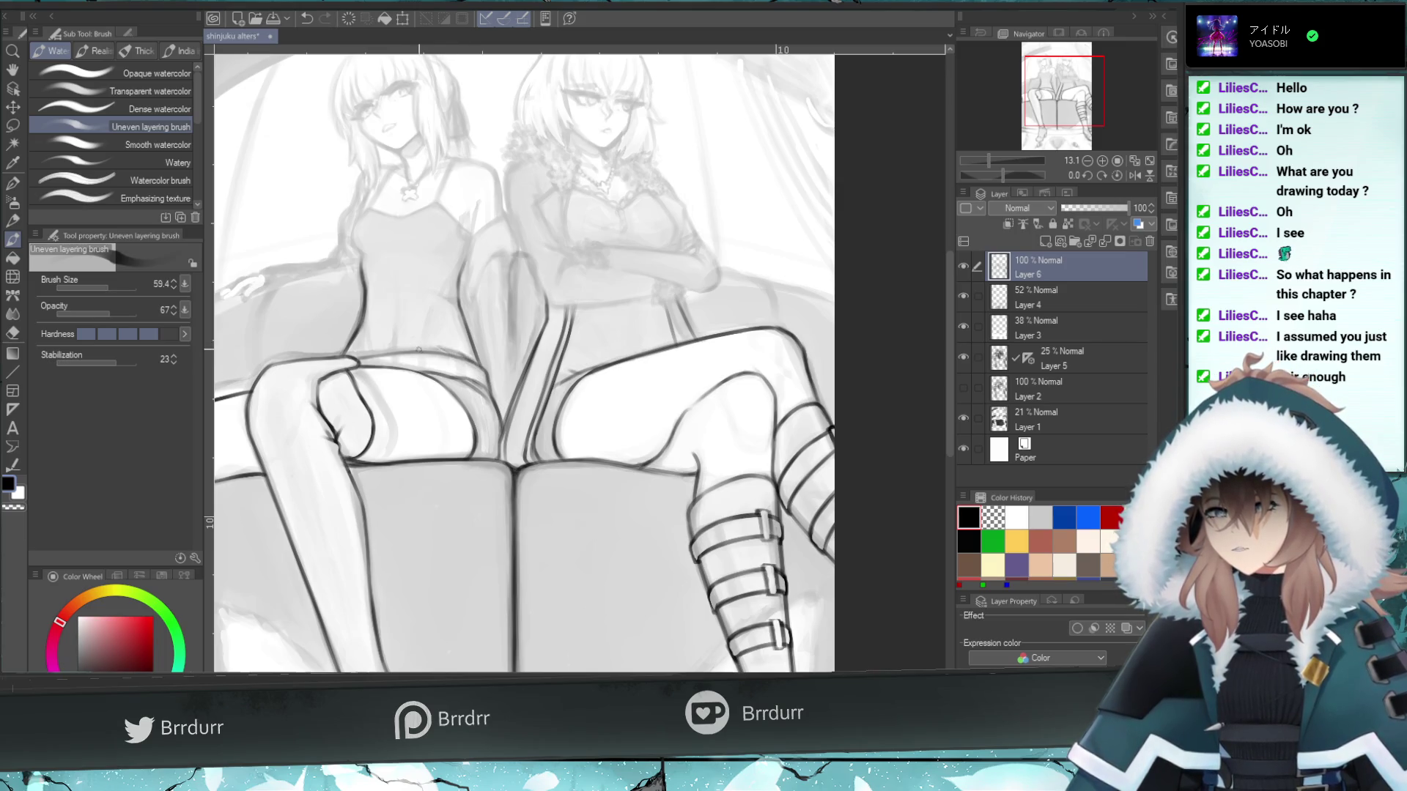
key("ctrl+z")
left_click_drag(473, 359, 359, 353)
key("ctrl+z")
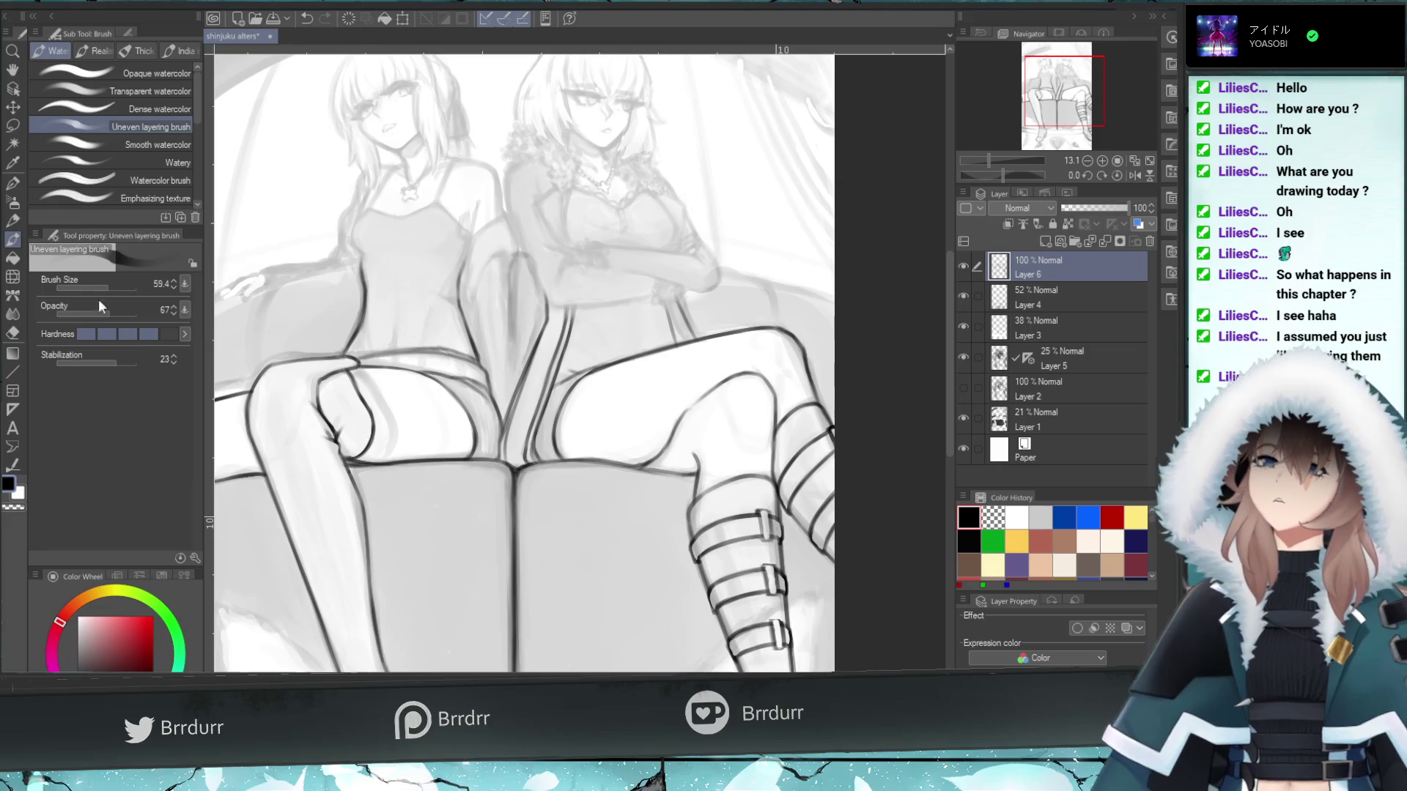
- Clean up the left girl's torso with the eraser, then resume the watercolor brush at size 34.1
left_click(13, 333)
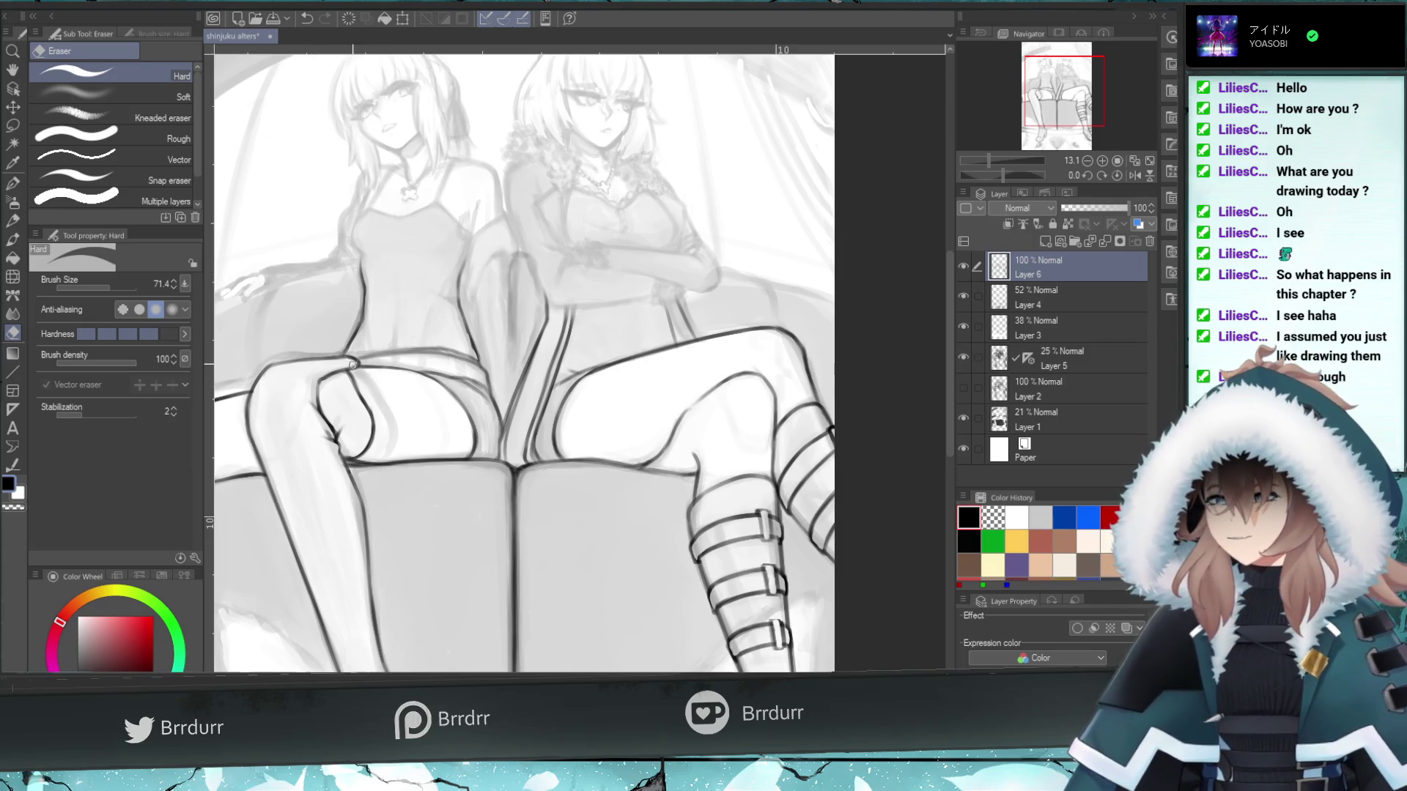
left_click(13, 239)
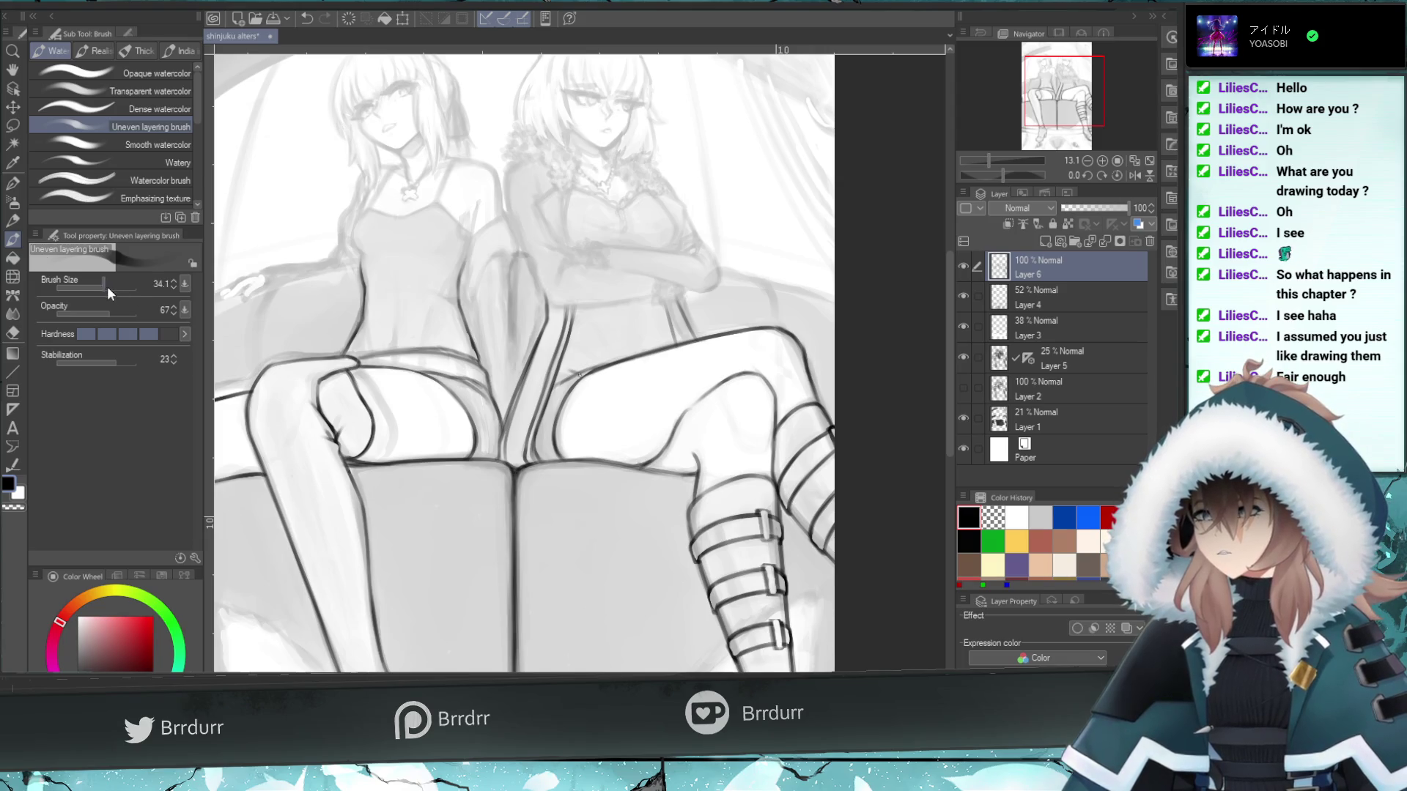
- Shade the left girl's torso and waist in greyscale, discarding two faint strokes
key("ctrl+z")
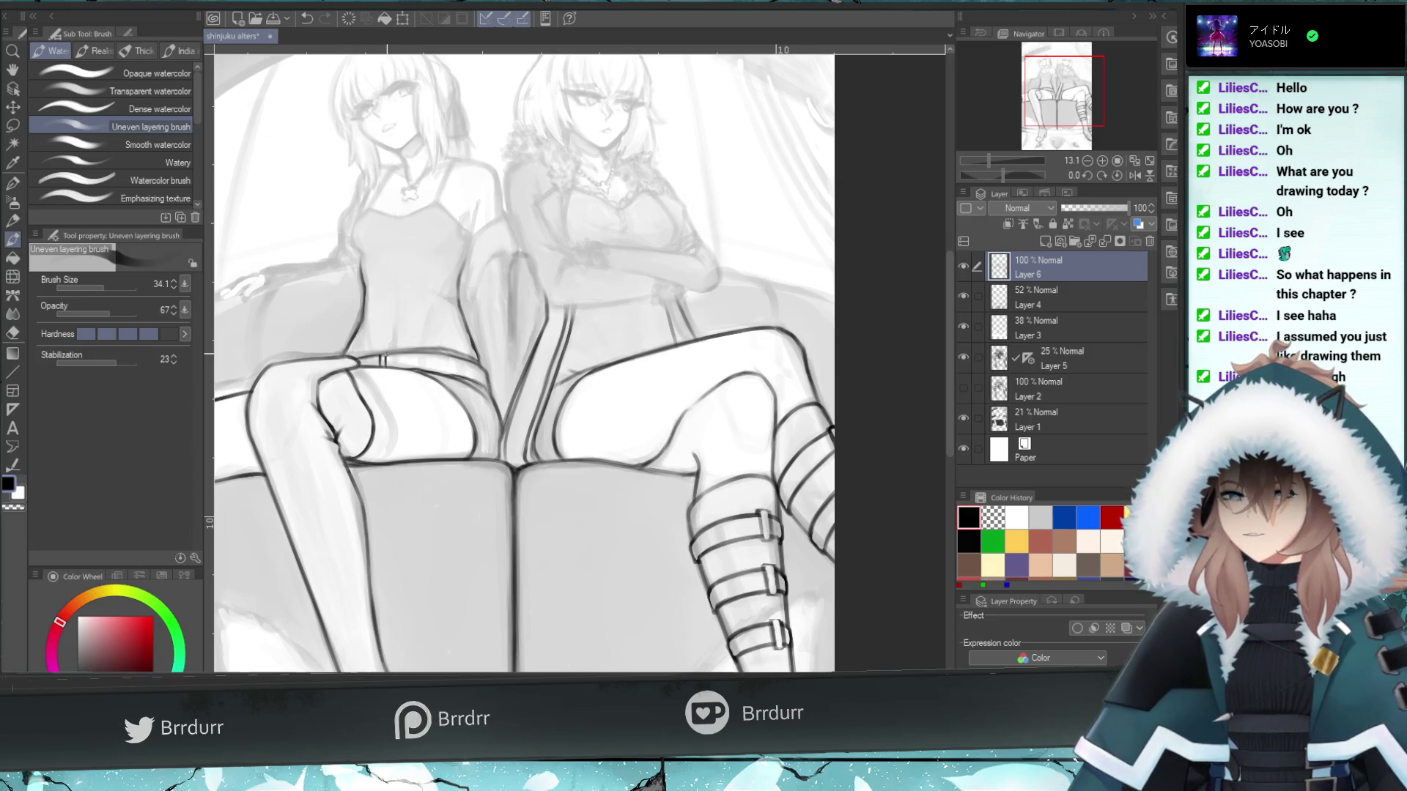
key("ctrl+z")
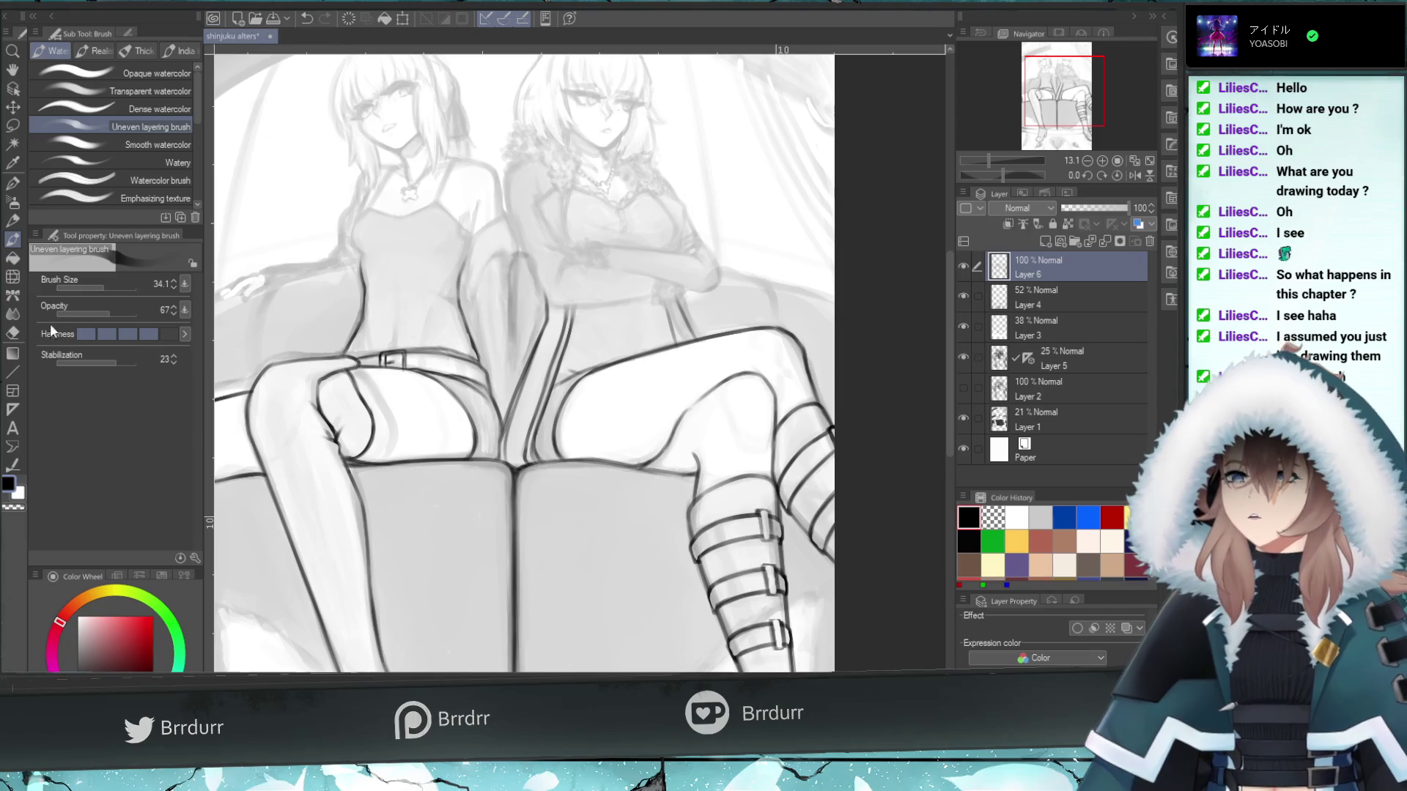
key("e")
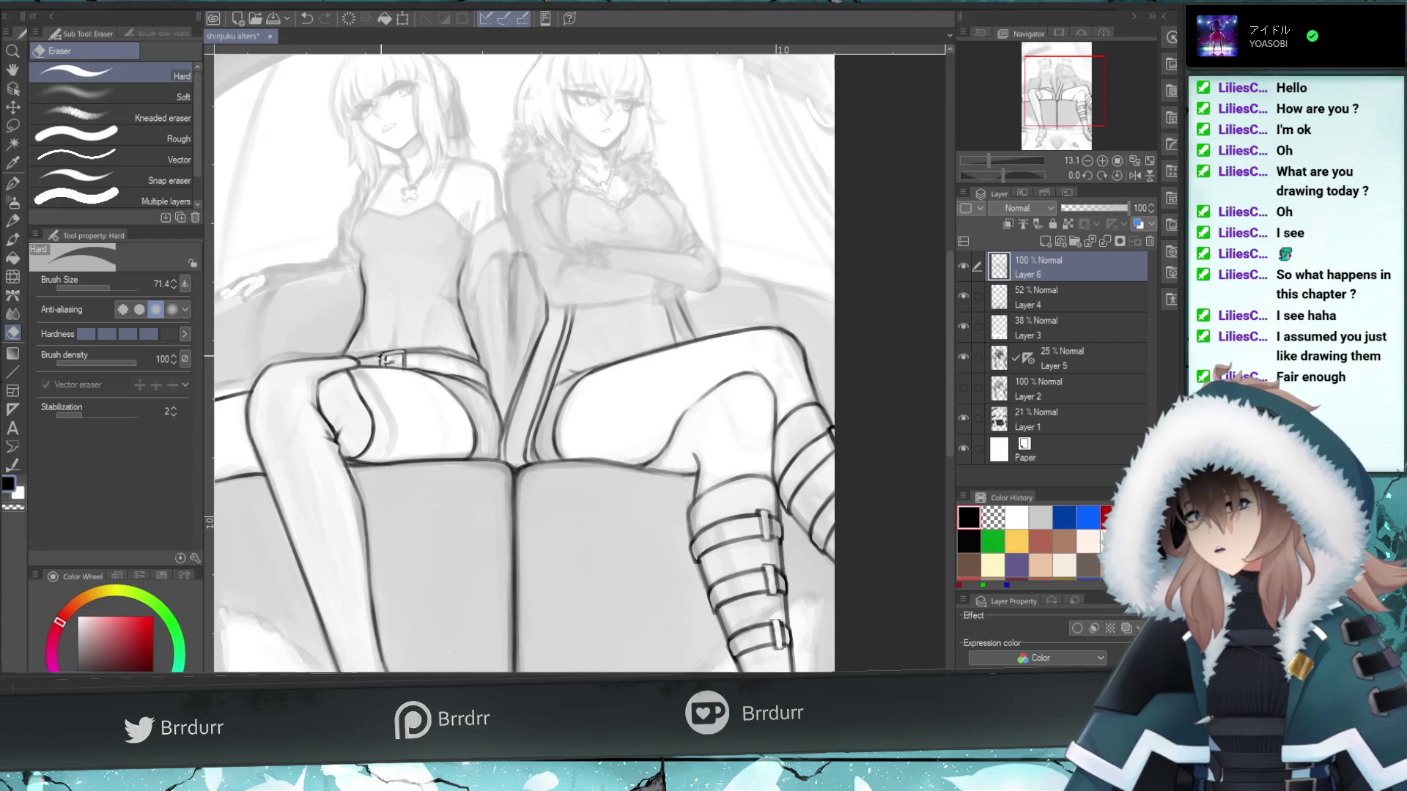
- Lighten a small patch, then darken the left girl's belt with two Uneven layering watercolour strokes
left_click(389, 357)
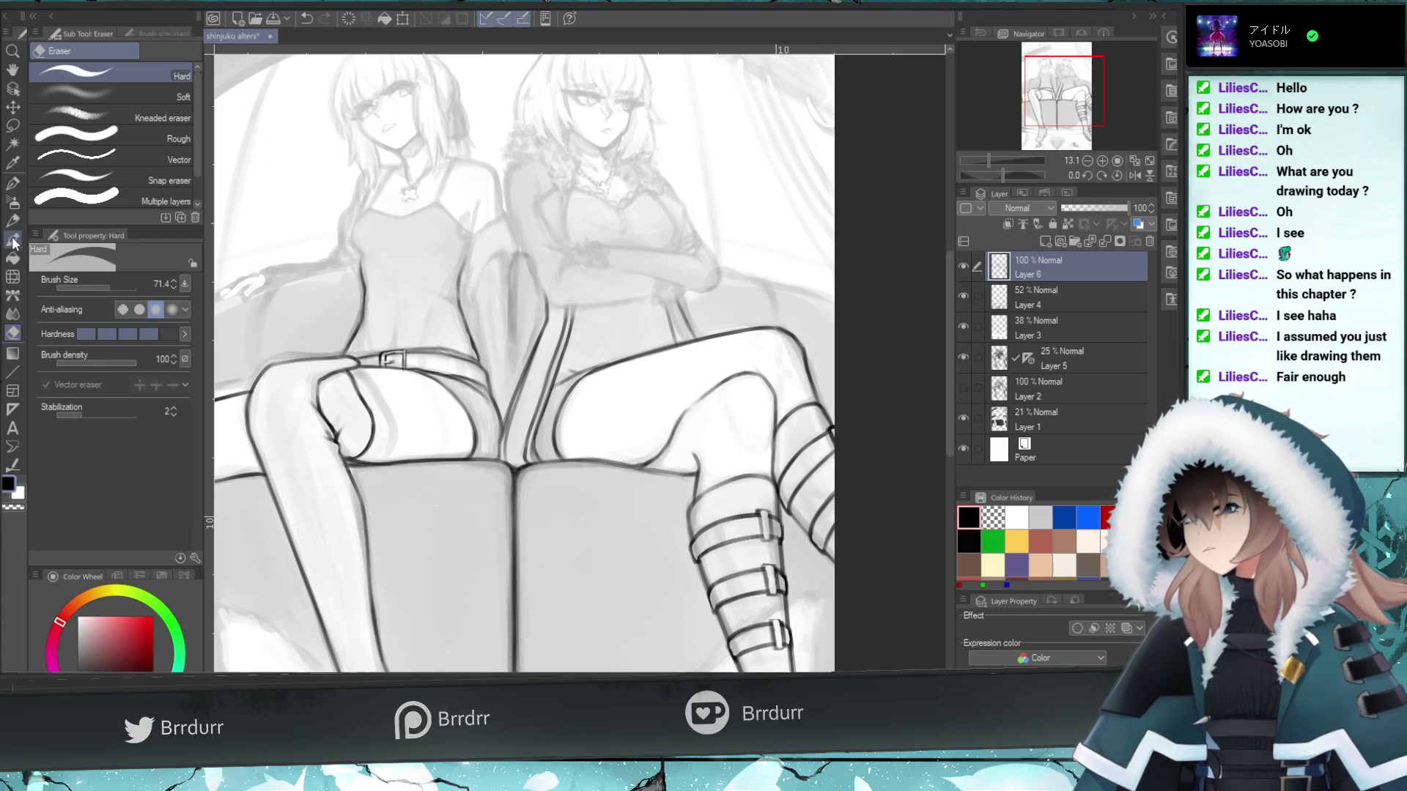
left_click(13, 239)
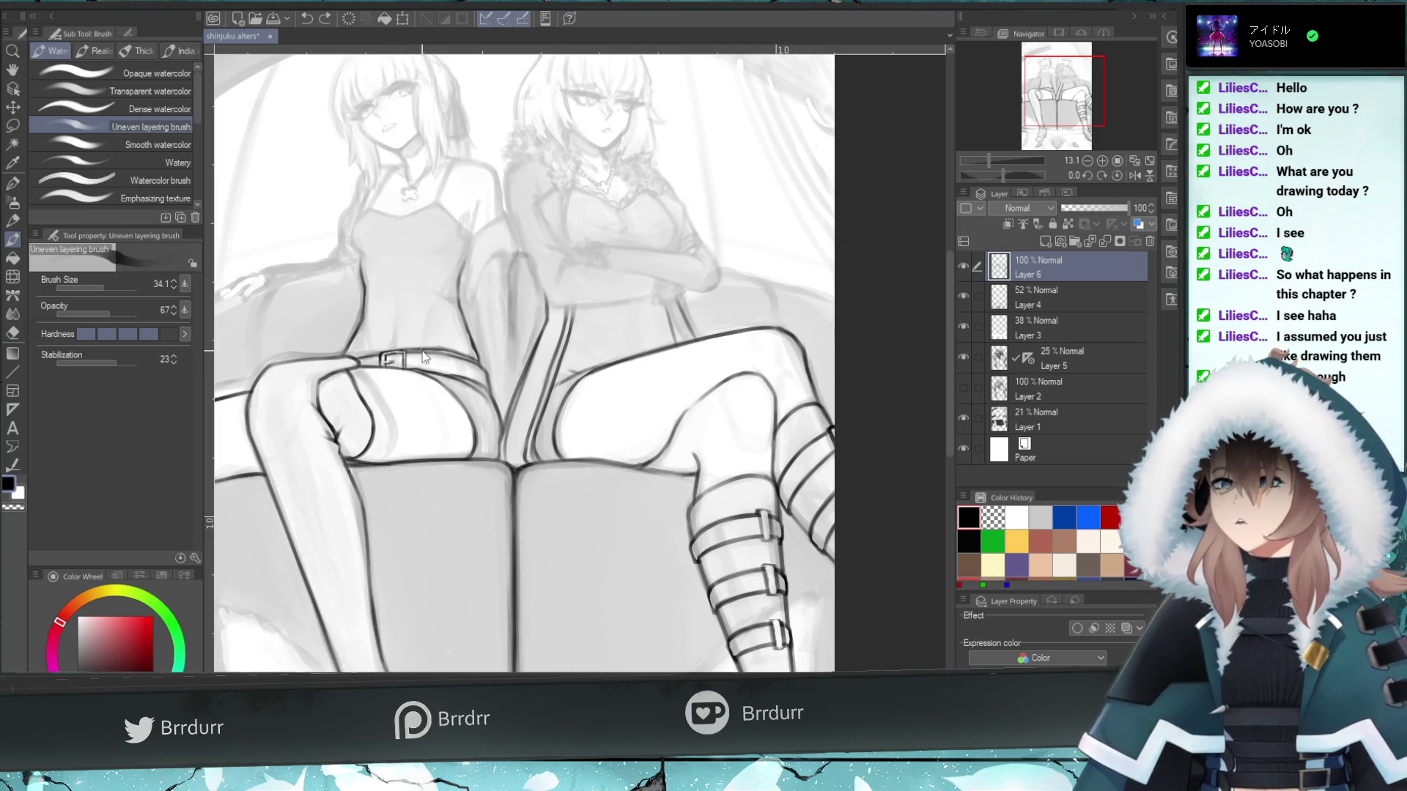
left_click_drag(382, 357, 377, 358)
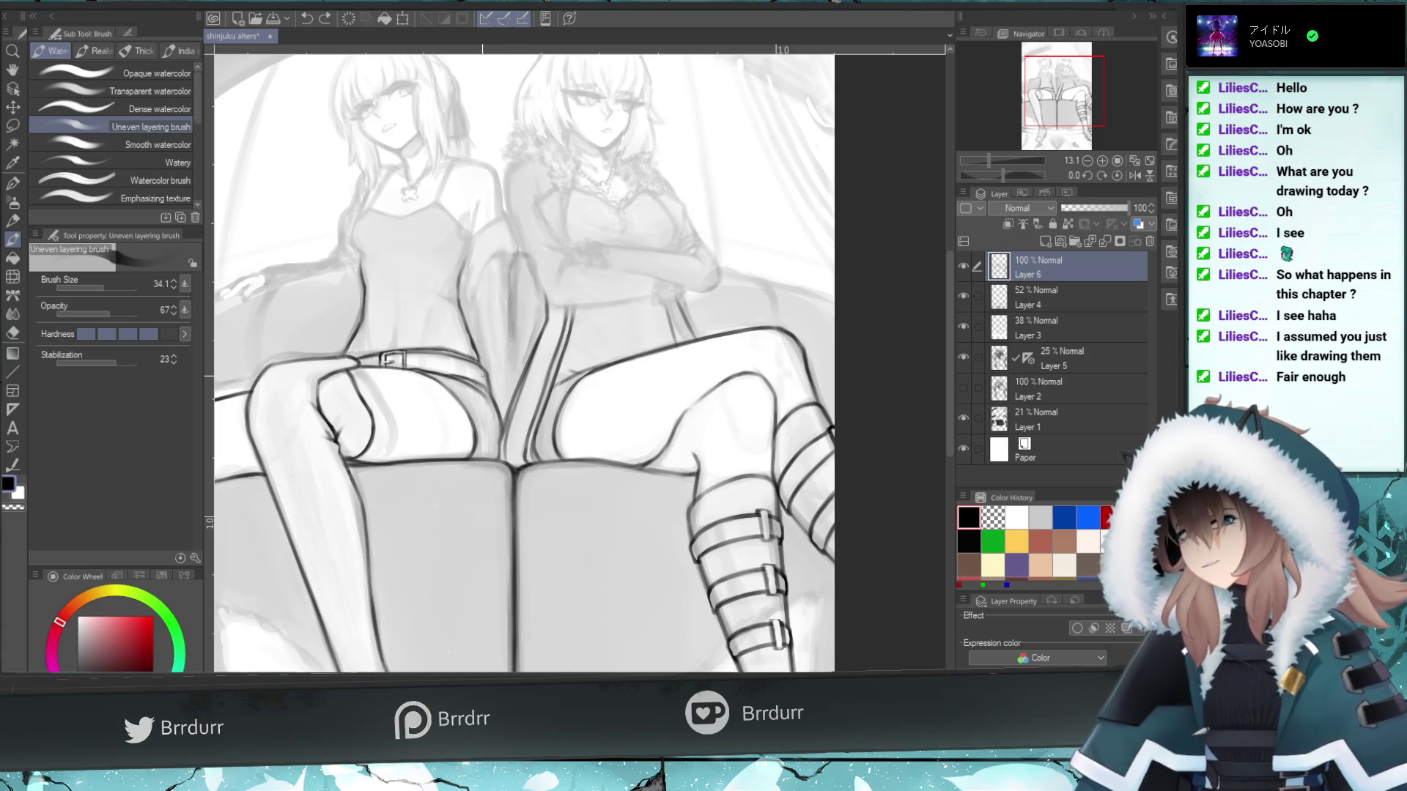
left_click_drag(423, 353, 431, 370)
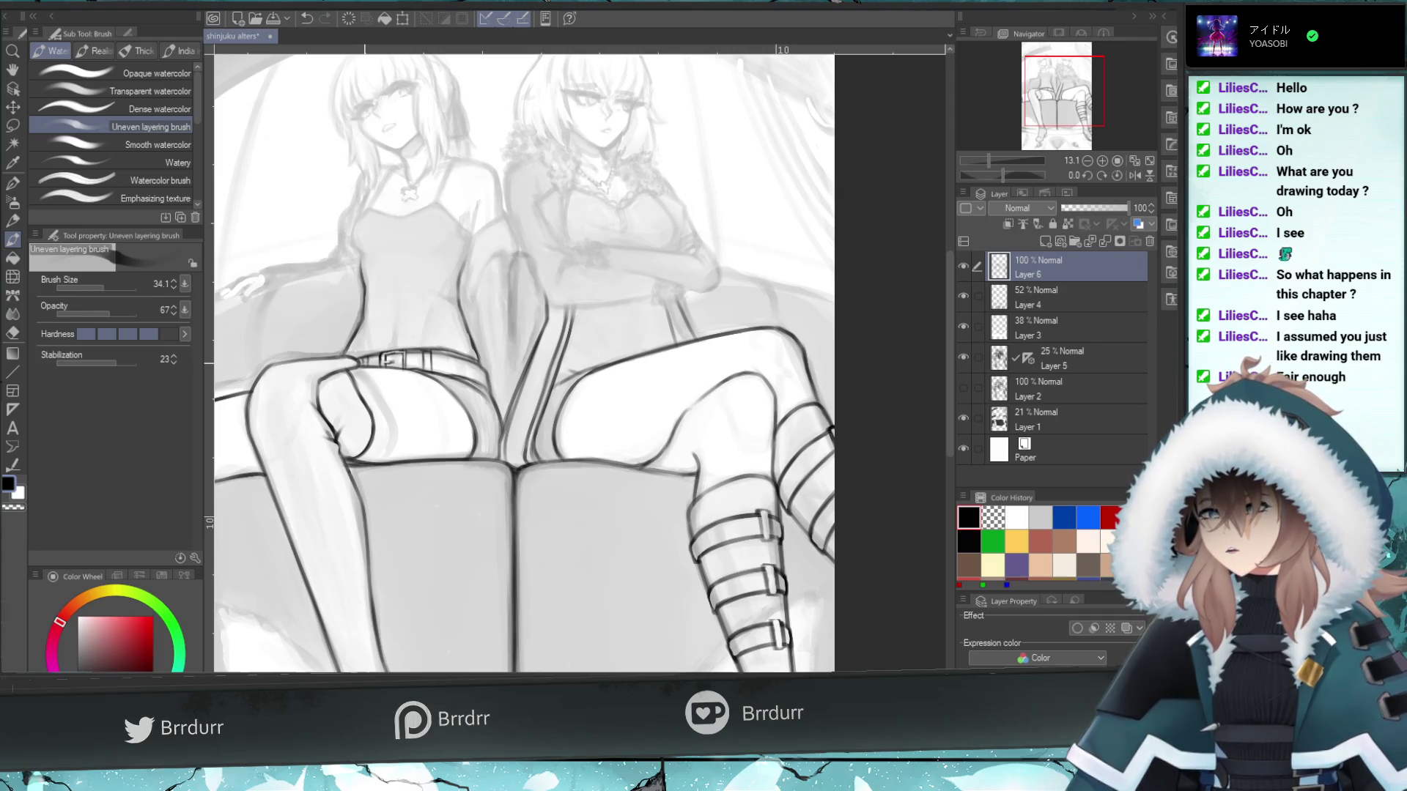
key("ctrl+z")
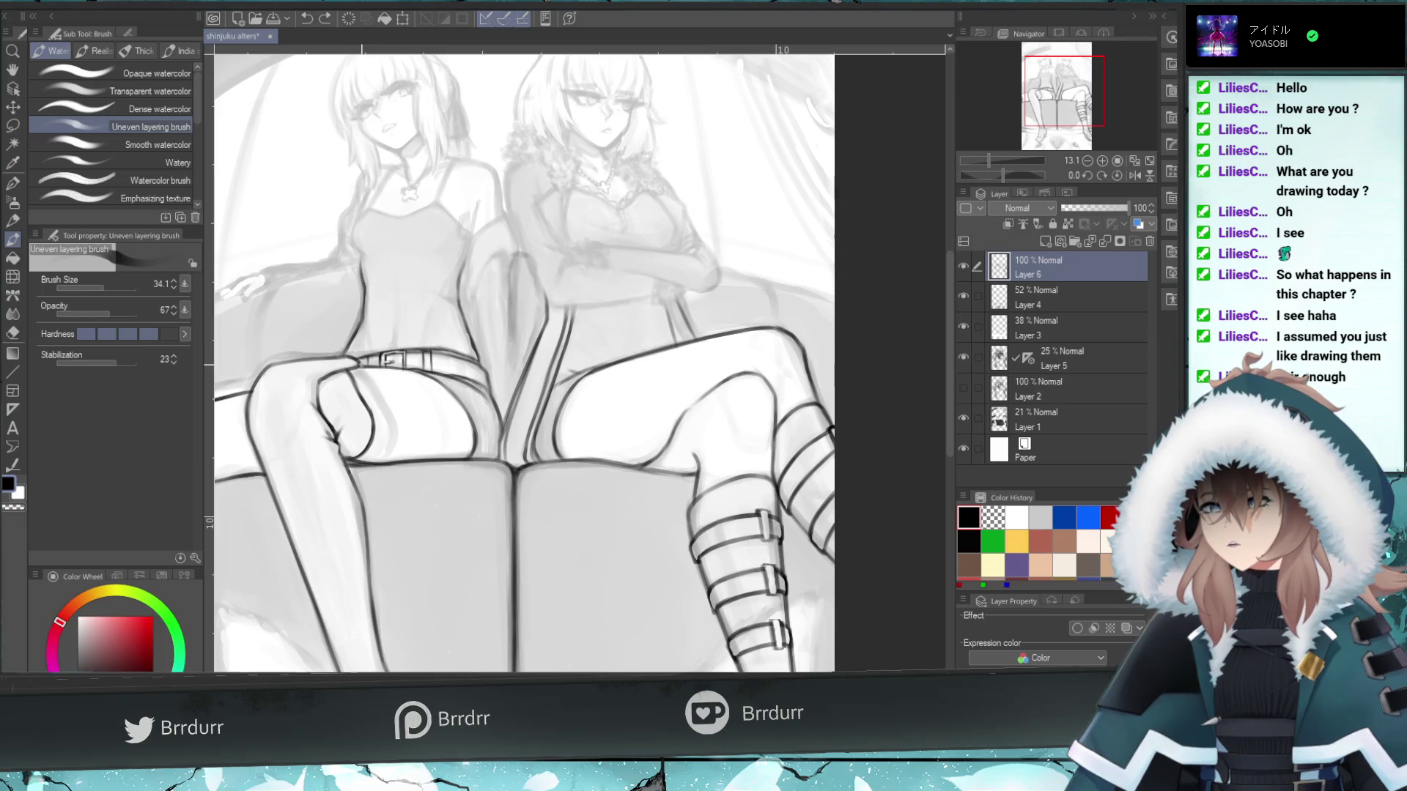
key("ctrl+y")
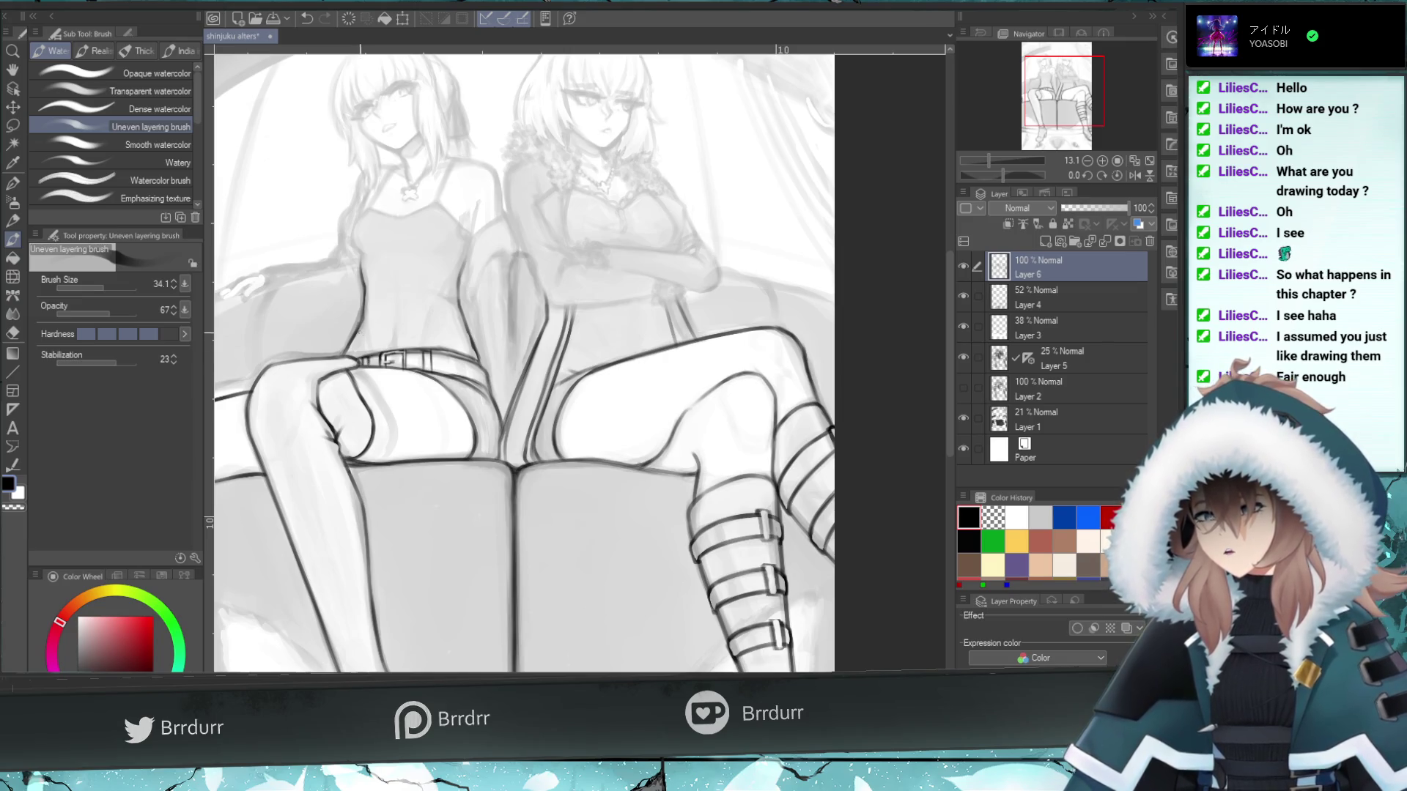
key("e")
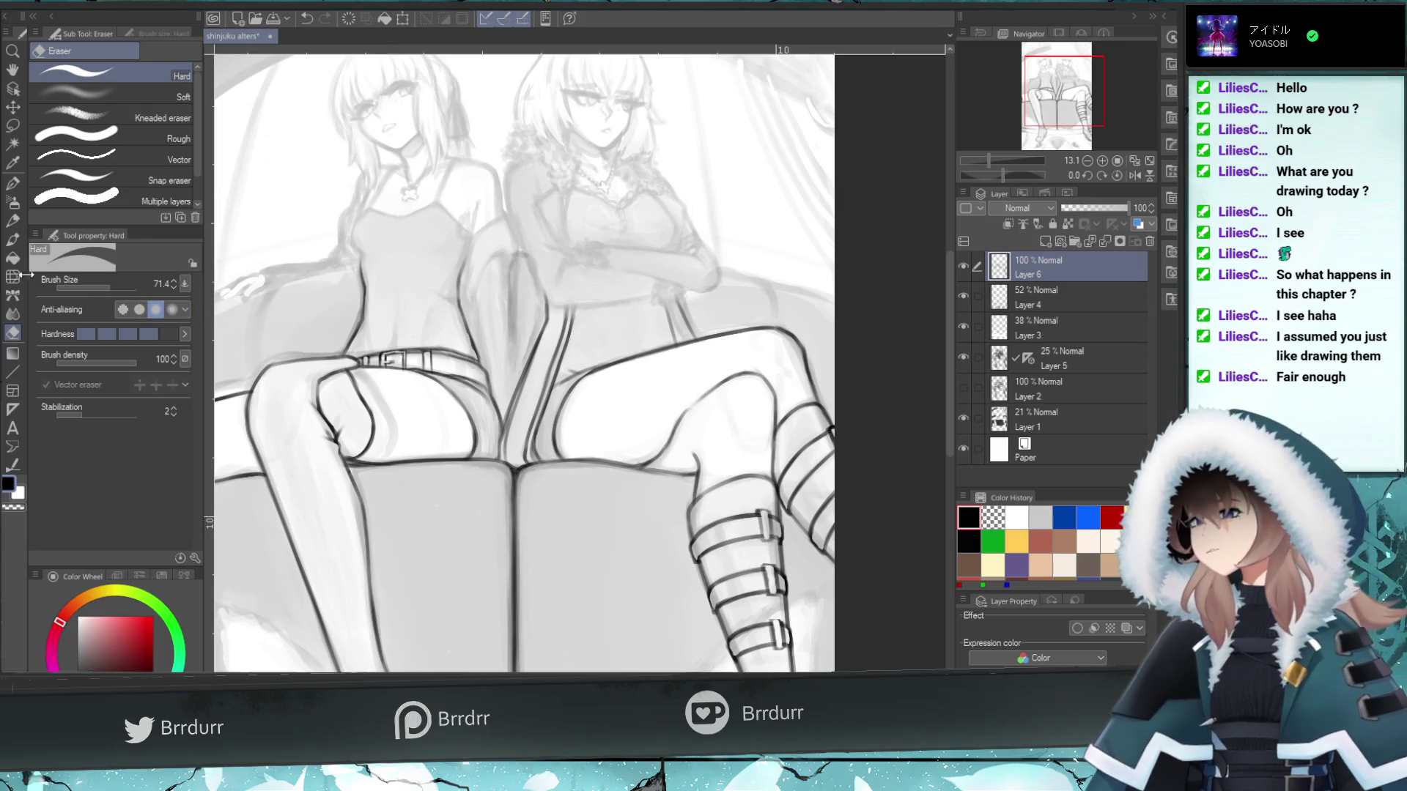
- Add short dark strokes along the shorts' belt edge and loops, undoing the last one
key("b")
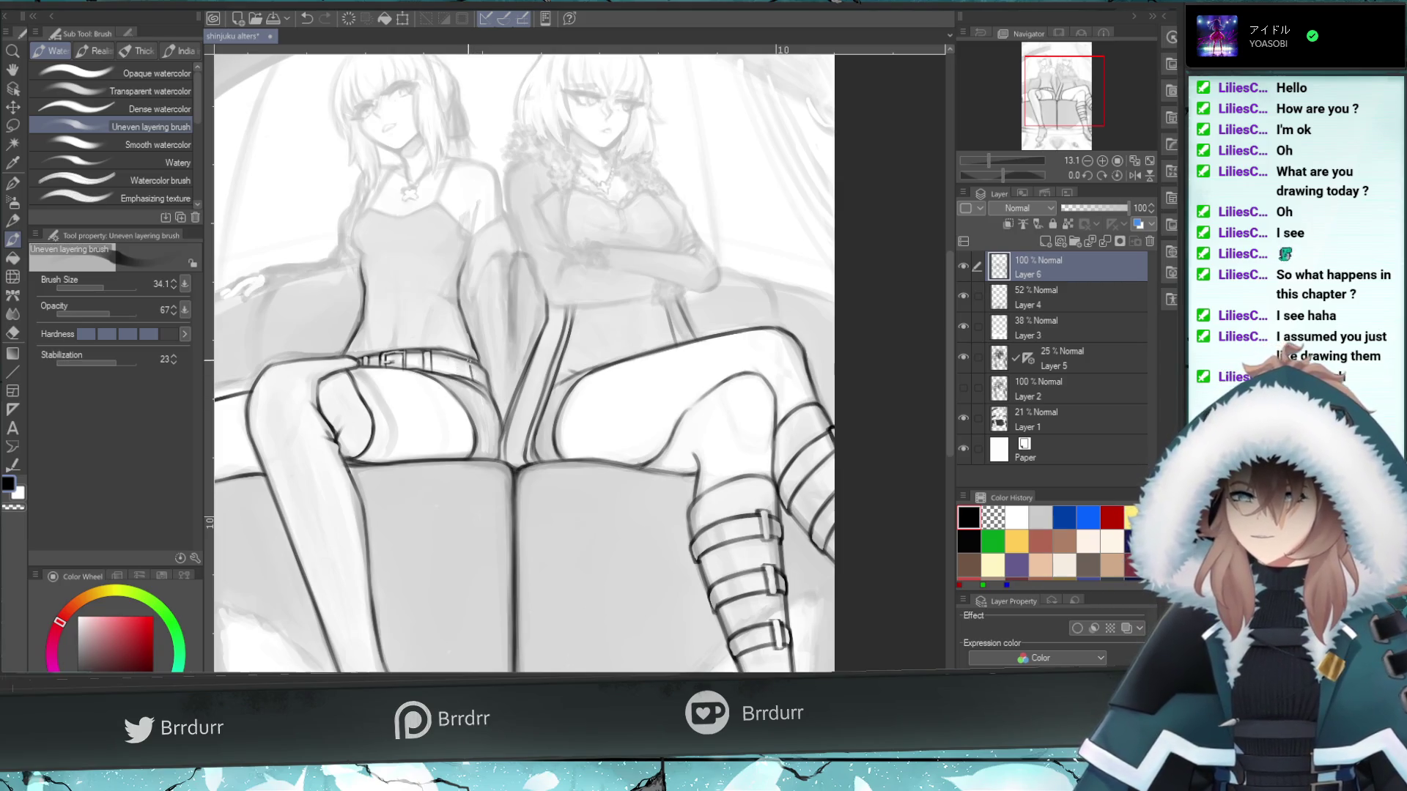
left_click_drag(474, 382, 469, 359)
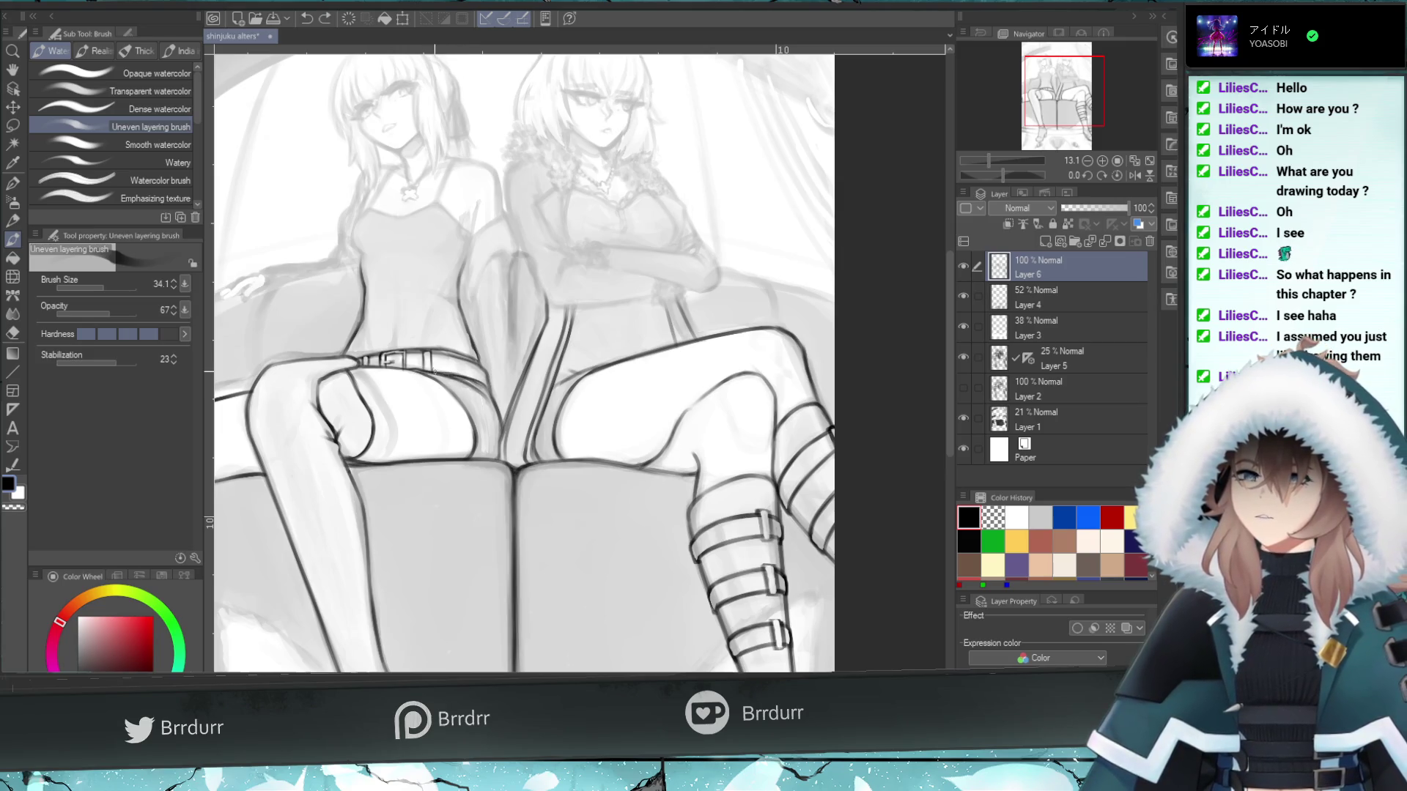
left_click_drag(462, 375, 438, 371)
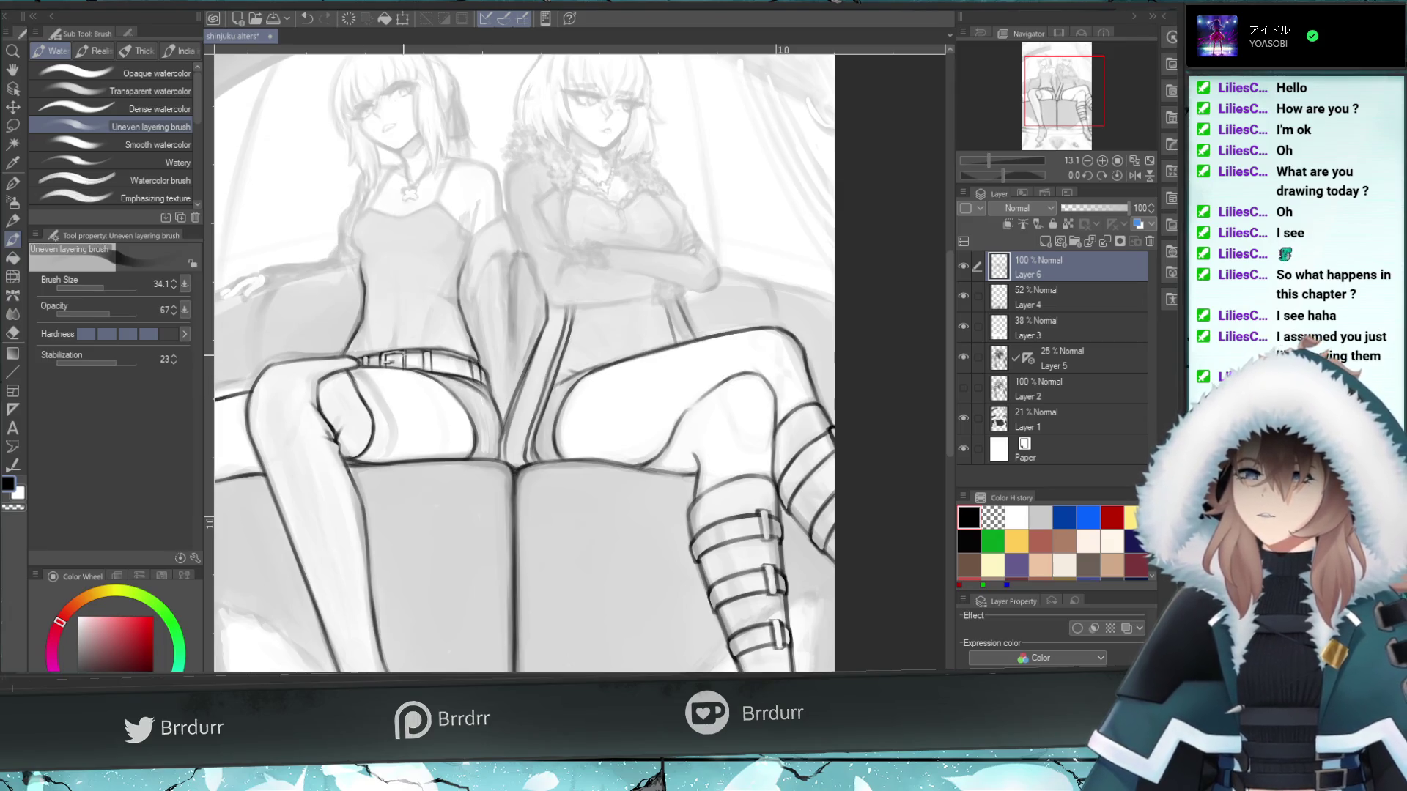
key("e")
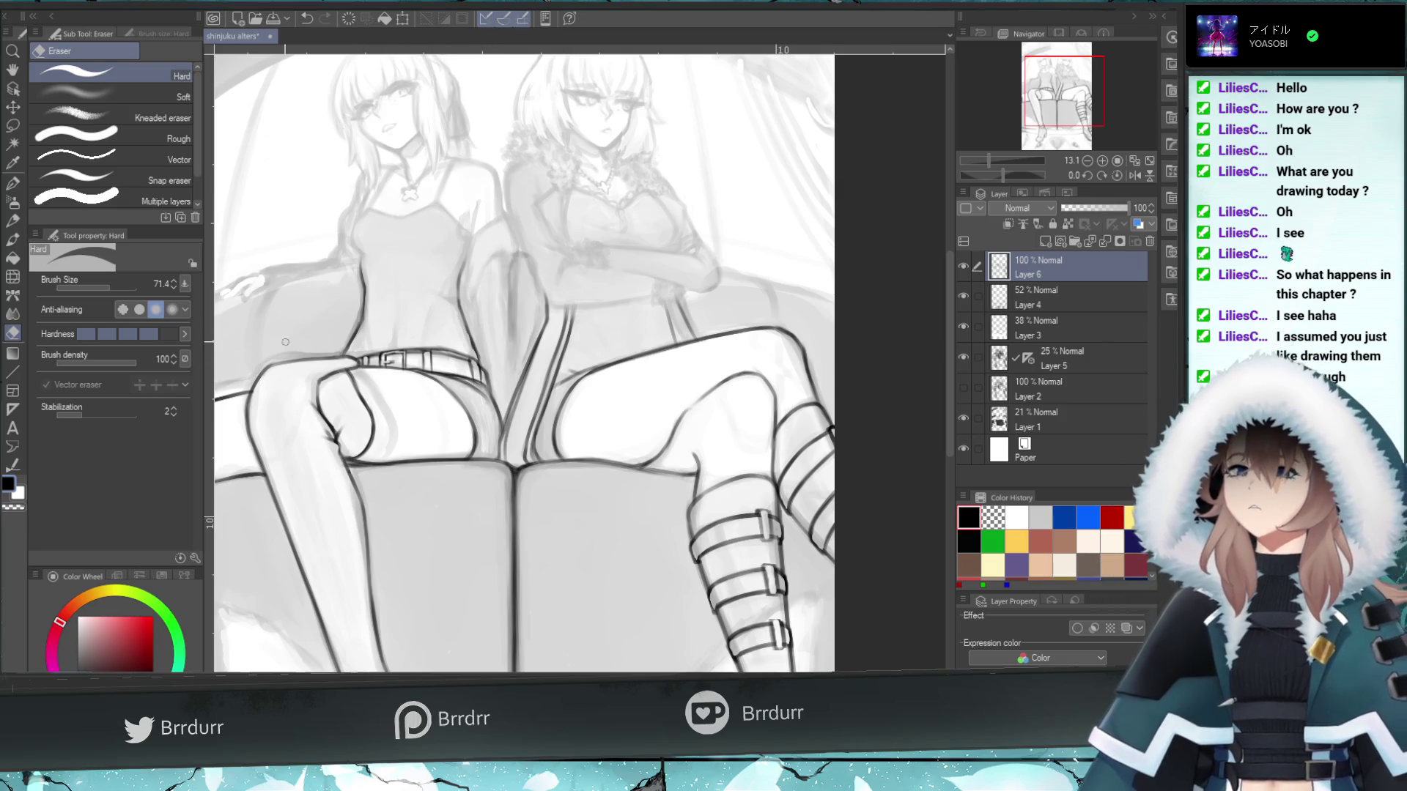
key("b")
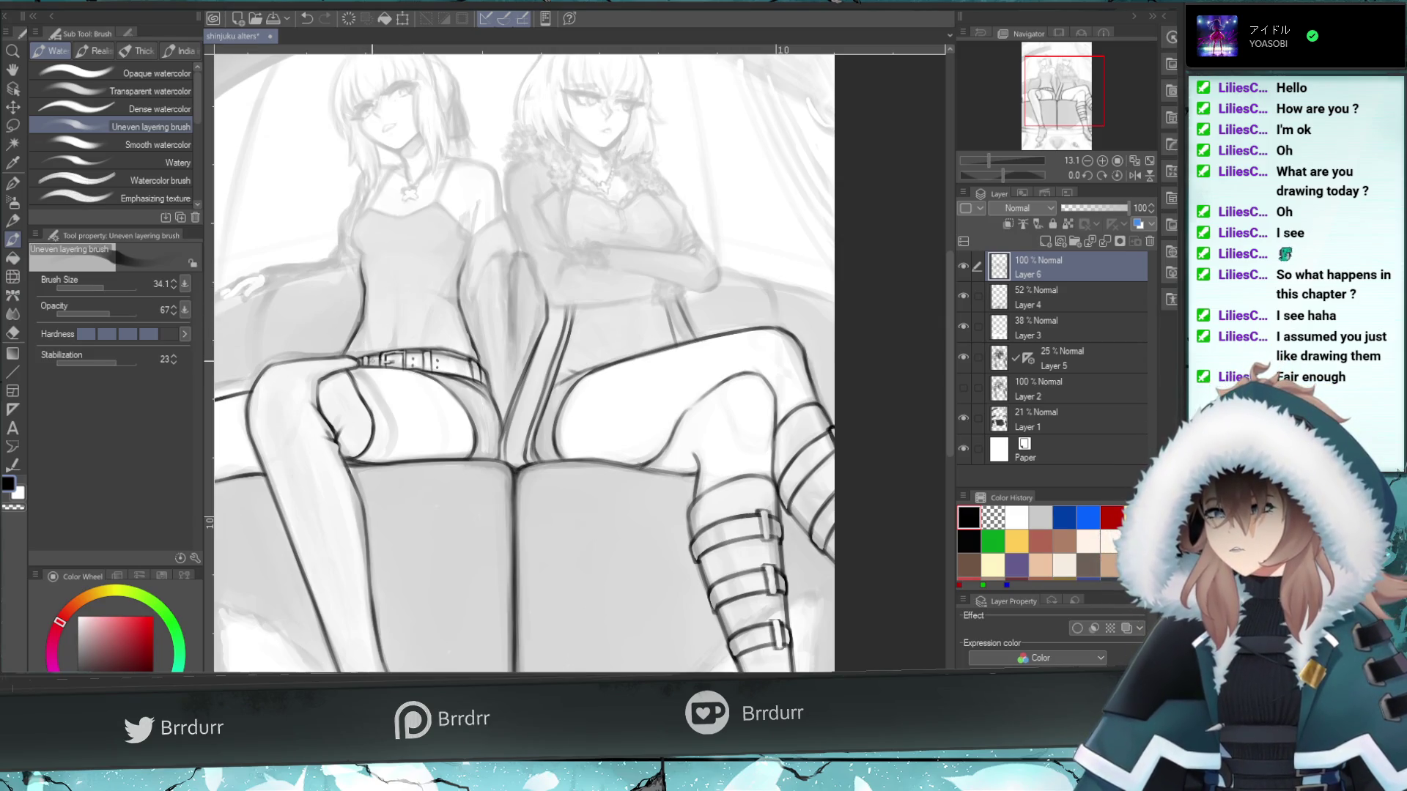
key("ctrl+z")
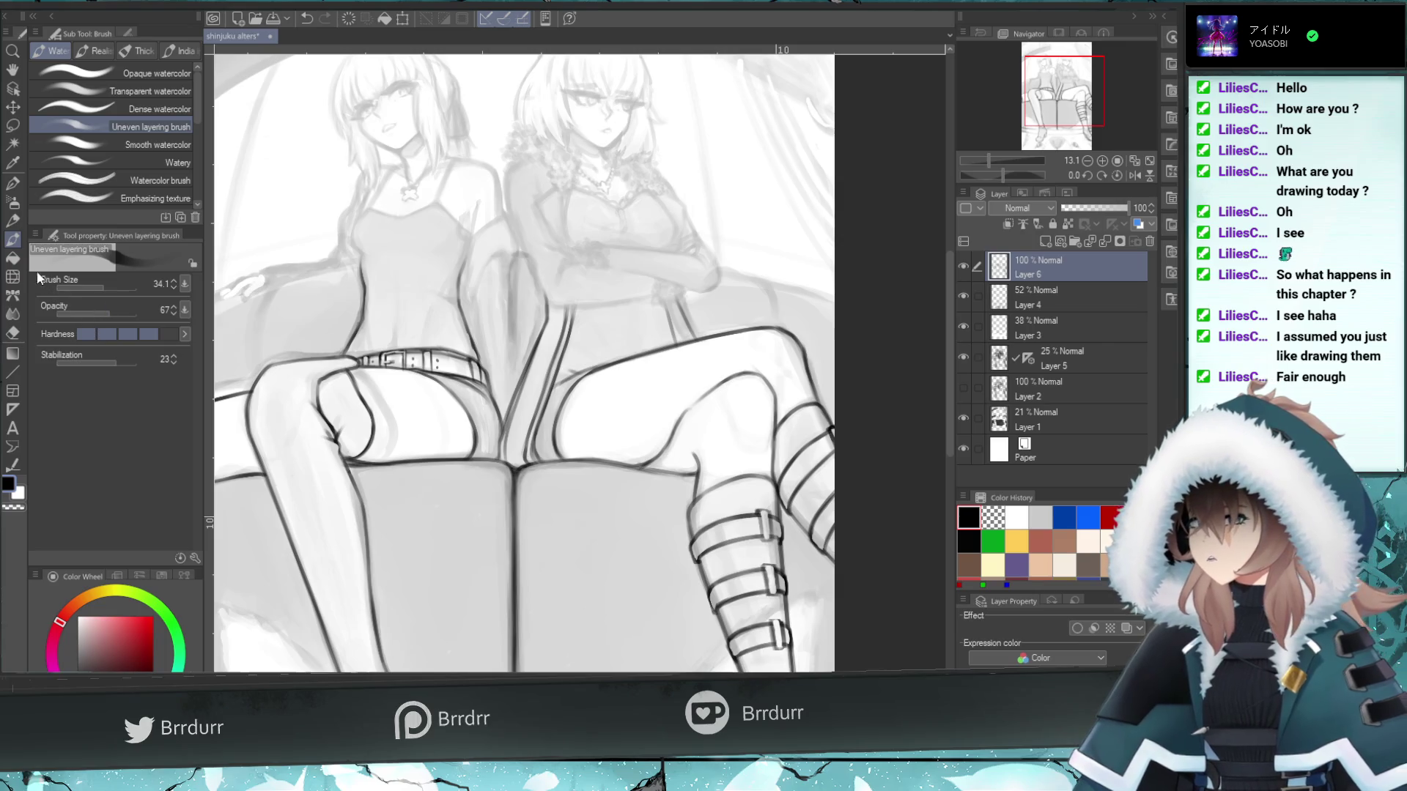
- At brush size 49.3, paint a dark line up the left edge of the left girl's torso
left_click(107, 284)
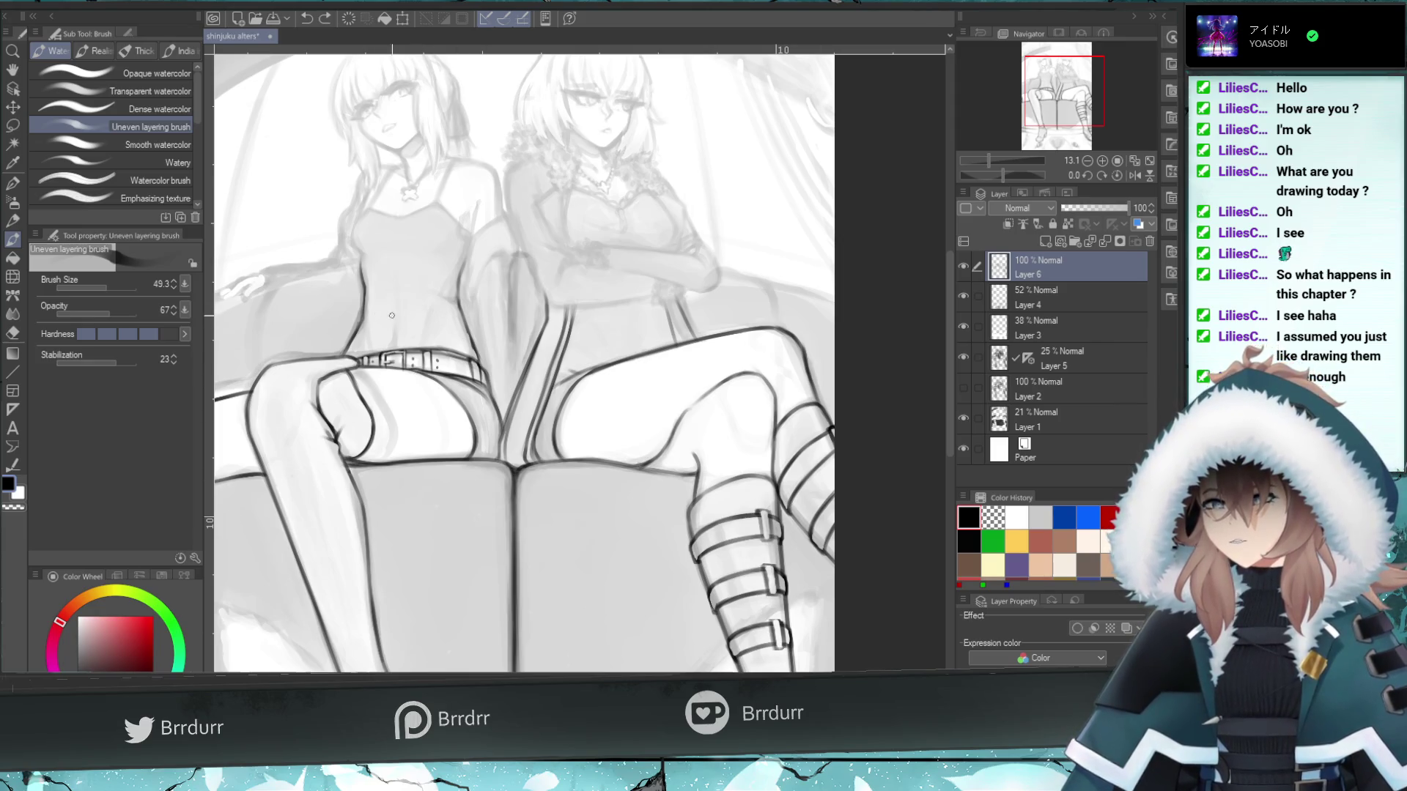
left_click_drag(383, 305, 358, 243)
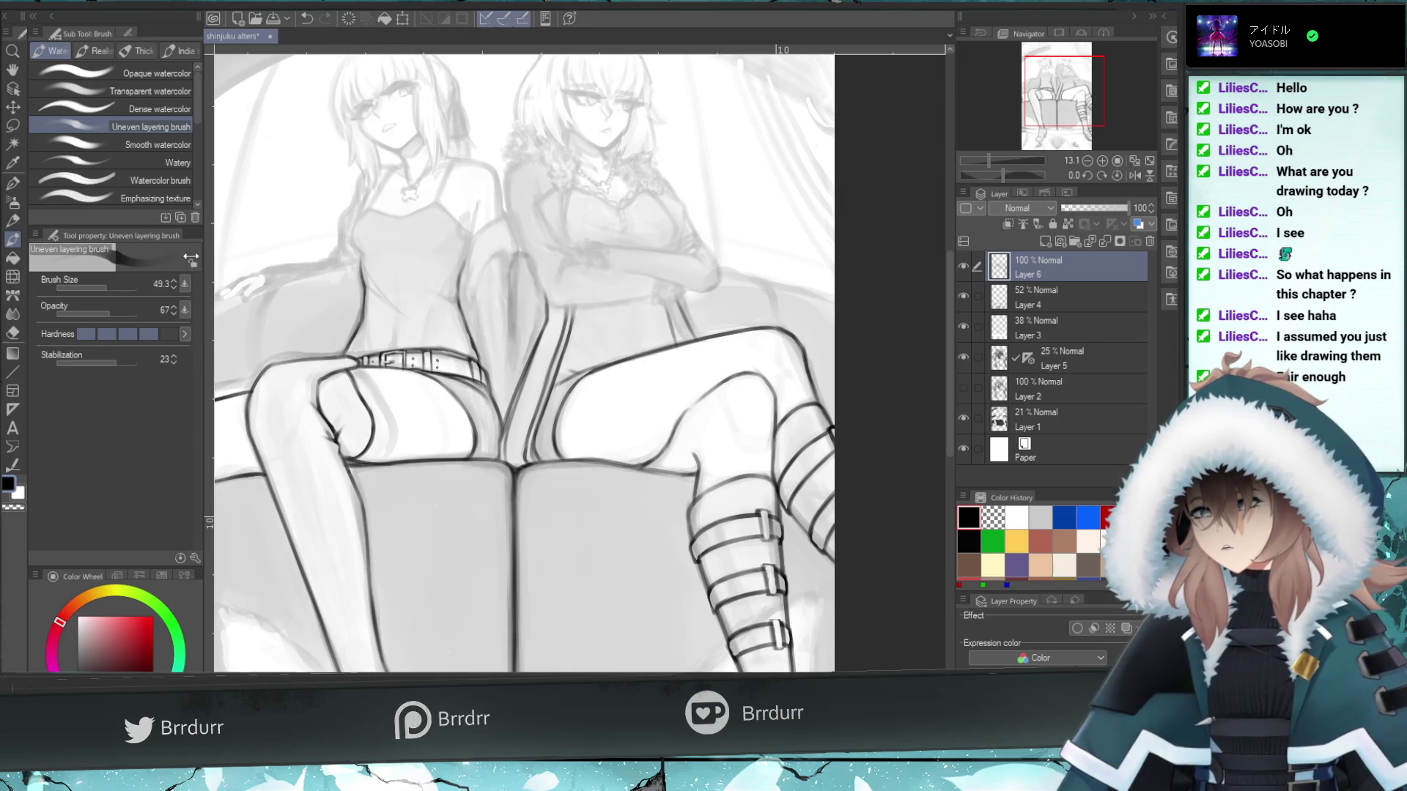
left_click_drag(385, 319, 352, 263)
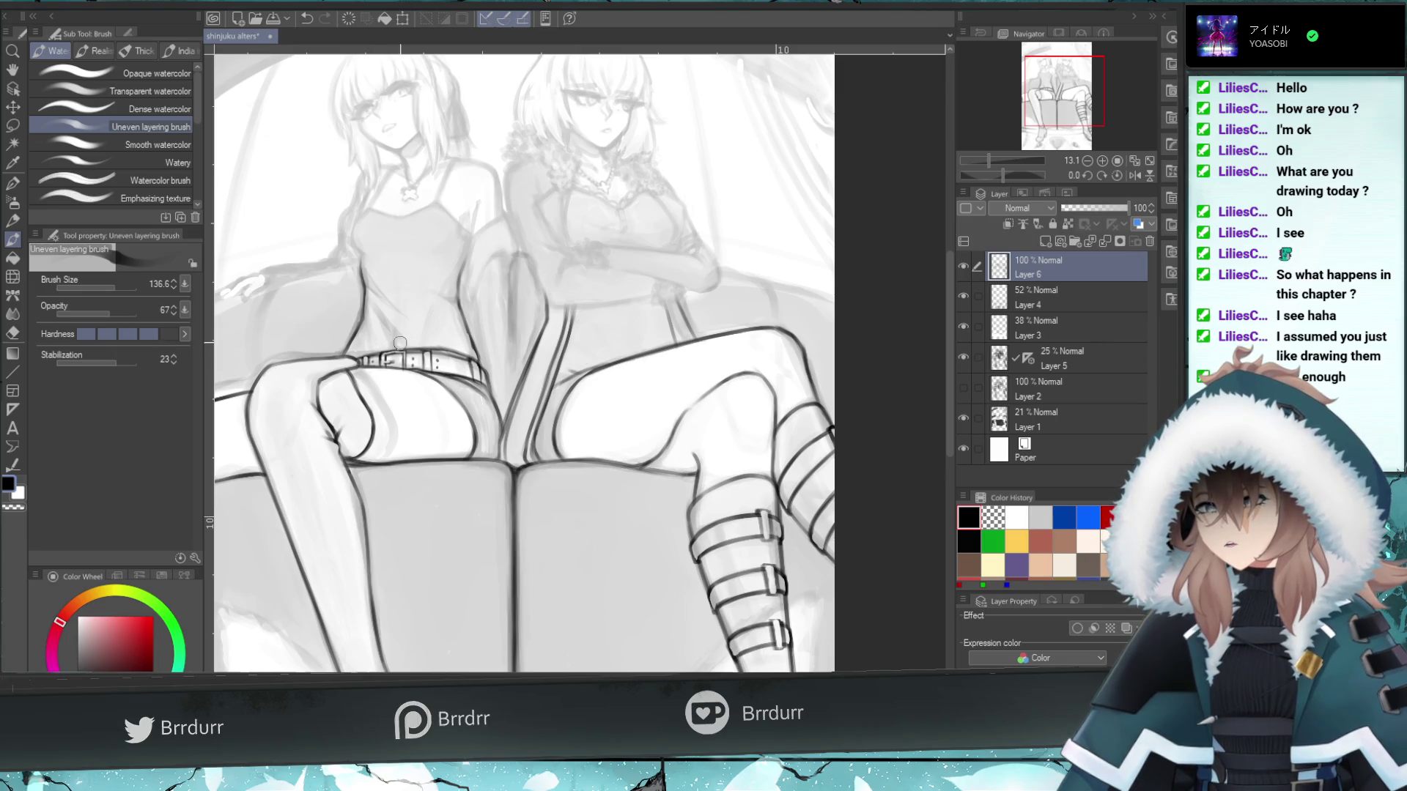
left_click(13, 314)
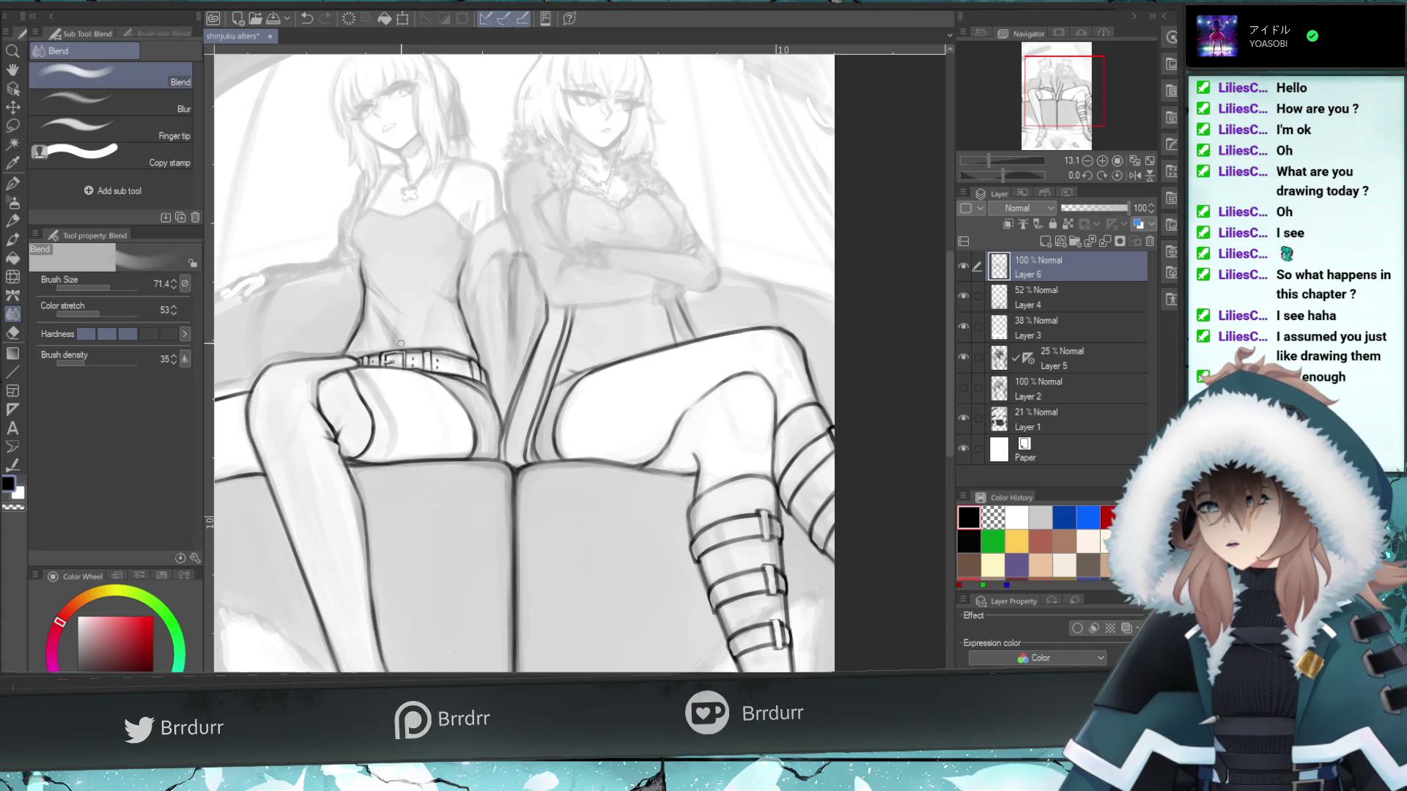
left_click(13, 332)
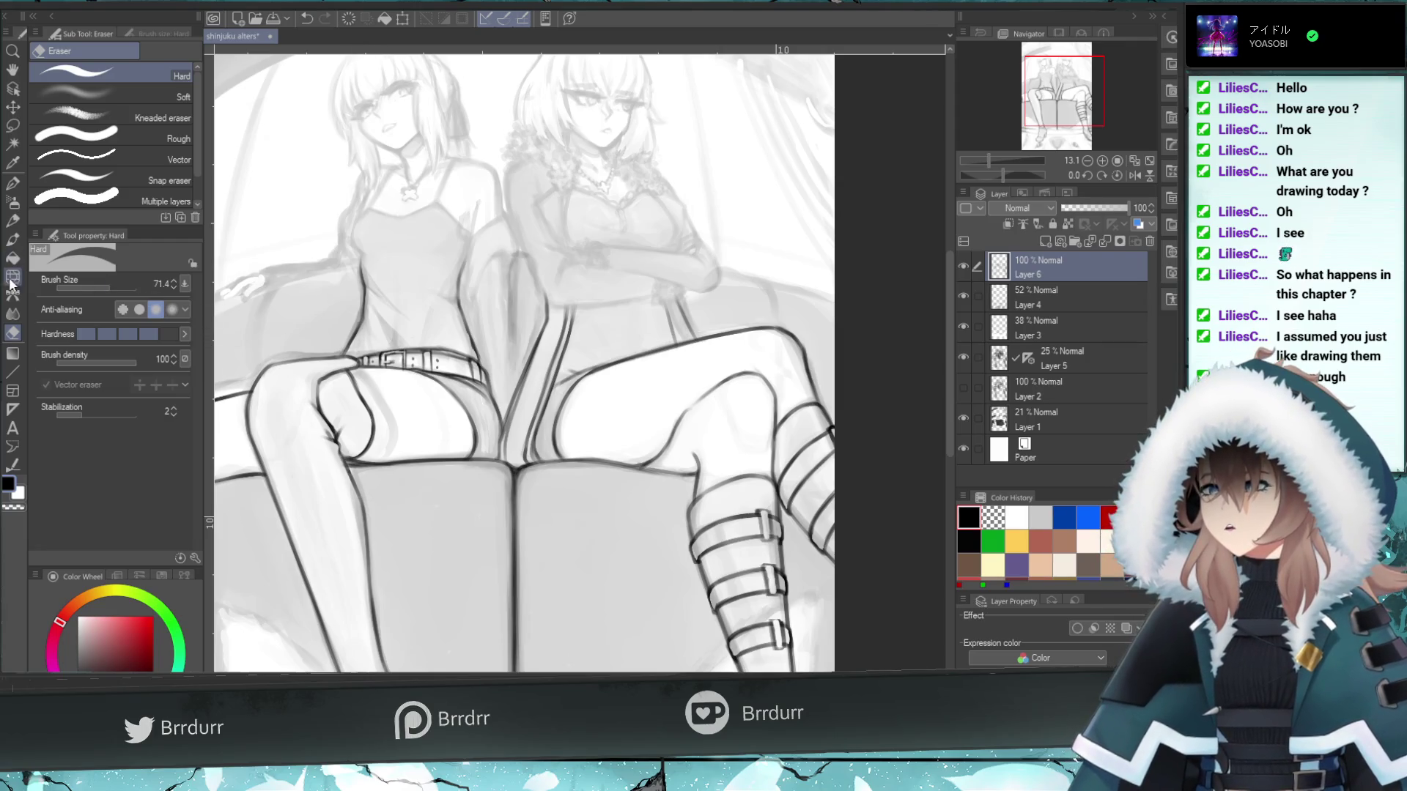
left_click(12, 313)
- Add two faint watercolour strokes near the left girl's belt
left_click(12, 240)
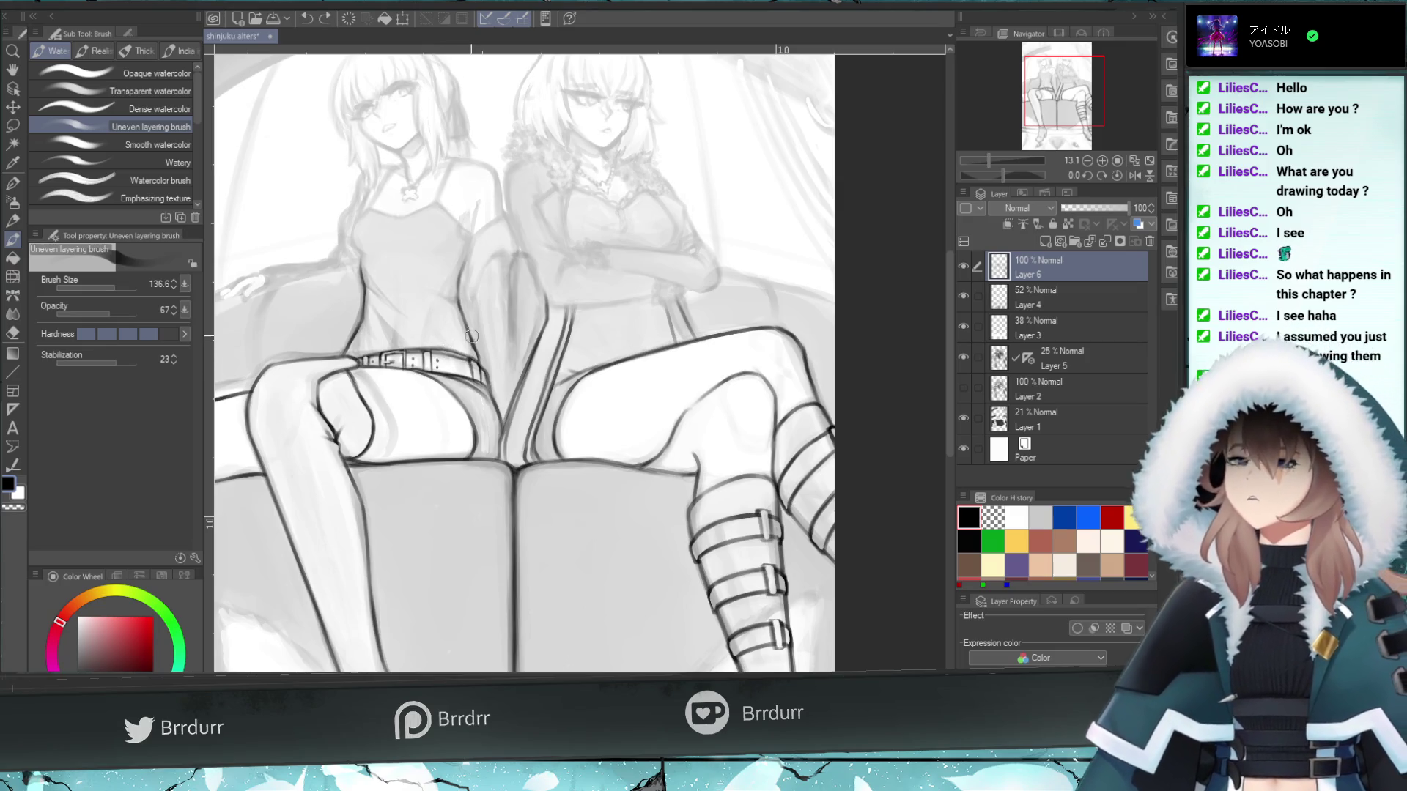
left_click_drag(450, 295, 447, 312)
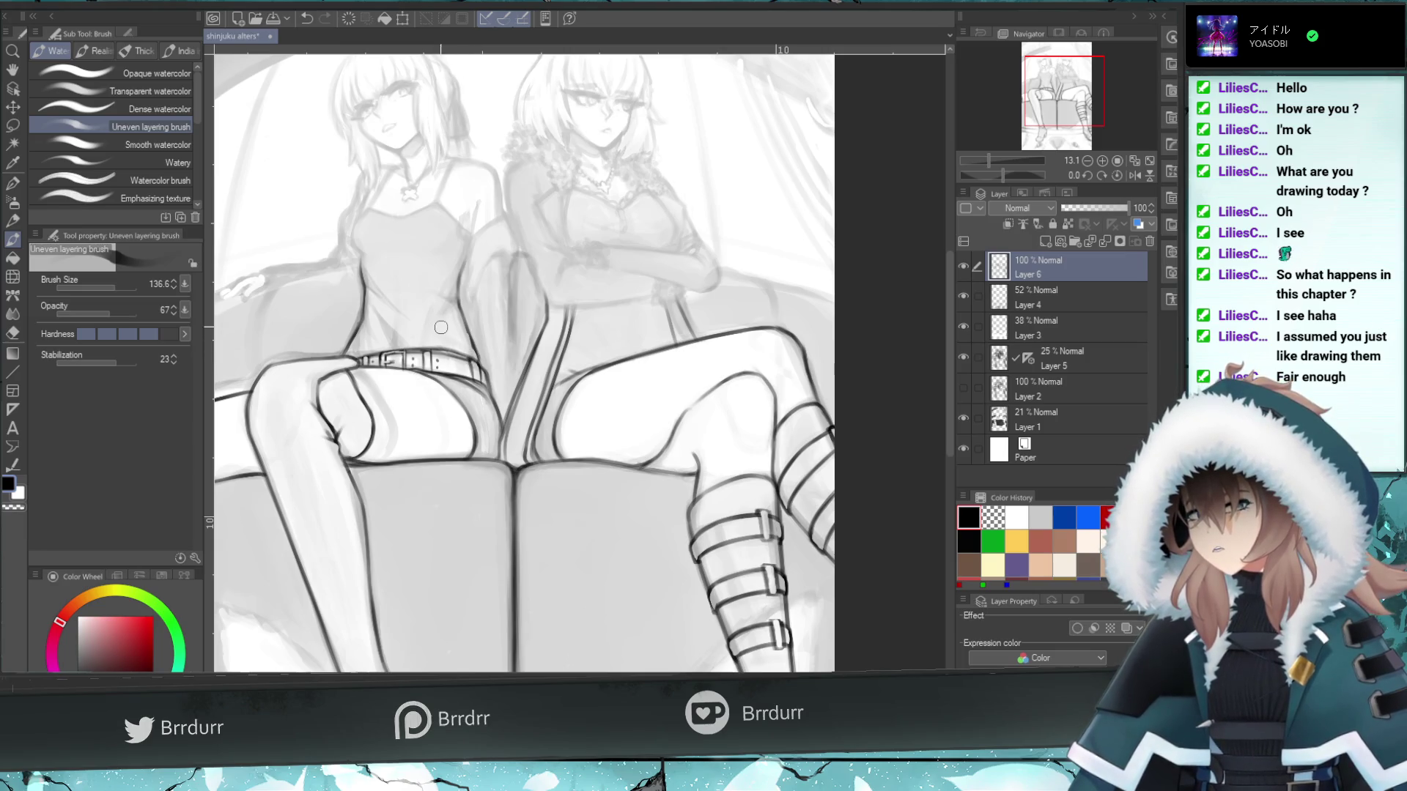
left_click_drag(468, 352, 448, 343)
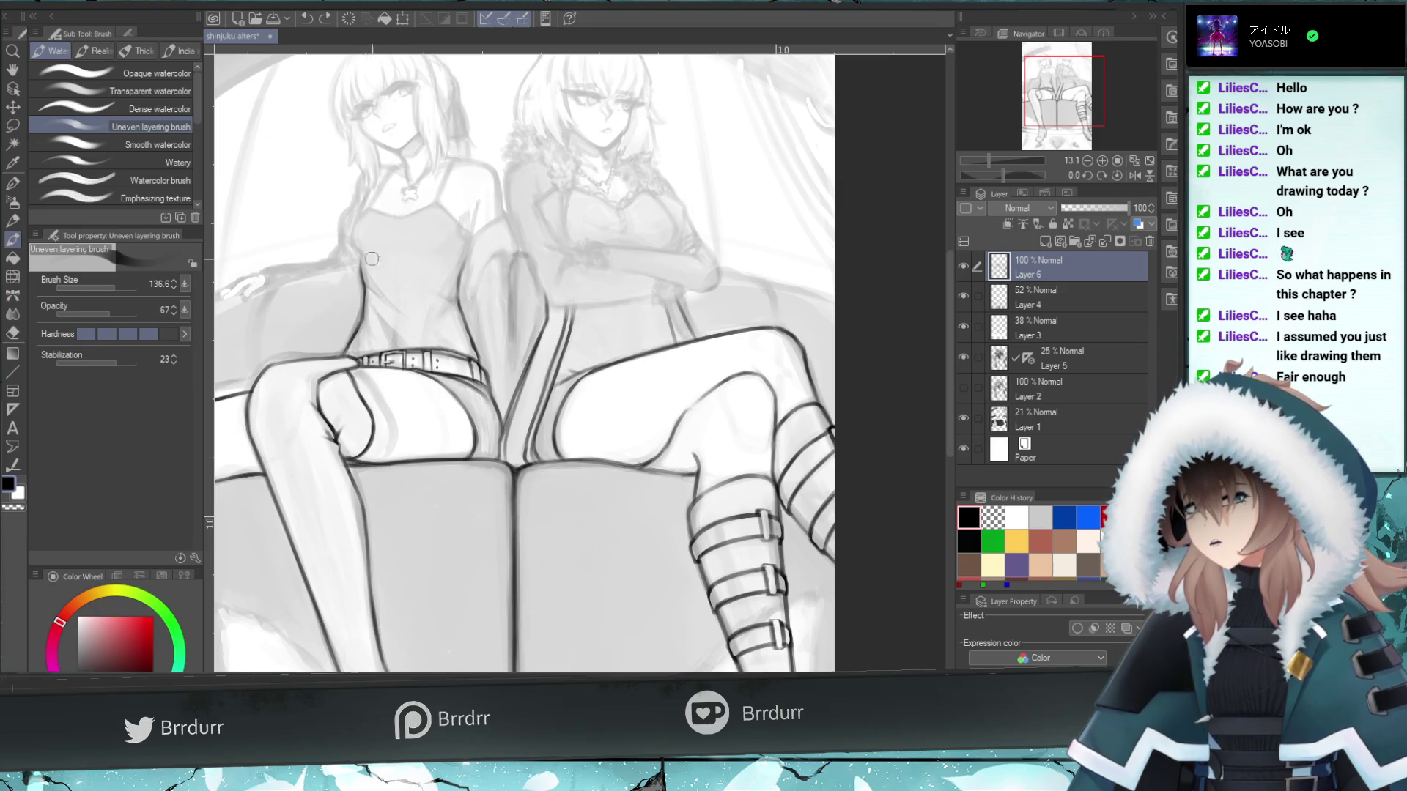
- At brush size 65.1, redraw the torso edge line, retrying with undo, and add a faint torso stroke
left_click(110, 283)
left_click_drag(340, 262, 362, 262)
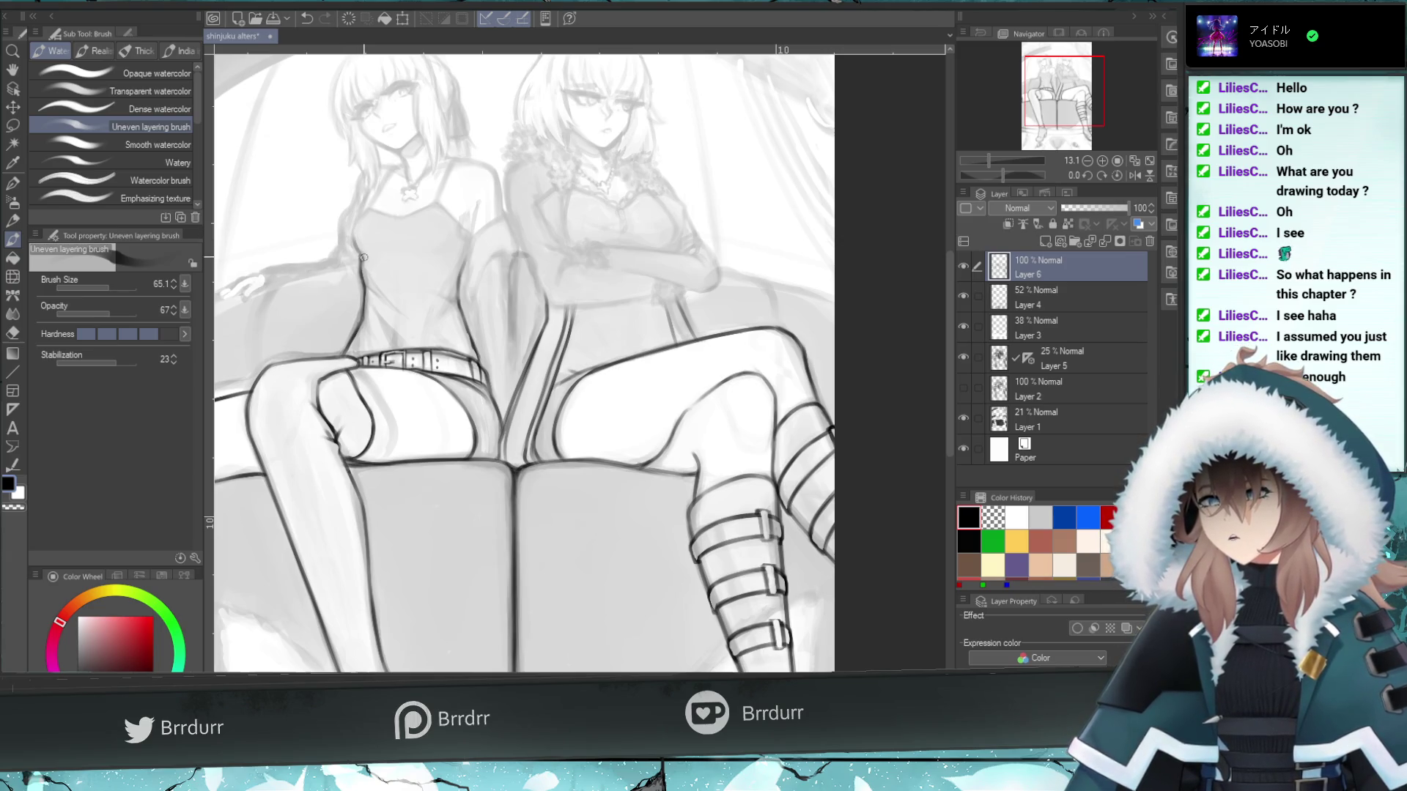
key("ctrl+z")
left_click_drag(361, 265, 357, 212)
key("ctrl+z")
key("ctrl+z")
key("ctrl+z")
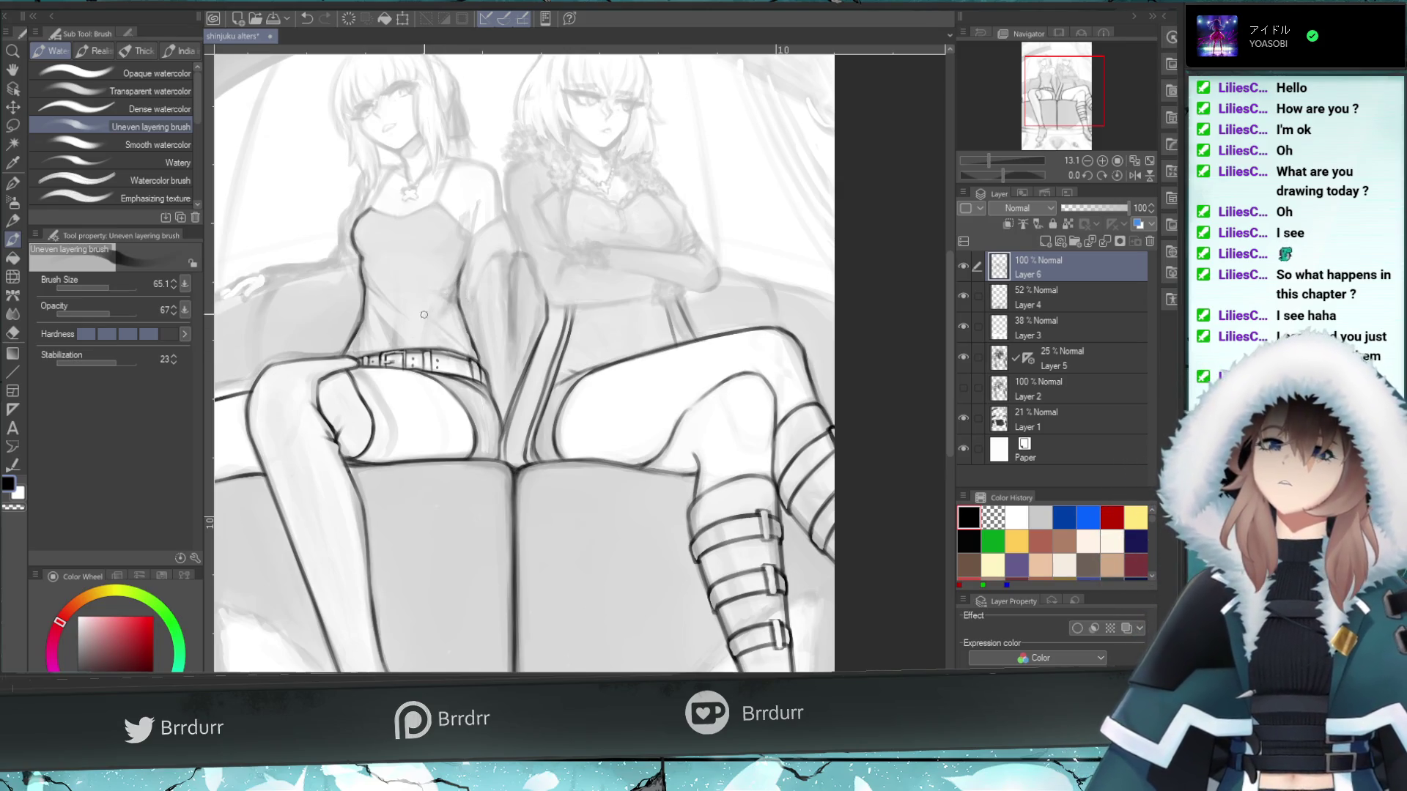
left_click_drag(471, 360, 454, 323)
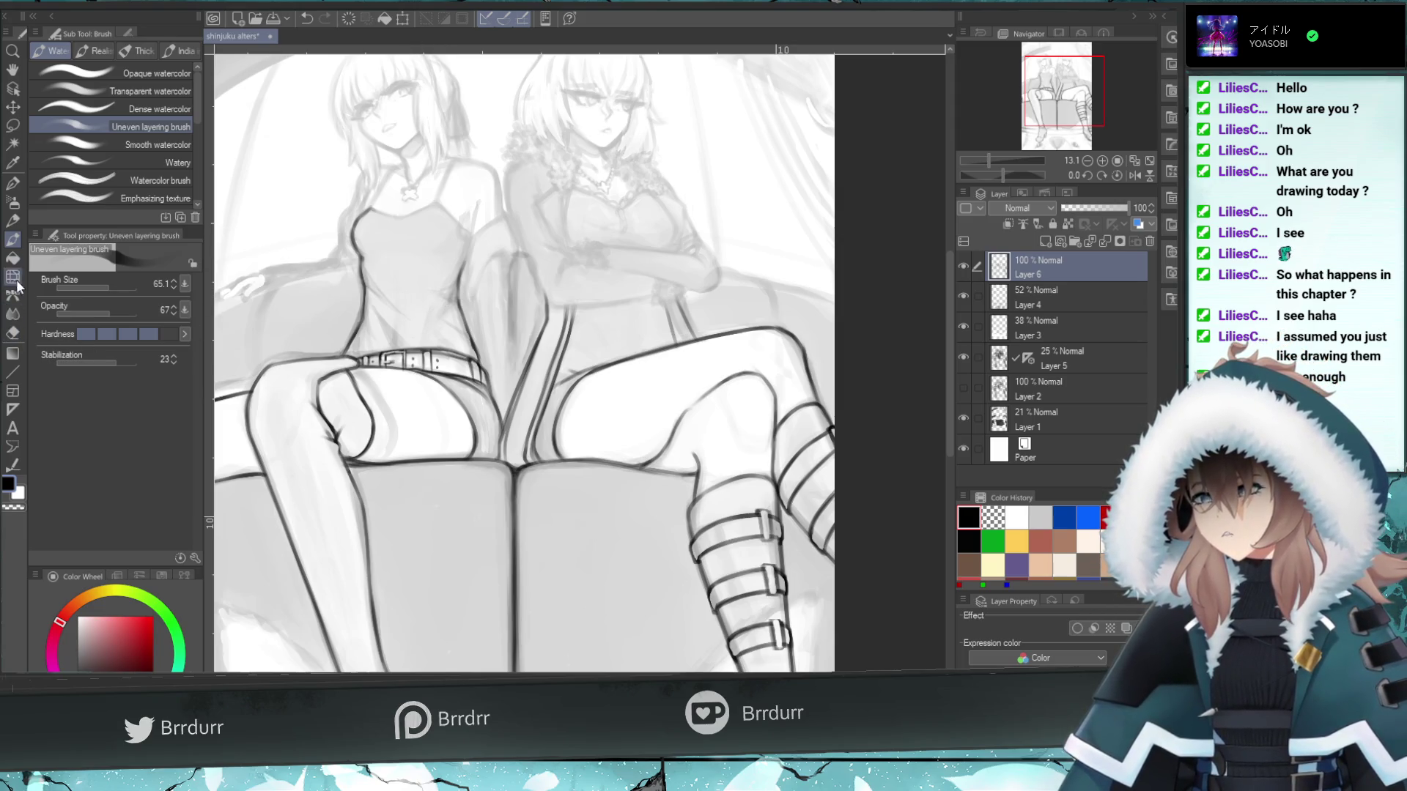
left_click(13, 201)
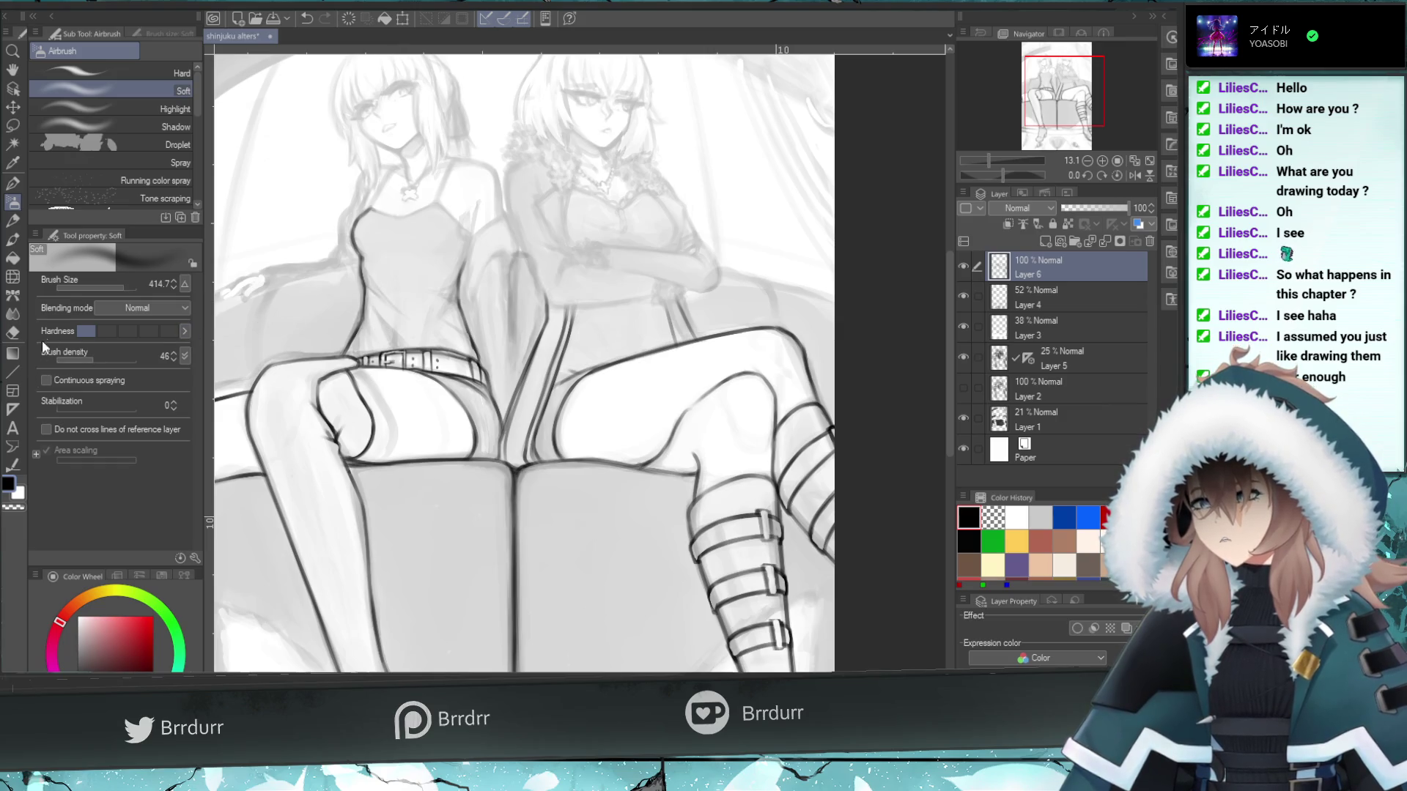
- Softly erase over the left girl's torso using transparent colour
left_click(13, 506)
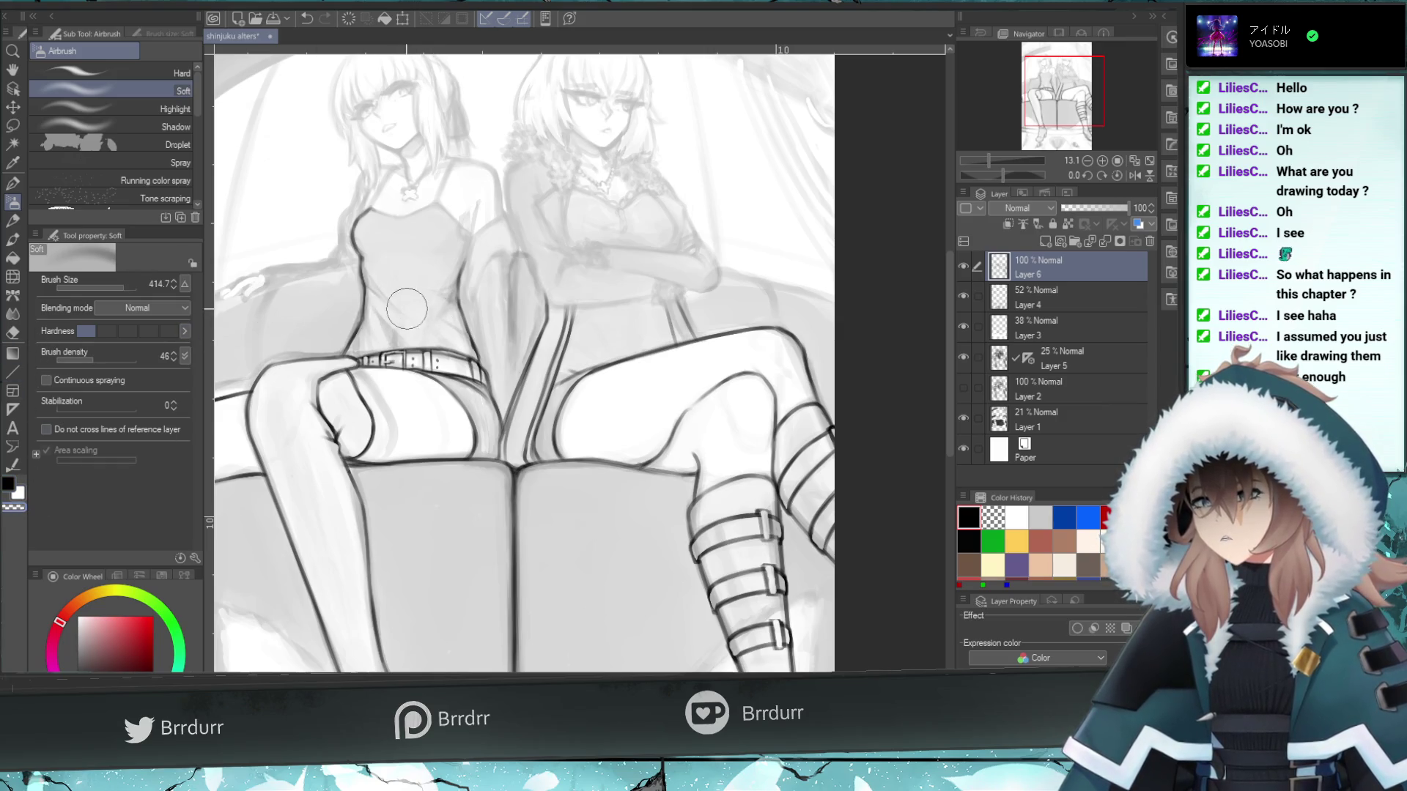
left_click_drag(406, 285, 411, 325)
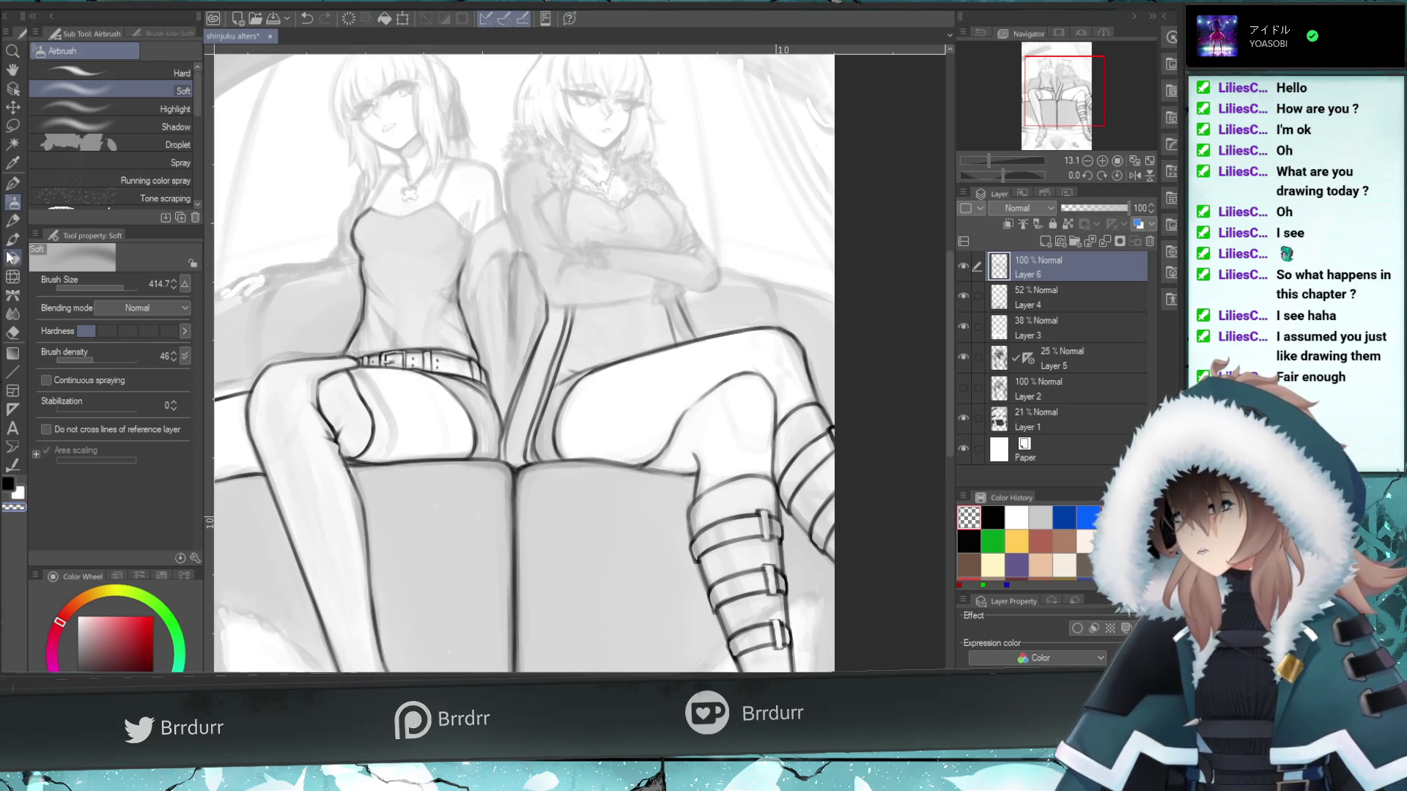
left_click(20, 239)
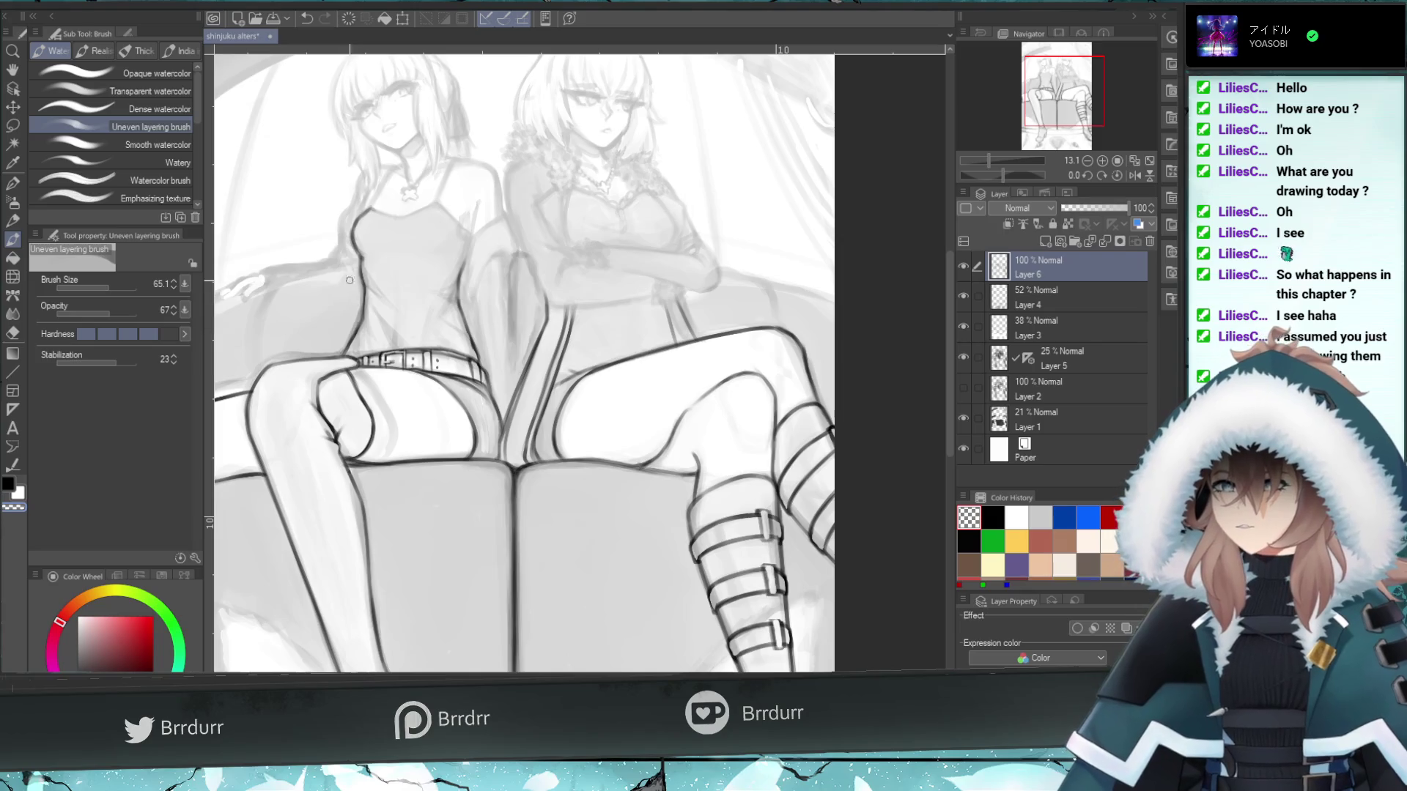
- Redraw the darker line along the left girl's side, undoing and retrying several times
left_click_drag(356, 277, 350, 350)
key("ctrl+z")
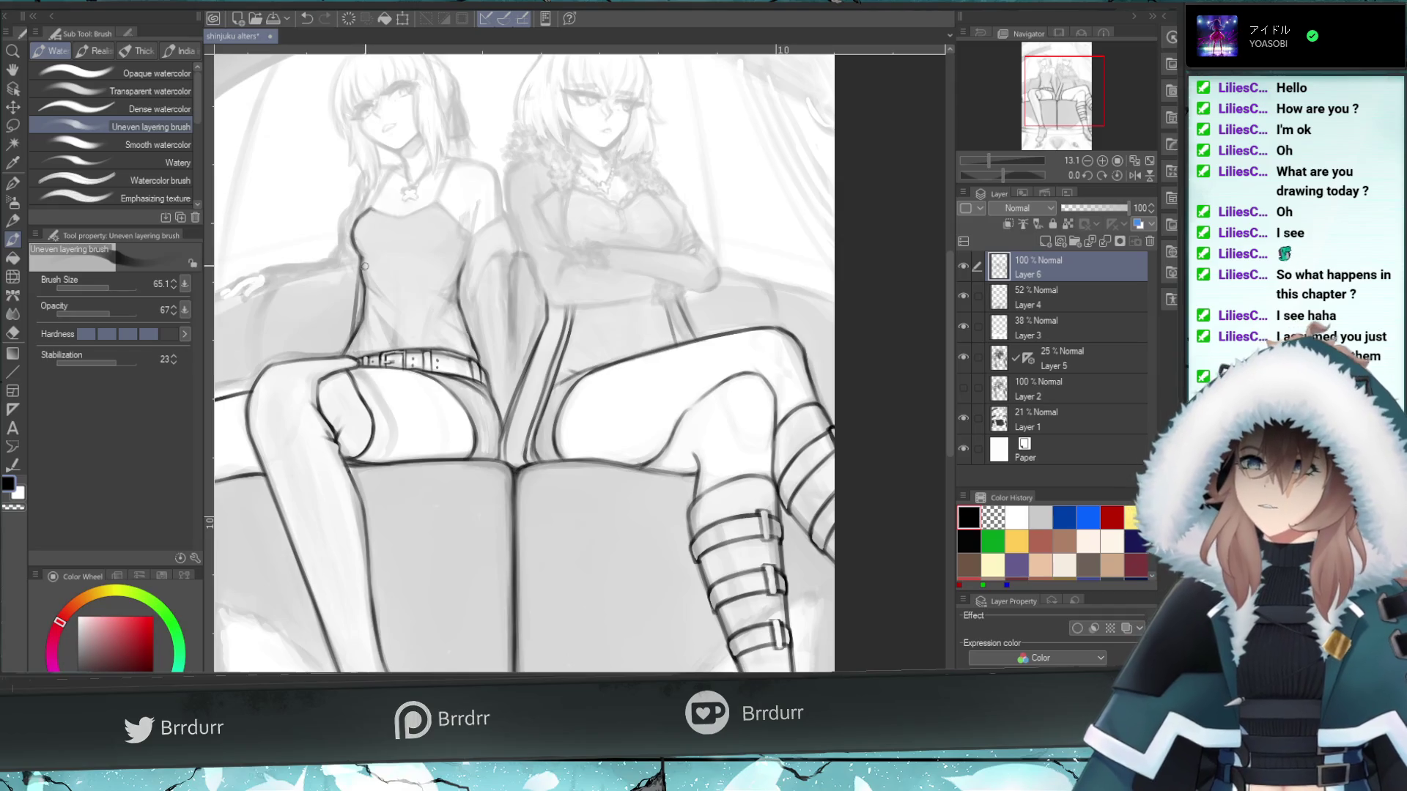
key("ctrl+z")
left_click_drag(355, 270, 344, 351)
key("ctrl+z")
key("ctrl+z")
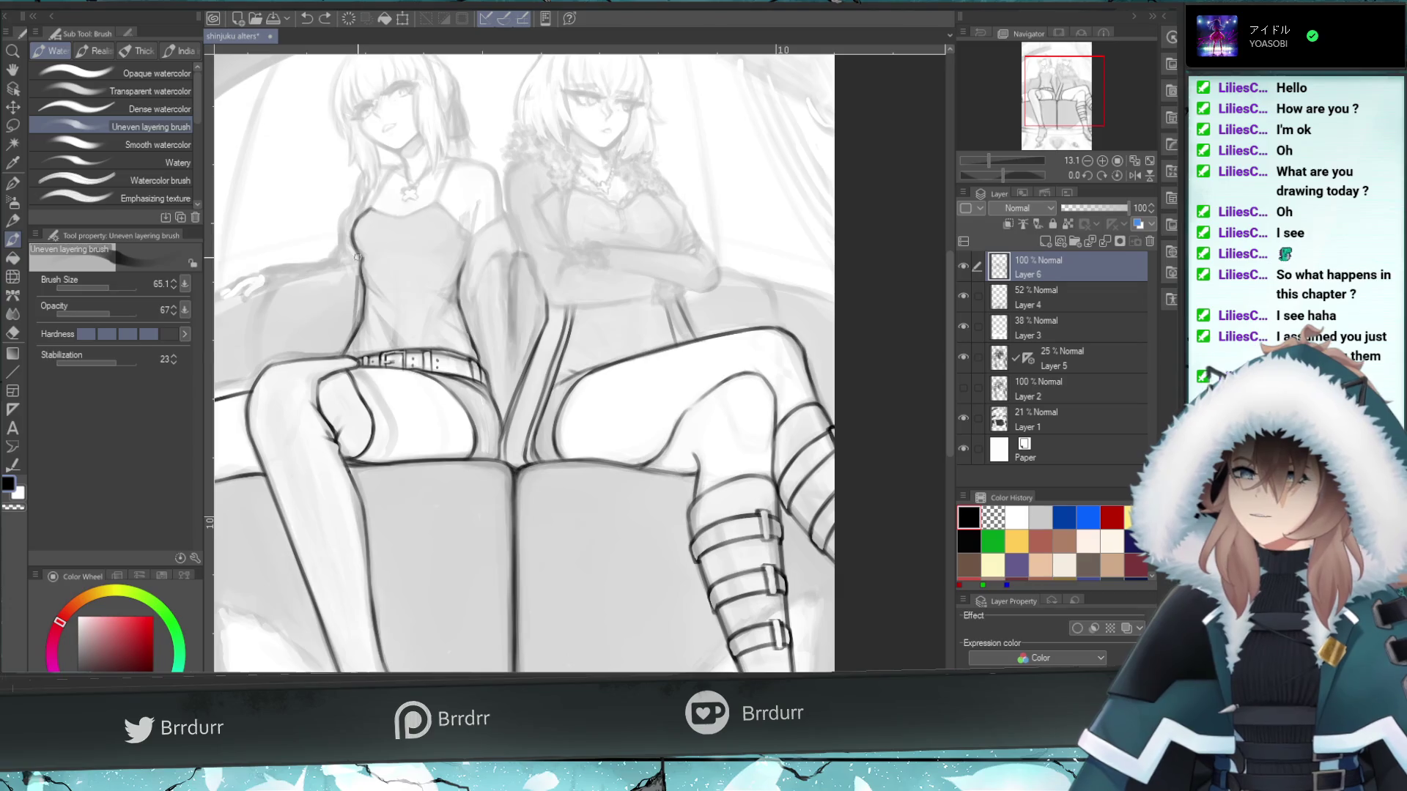
key("ctrl+z")
left_click_drag(358, 259, 352, 323)
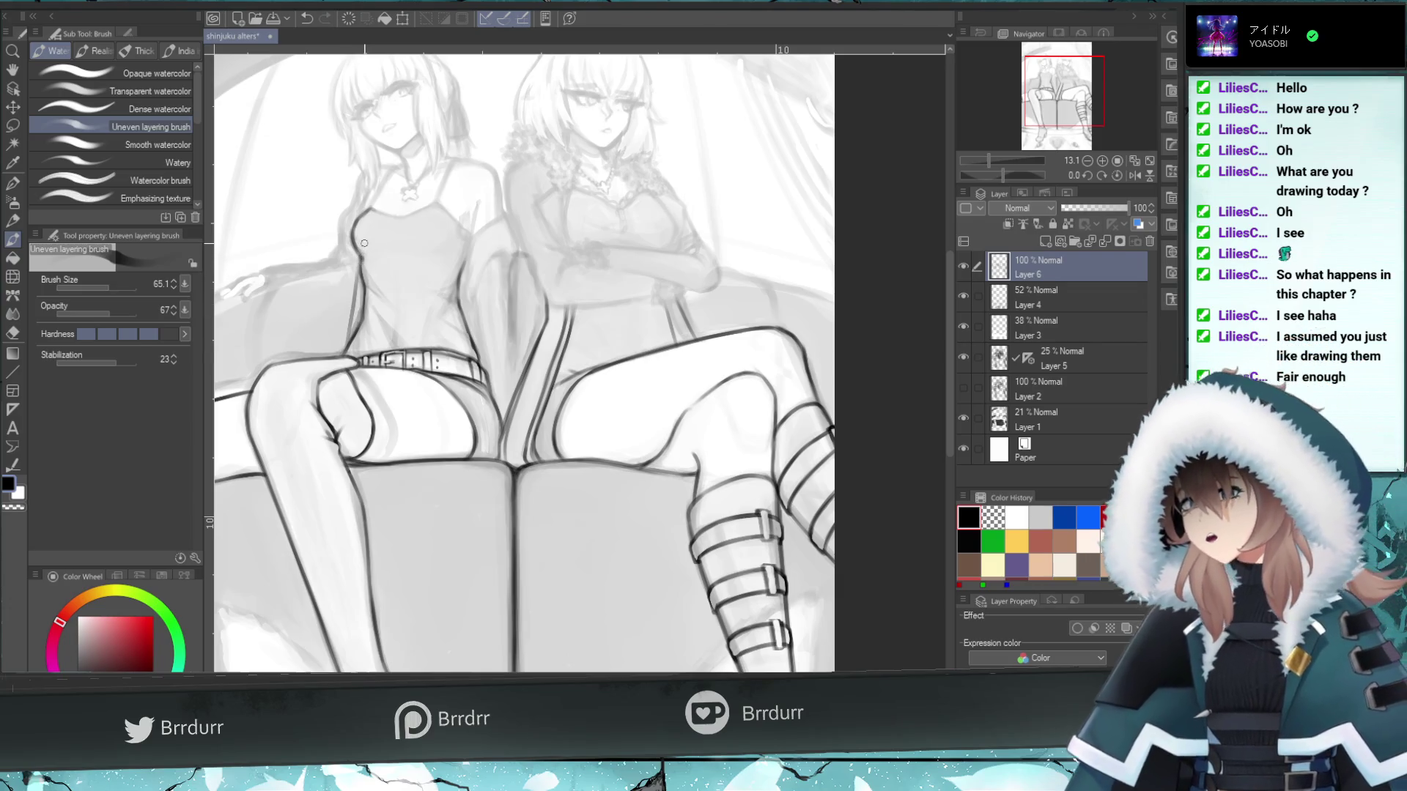
key("ctrl+z")
left_click_drag(359, 262, 353, 310)
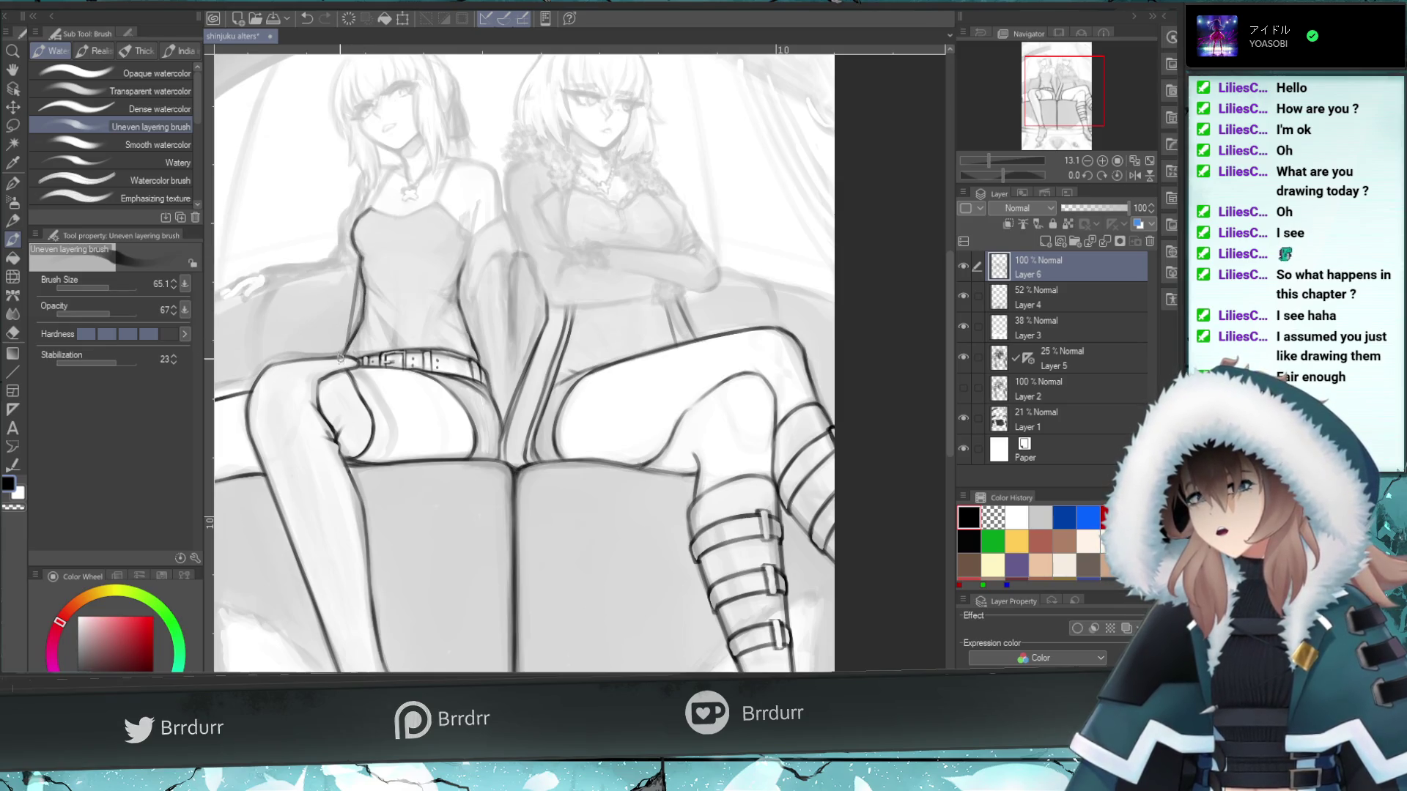
key("ctrl+z")
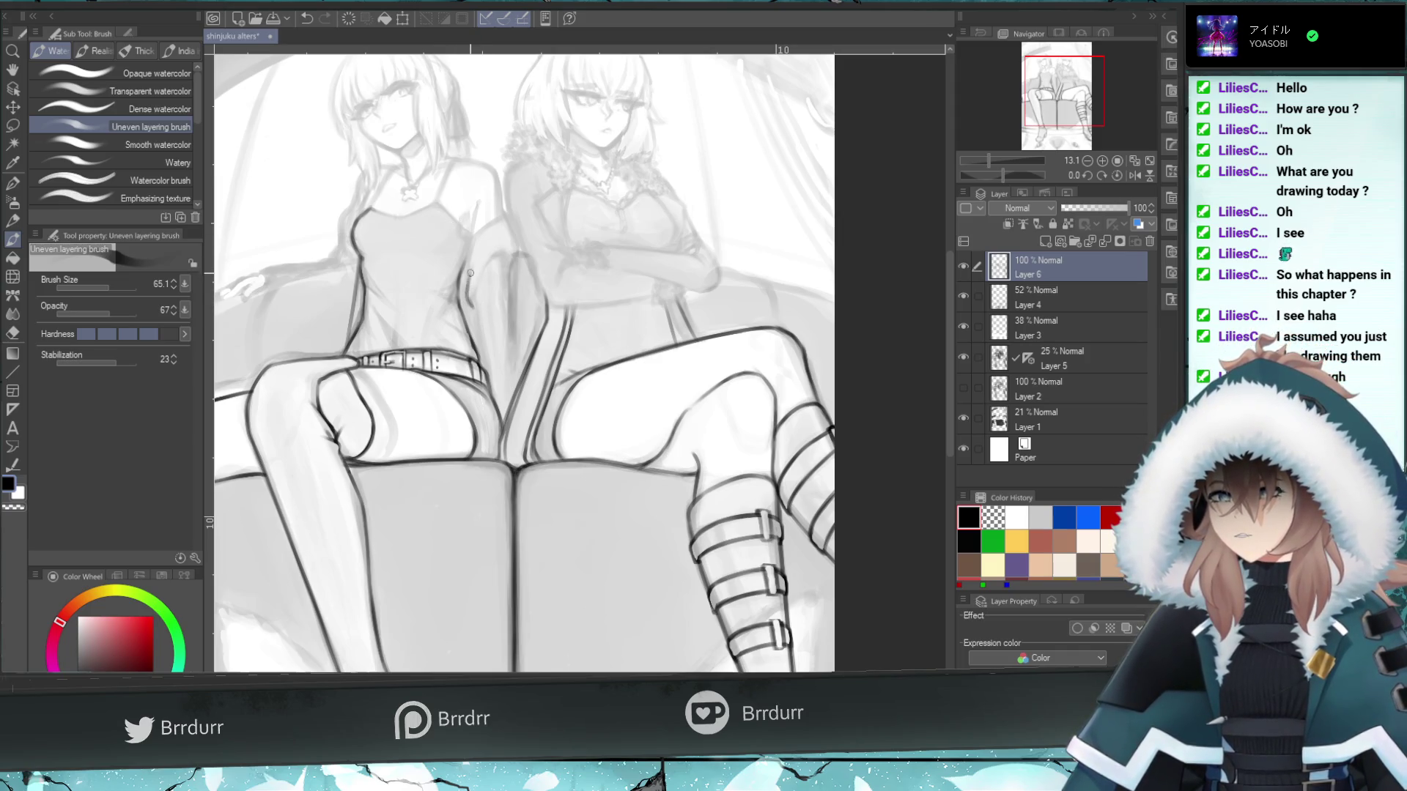
key("ctrl+z")
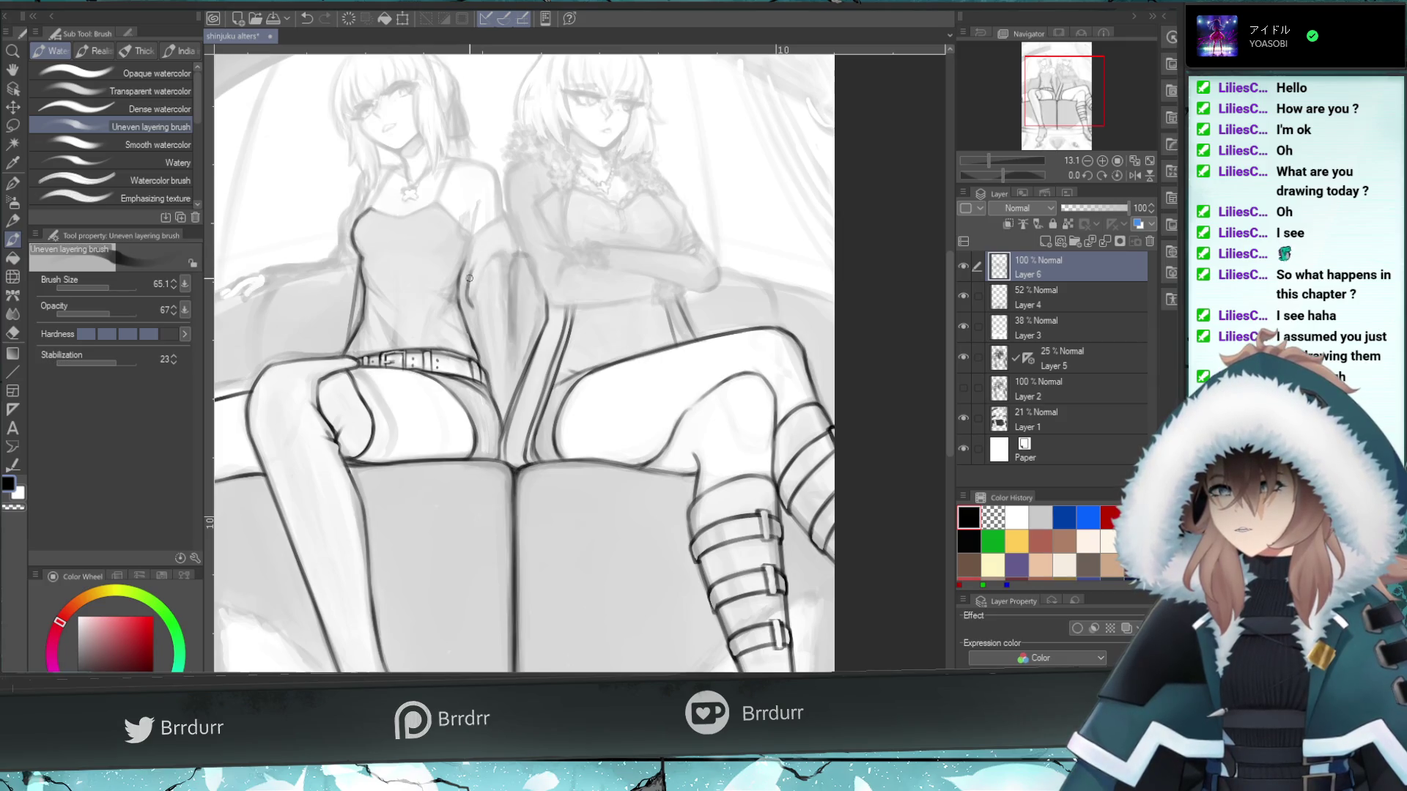
- Sketch dark strokes along the shoulder and upper-arm contour for the slipping sleeve, retrying with undo
left_click_drag(480, 229, 467, 271)
key("ctrl+z")
key("ctrl+z")
key("ctrl+z")
mouse_move(491, 220)
left_mouse_down()
mouse_move(467, 247)
mouse_move(493, 238)
mouse_move(485, 227)
left_mouse_up()
key("ctrl+z")
key("ctrl+z")
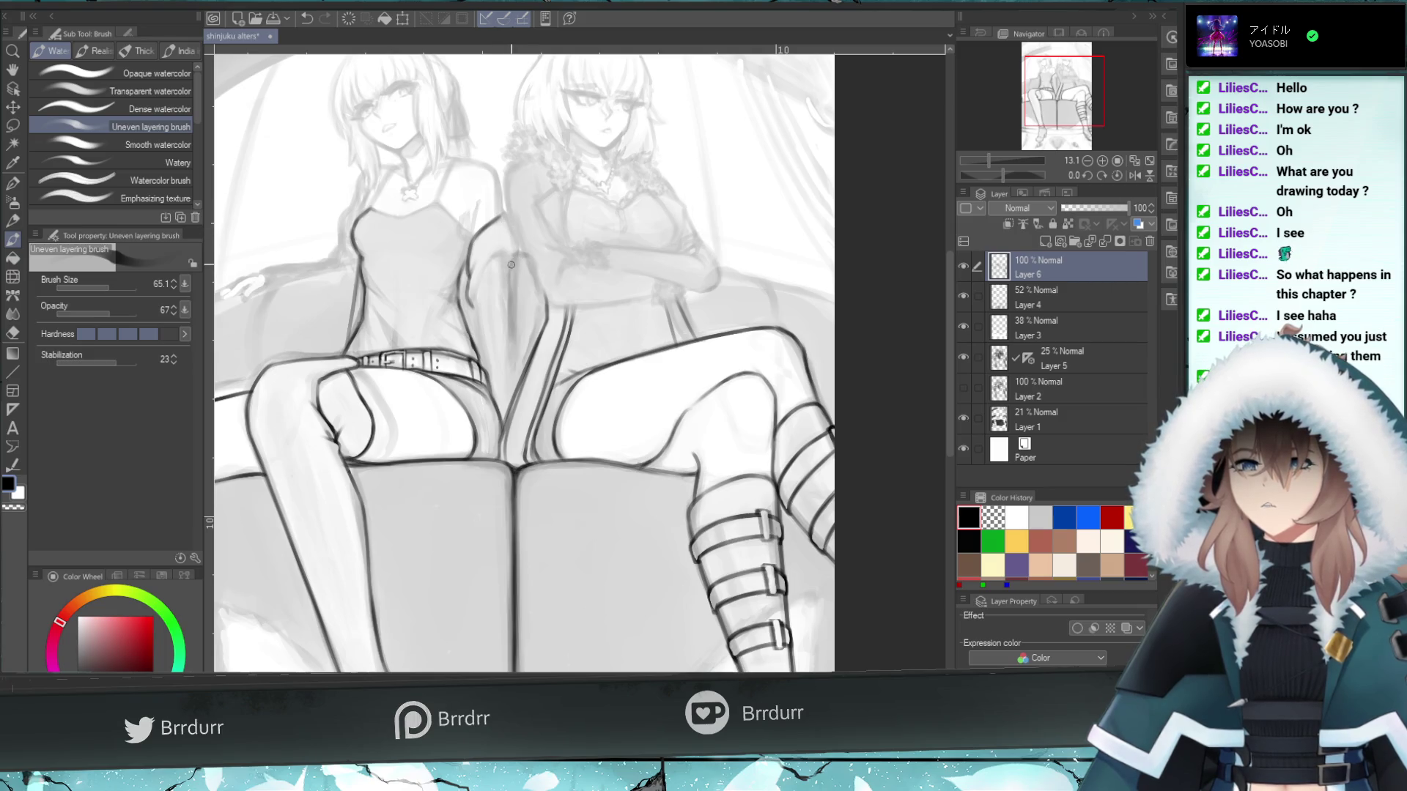
key("ctrl+z")
left_click_drag(508, 229, 516, 250)
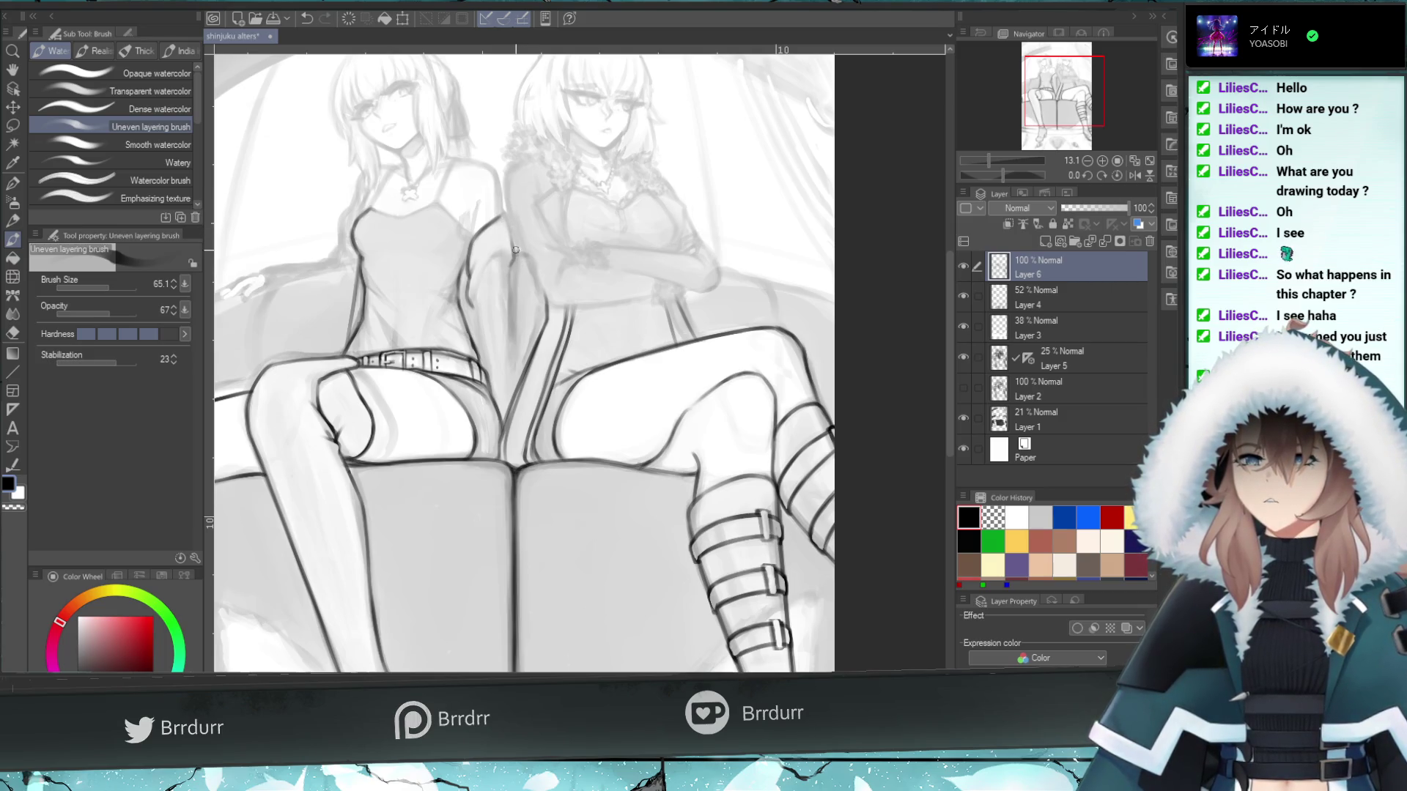
key("ctrl+z")
left_click_drag(469, 301, 512, 248)
key("ctrl+z")
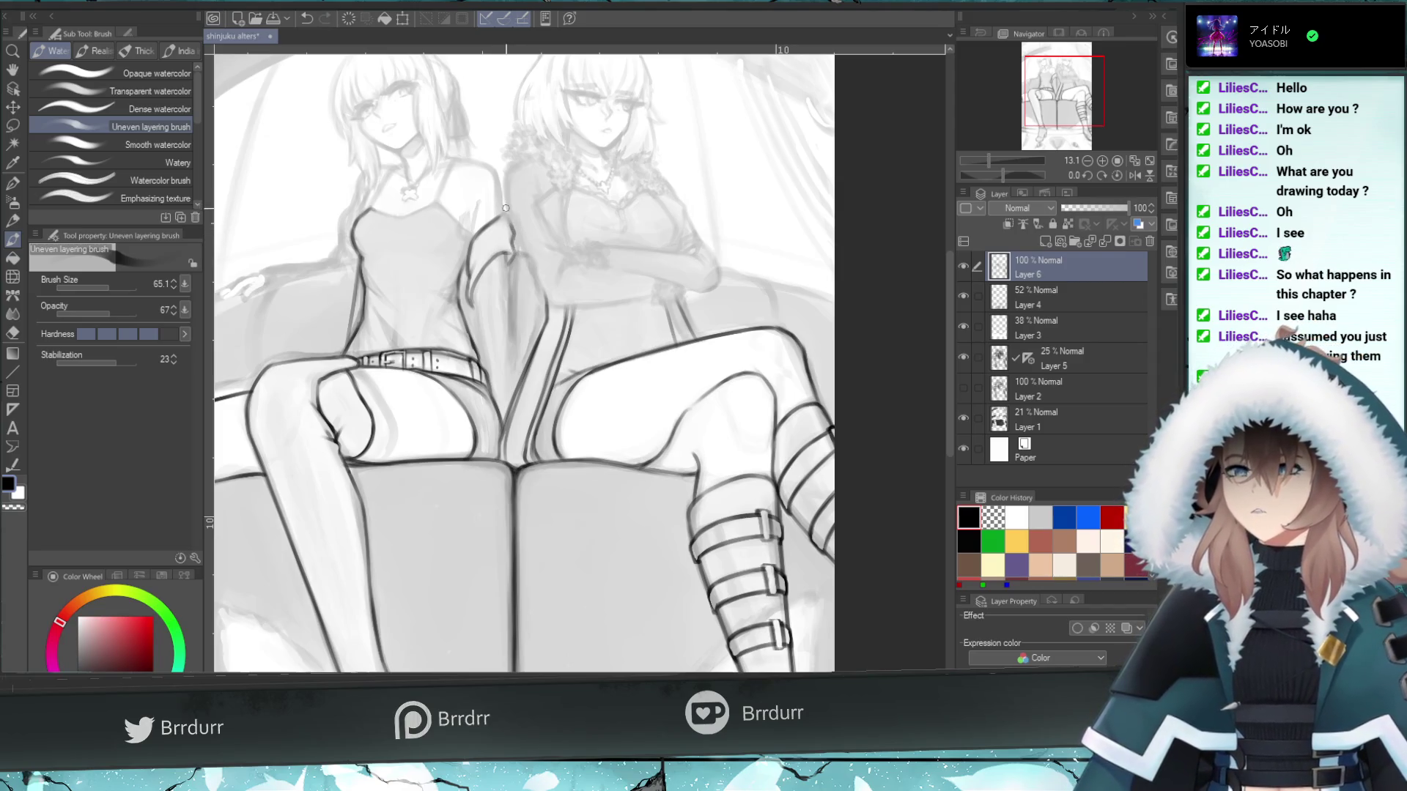
left_click_drag(512, 229, 509, 219)
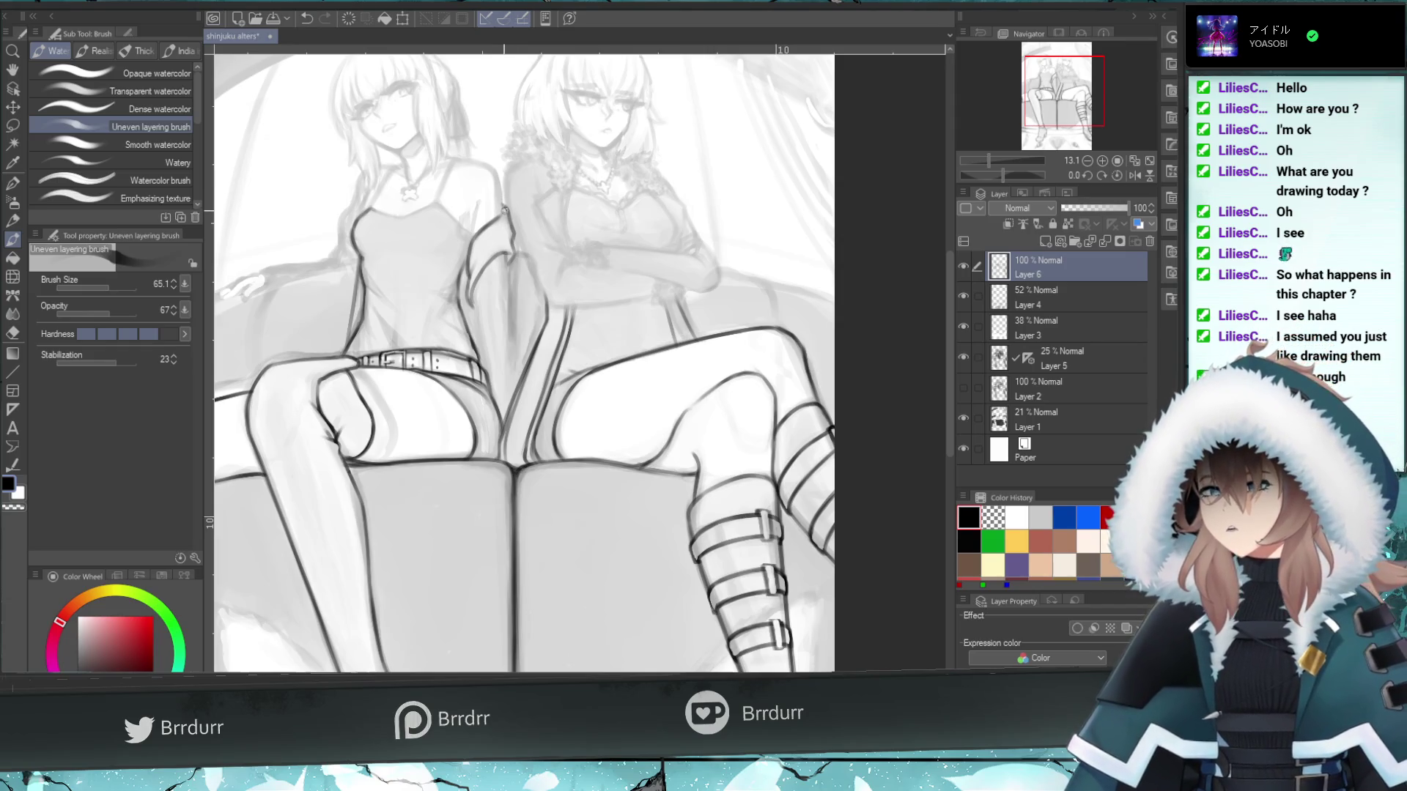
- Redraw the left girl's shoulder line several times, undoing the unsatisfying attempts
key("ctrl+z")
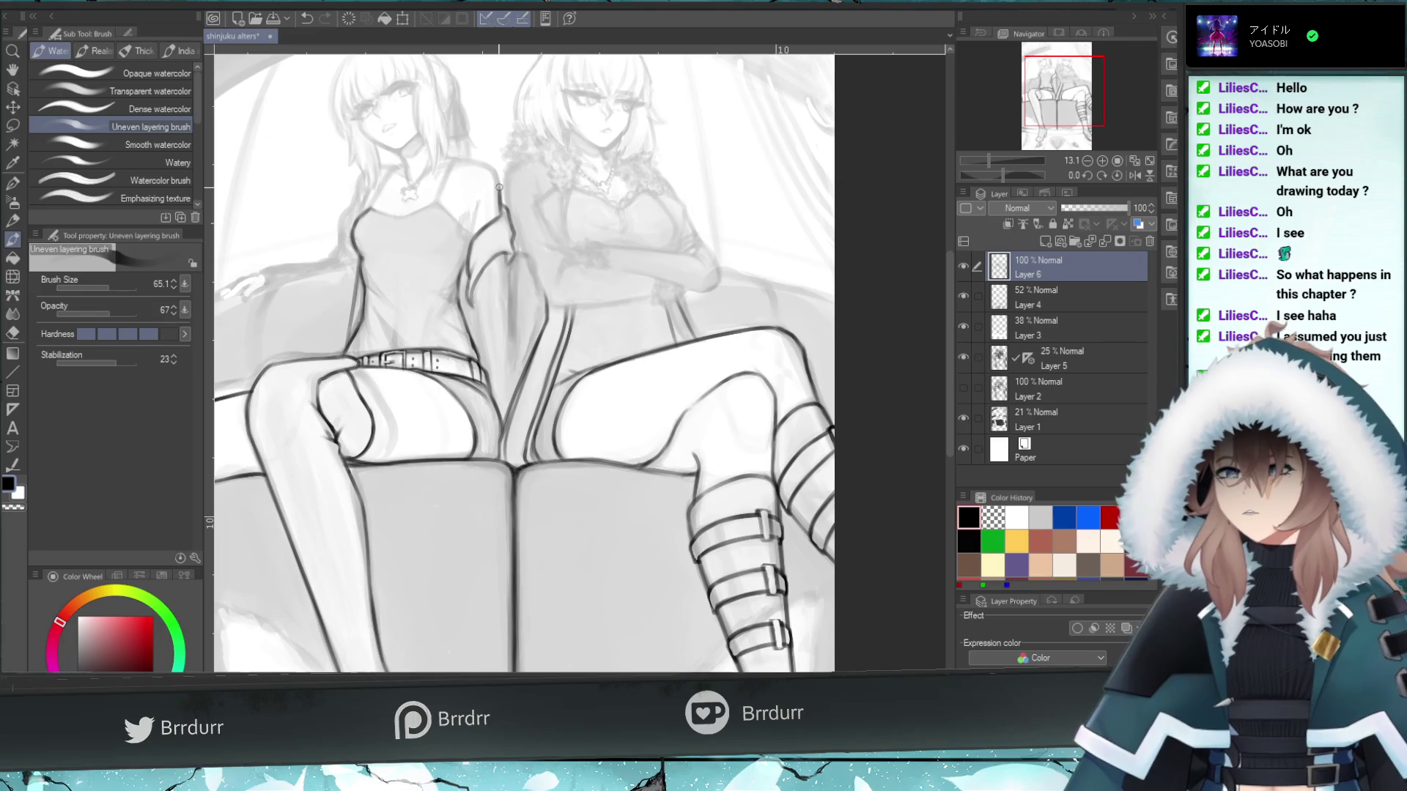
left_click_drag(503, 214, 487, 171)
key("ctrl+z")
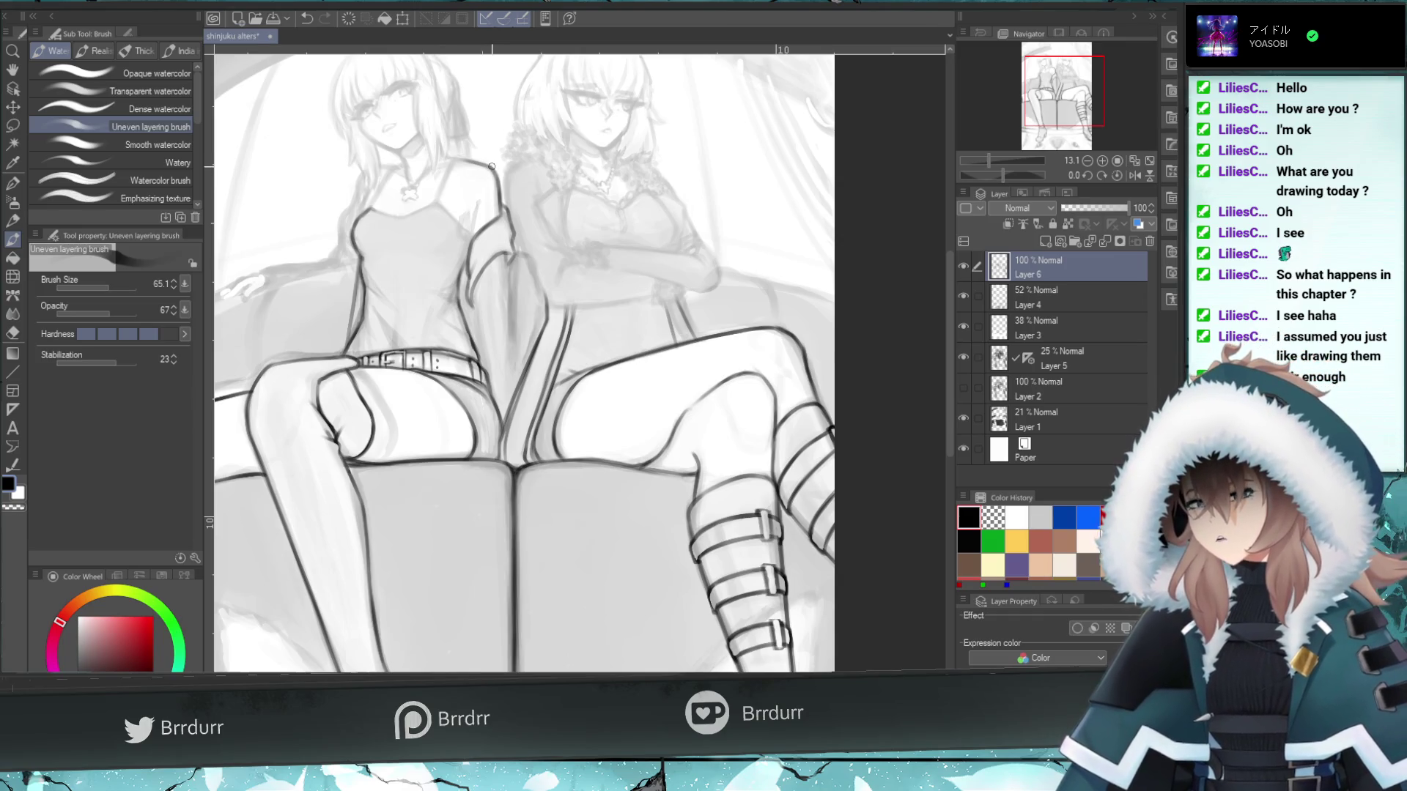
key("ctrl+z")
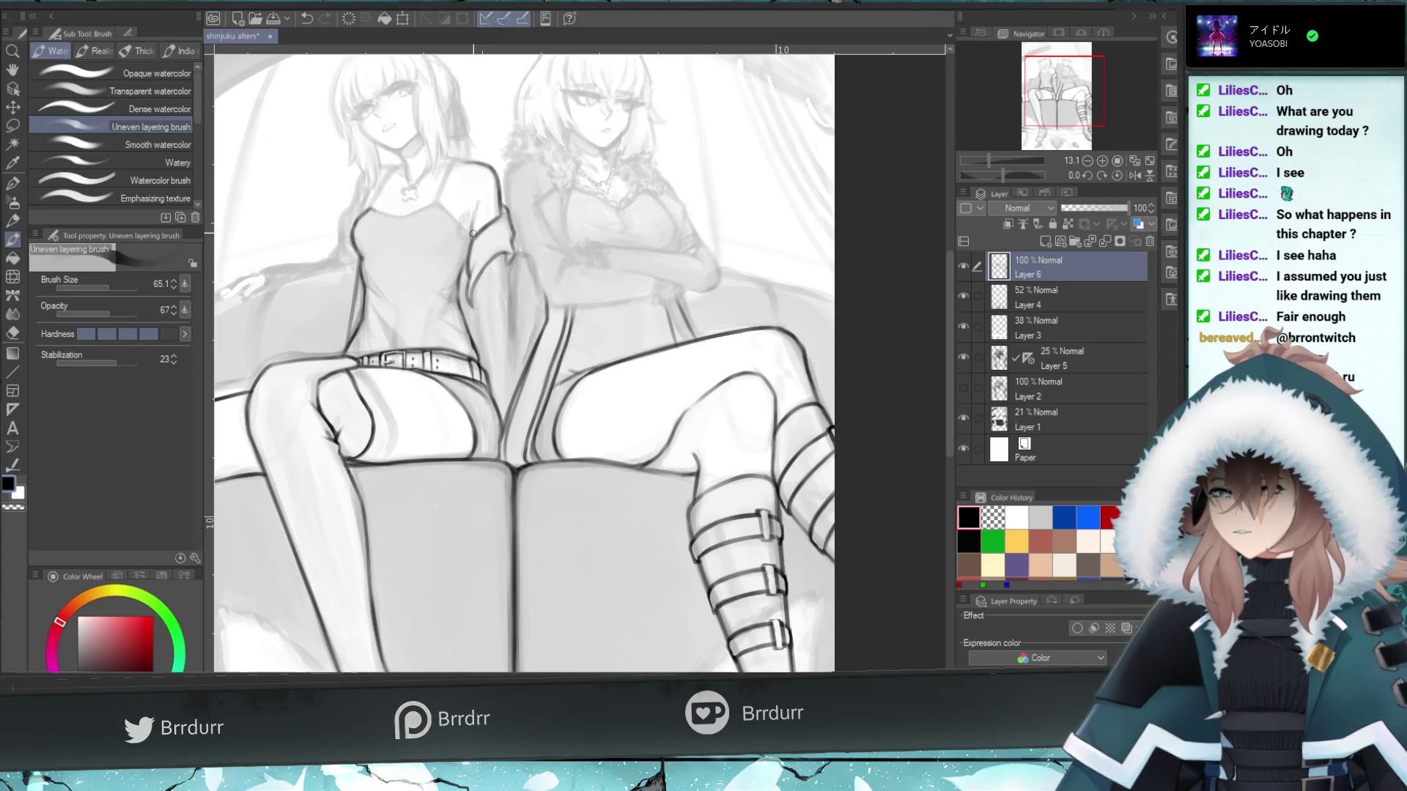
left_click_drag(473, 220, 485, 193)
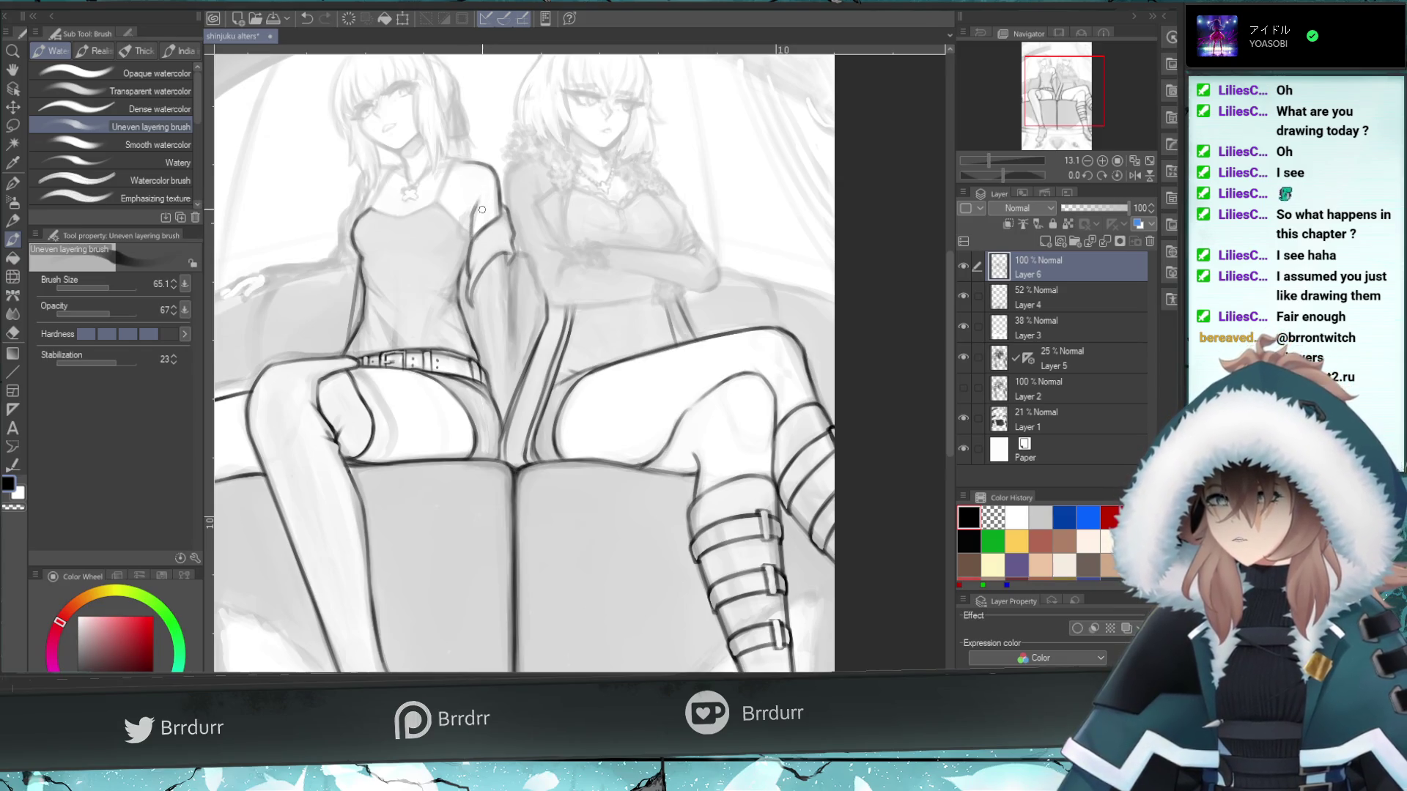
key("ctrl+z")
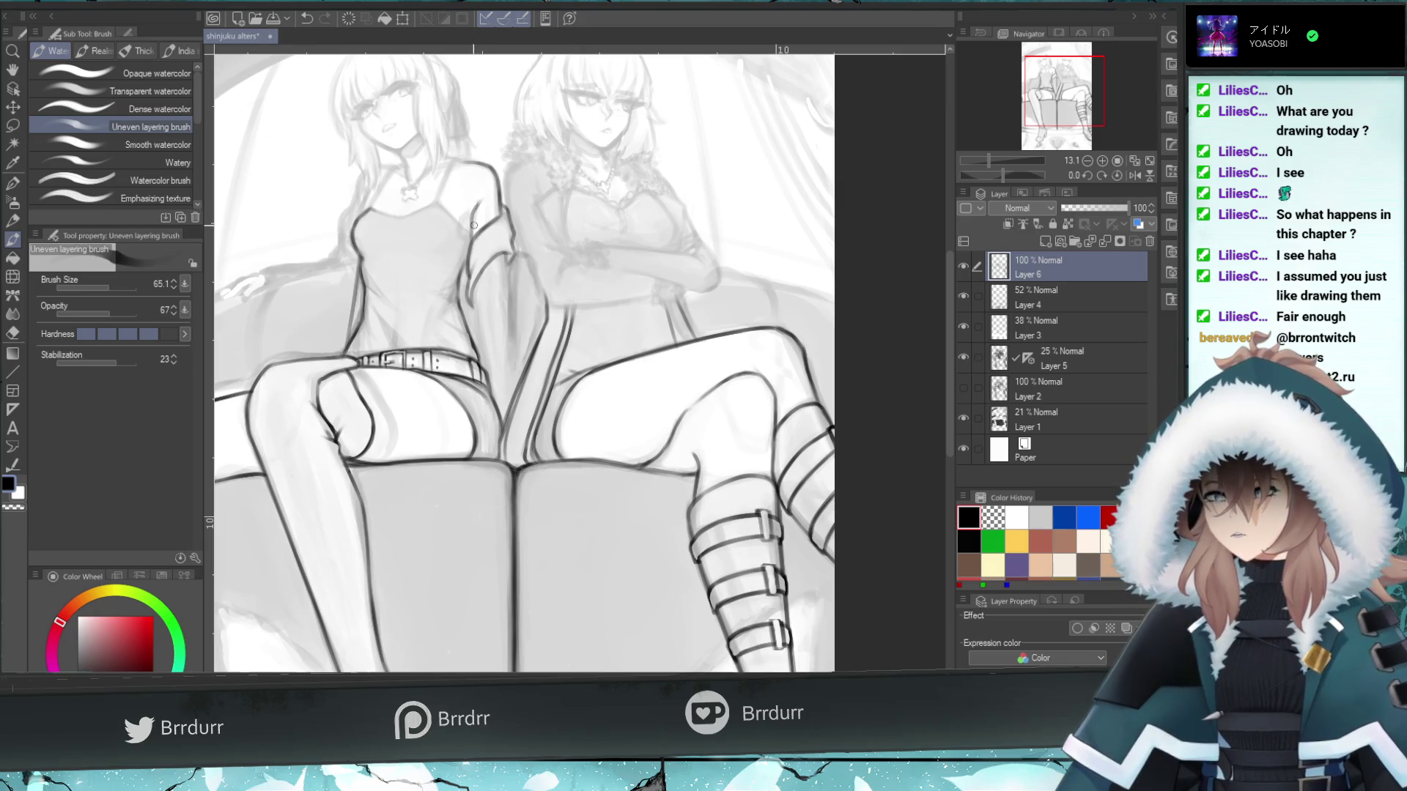
- Test erasing the shoulder line, then return to the watercolour brush at size 49.3
key("e")
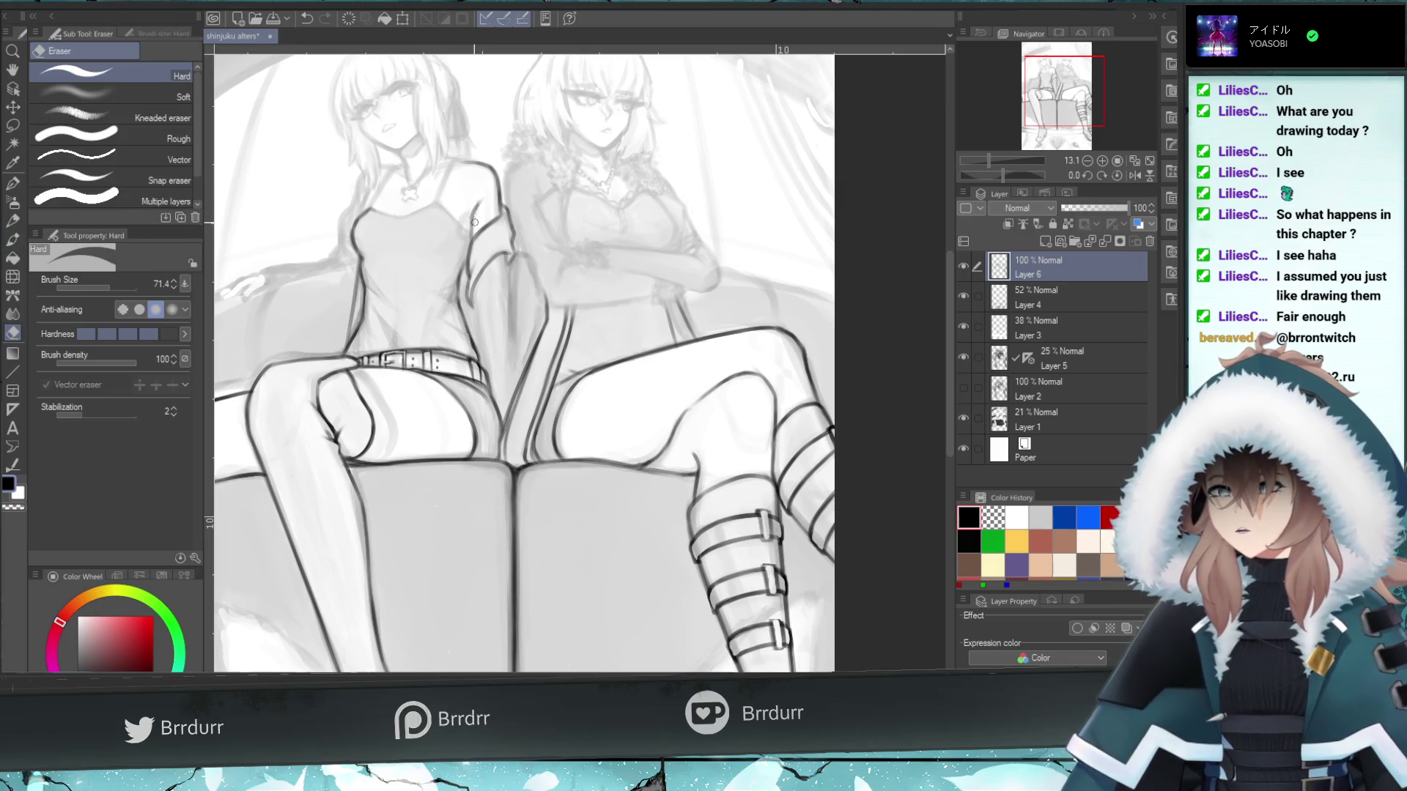
left_click_drag(486, 227, 487, 206)
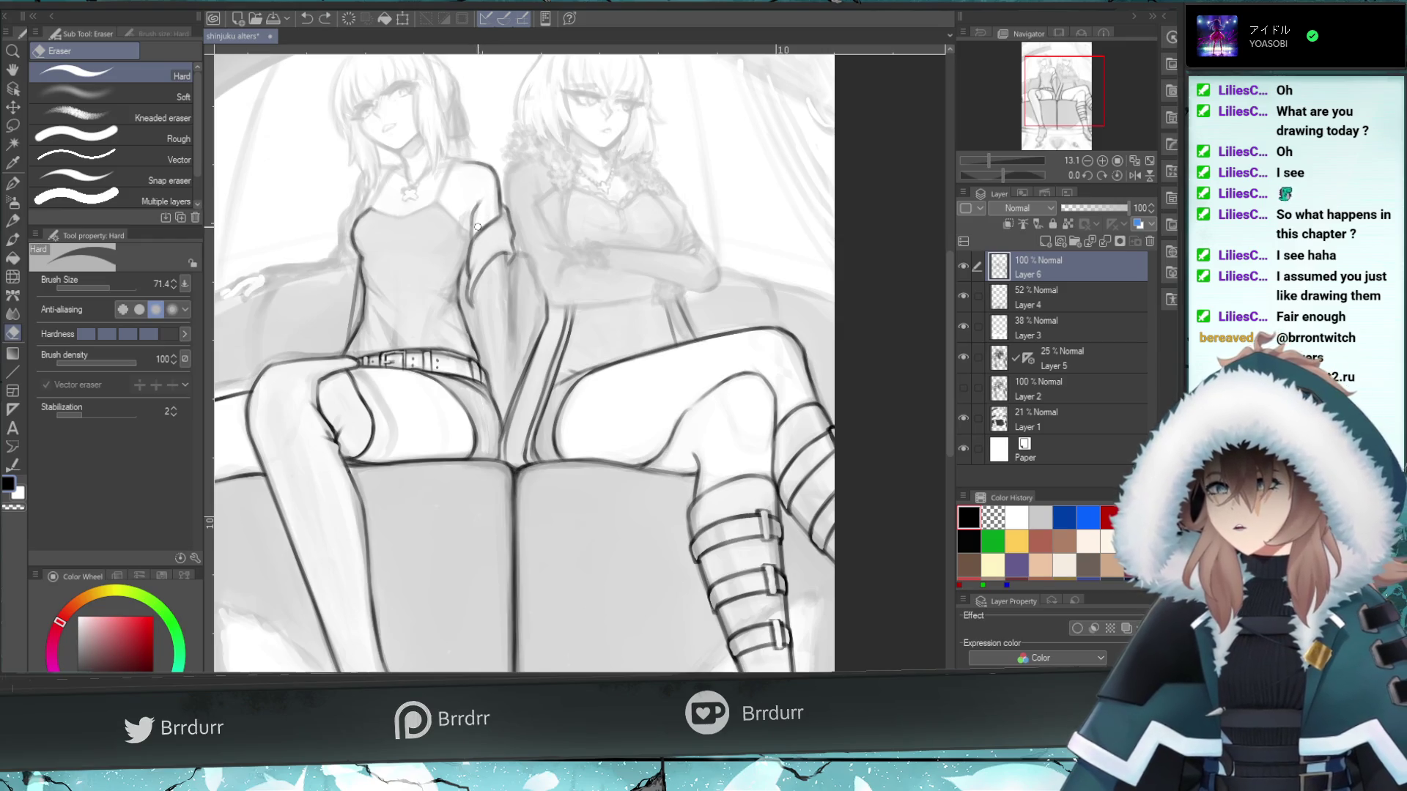
key("ctrl+z")
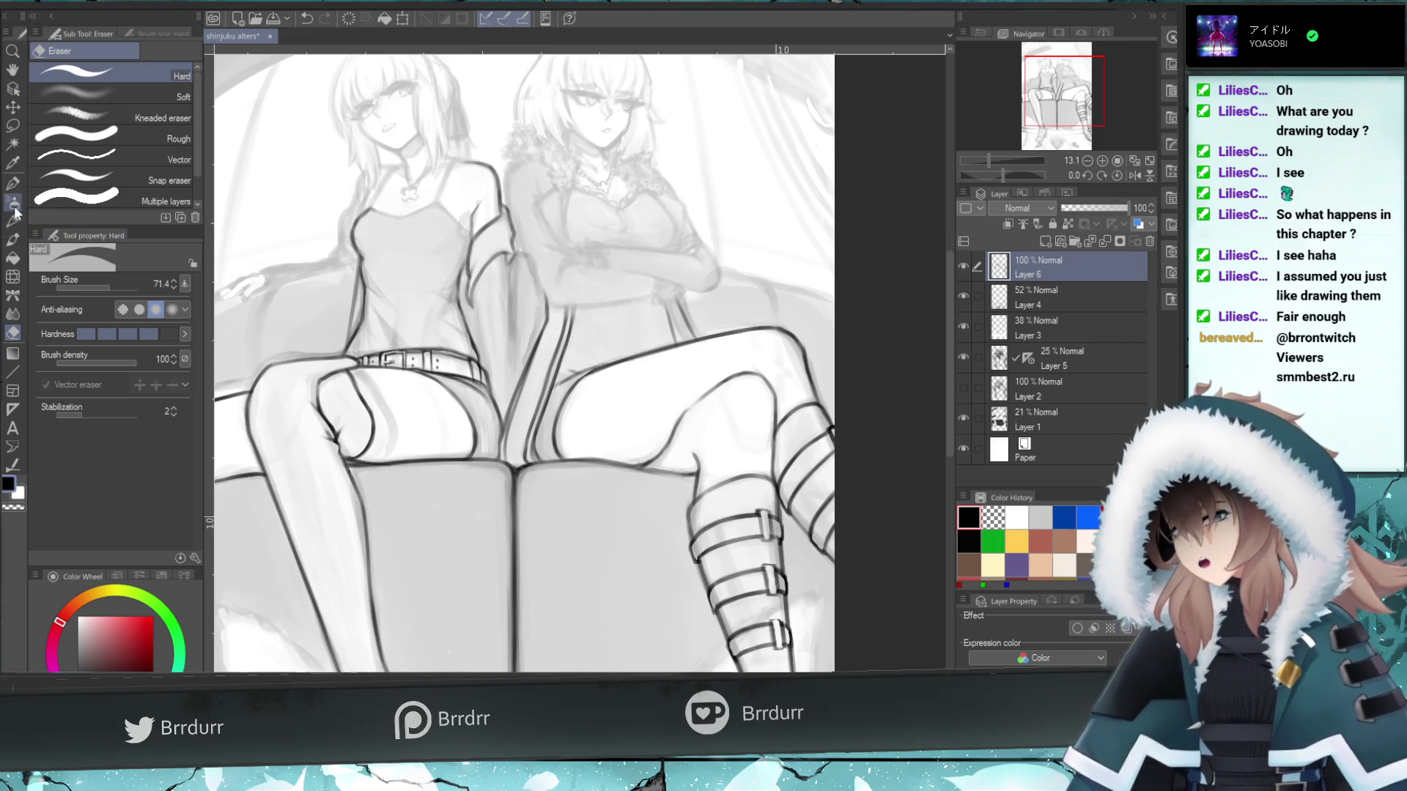
left_click(13, 239)
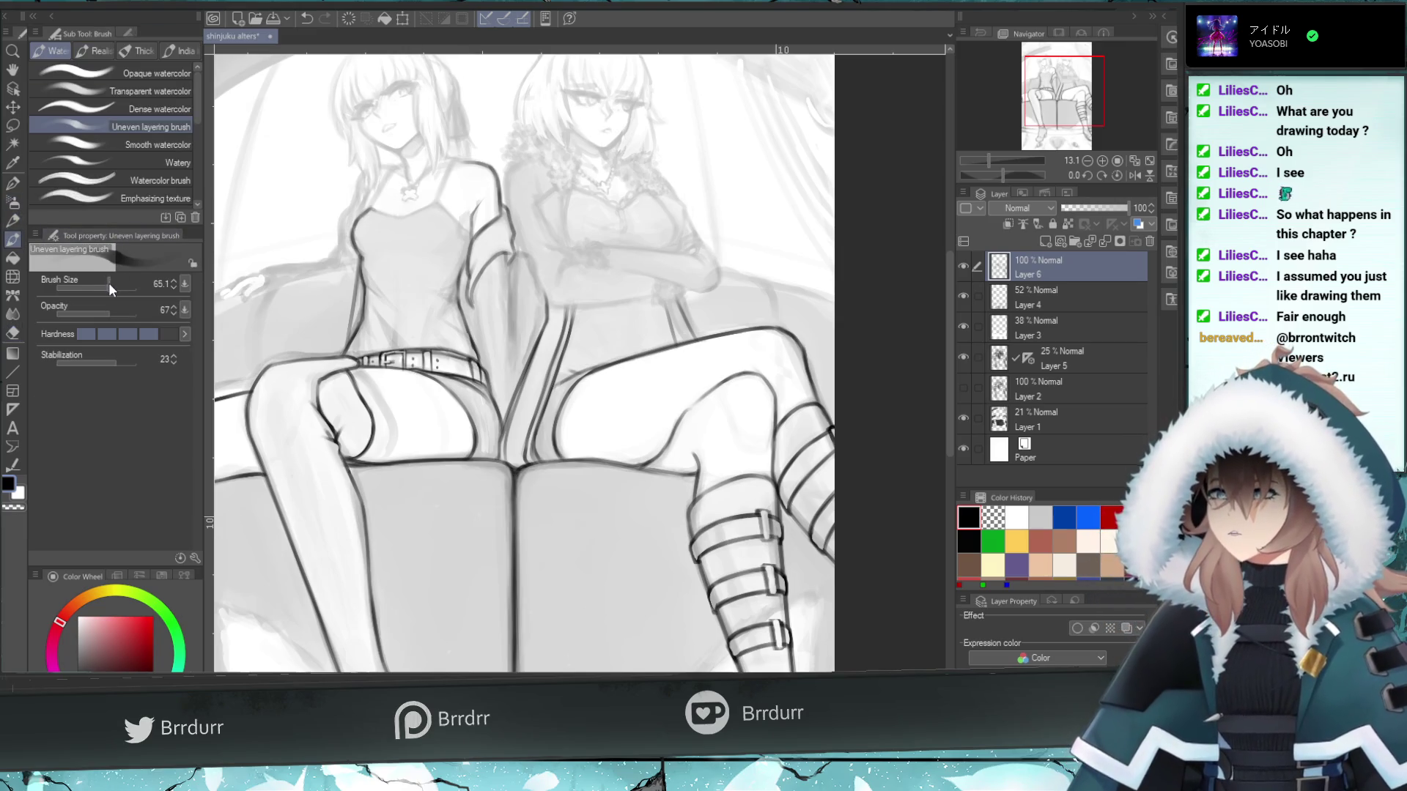
left_click(103, 287)
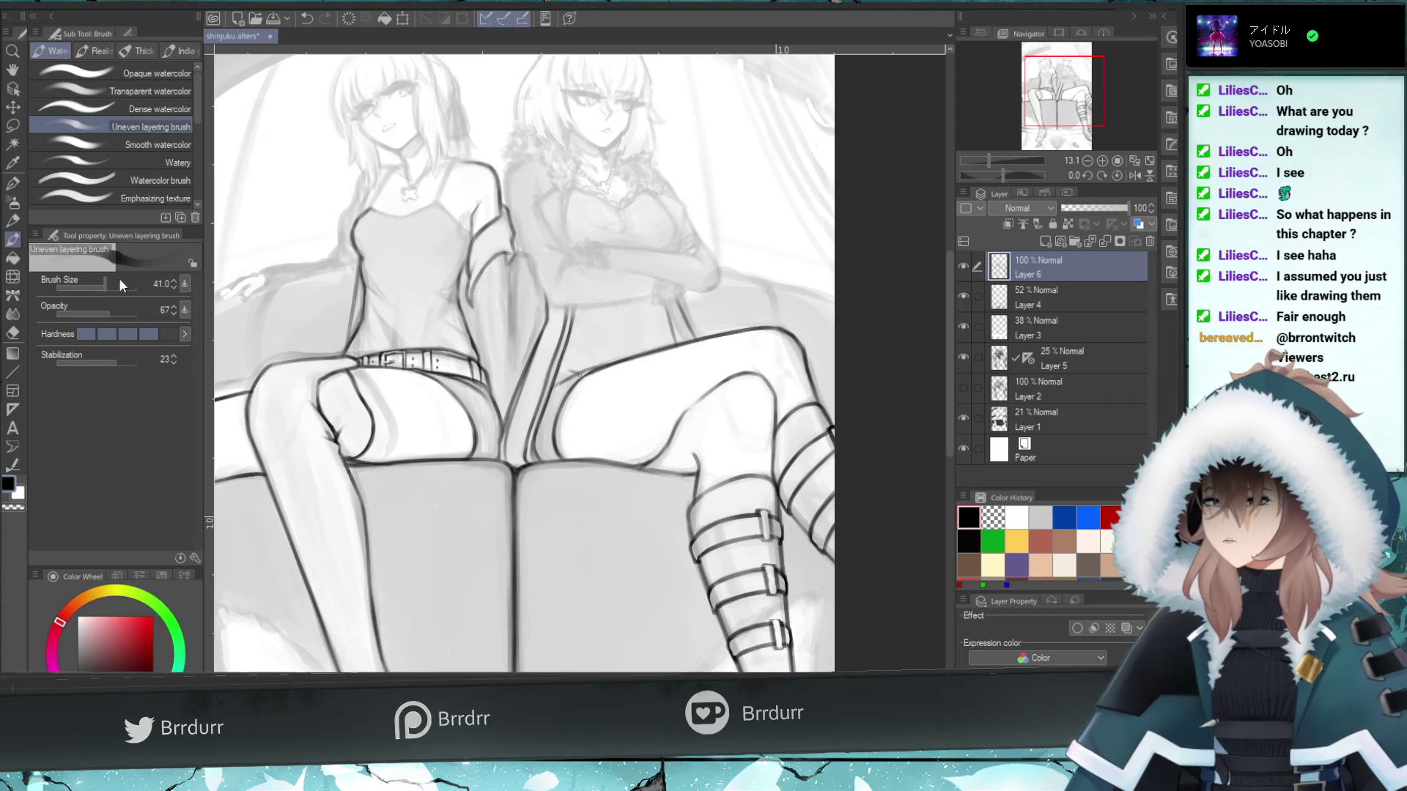
left_click(106, 286)
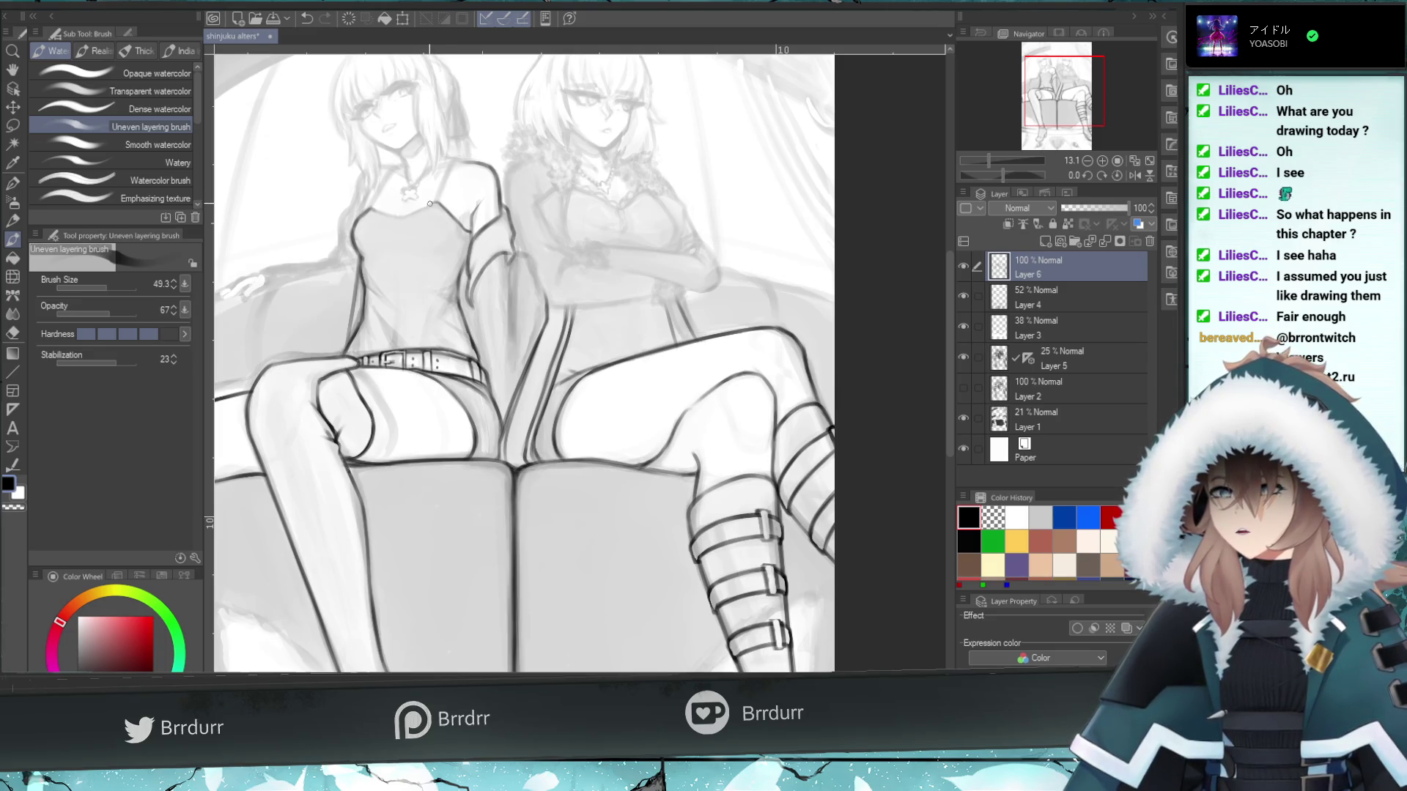
key("ctrl+z")
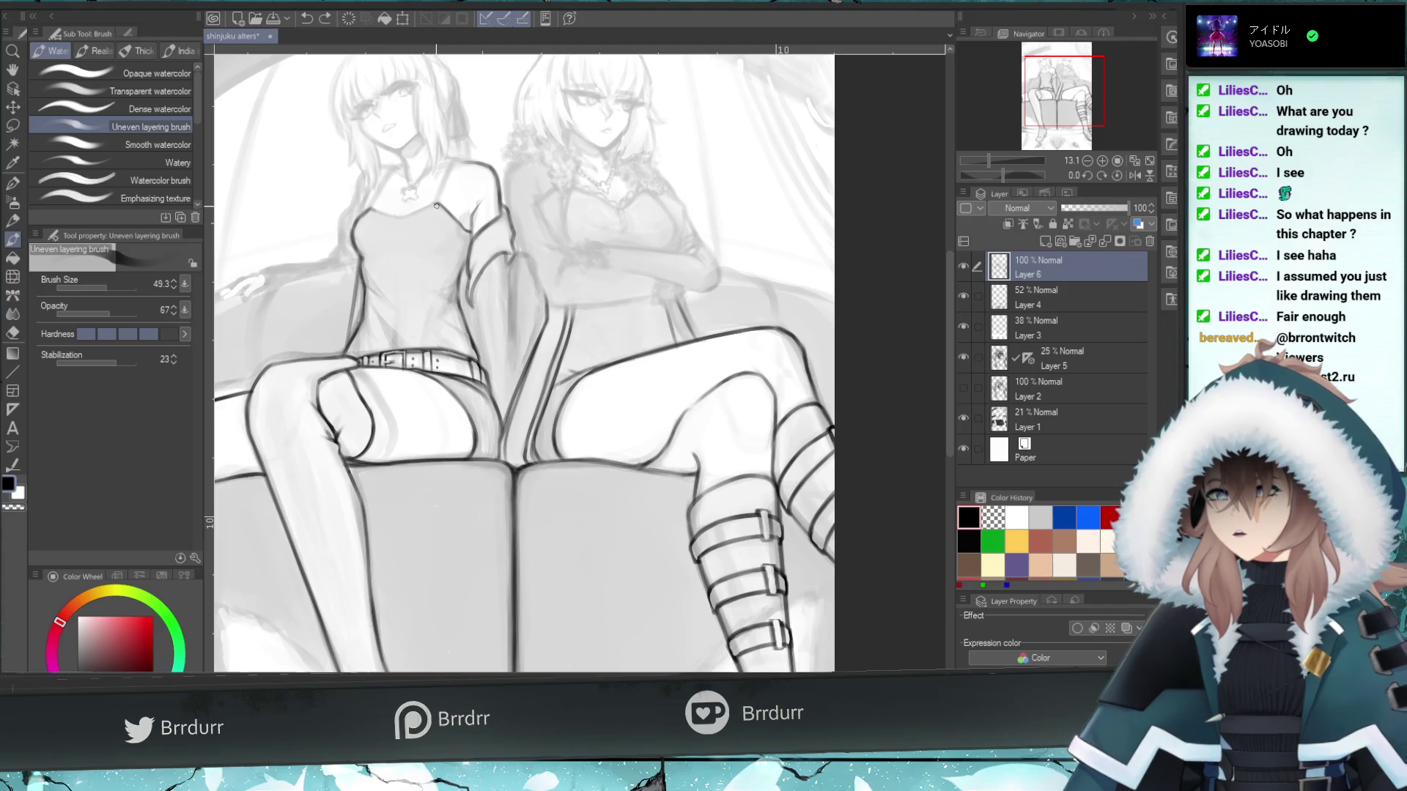
key("ctrl+z")
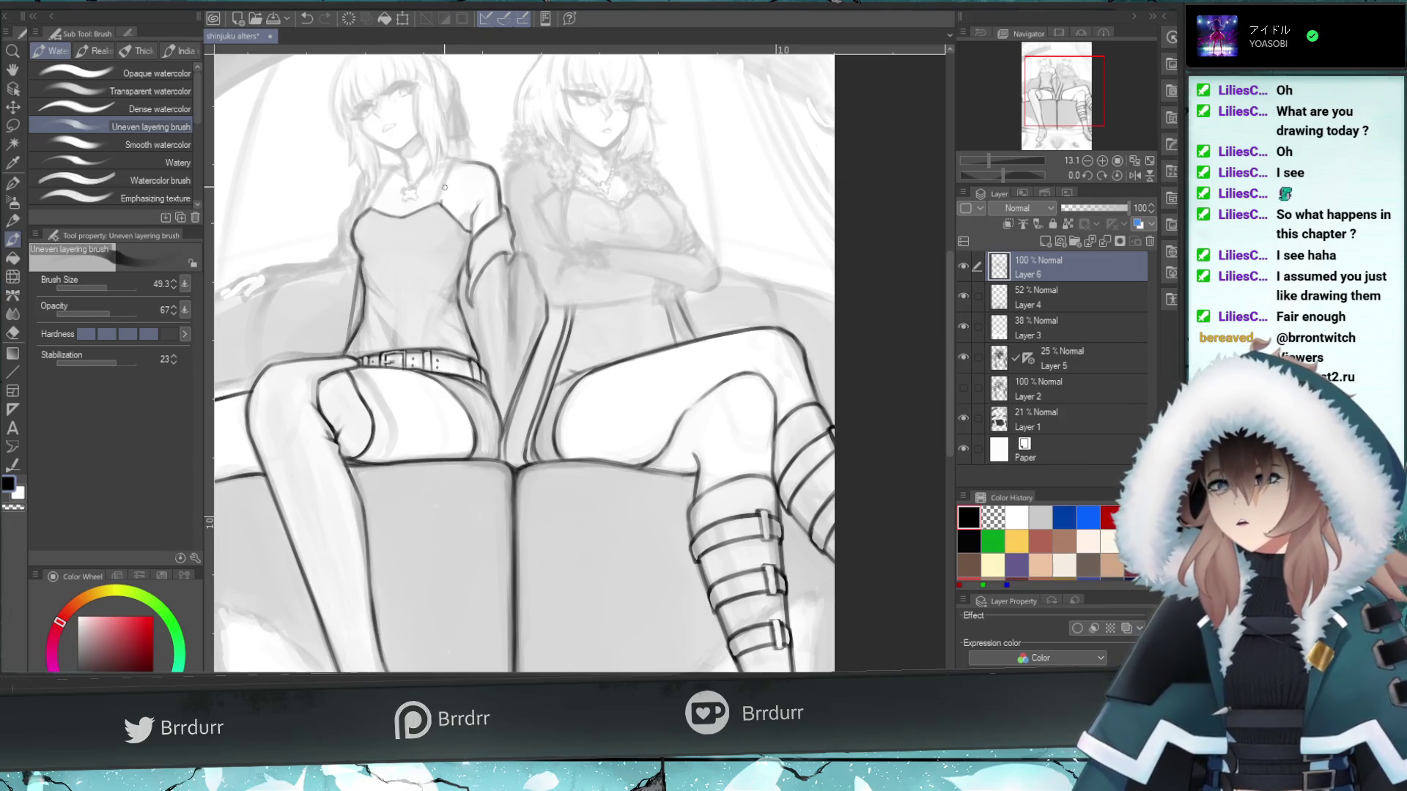
- Draw and extend a darker shoulder strap line, undoing the last stroke
left_click_drag(443, 208, 443, 184)
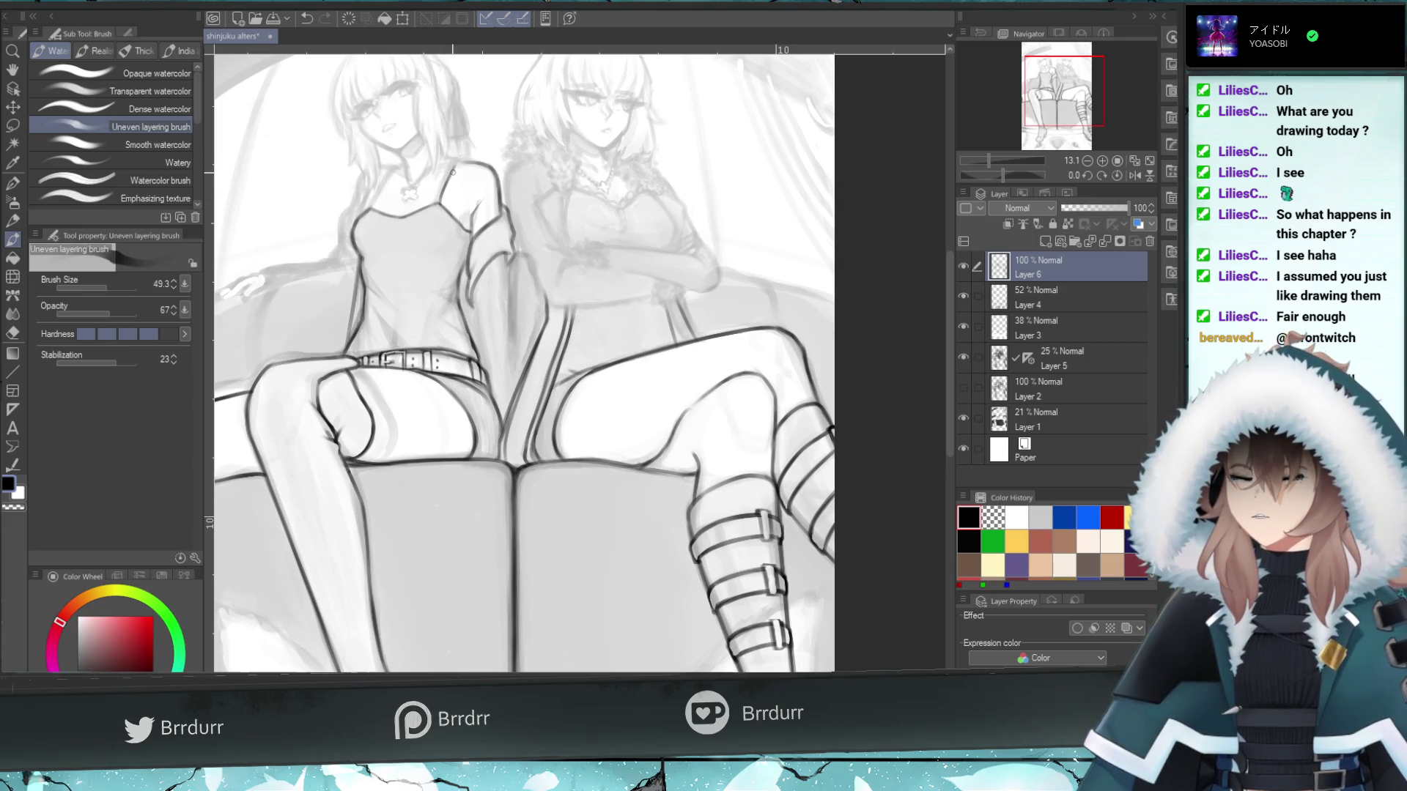
key("ctrl+z")
left_click_drag(443, 209, 457, 155)
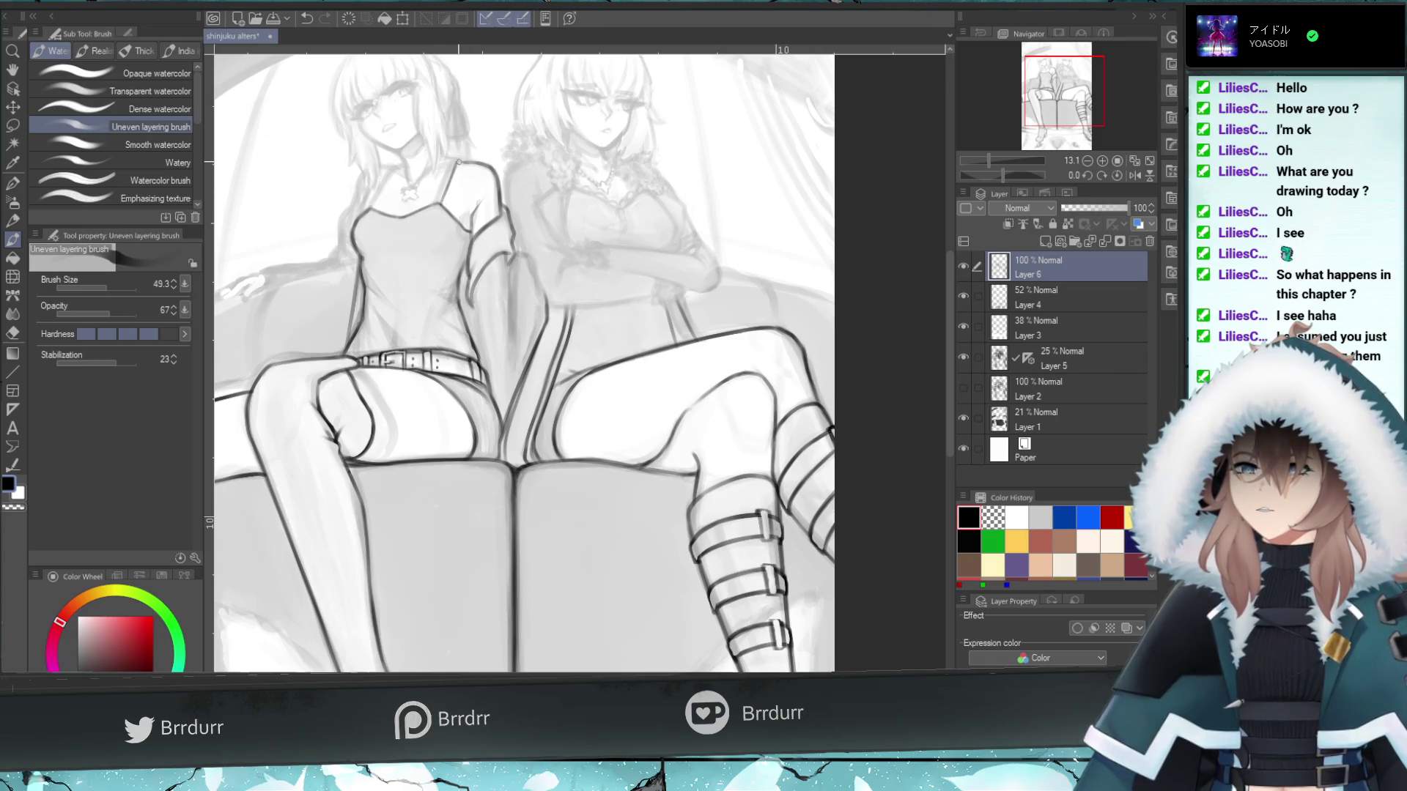
mouse_move(450, 178)
left_mouse_down()
mouse_move(454, 162)
mouse_move(437, 167)
left_mouse_up()
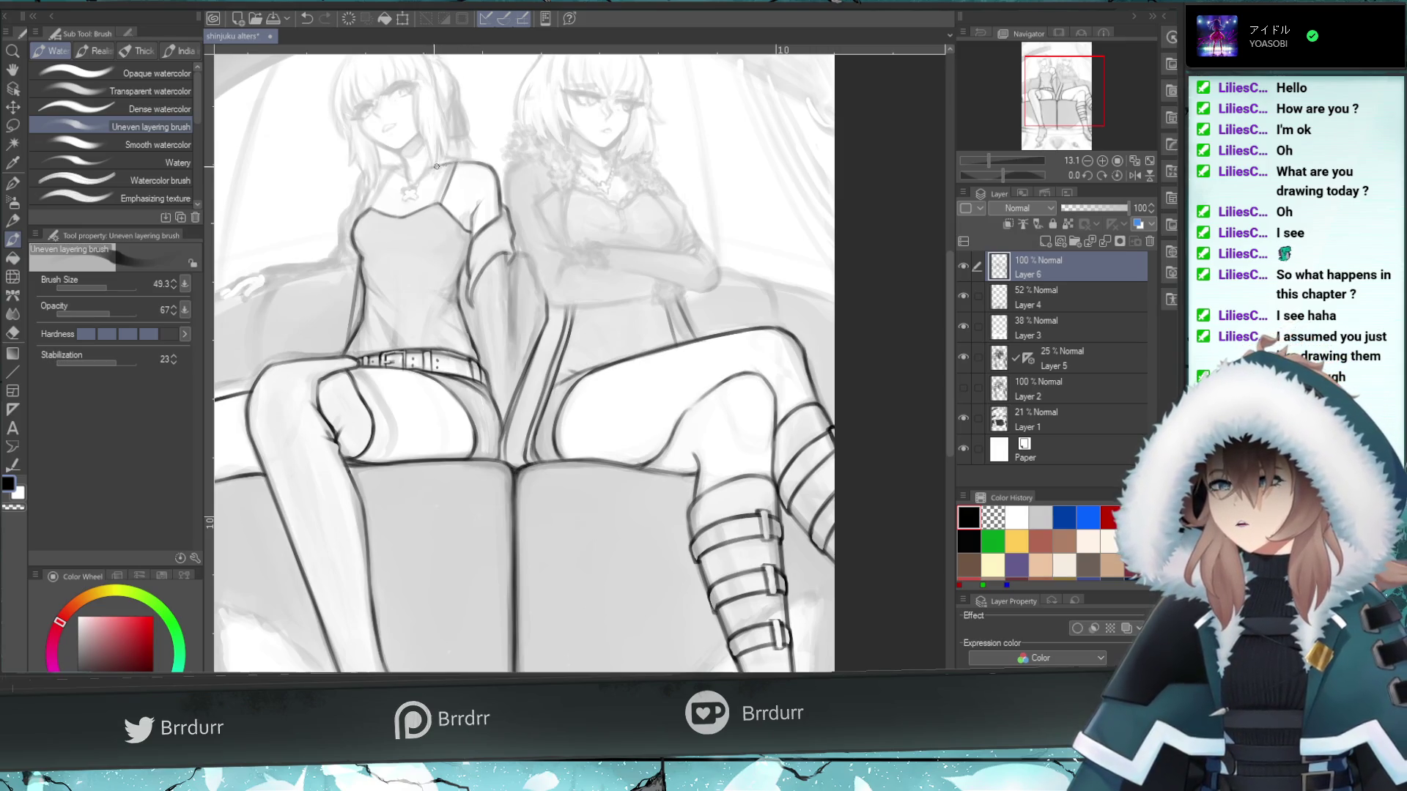
key("ctrl+z")
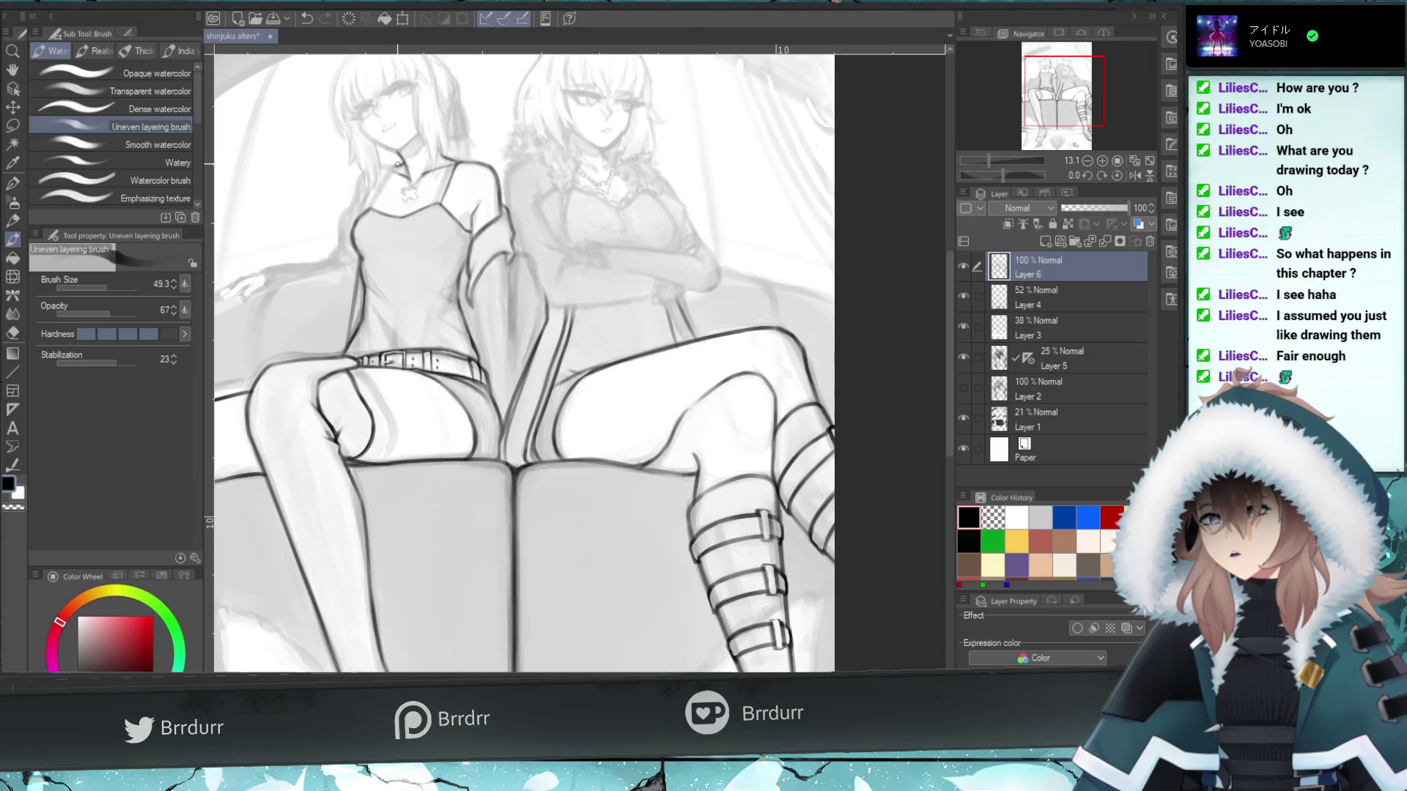
- Add small marks near the necklace and strap, undoing unwanted neck and arm strokes
left_click_drag(400, 167, 397, 167)
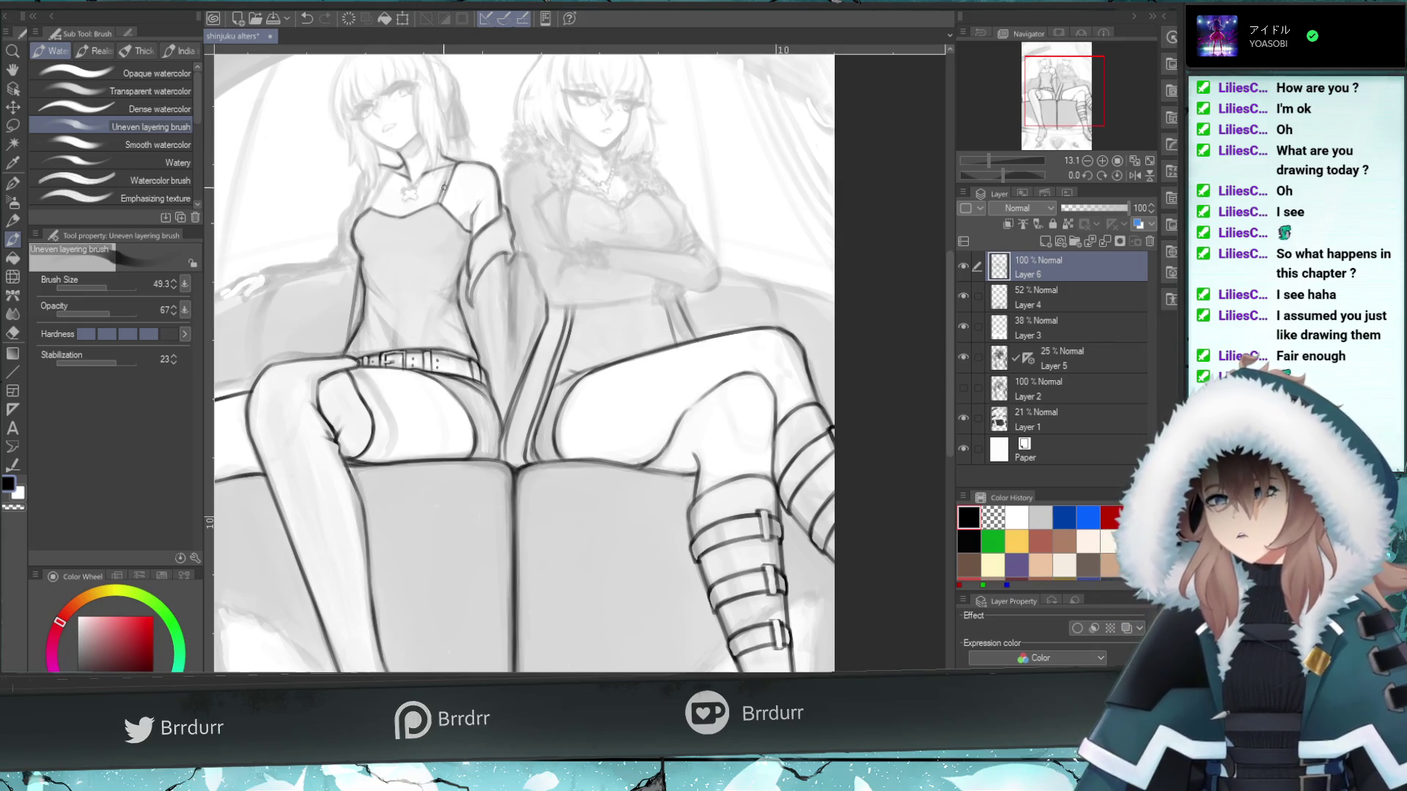
left_click(455, 160)
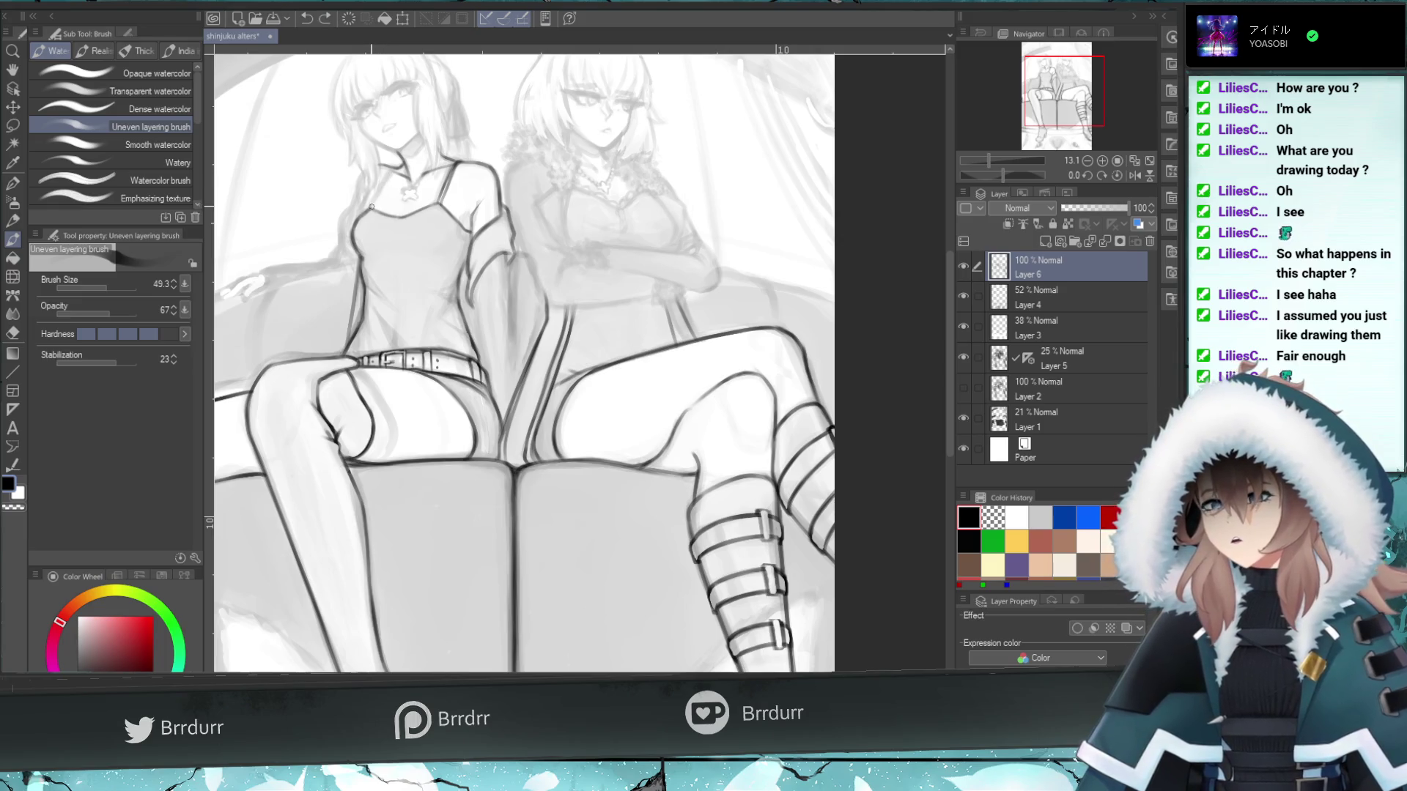
left_click_drag(380, 207, 389, 173)
key("ctrl+z")
key("ctrl+z")
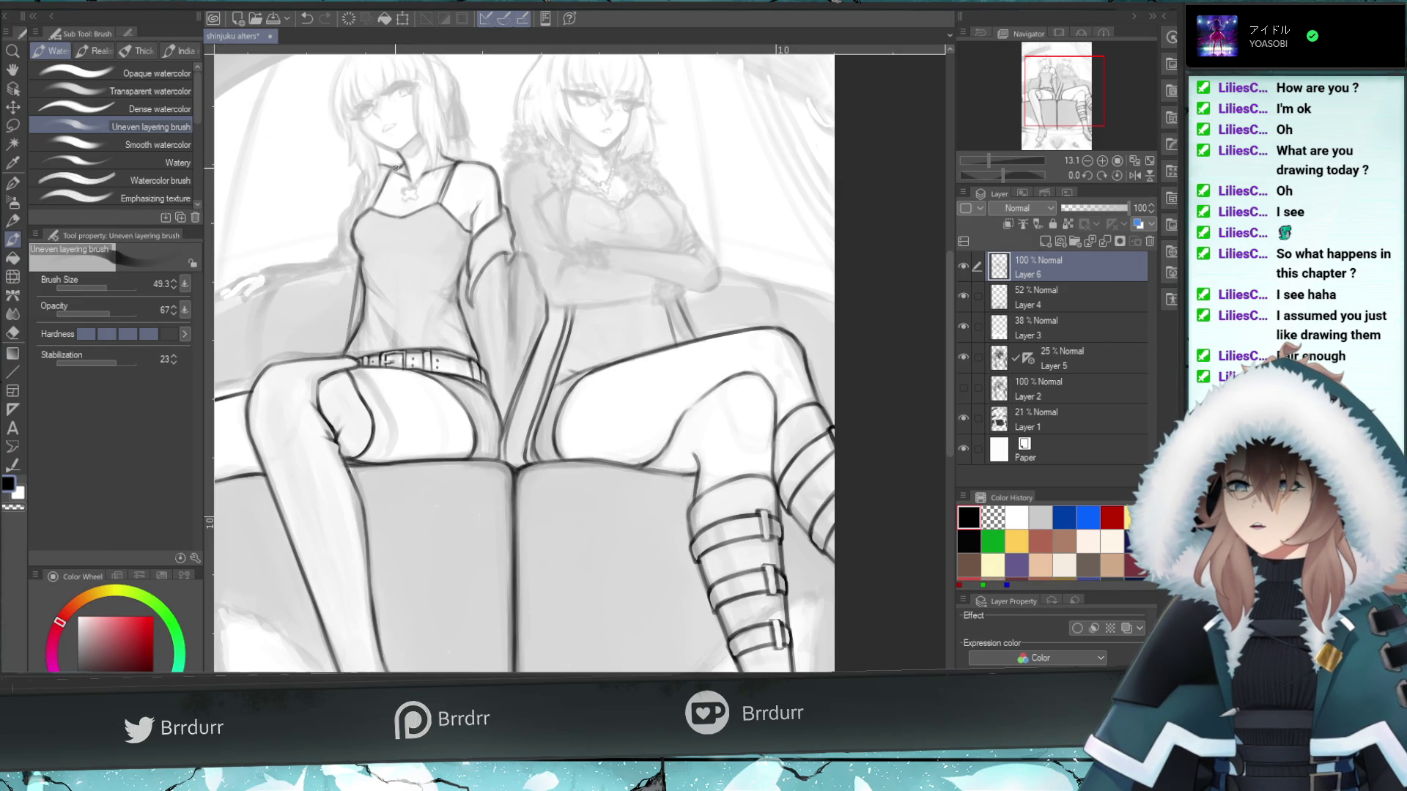
left_click_drag(398, 165, 403, 181)
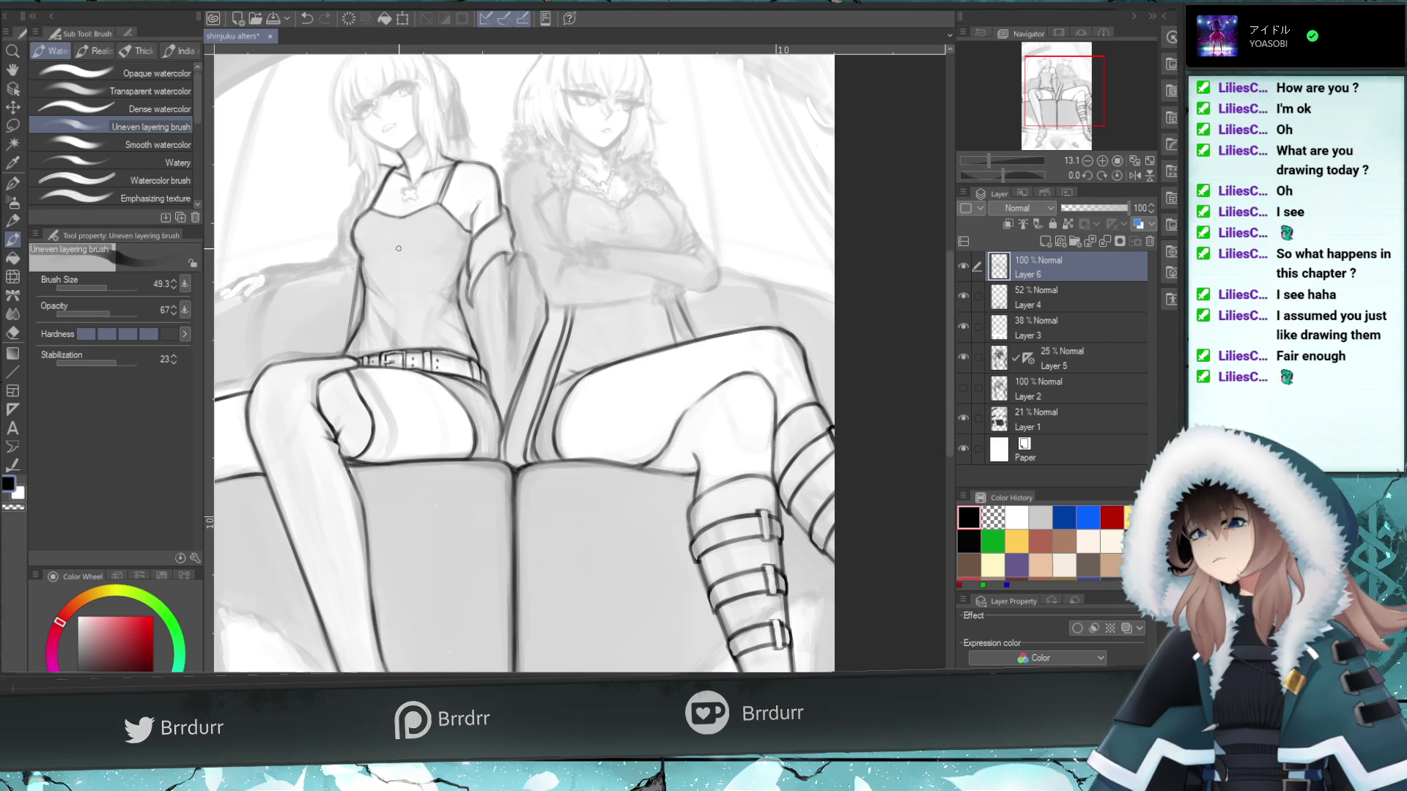
key("ctrl+z")
left_click_drag(464, 222, 469, 218)
key("ctrl+z")
key("ctrl+z")
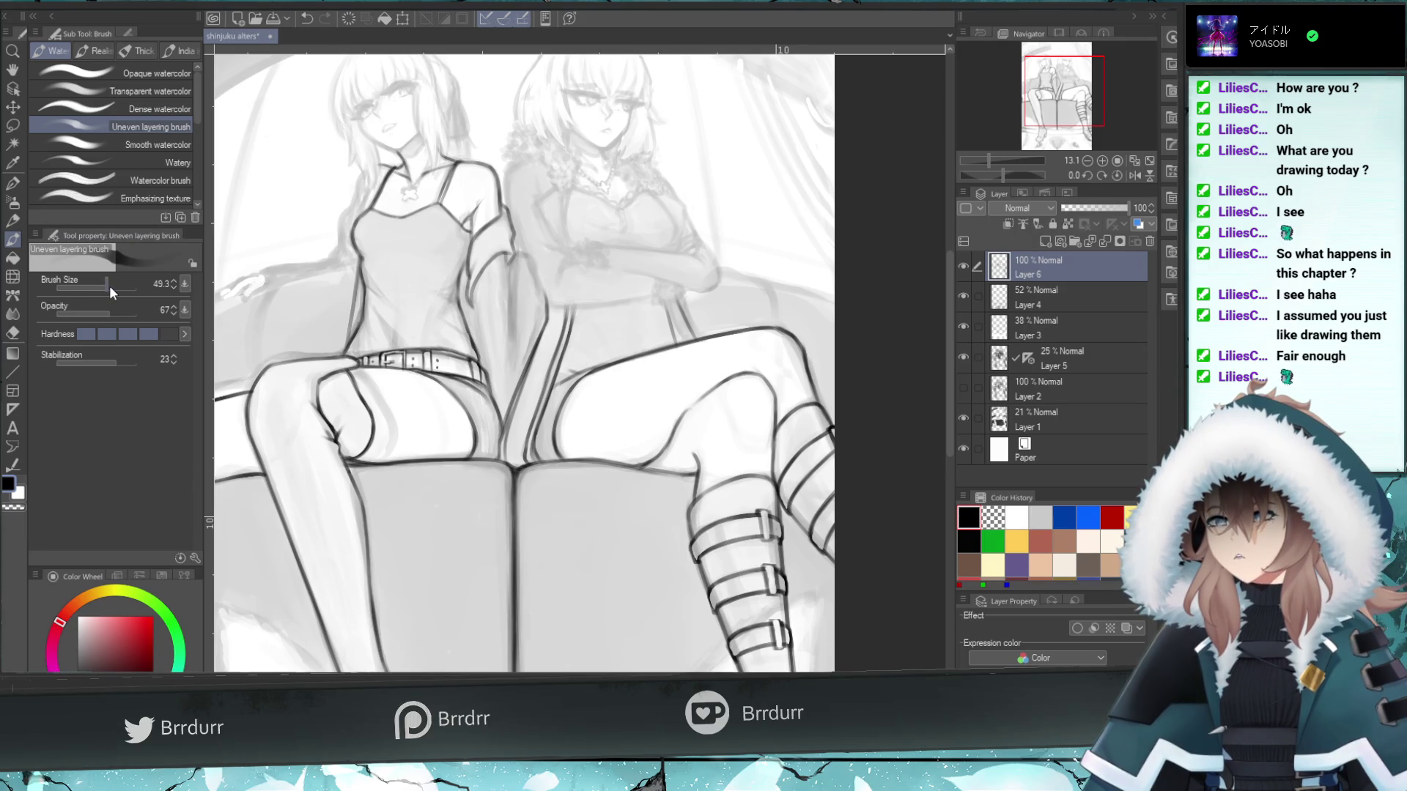
- Enlarge the watercolour brush to size 113.5, briefly switching to the hard eraser
left_click_drag(115, 282, 212, 292)
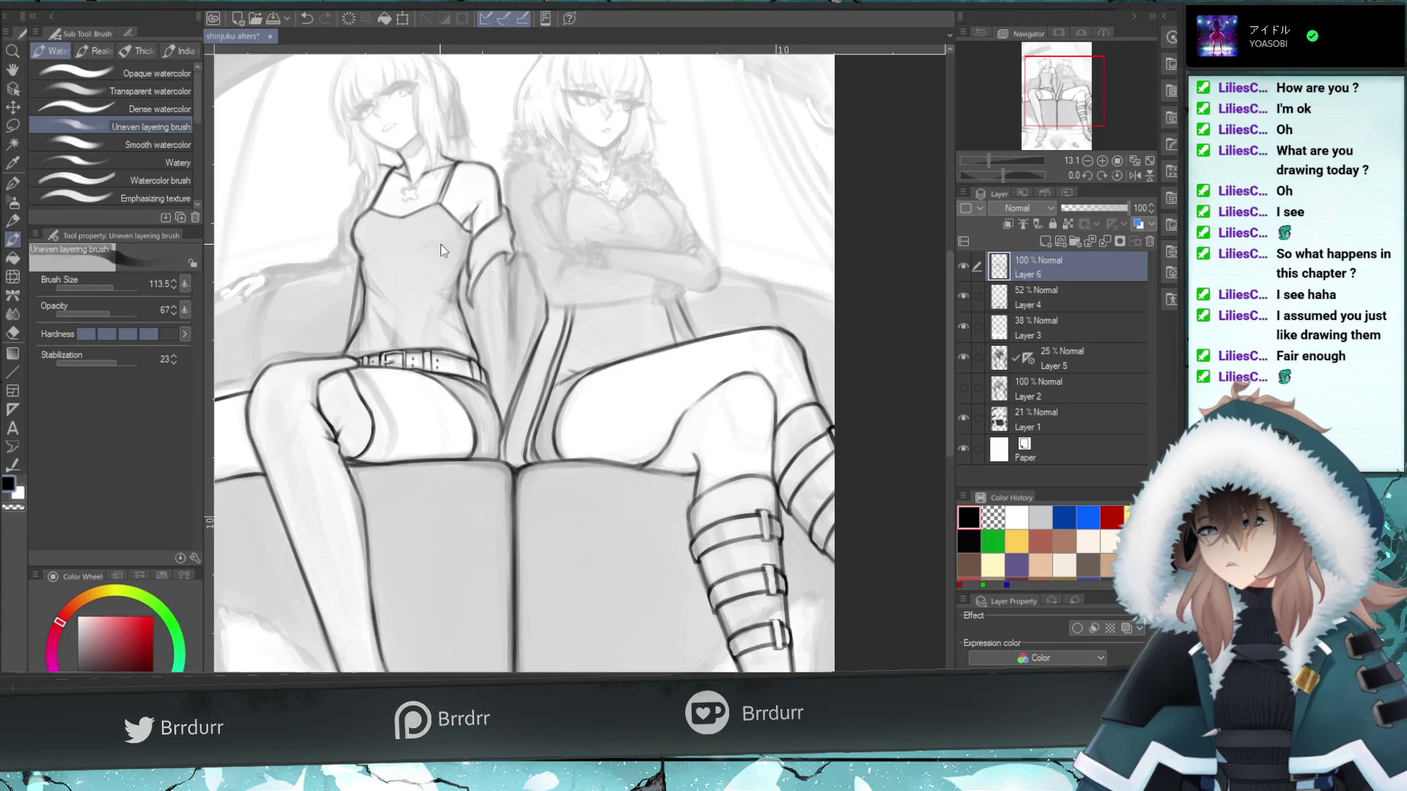
key("e")
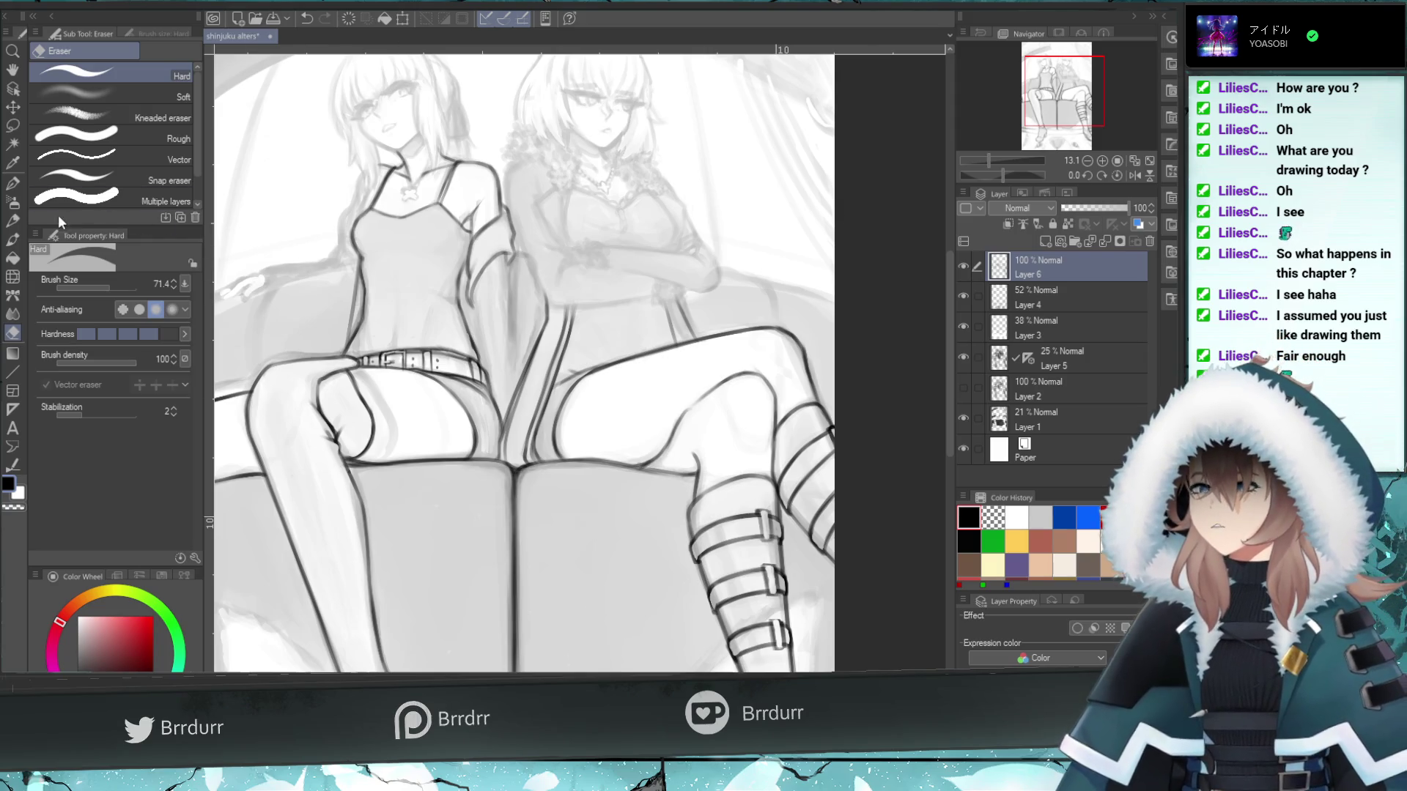
left_click(13, 239)
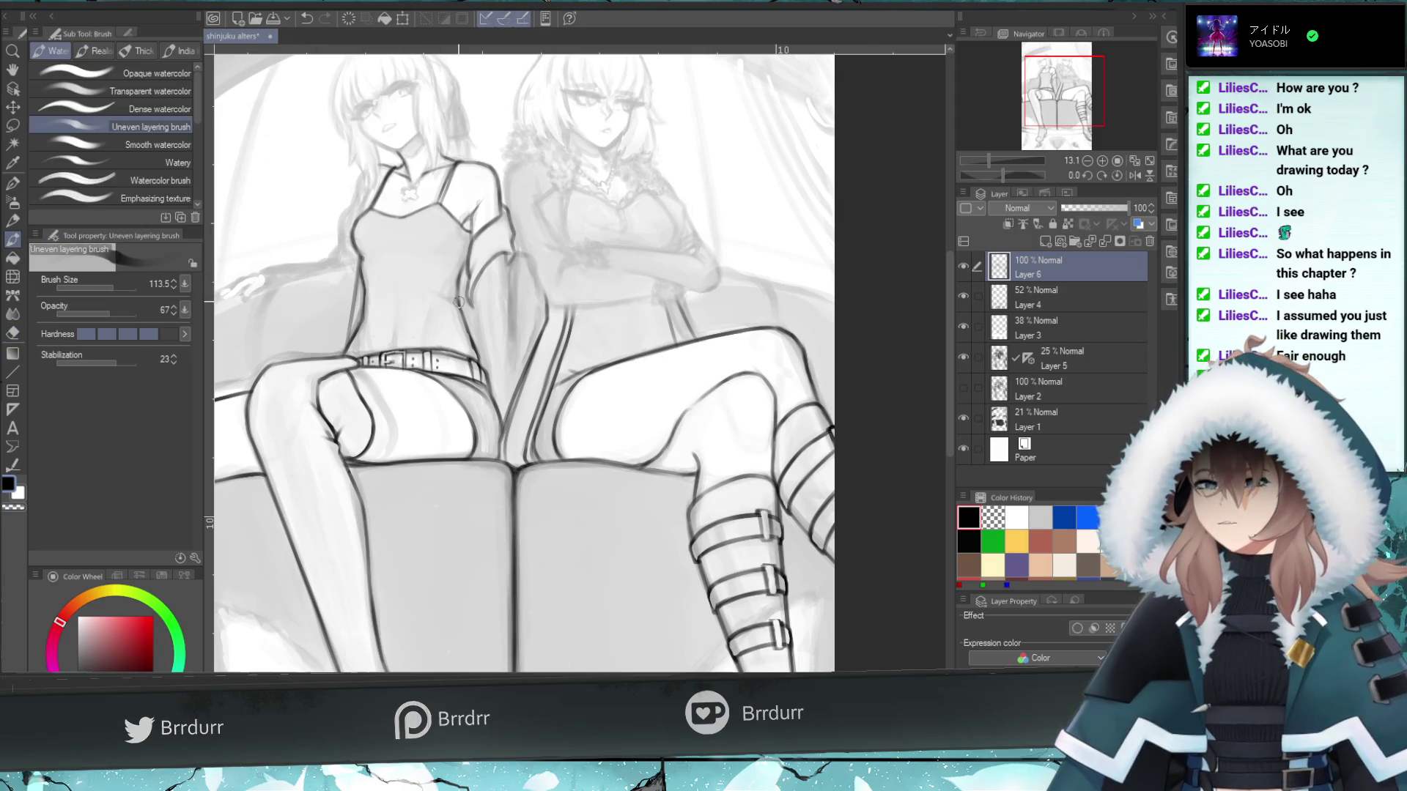
- At brush size 41.0, undo four unwanted strokes and dab small shading near the sleeve
left_click(105, 284)
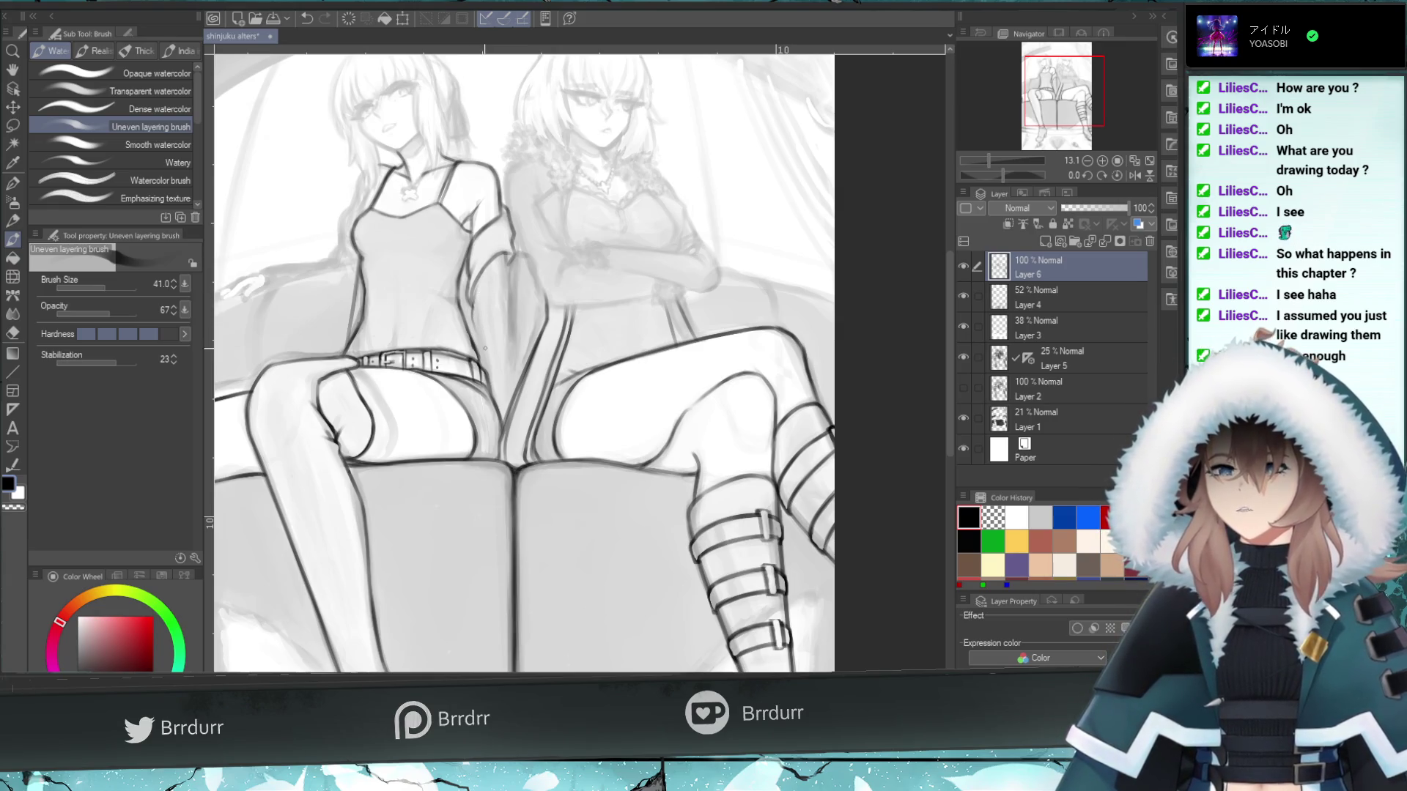
key("ctrl+z")
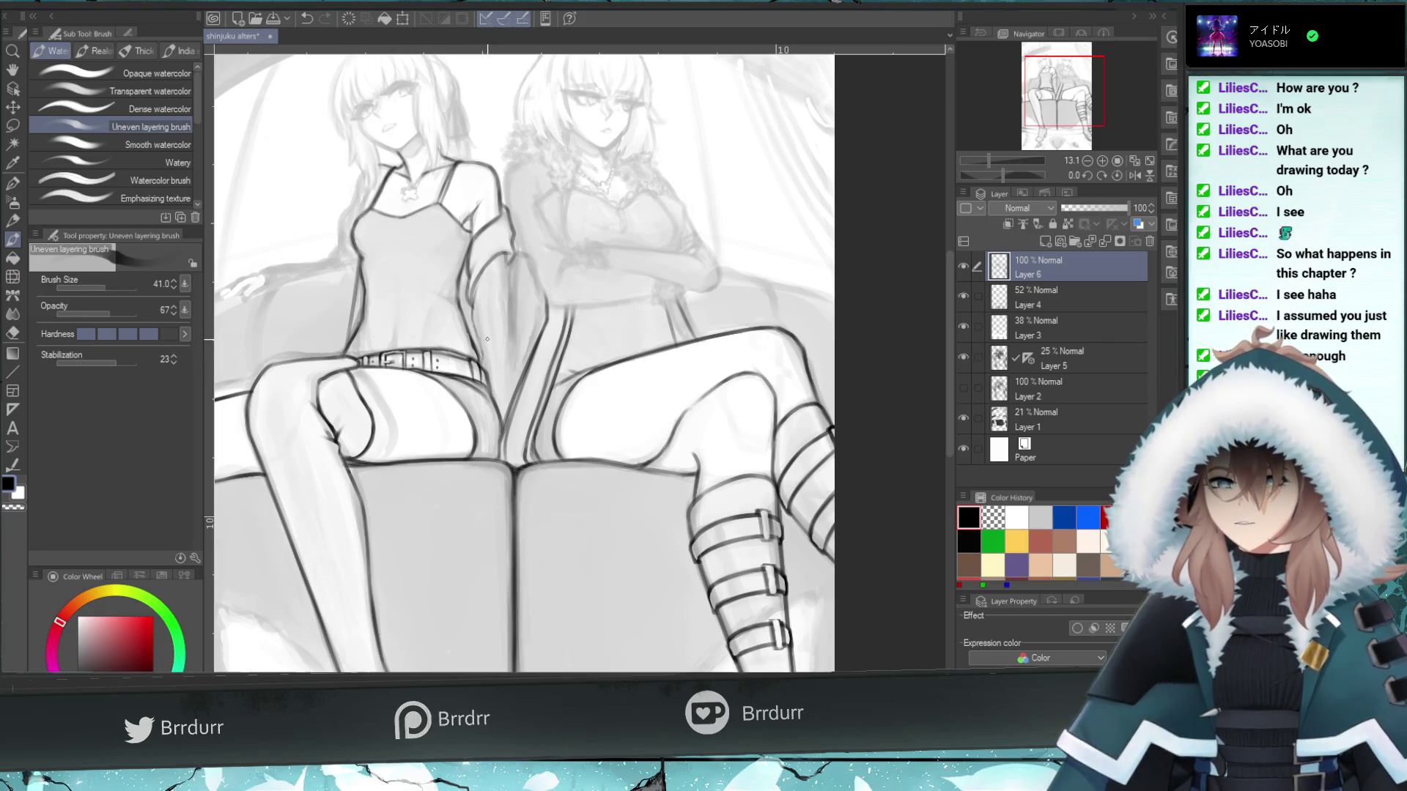
key("ctrl+z")
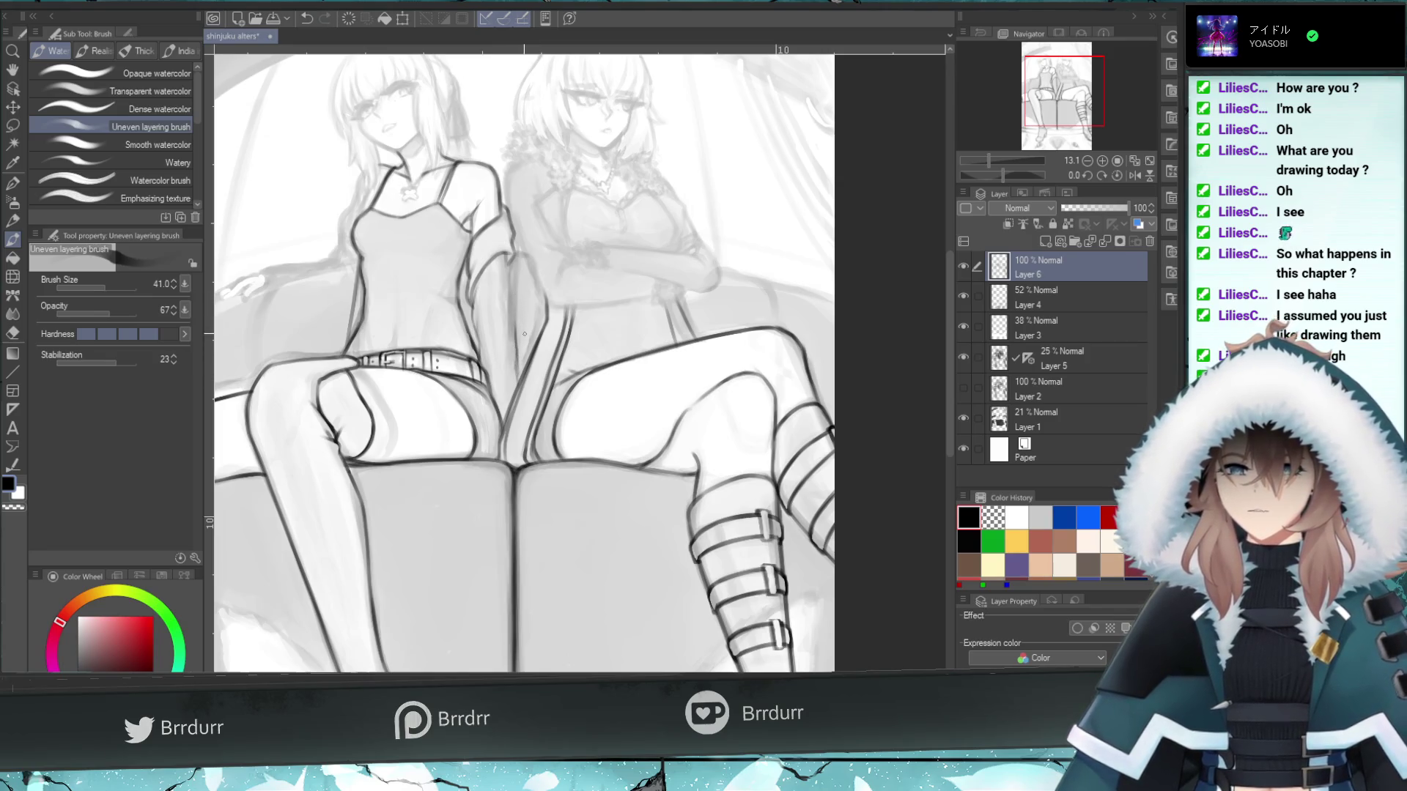
key("ctrl+z")
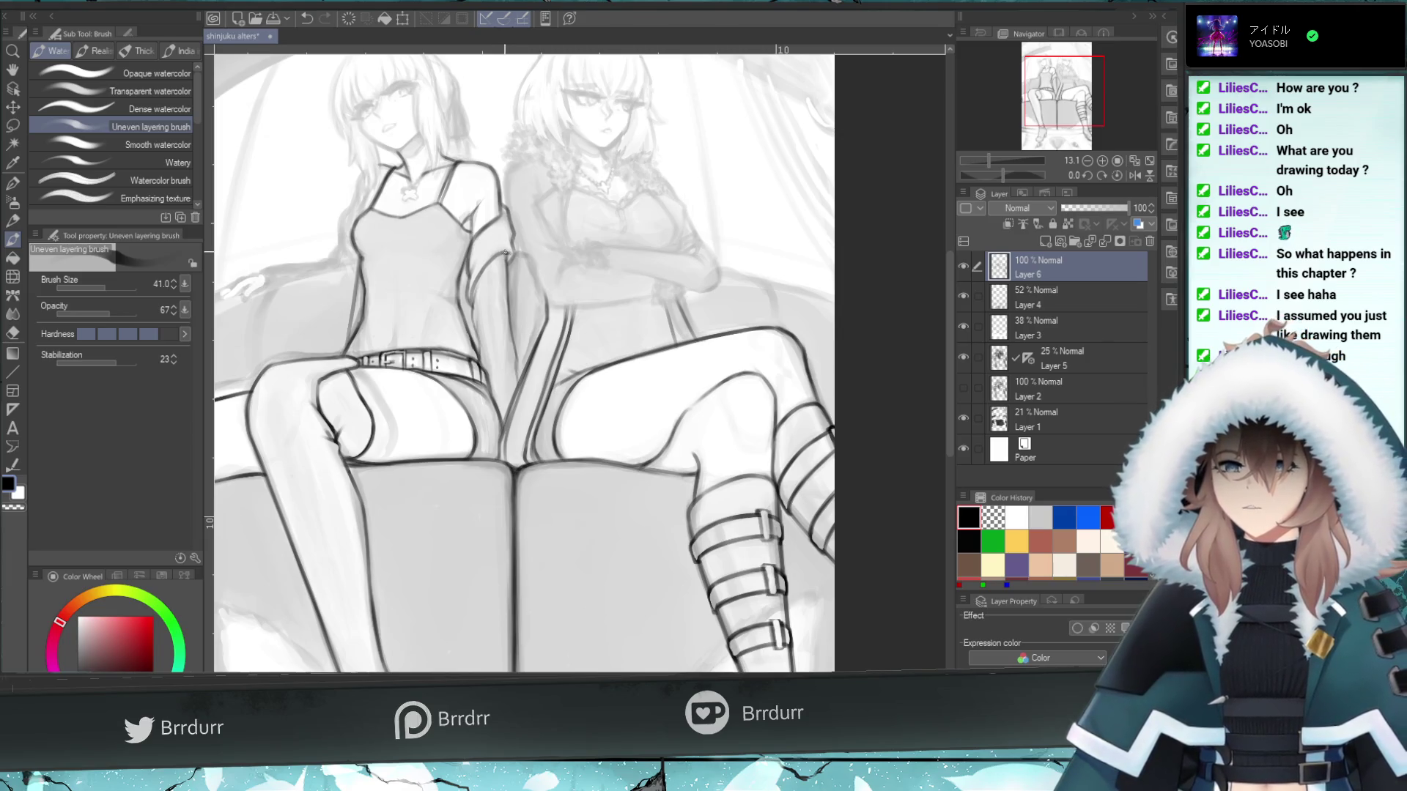
key("ctrl+z")
left_click_drag(512, 238, 498, 238)
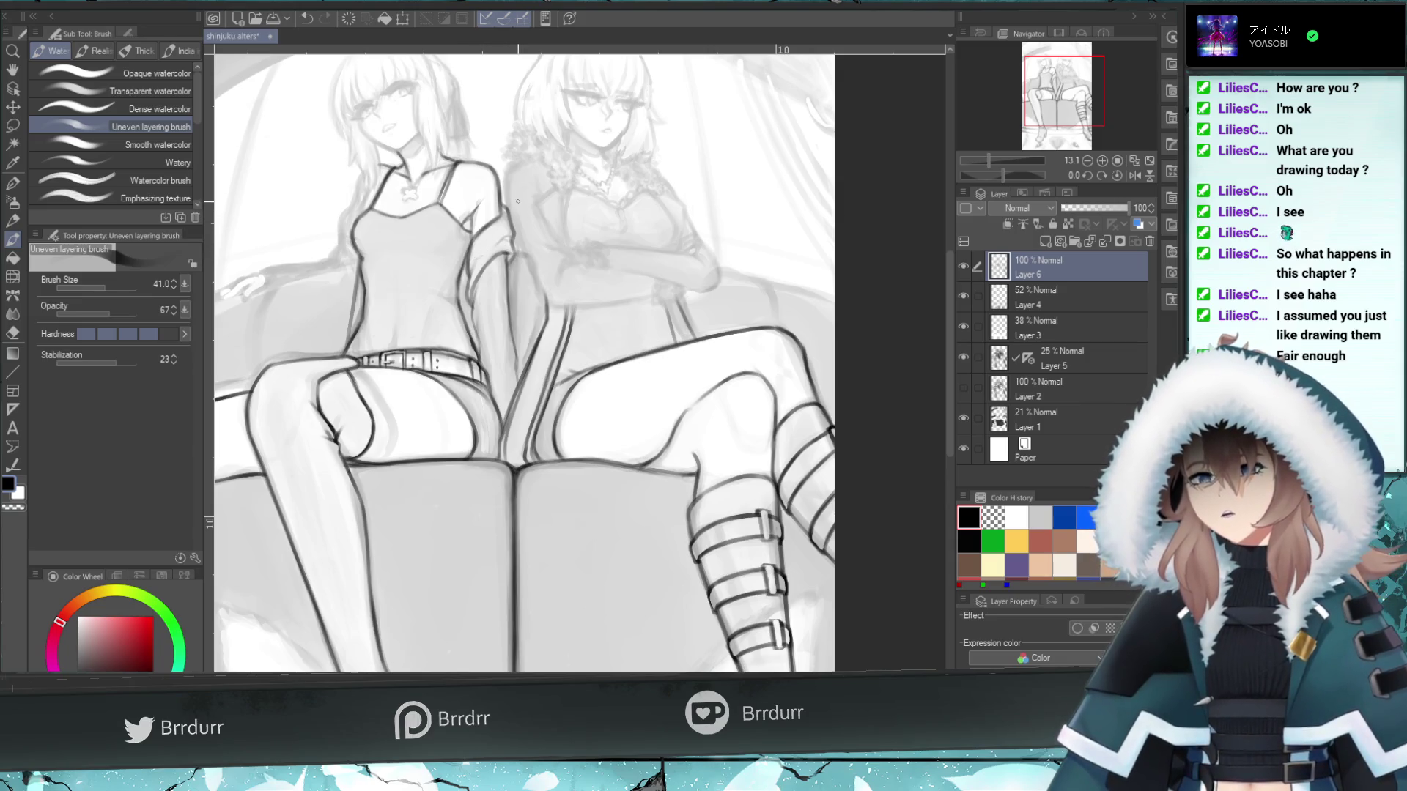
left_click(503, 212)
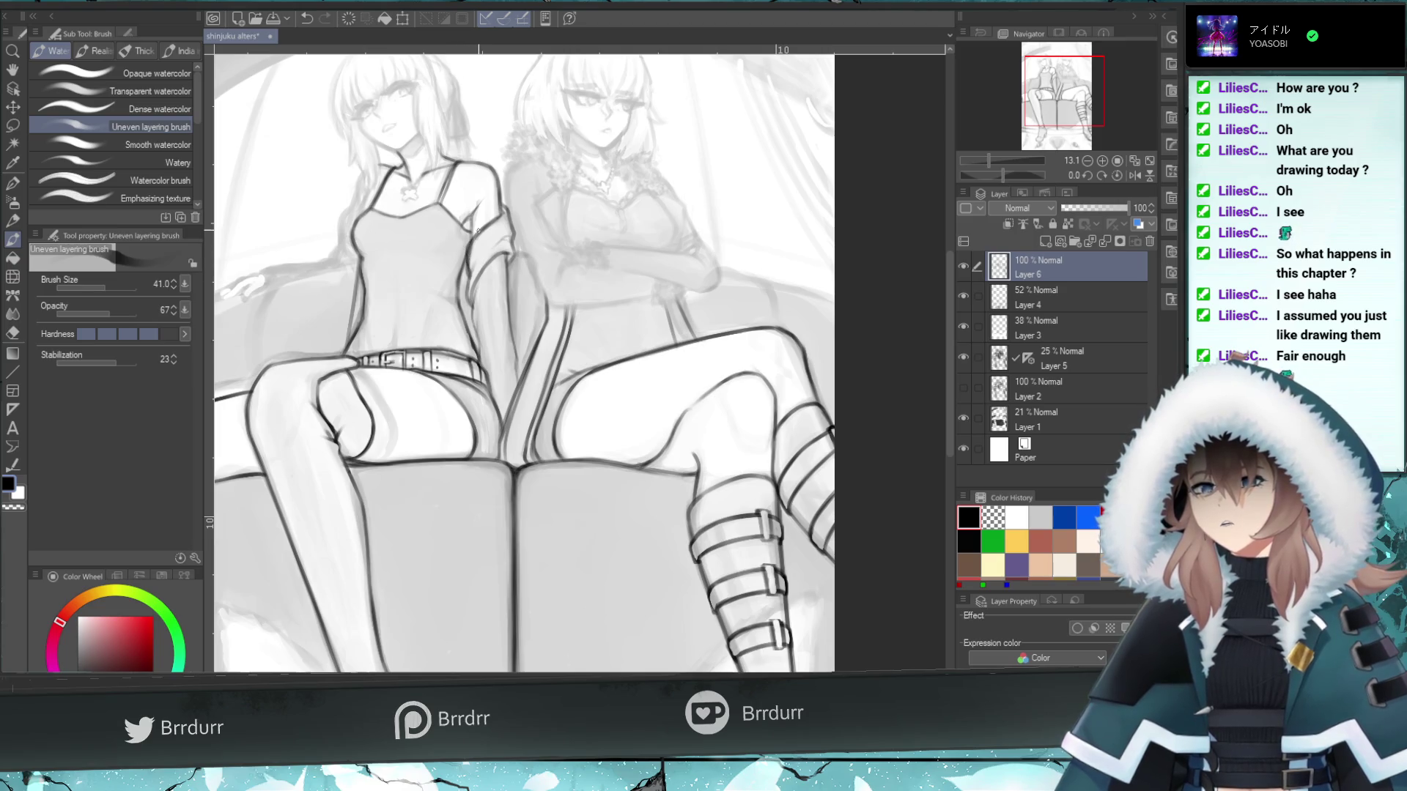
key("e")
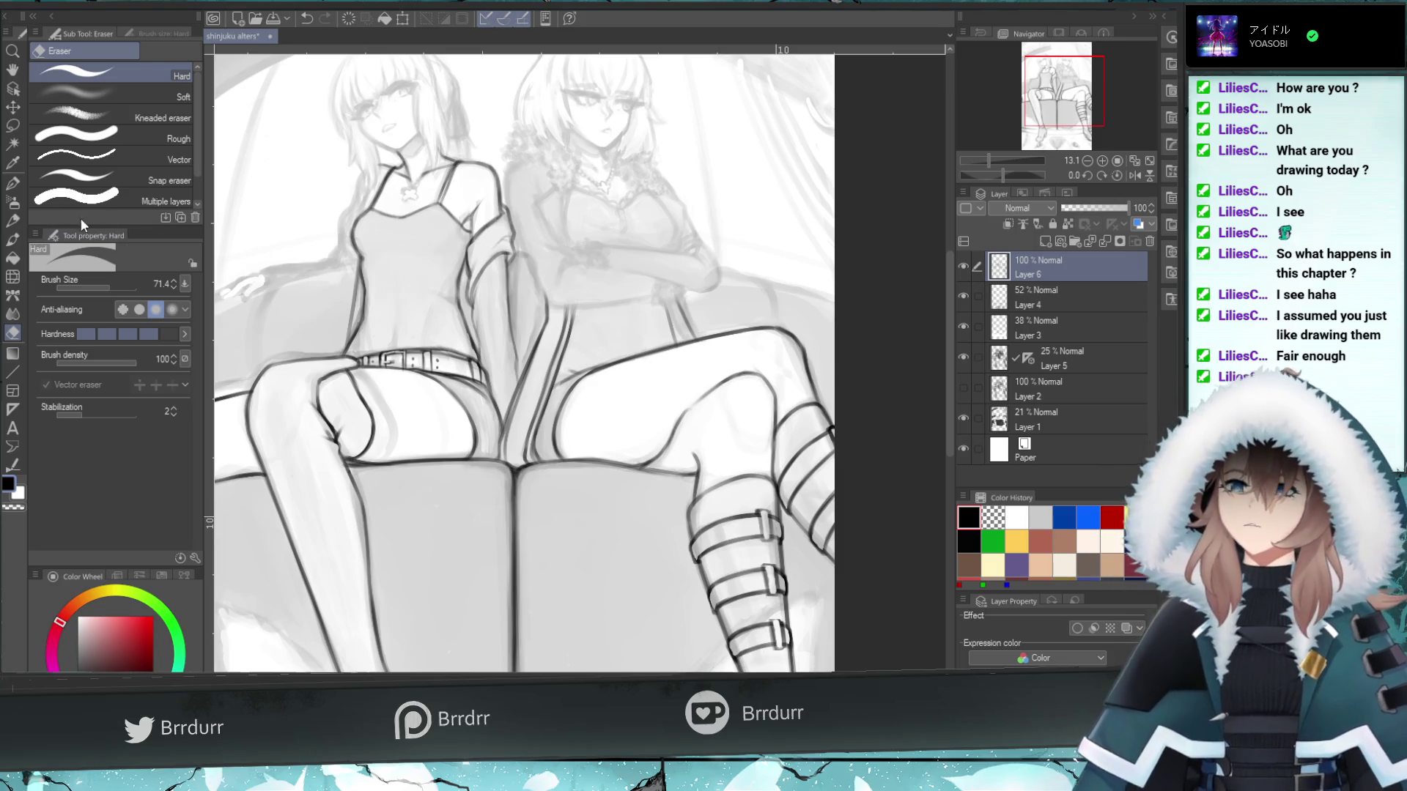
- At brush size 65.1, draw dark strokes along the left torso edge, then test lightening them with the hard eraser
left_click(12, 239)
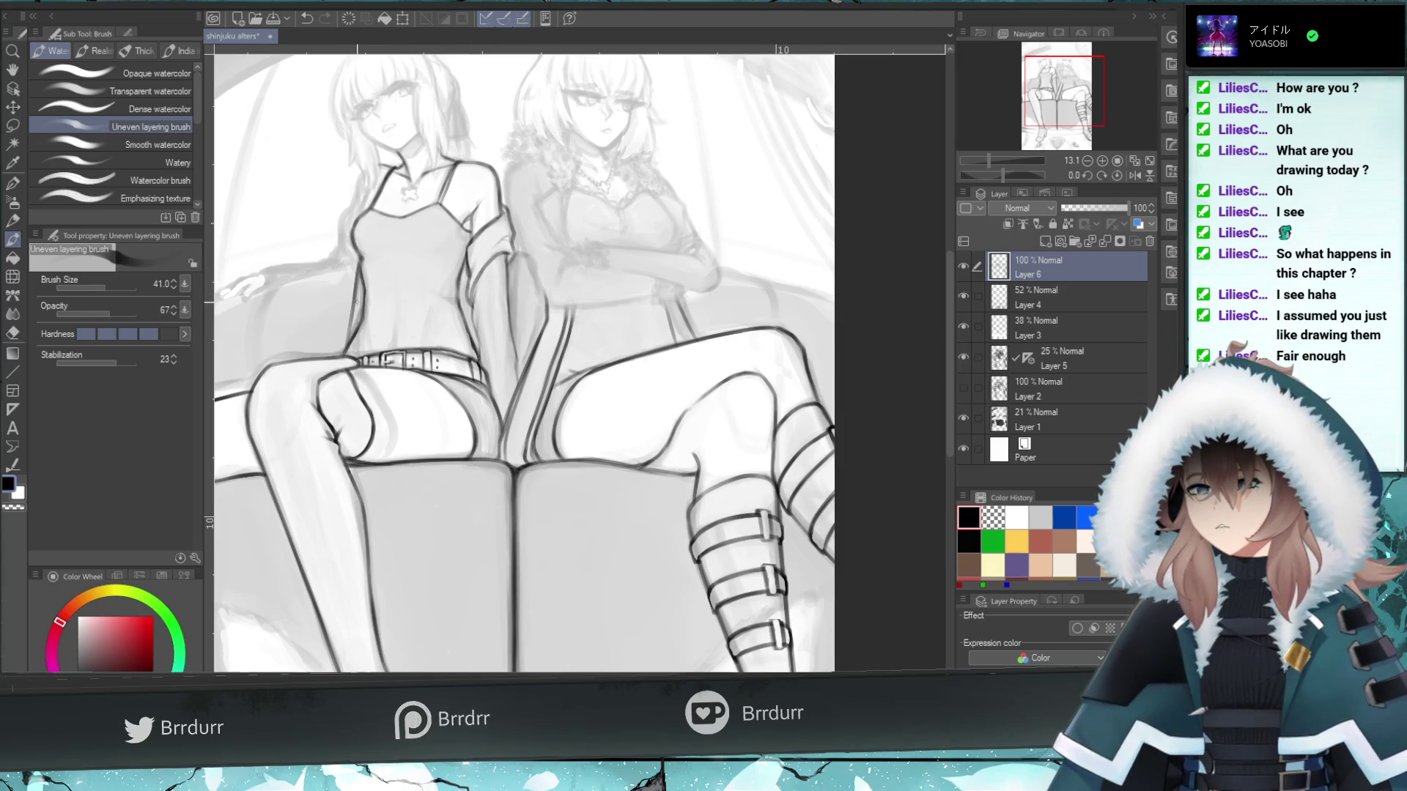
left_click_drag(350, 317, 344, 344)
key("ctrl+z")
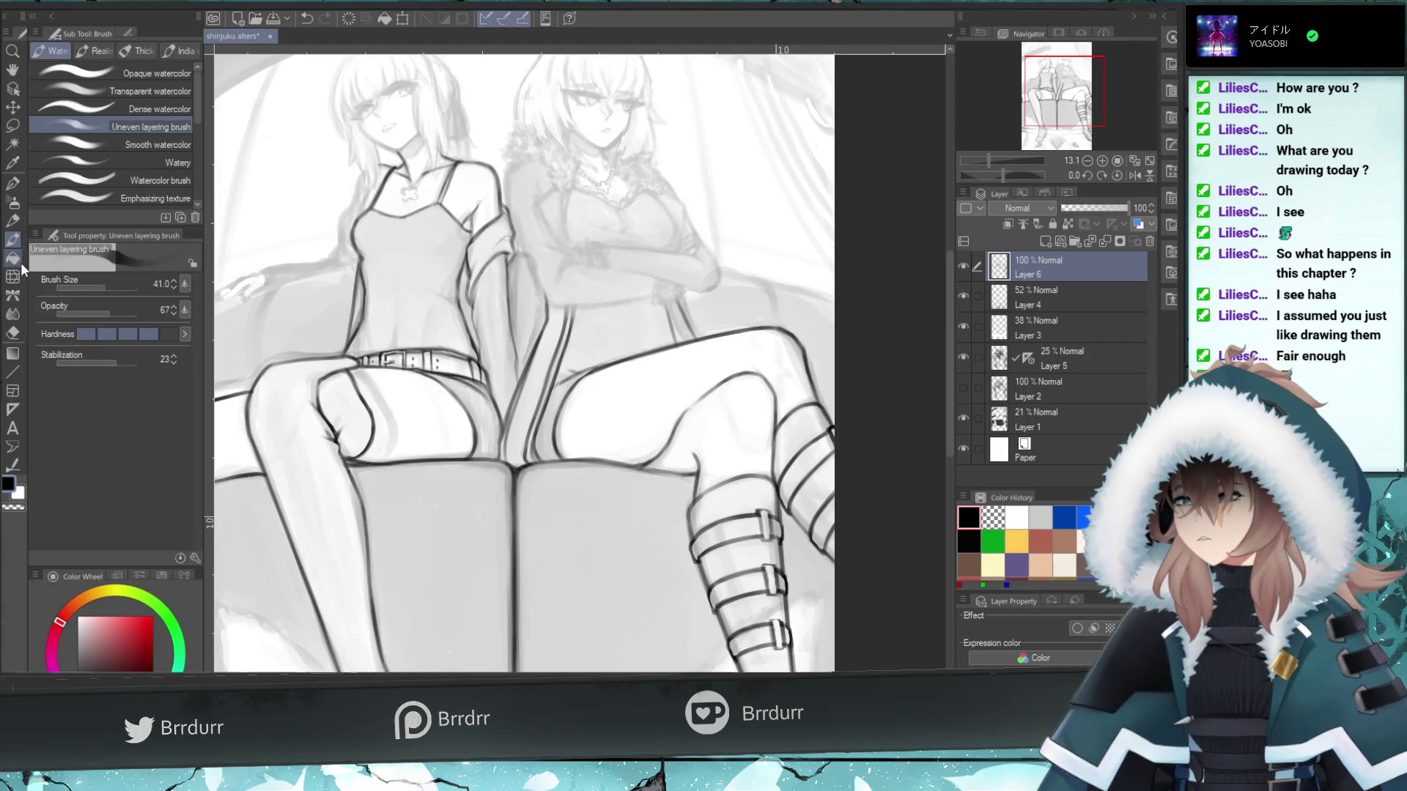
left_click(109, 285)
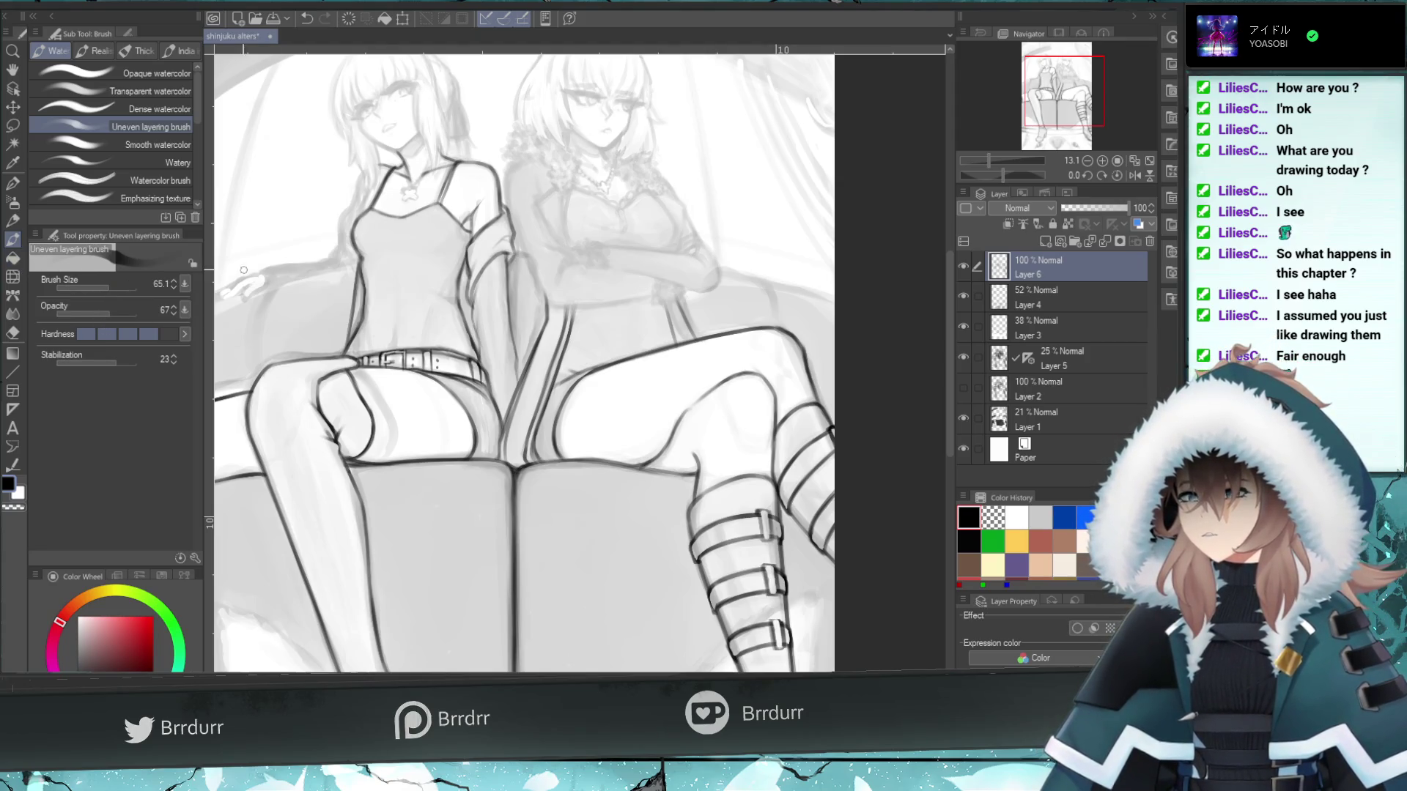
mouse_move(361, 268)
left_mouse_down()
mouse_move(346, 350)
mouse_move(356, 269)
left_mouse_up()
mouse_move(359, 332)
left_mouse_down()
mouse_move(359, 287)
mouse_move(346, 334)
left_mouse_up()
key("ctrl+z")
key("ctrl+z")
key("ctrl+z")
key("e")
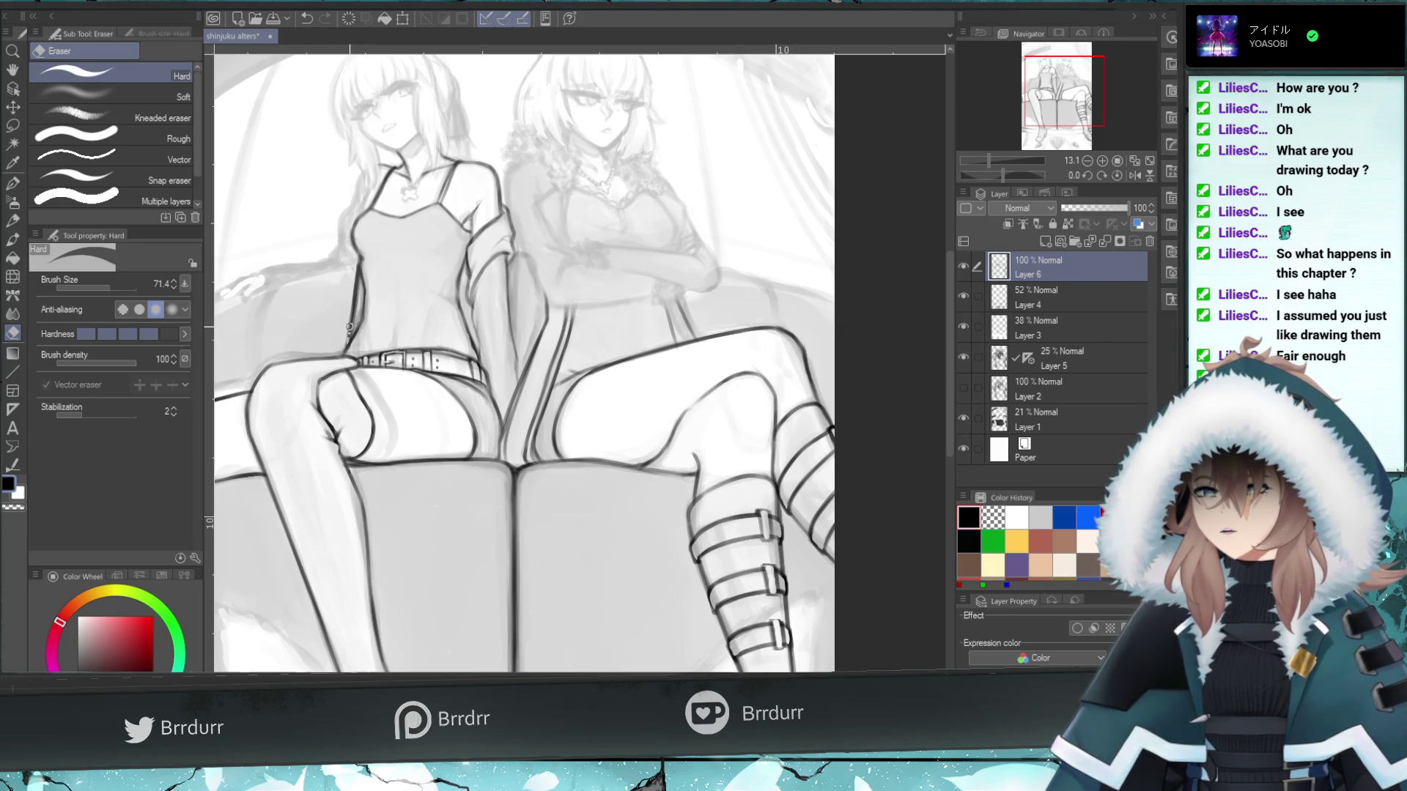
left_click_drag(352, 311, 356, 293)
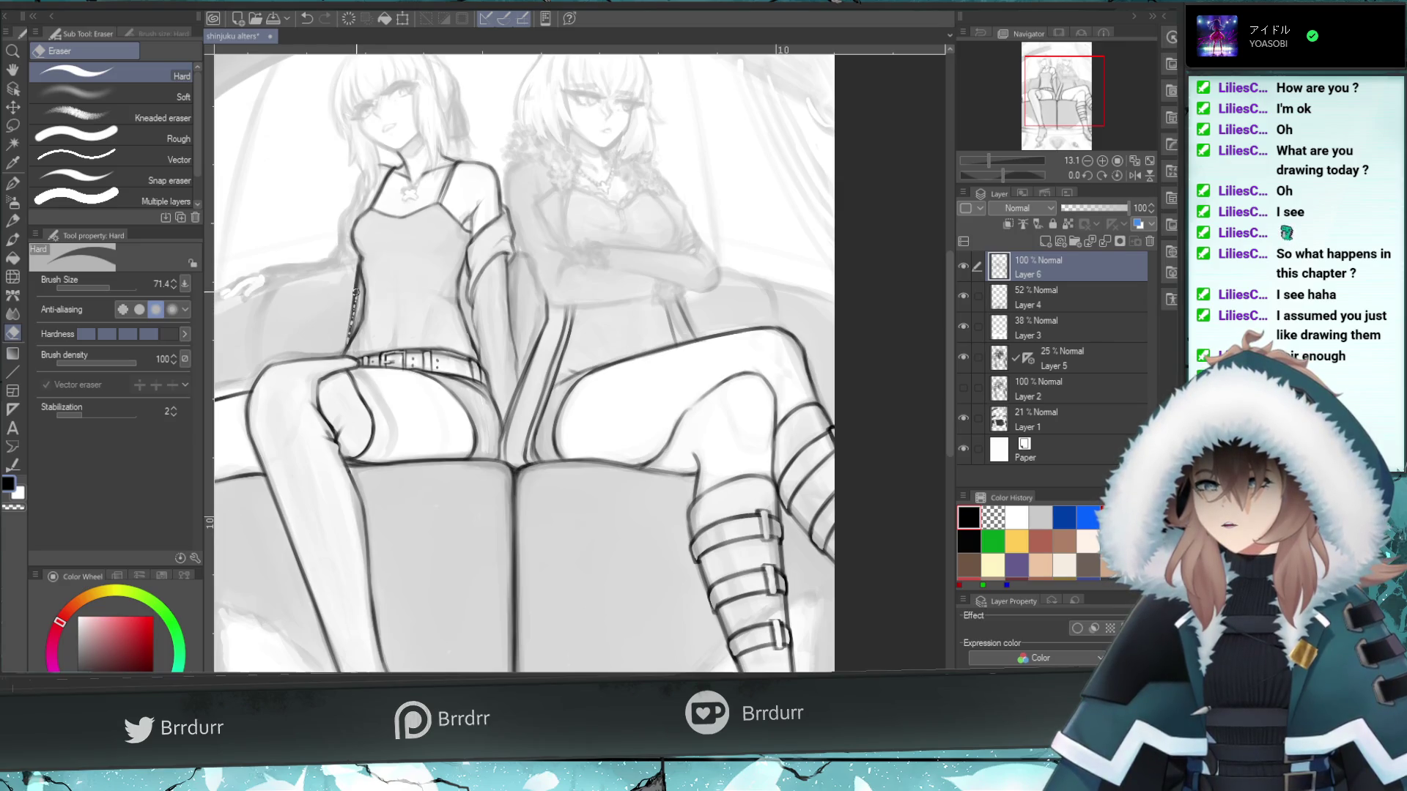
key("ctrl+z")
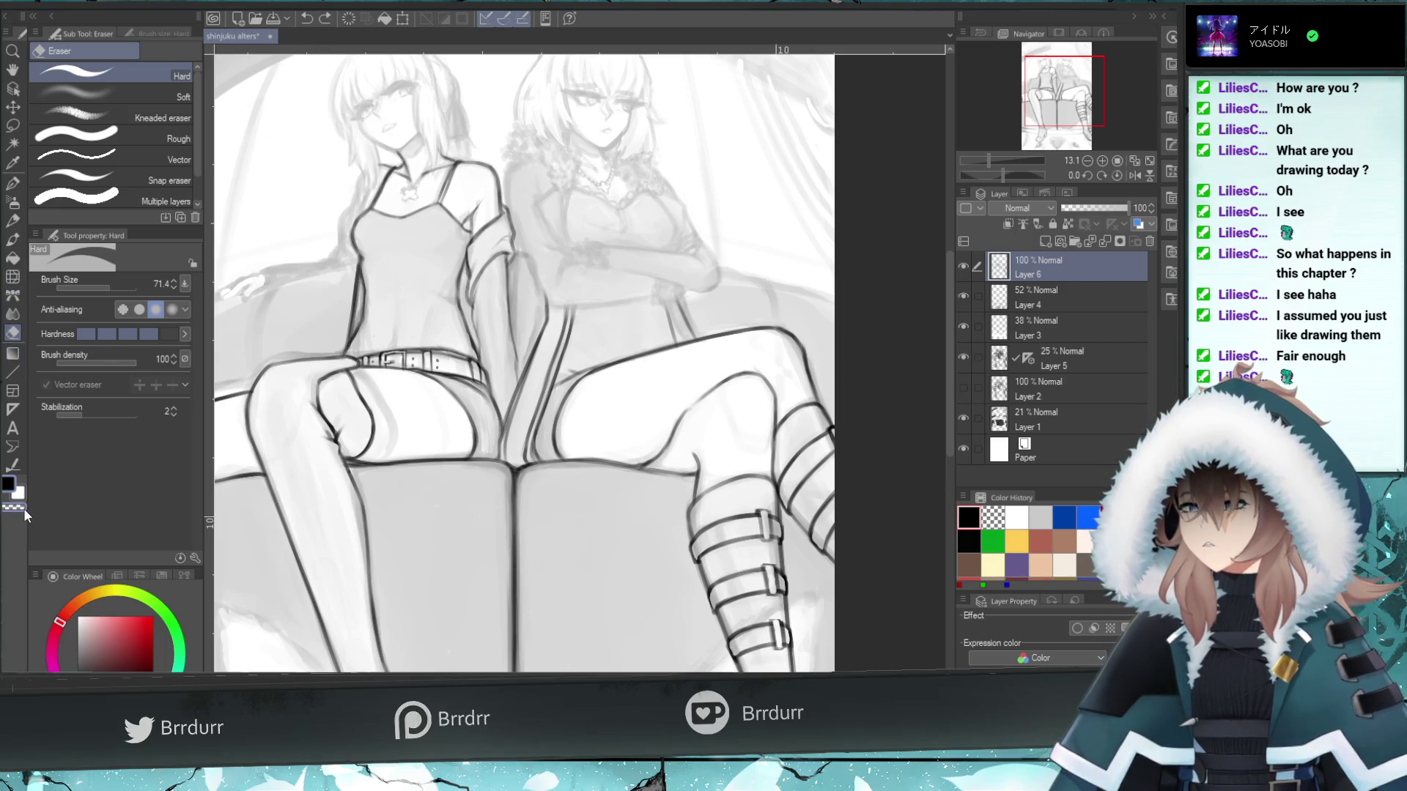
left_click(12, 294)
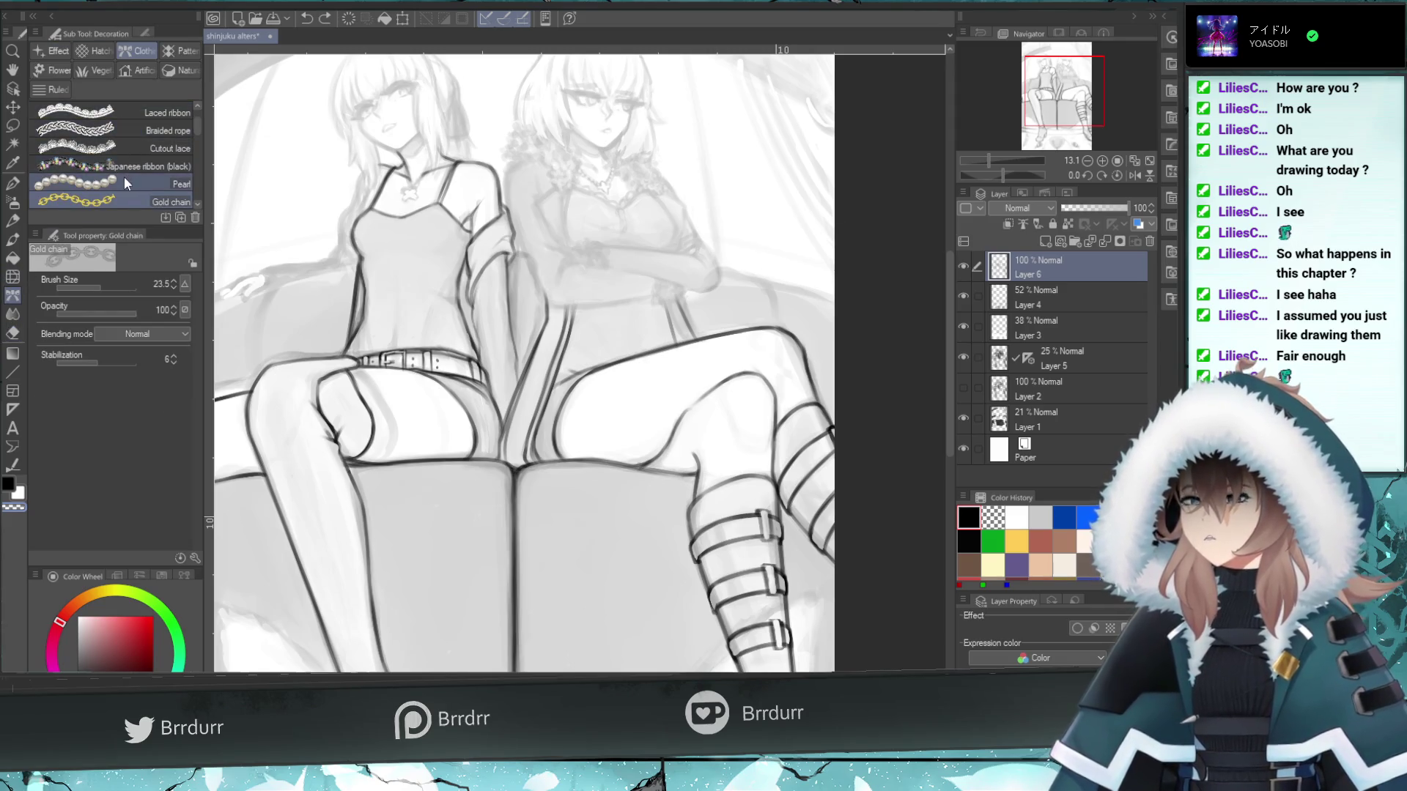
left_click(121, 168)
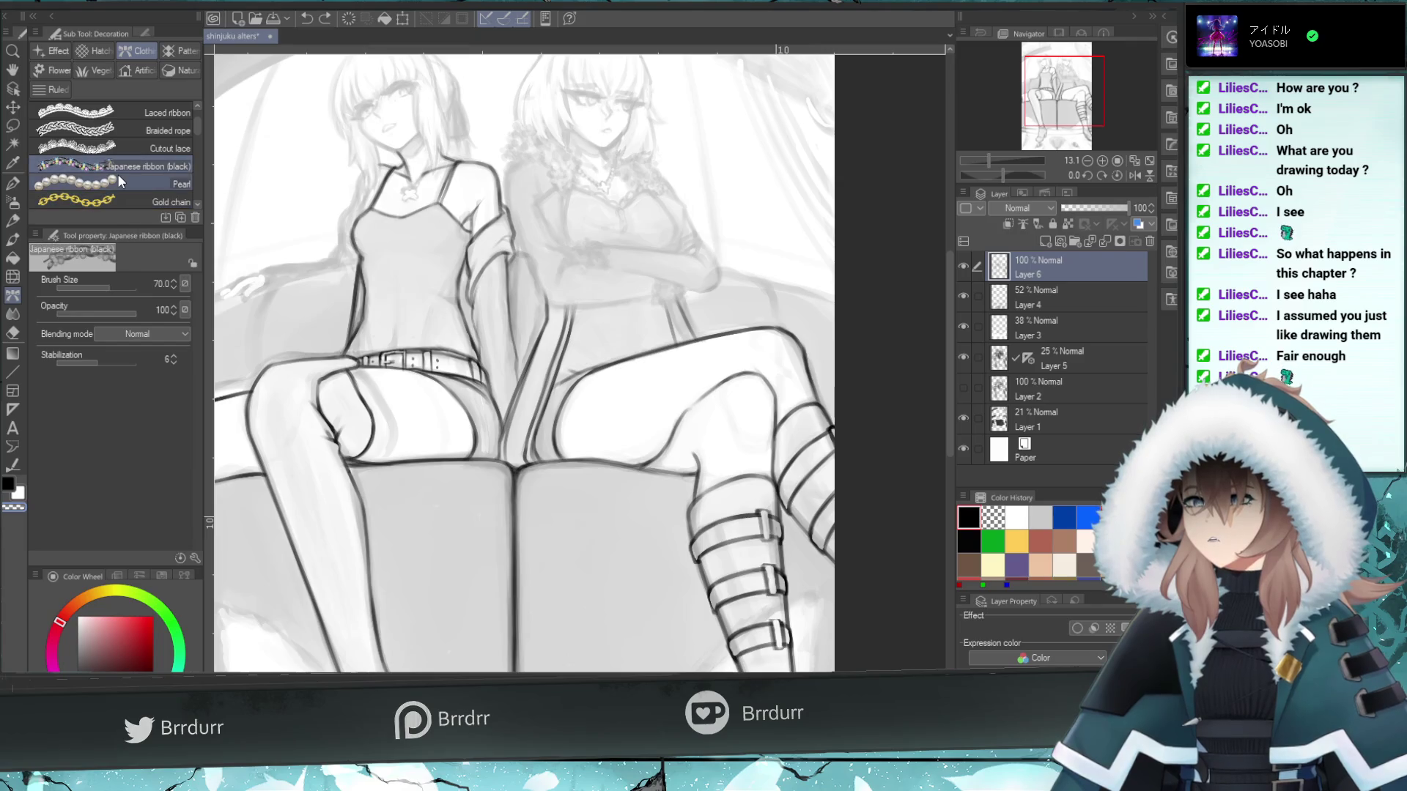
left_click(119, 181)
left_click_drag(104, 284, 98, 287)
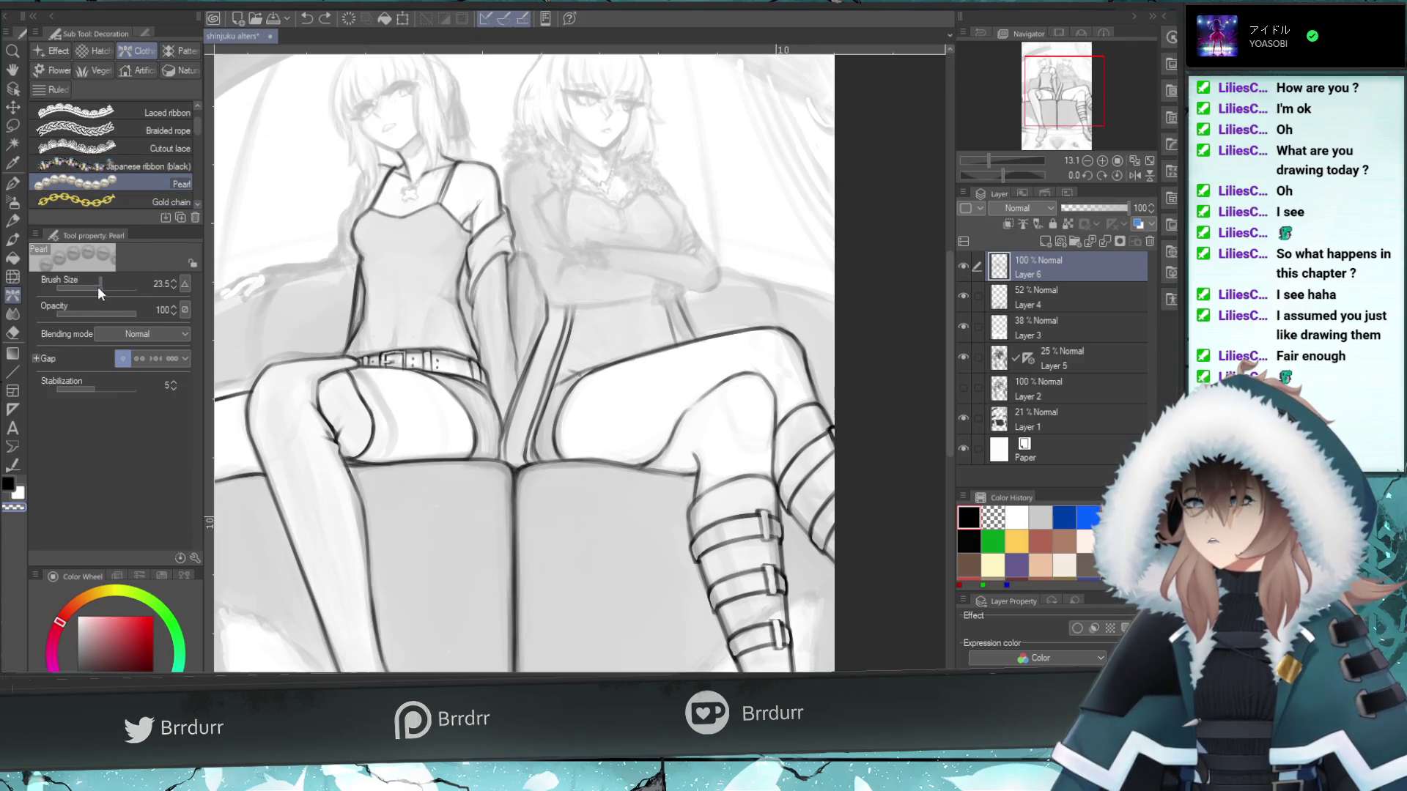
key("c")
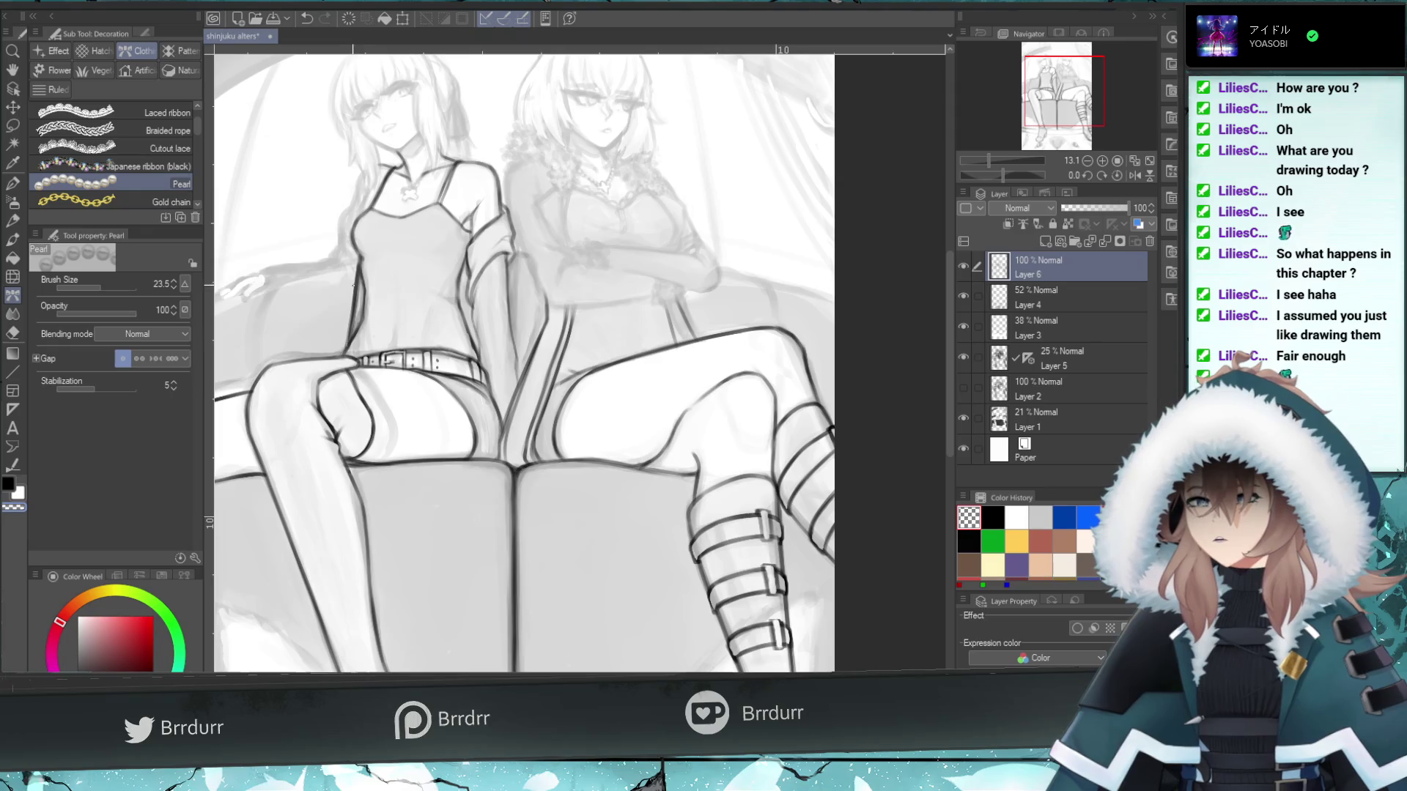
left_click_drag(350, 333, 356, 271)
key("ctrl+z")
key("ctrl+z")
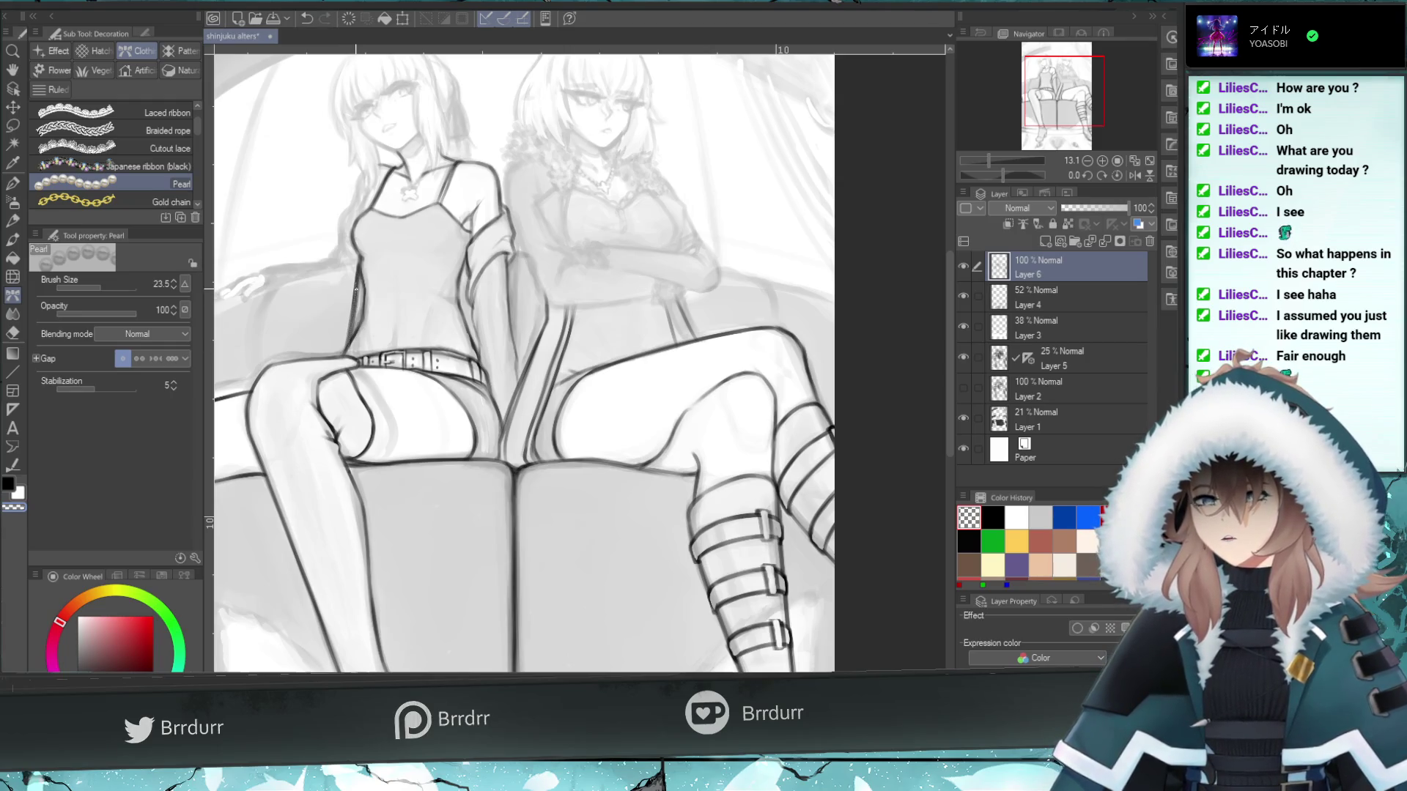
left_click_drag(356, 330, 359, 273)
left_click_drag(351, 351, 352, 318)
key("ctrl+z")
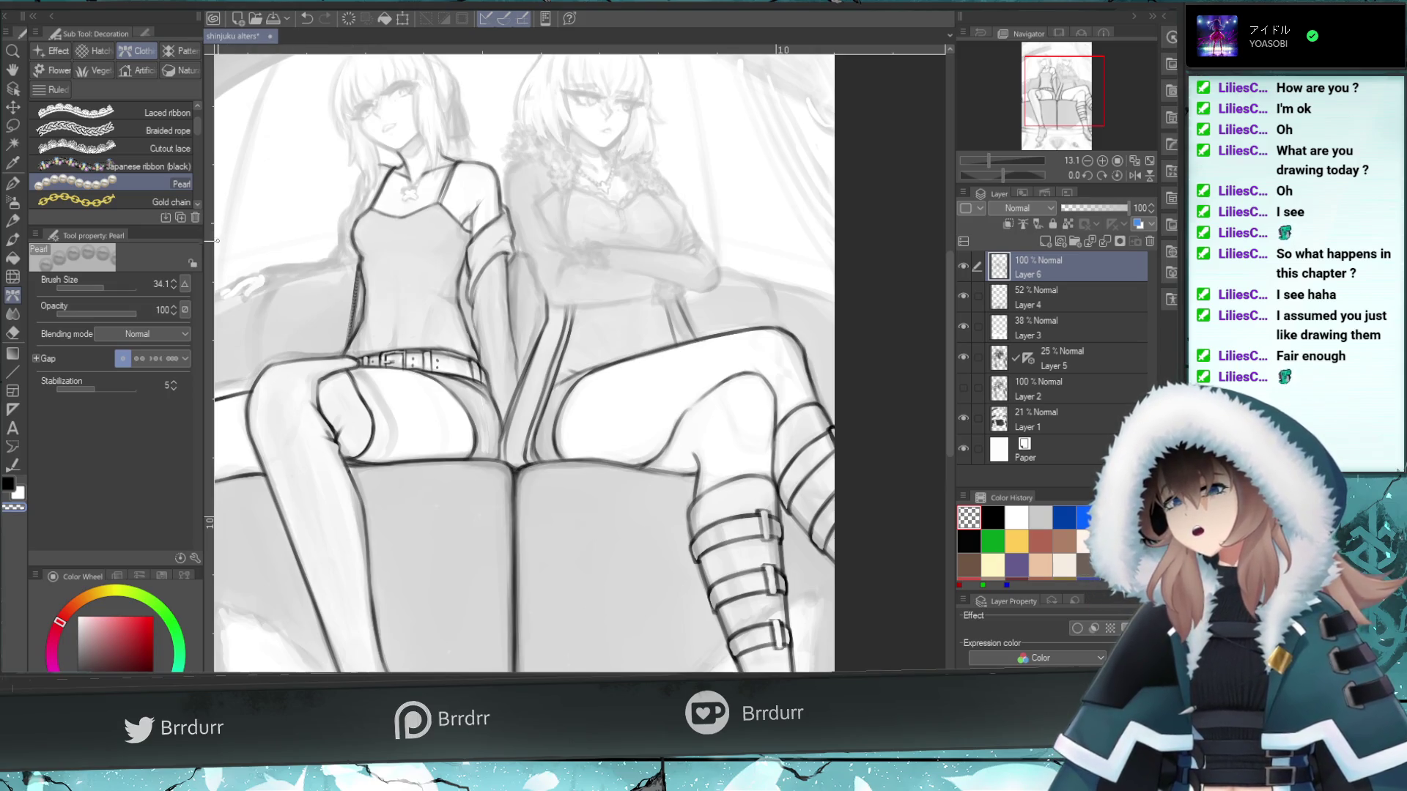
left_click(12, 183)
left_click(14, 240)
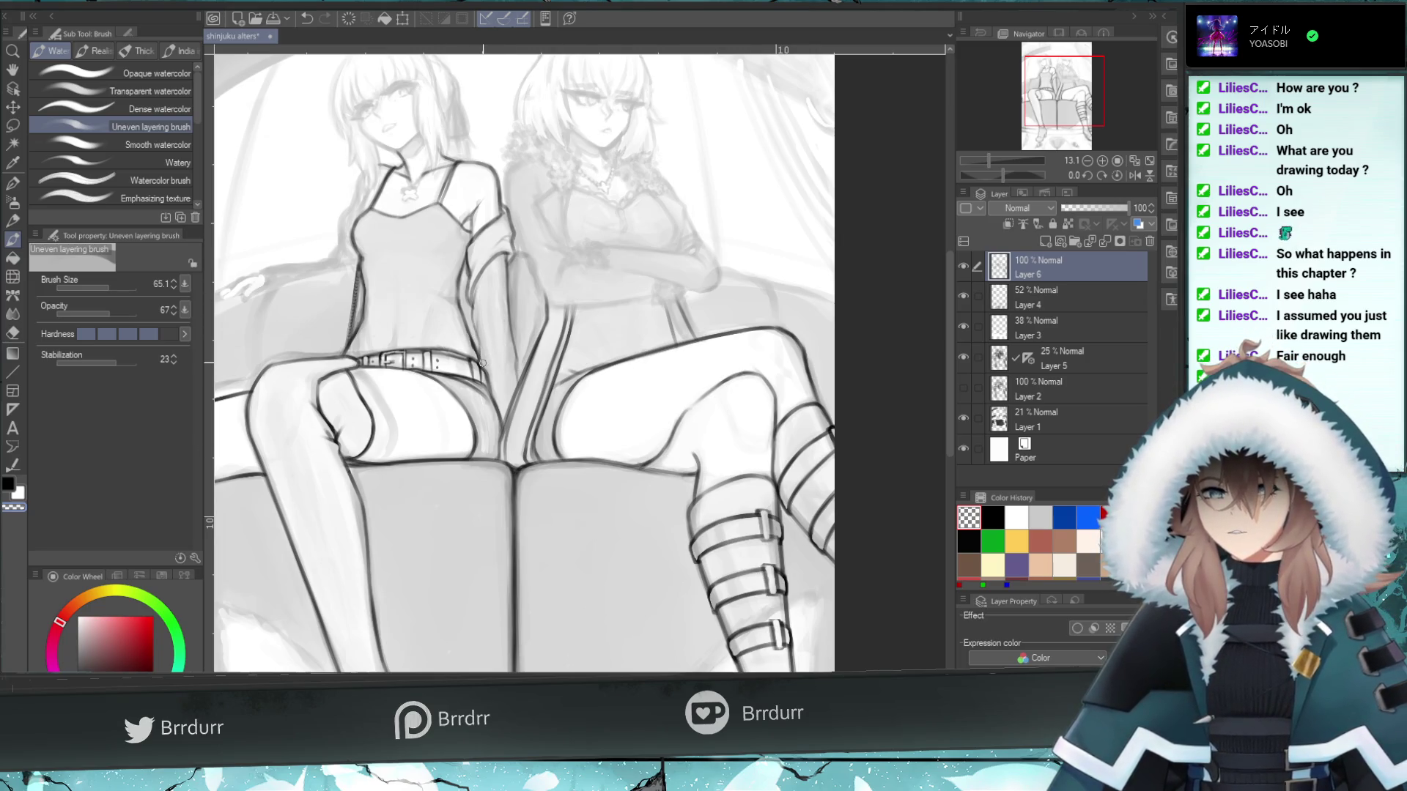
key("ctrl+z")
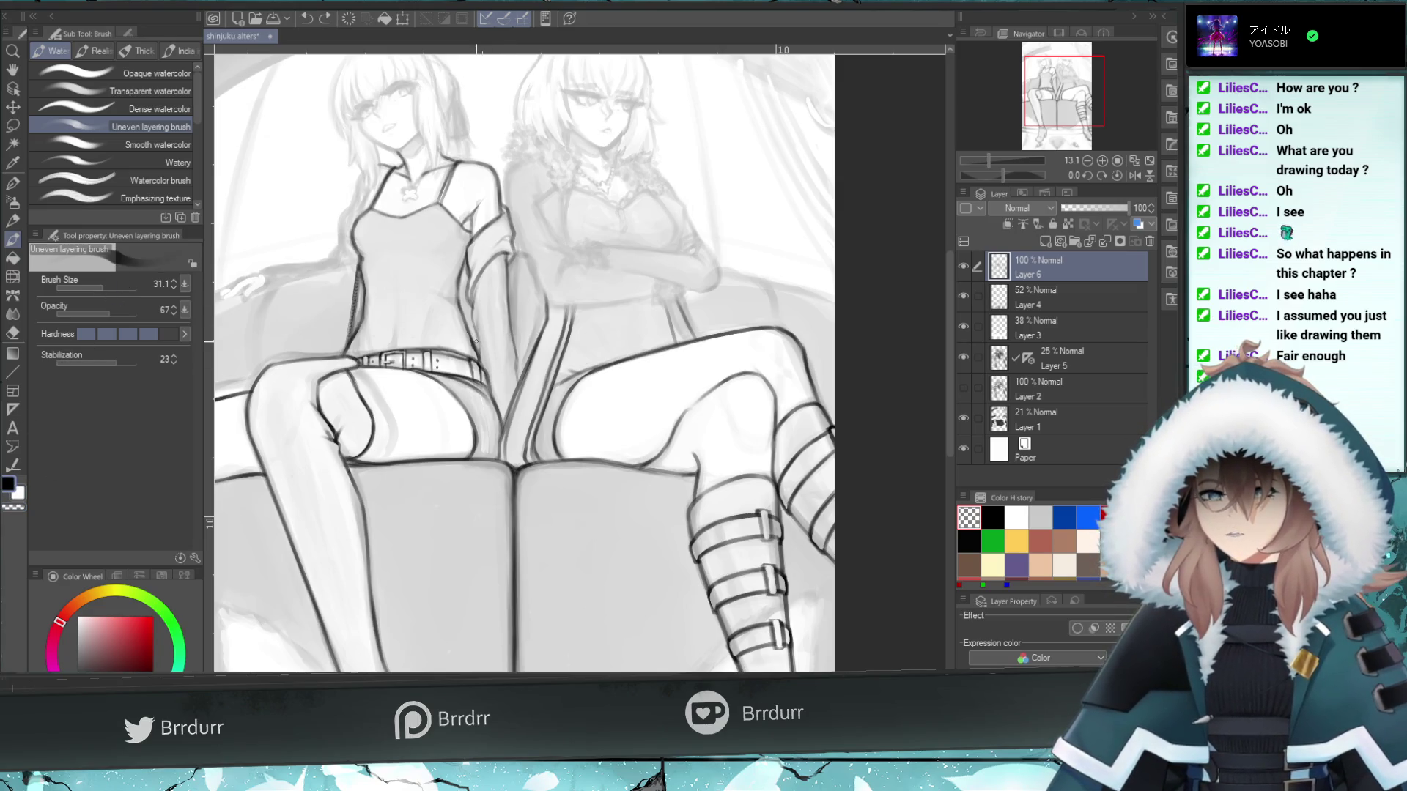
key("c")
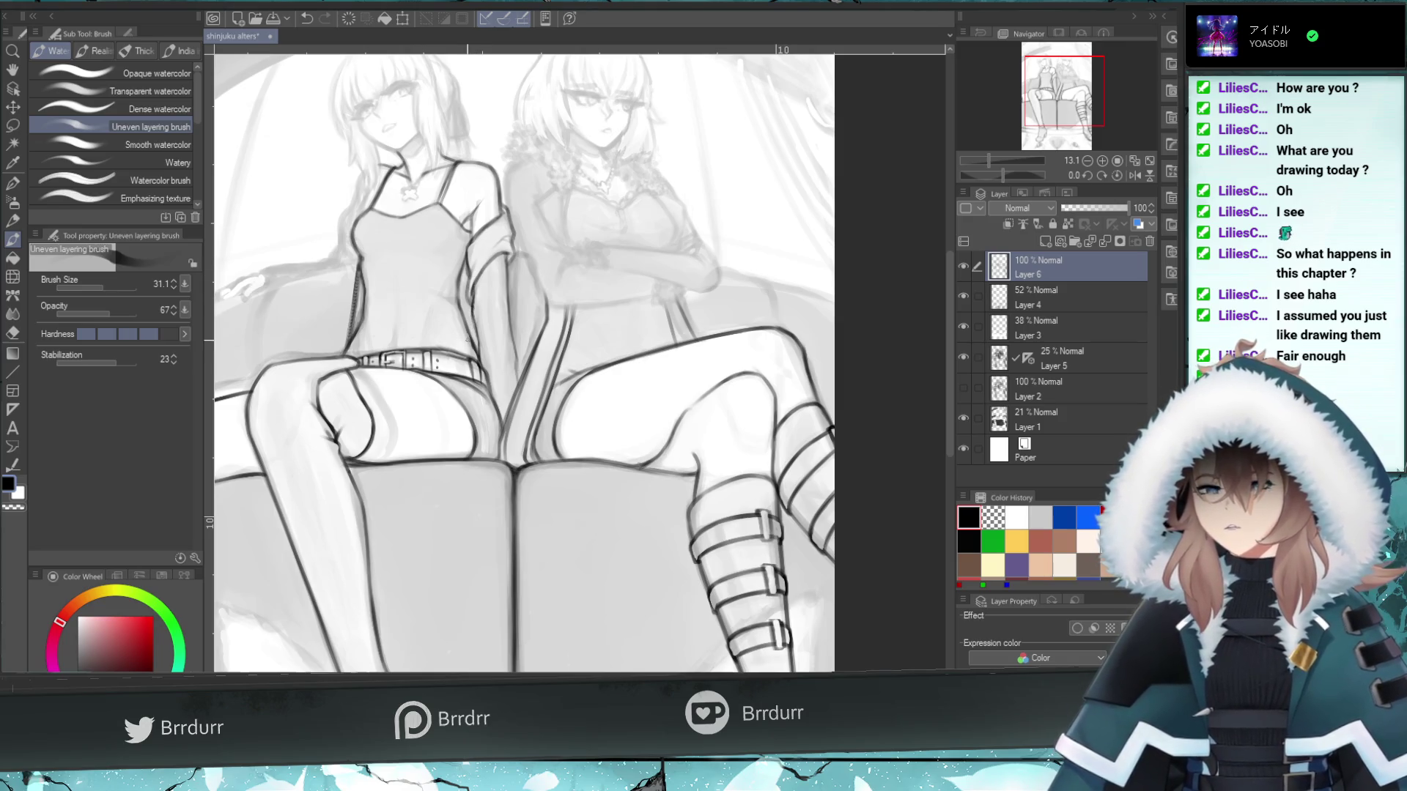
- Draw a dark line on the jacket's inner edge at brush size 45, testing and undoing a transparent Pearl trail
left_click_drag(475, 348, 473, 294)
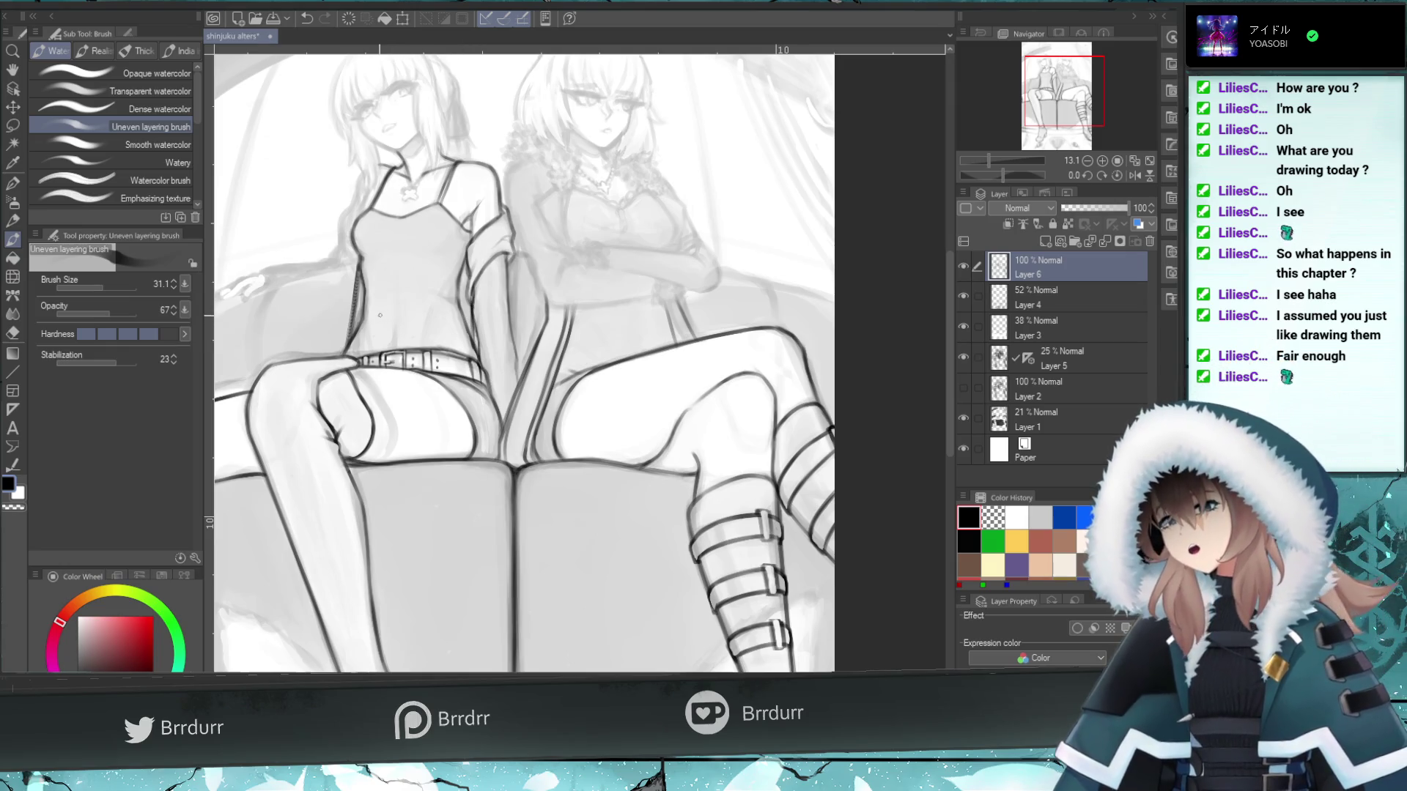
left_click_drag(103, 288, 113, 288)
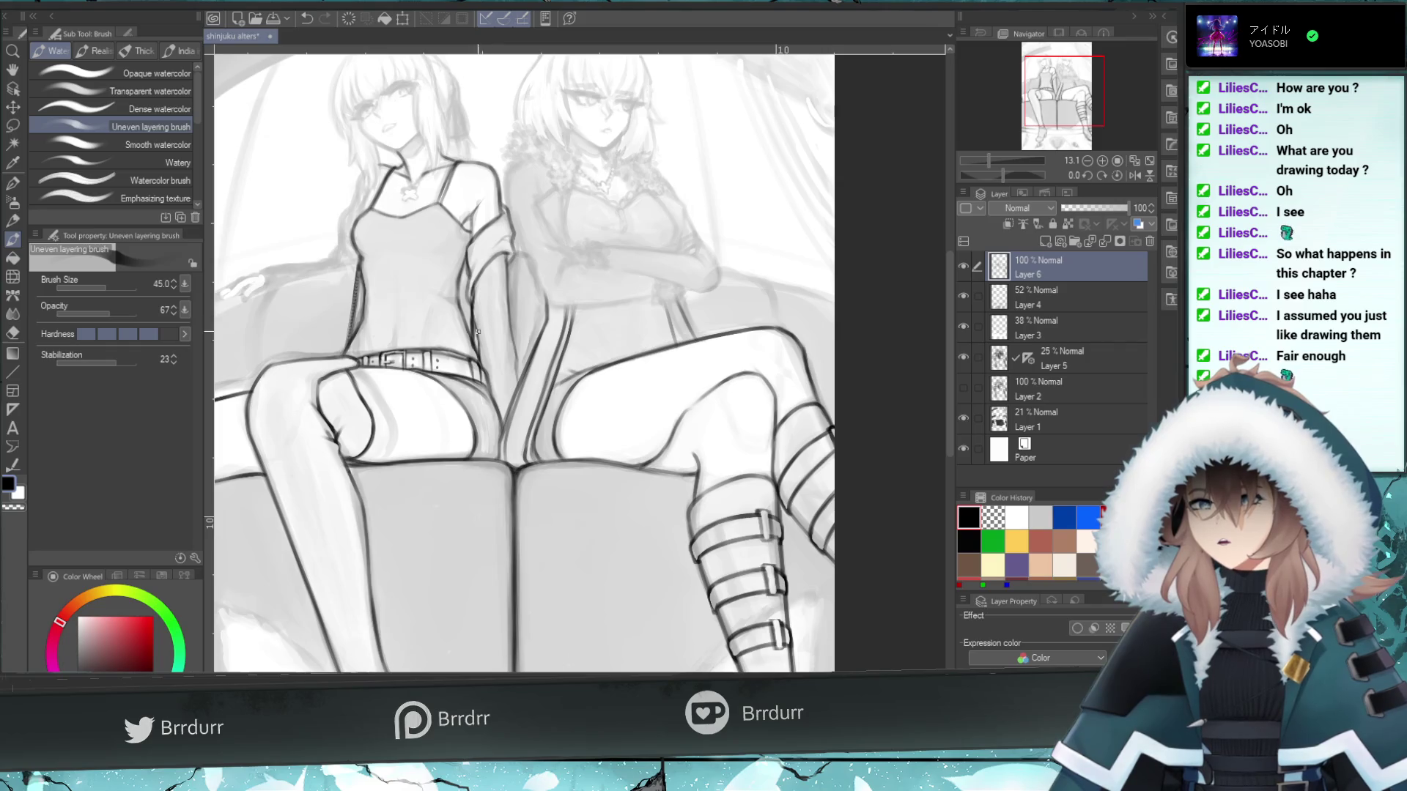
left_click(13, 295)
left_click(16, 508)
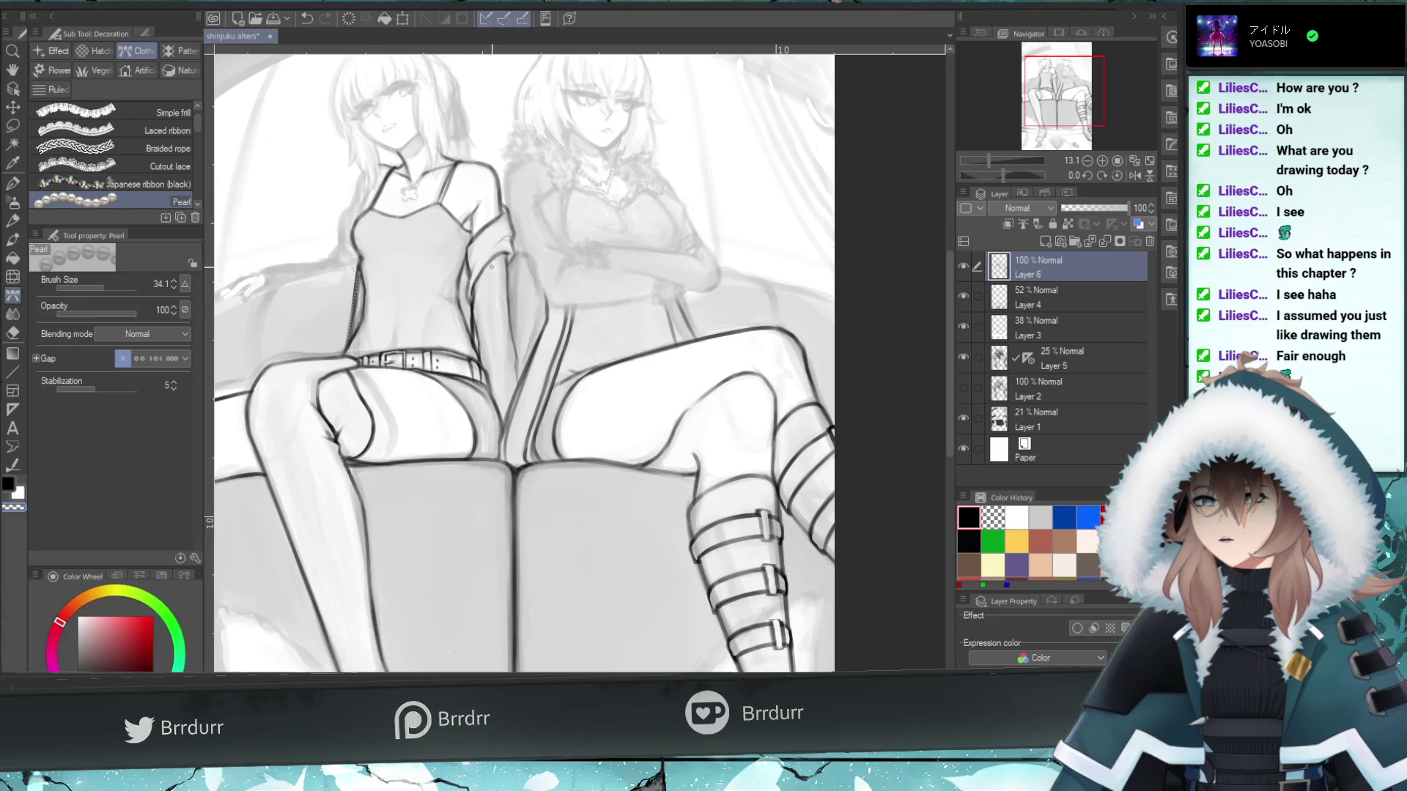
left_click_drag(477, 337, 474, 320)
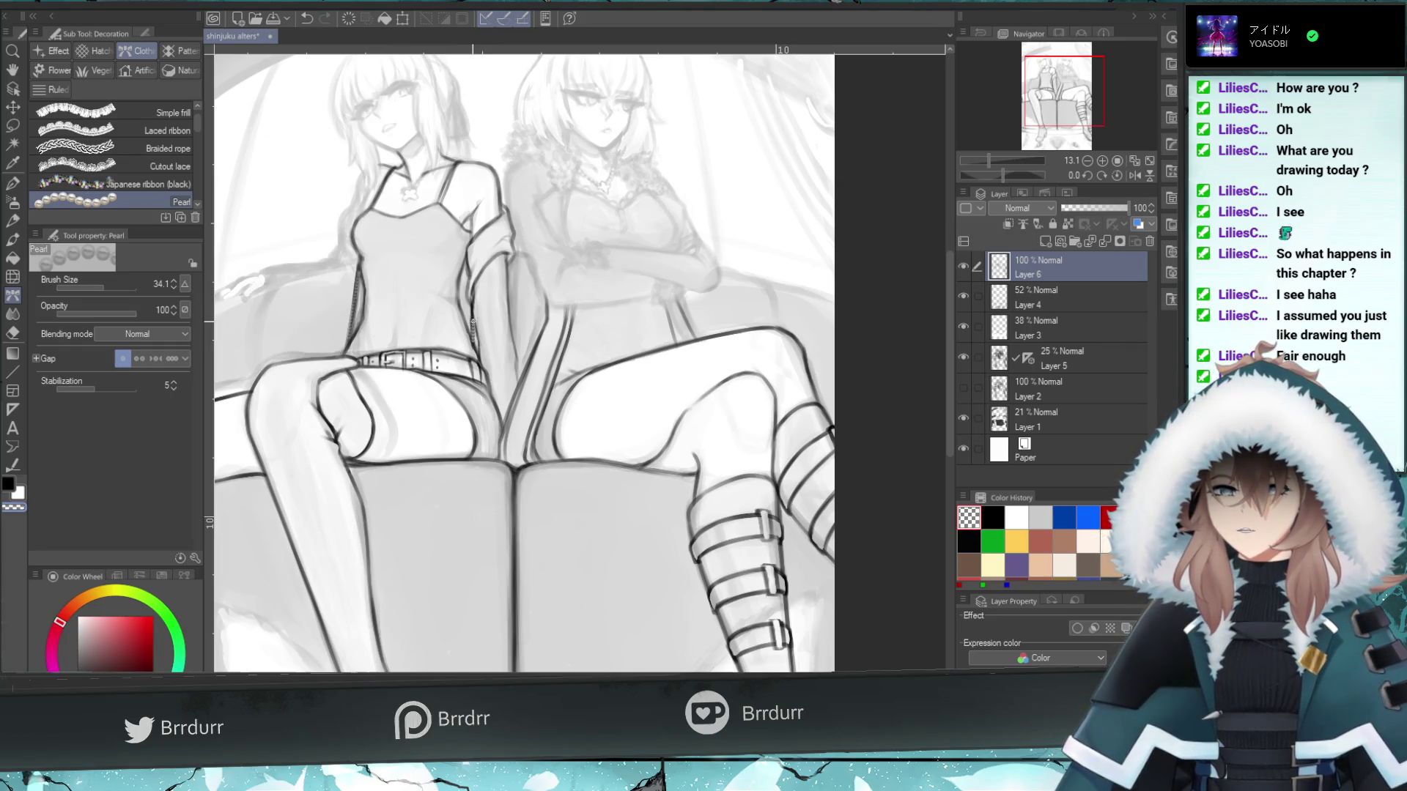
key("ctrl+z")
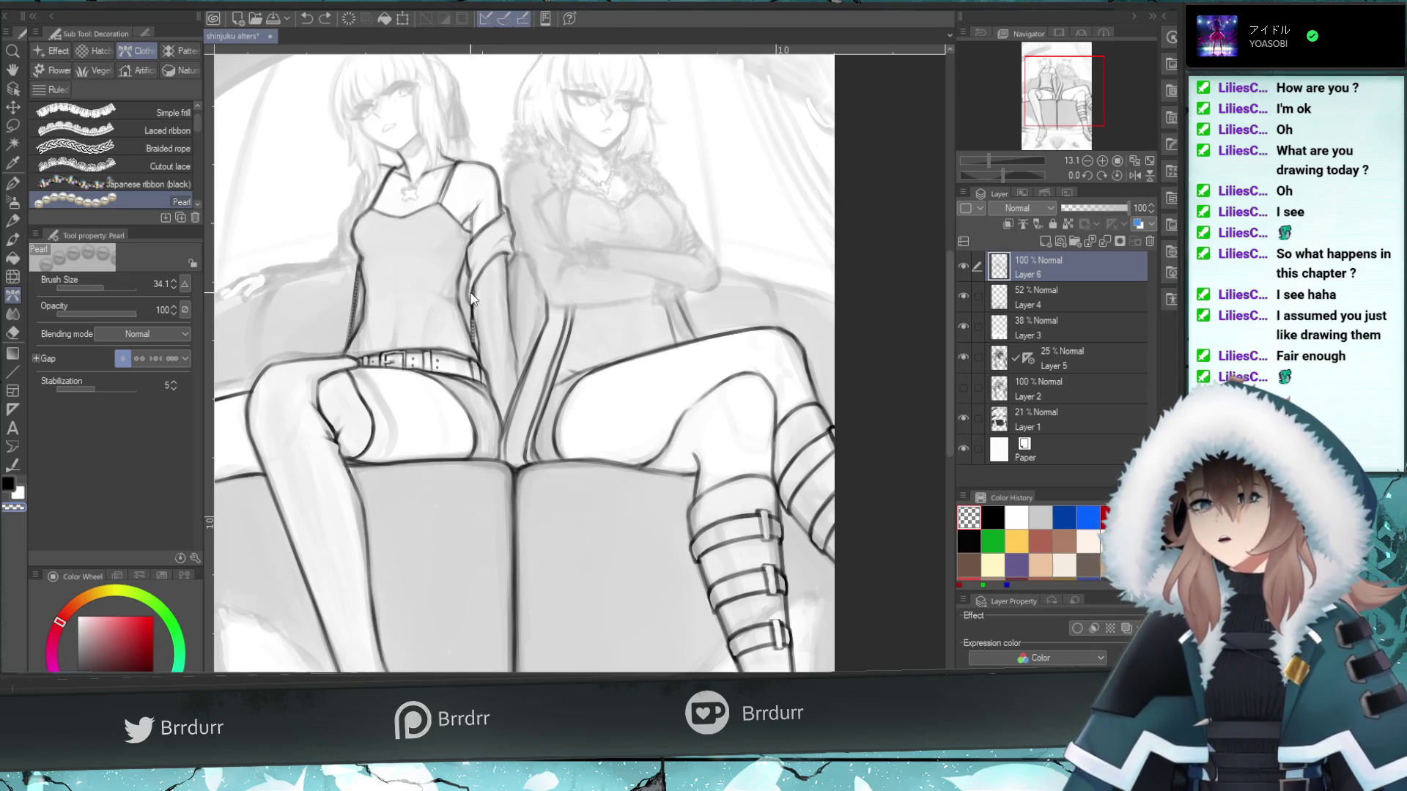
left_click(12, 240)
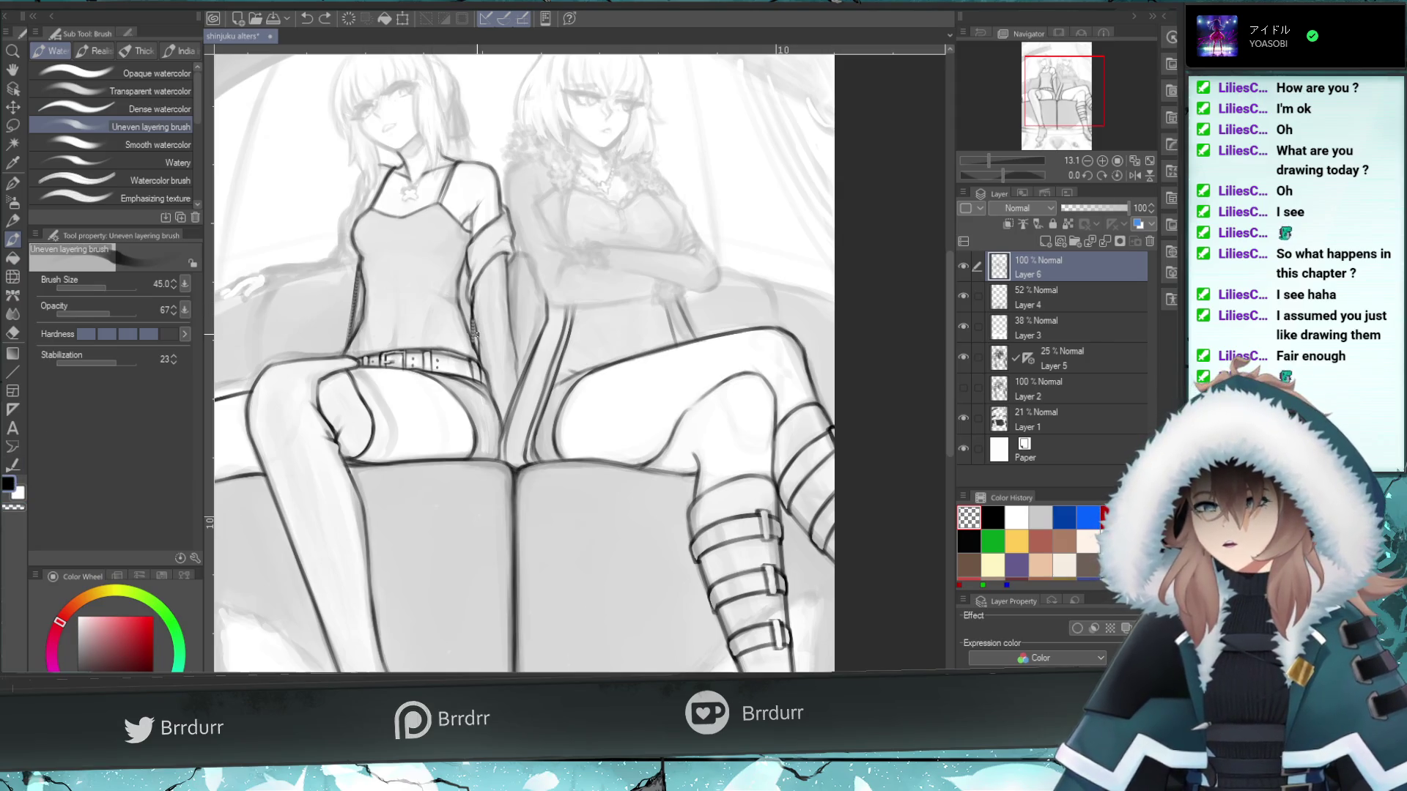
- Stroke a darker line down the left girl's inner jacket edge, enlarging the brush to about 71
left_click_drag(471, 300, 473, 324)
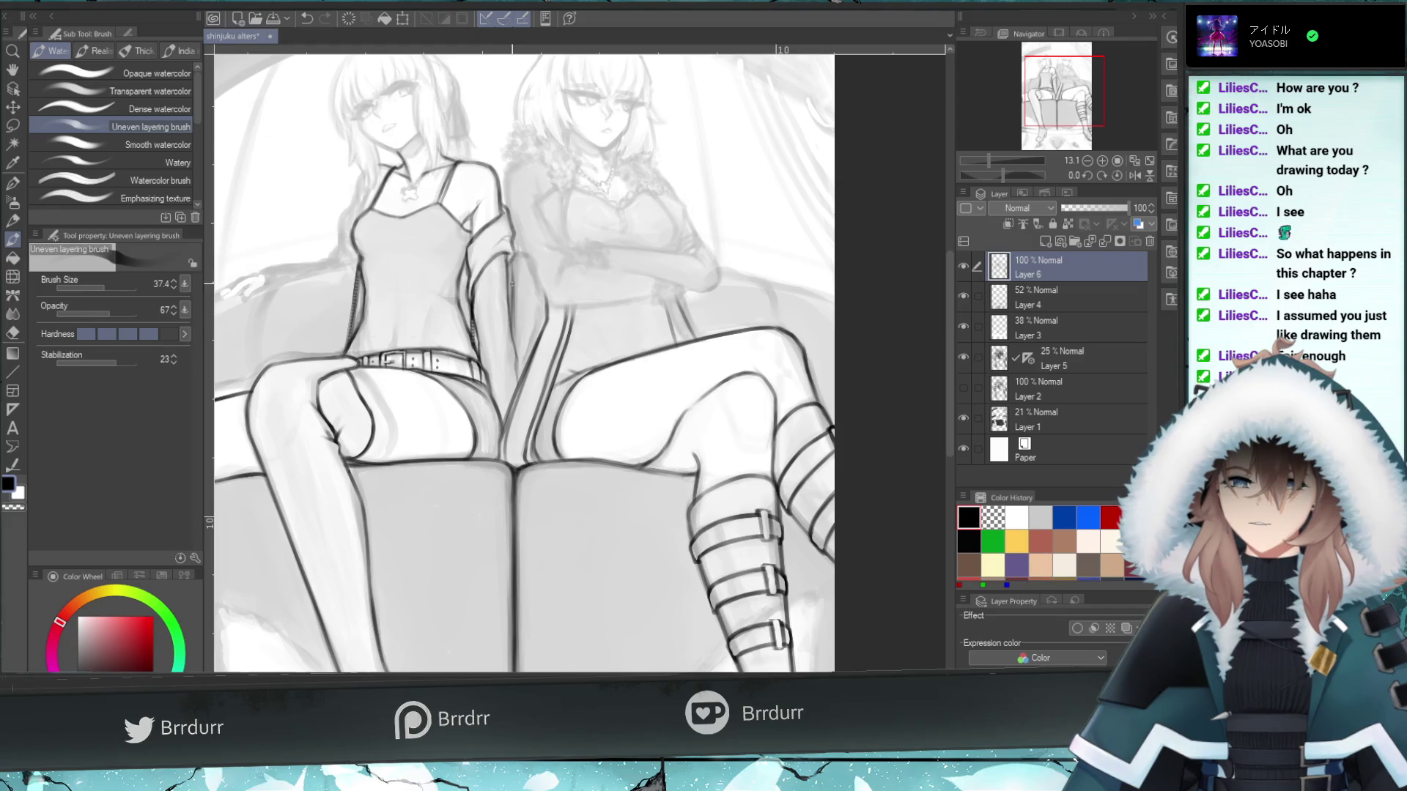
left_click_drag(511, 275, 512, 249)
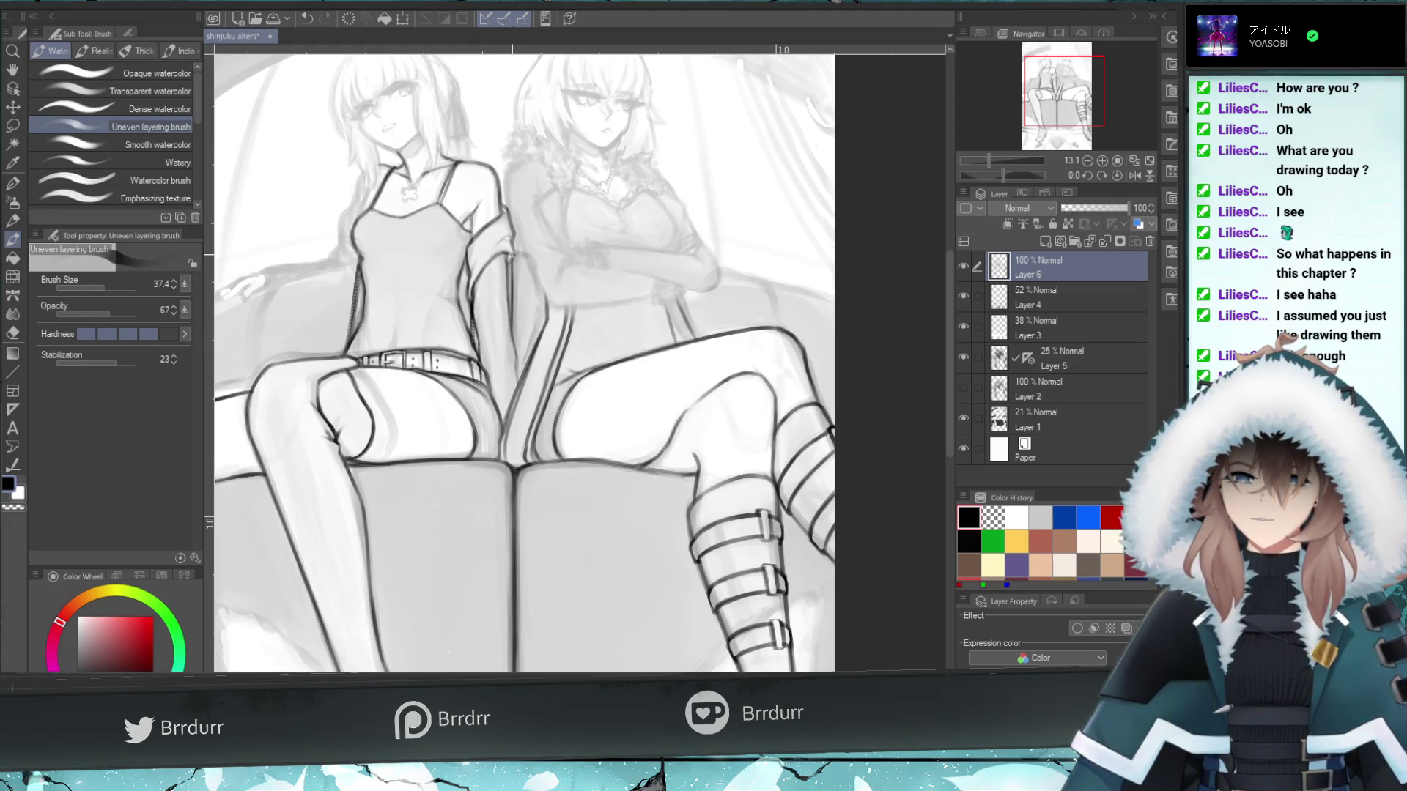
left_click(110, 285)
left_click_drag(516, 344, 516, 257)
left_click_drag(515, 310, 512, 260)
key("ctrl+z")
key("ctrl+z")
left_click_drag(515, 351, 513, 252)
key("ctrl+z")
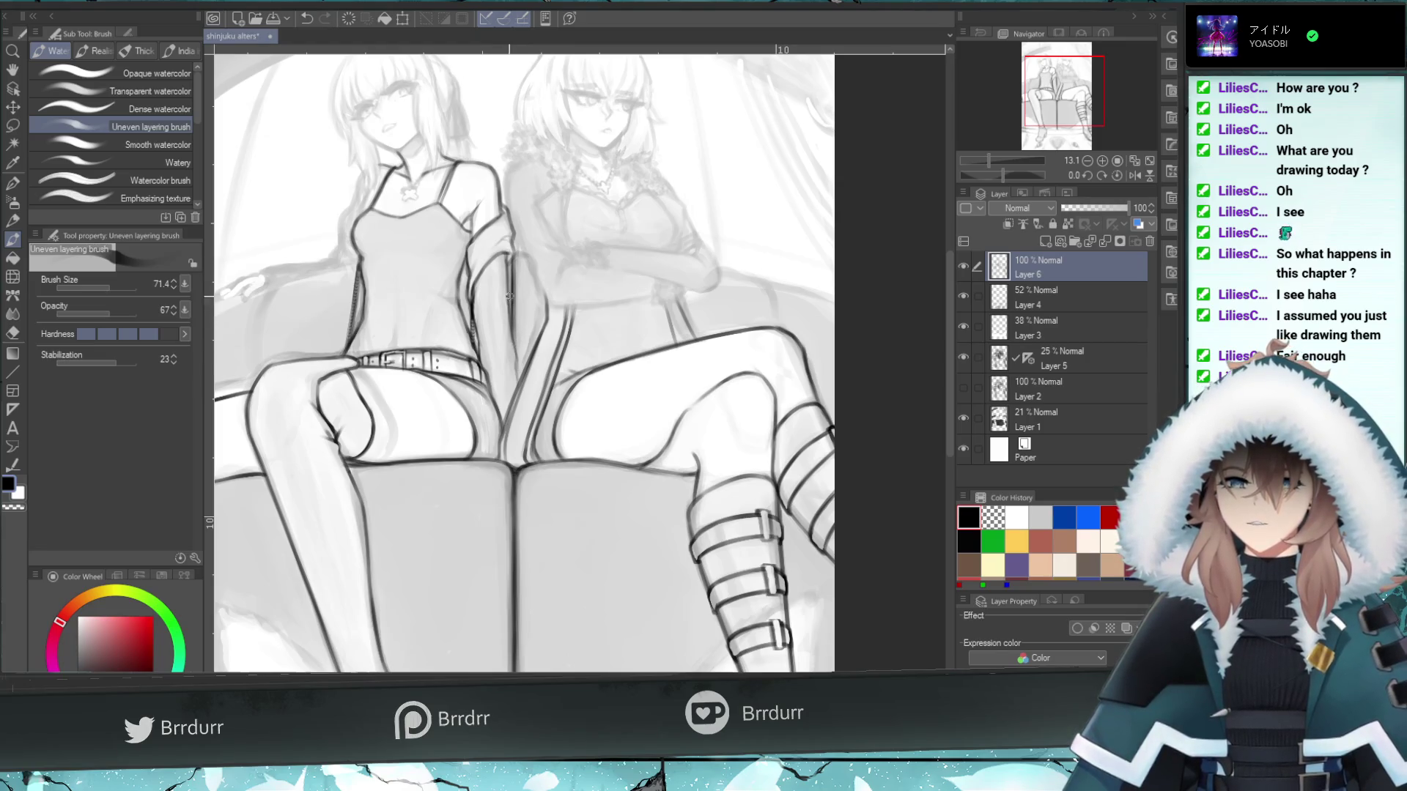
- Try brush sizes 49.3 and 124.5, then settle the brush size at 78.4
left_click(107, 286)
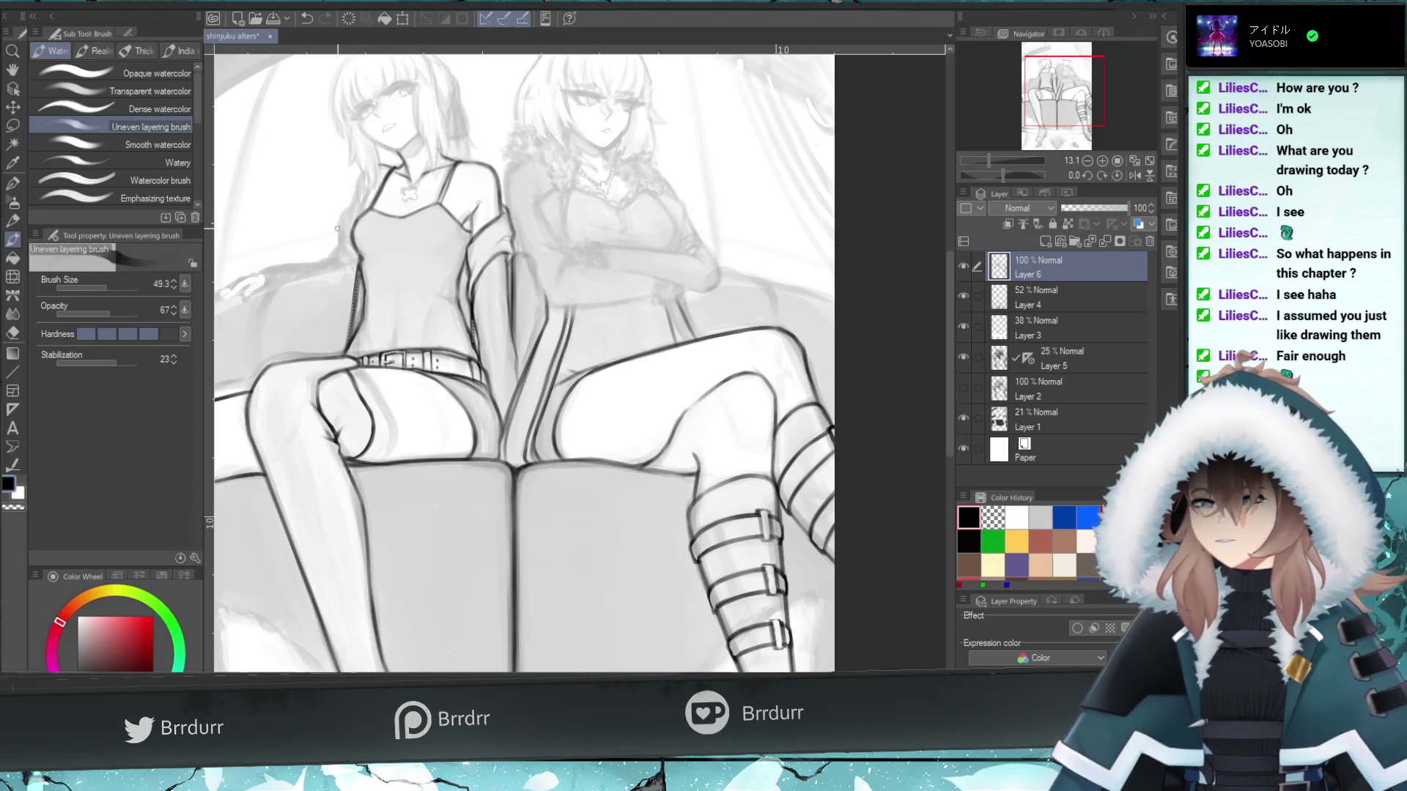
left_click(116, 286)
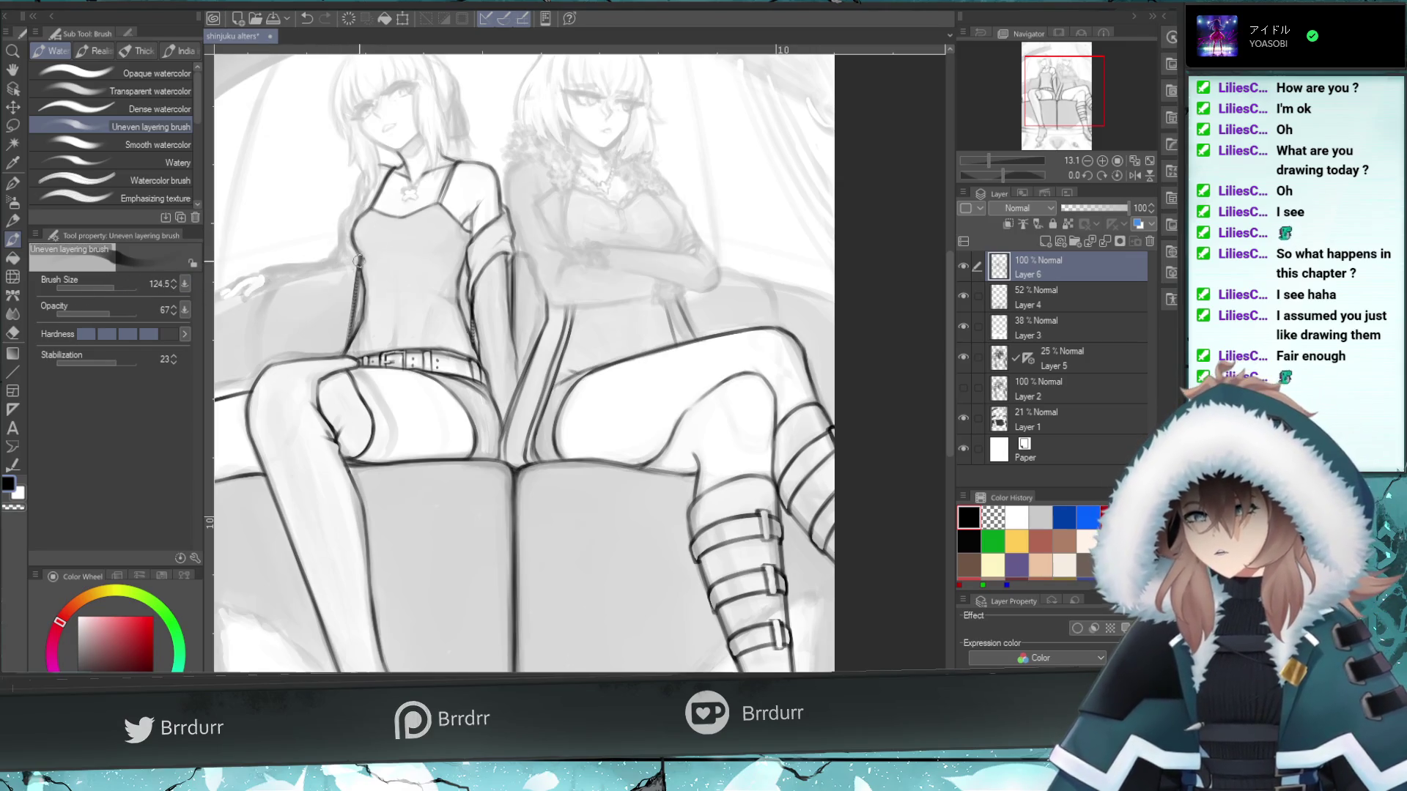
left_click(108, 287)
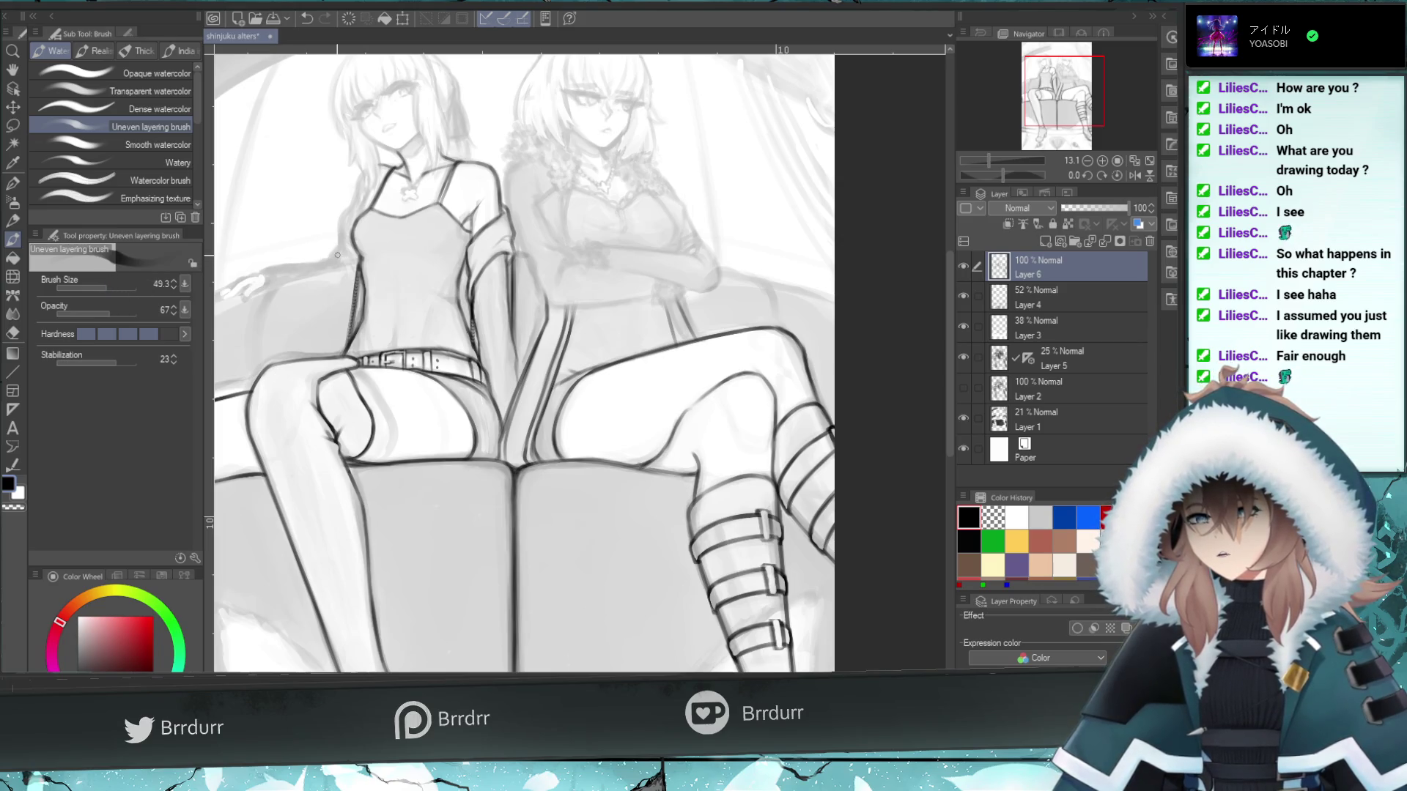
left_click(112, 287)
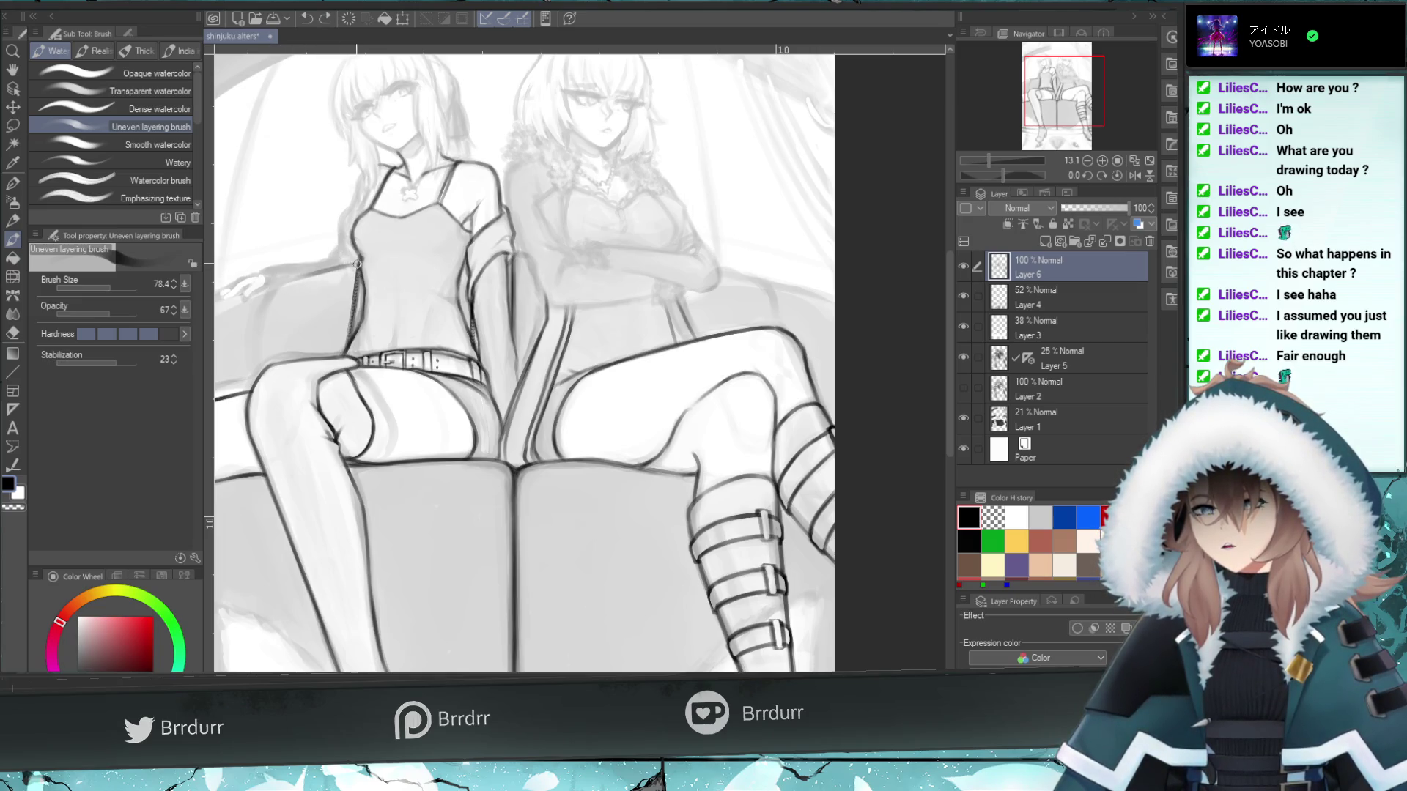
- Draw a curved dark outline down the couch's left armrest, retrying the stroke several times
left_click_drag(348, 264, 286, 280)
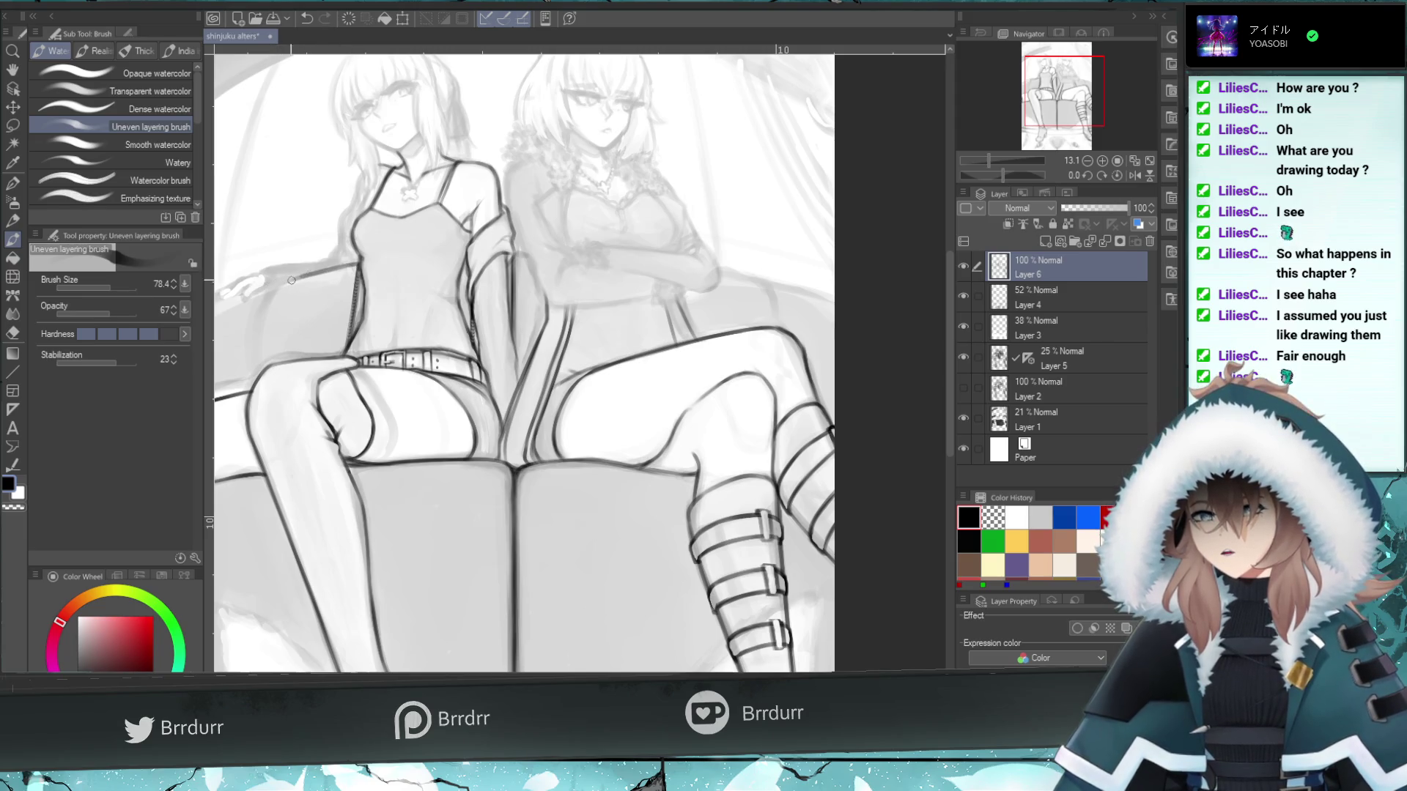
key("ctrl+z")
left_click_drag(273, 289, 257, 346)
key("ctrl+z")
key("ctrl+z")
left_click_drag(269, 291, 246, 388)
key("ctrl+z")
left_click_drag(255, 326, 245, 396)
key("ctrl+z")
key("ctrl+z")
left_click_drag(254, 324, 246, 398)
key("ctrl+z")
mouse_move(253, 330)
left_mouse_down()
mouse_move(245, 399)
mouse_move(257, 297)
left_mouse_up()
key("ctrl+z")
key("ctrl+z")
key("ctrl+z")
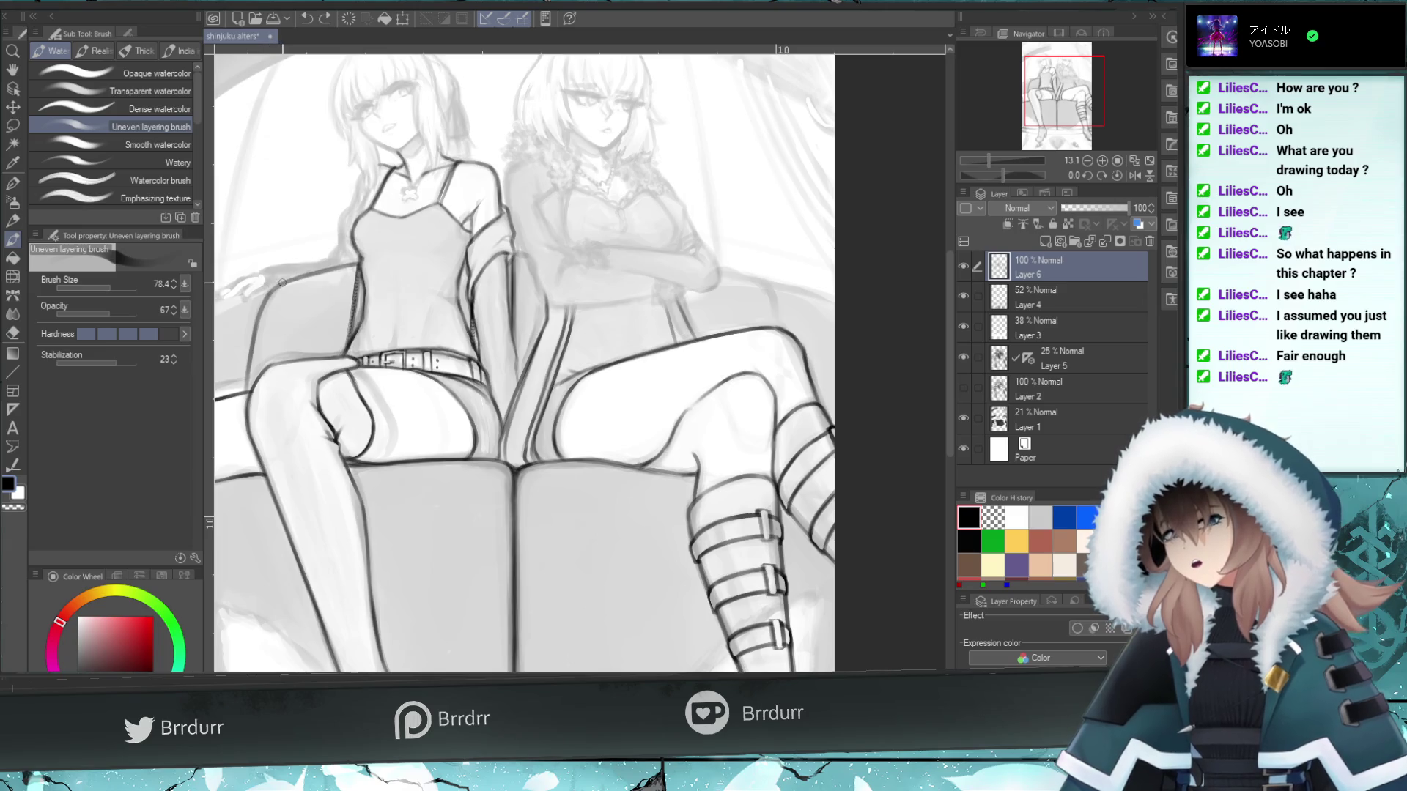
- Try short marks near the left armrest, then clear the light stray strokes there
left_click_drag(278, 285, 269, 287)
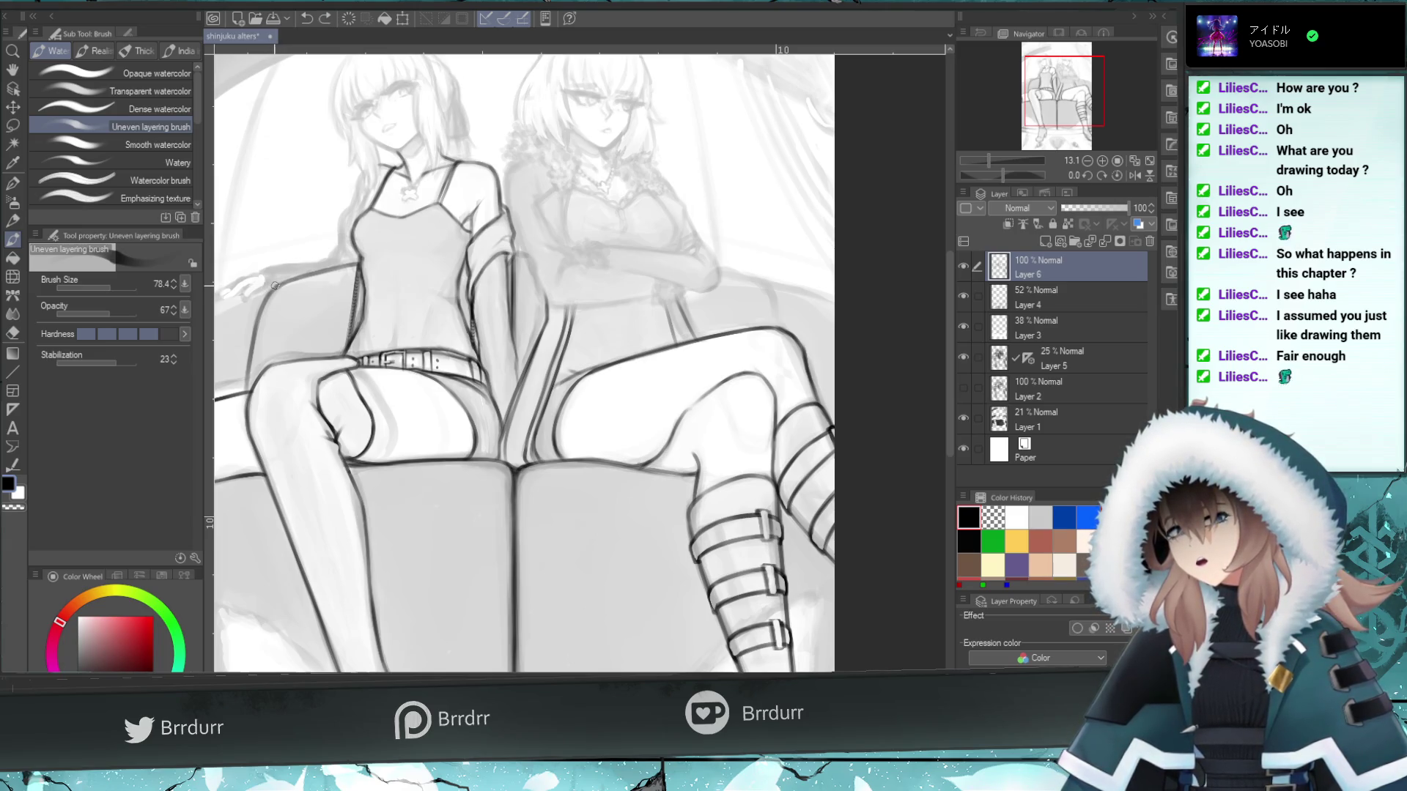
key("ctrl+z")
mouse_move(220, 300)
left_mouse_down()
mouse_move(260, 285)
mouse_move(220, 301)
left_mouse_up()
key("ctrl+z")
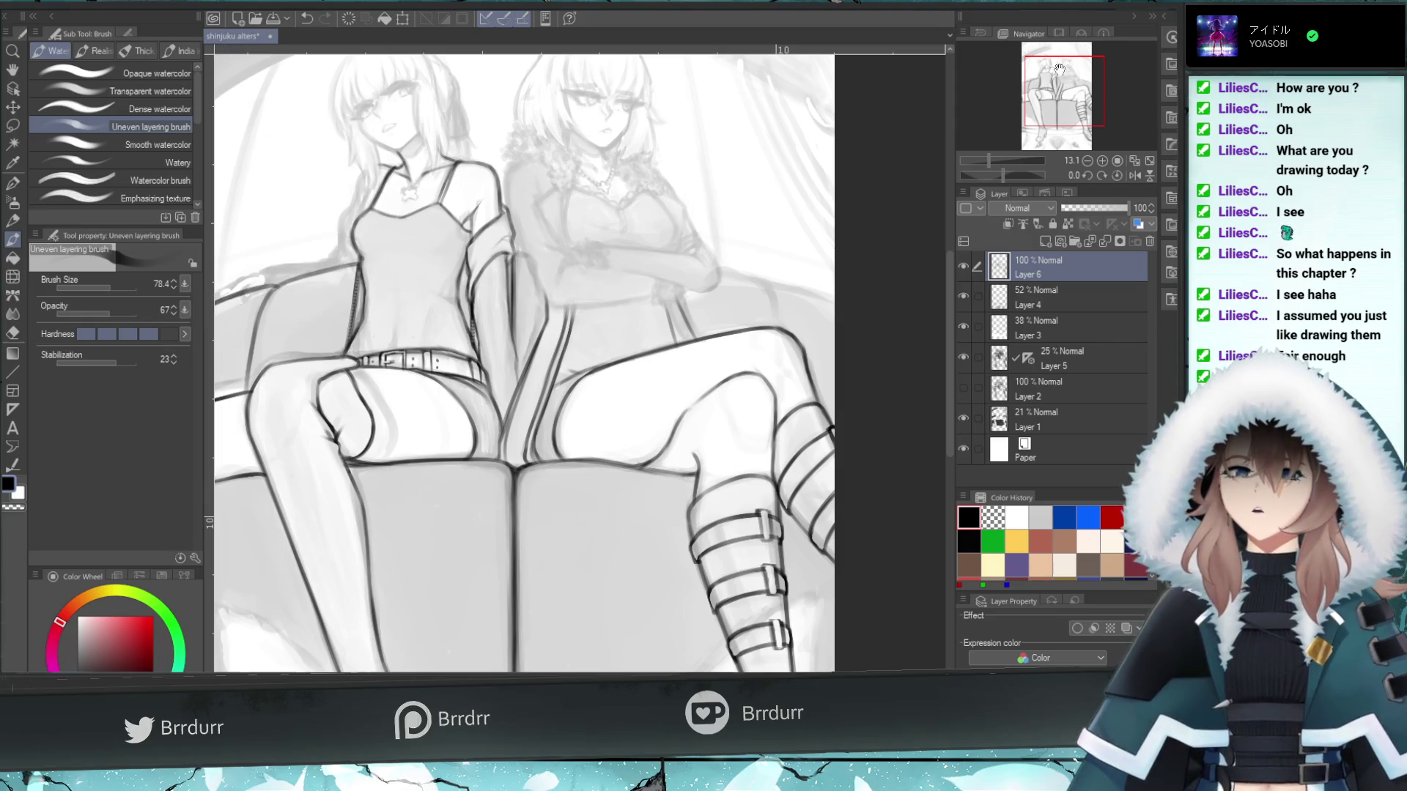
left_click_drag(225, 298, 475, 218)
key("ctrl+z")
key("ctrl+z")
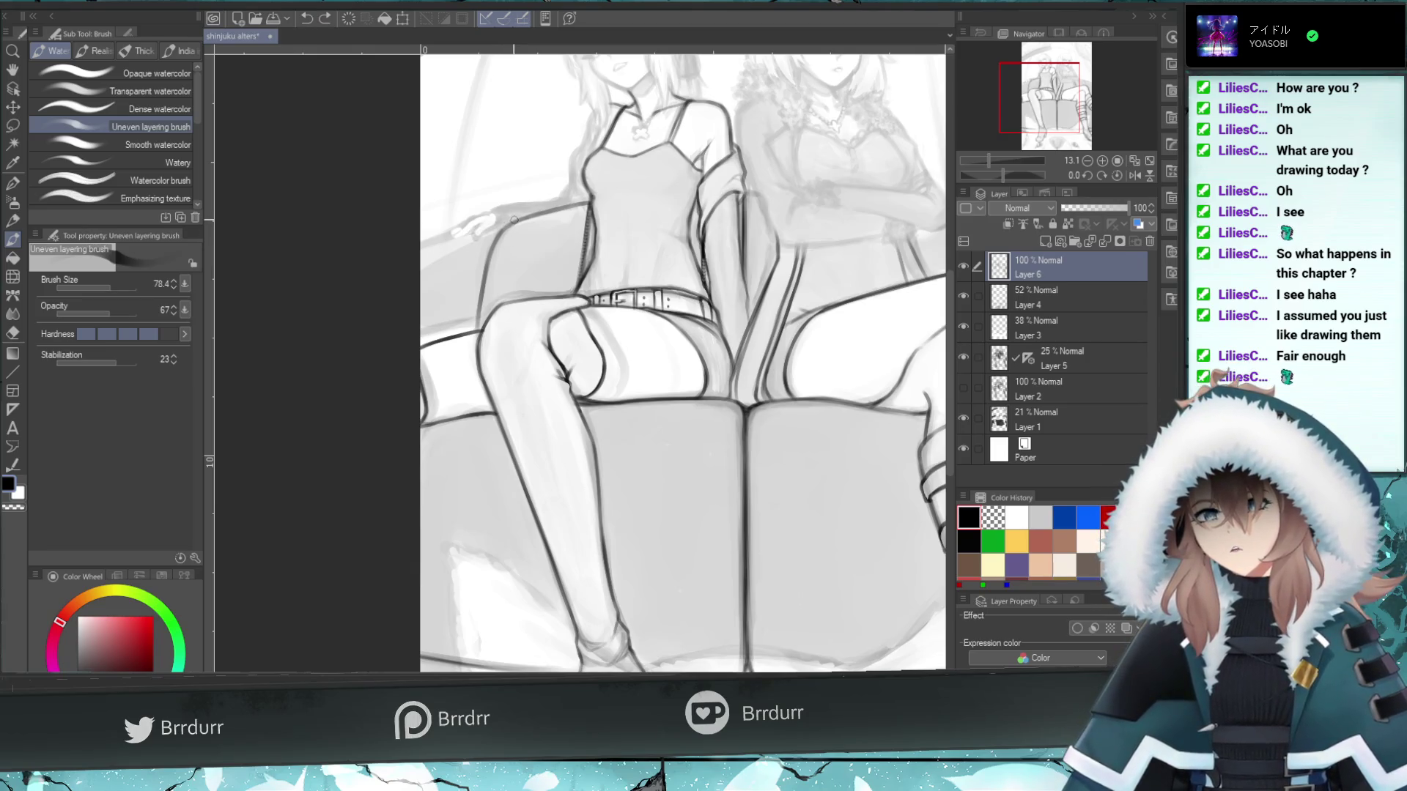
- Remove stray strokes and draw a dark line along the couch back
key("ctrl+z")
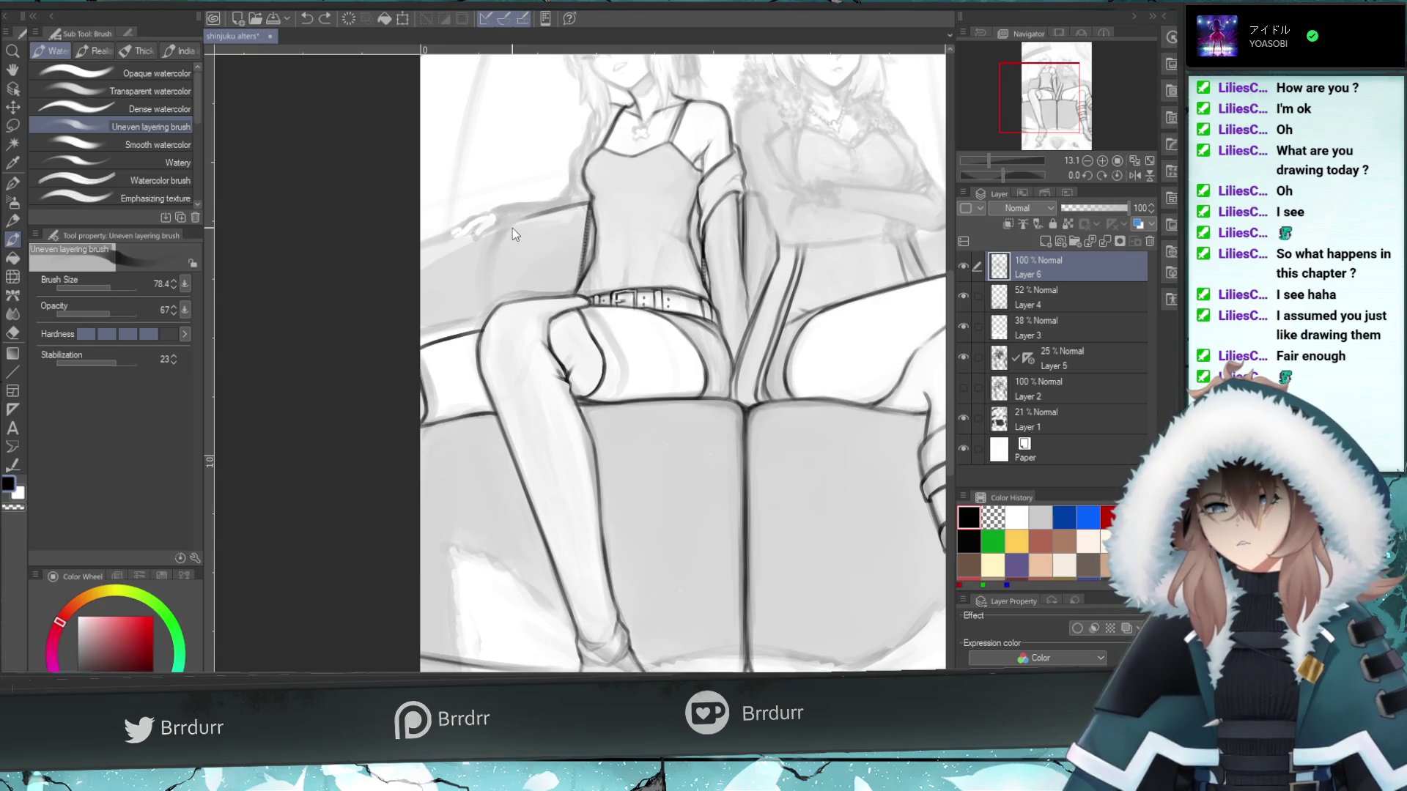
key("ctrl+z")
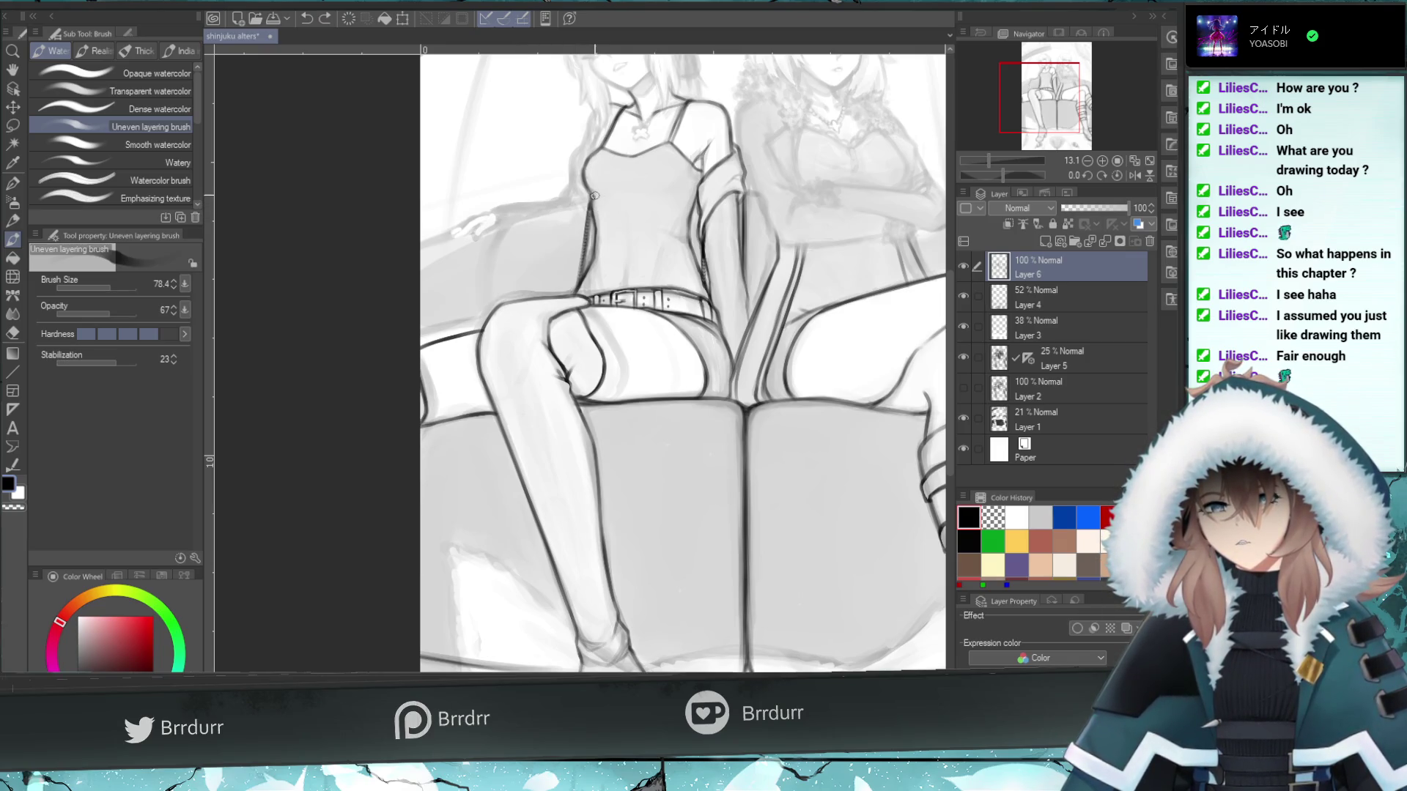
left_click_drag(588, 198, 500, 214)
key("ctrl+z")
left_click_drag(591, 199, 495, 220)
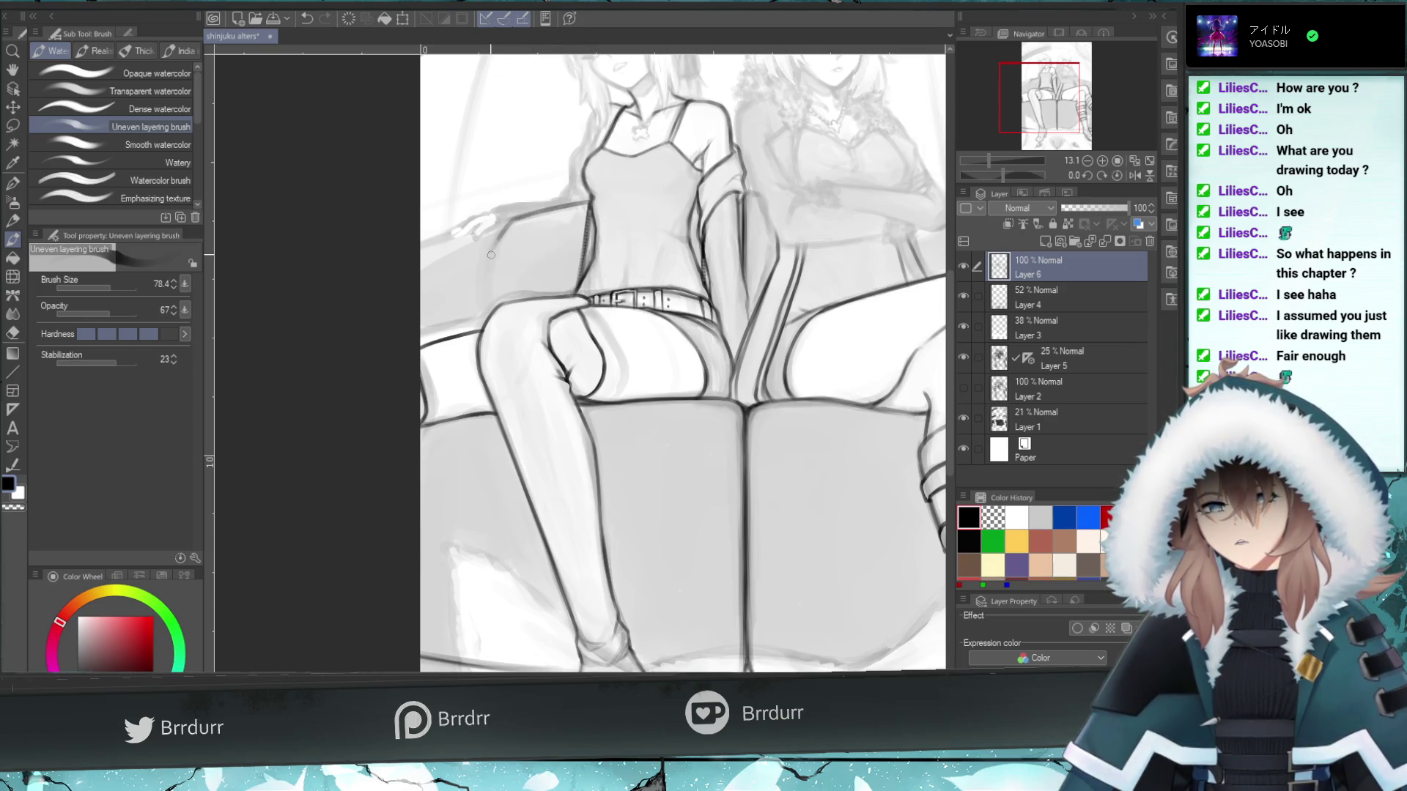
- Darken the couch's left edge beside the left girl with firm, overlapping dark strokes
mouse_move(517, 218)
left_mouse_down()
mouse_move(493, 253)
mouse_move(479, 344)
left_mouse_up()
key("ctrl+z")
key("ctrl+z")
key("ctrl+z")
mouse_move(484, 297)
left_mouse_down()
mouse_move(480, 338)
mouse_move(487, 258)
mouse_move(505, 231)
mouse_move(492, 253)
left_mouse_up()
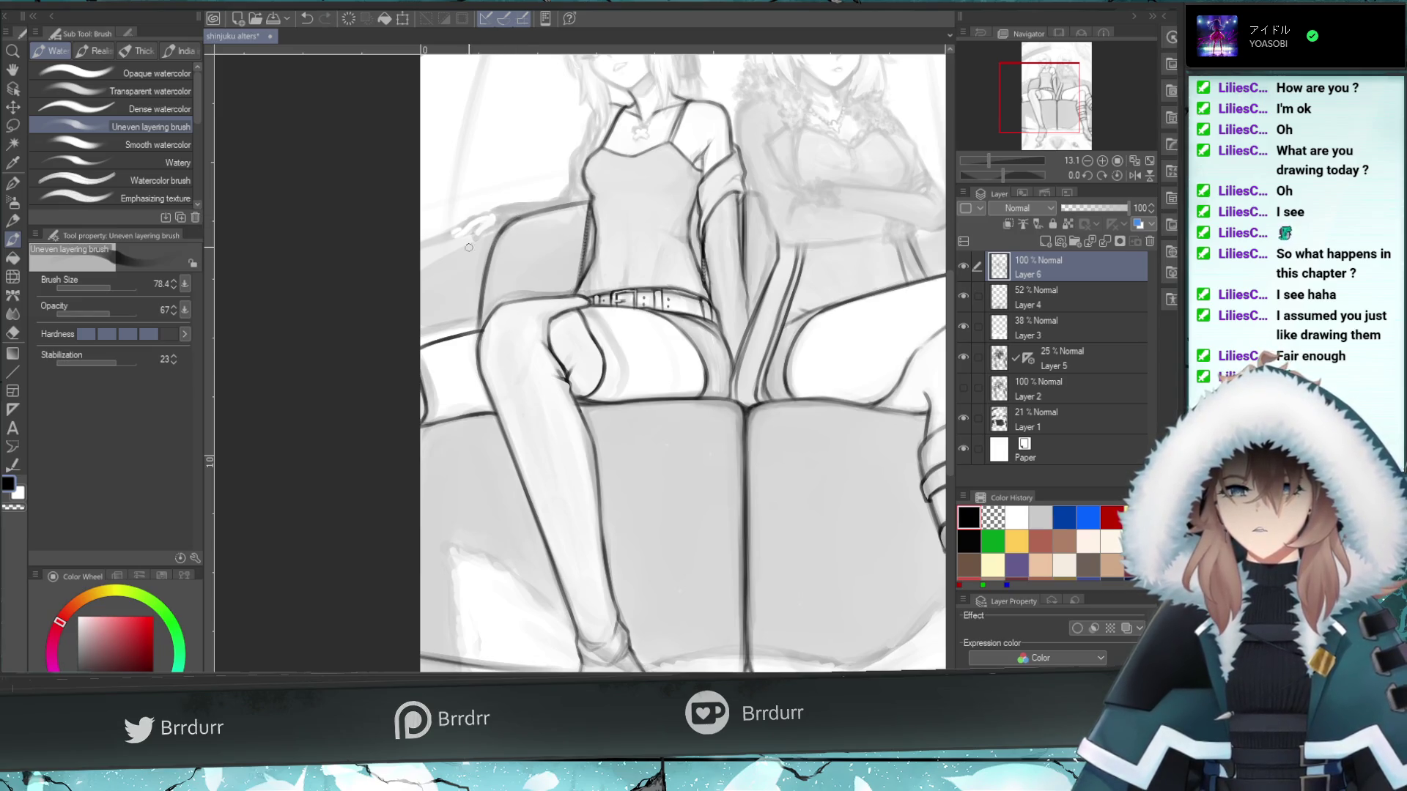
key("e")
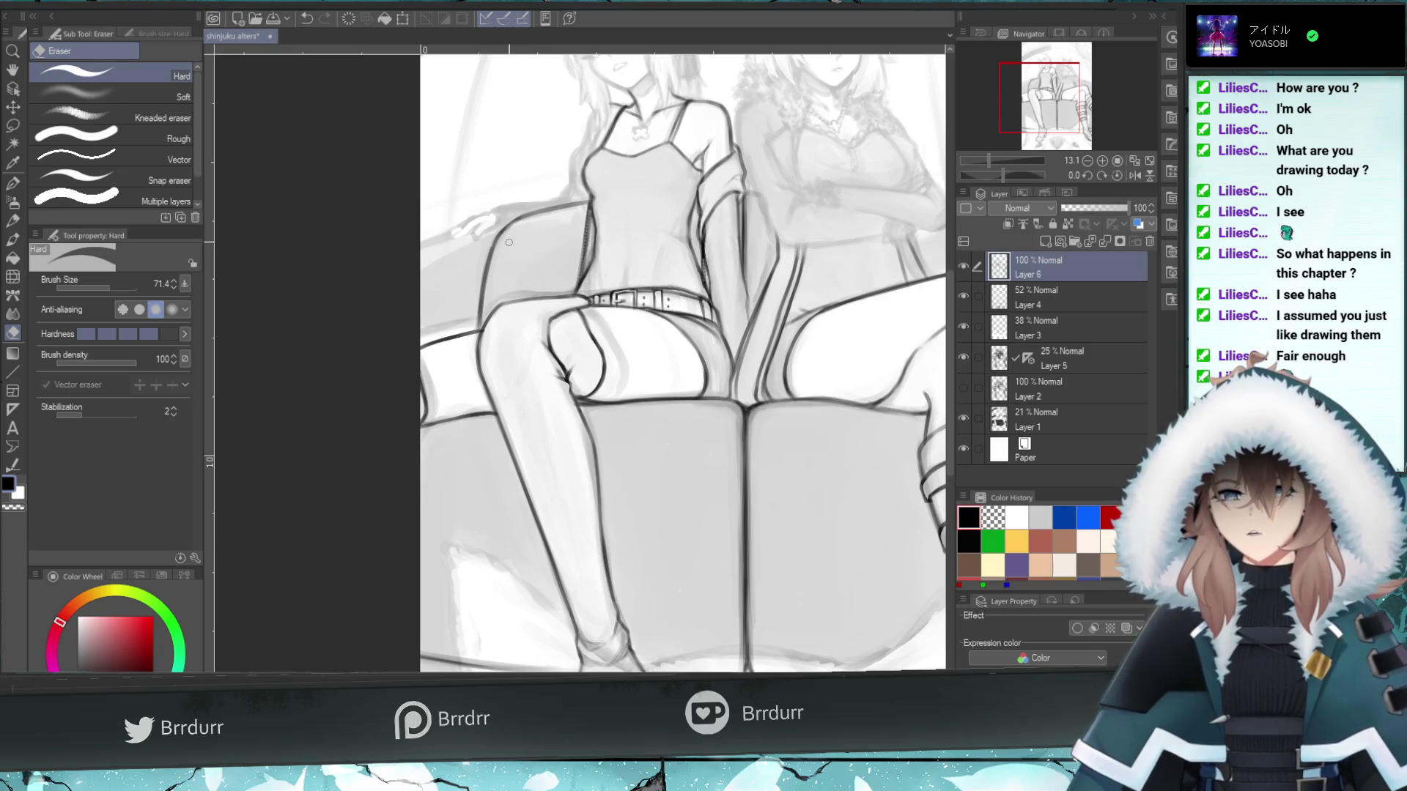
key("b")
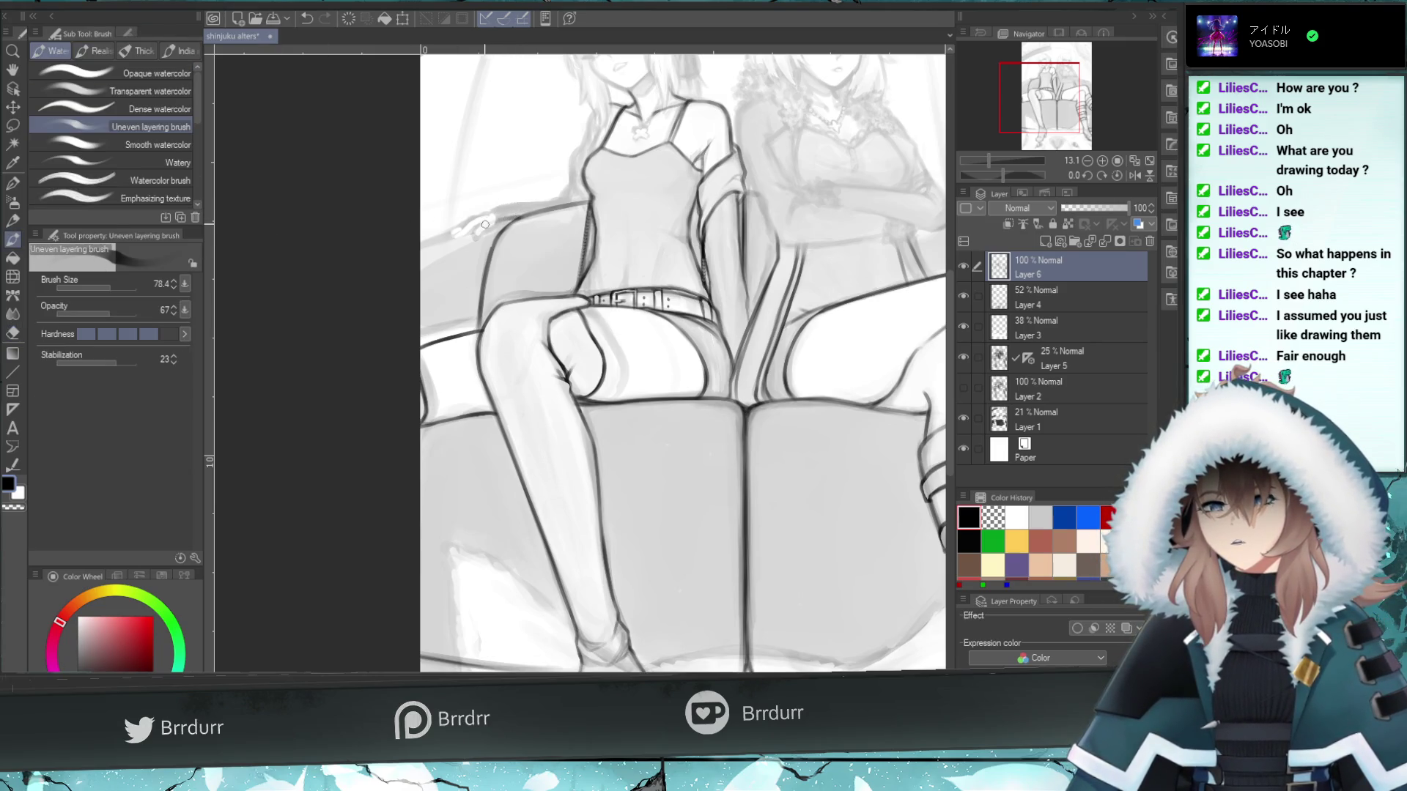
left_click_drag(450, 235, 510, 217)
key("ctrl+z")
left_click_drag(427, 243, 513, 217)
mouse_move(424, 244)
left_mouse_down()
mouse_move(467, 233)
mouse_move(395, 265)
left_mouse_up()
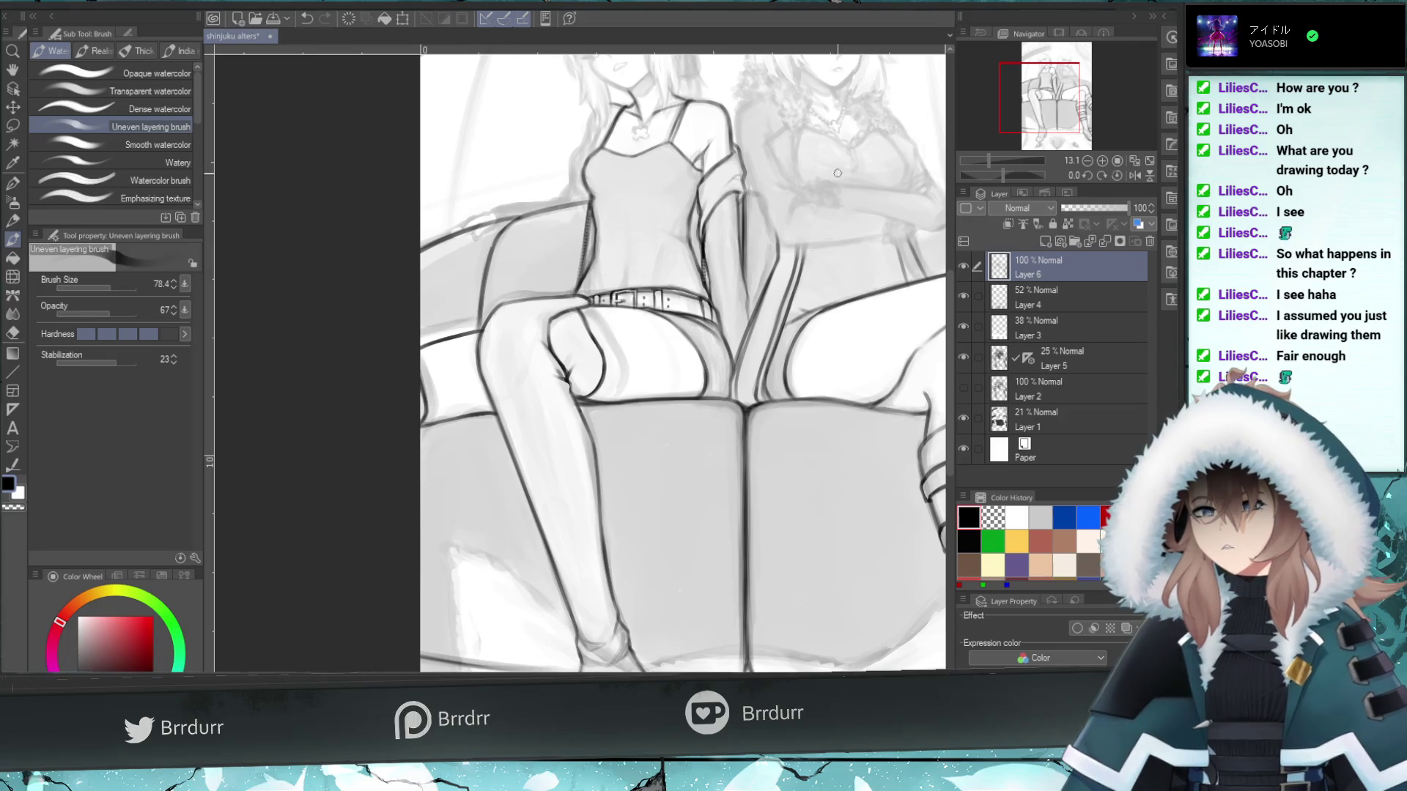
left_click_drag(1030, 106, 1049, 96)
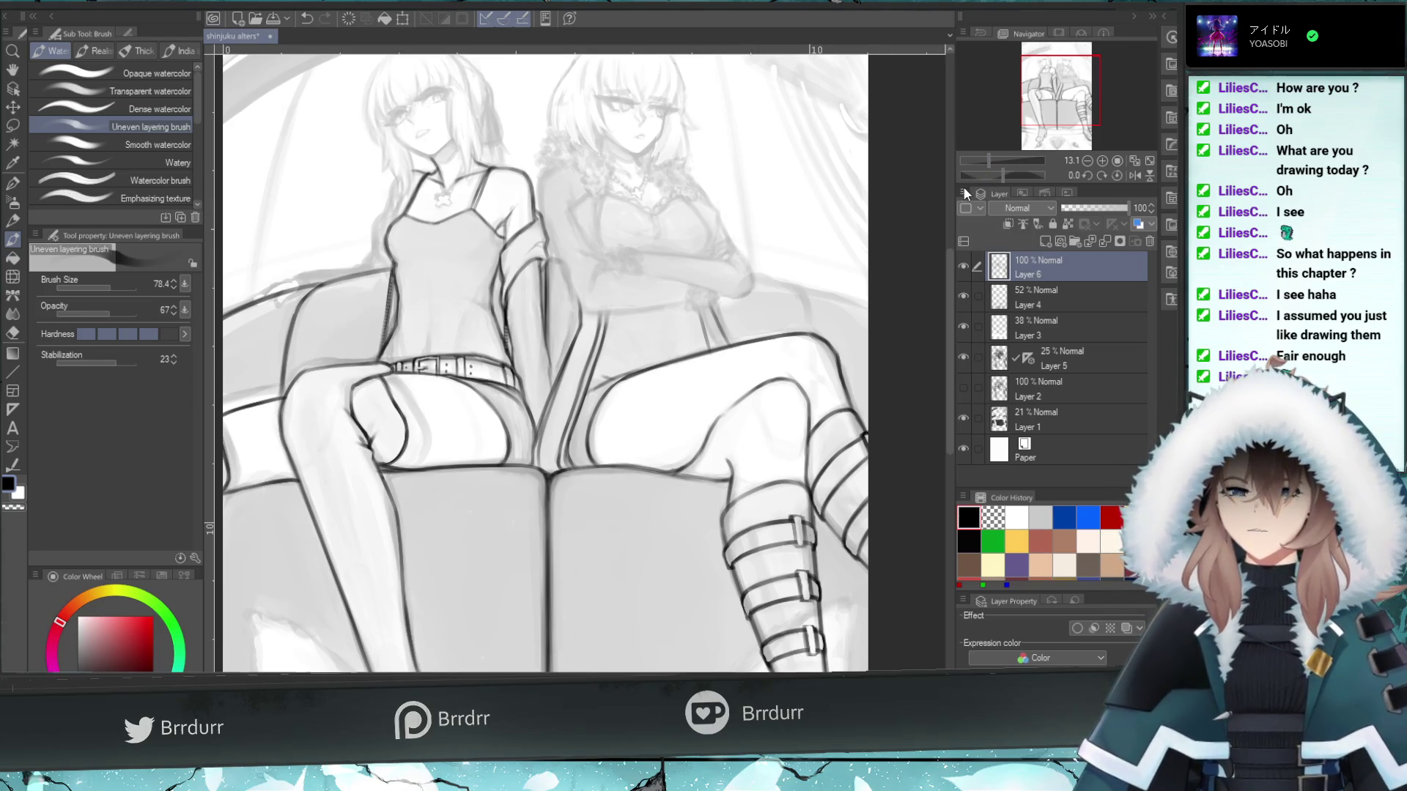
- Draw a slanted line between the girls' legs and erase where it overshoots
left_click_drag(554, 445, 569, 365)
key("ctrl+z")
left_click_drag(560, 460, 576, 355)
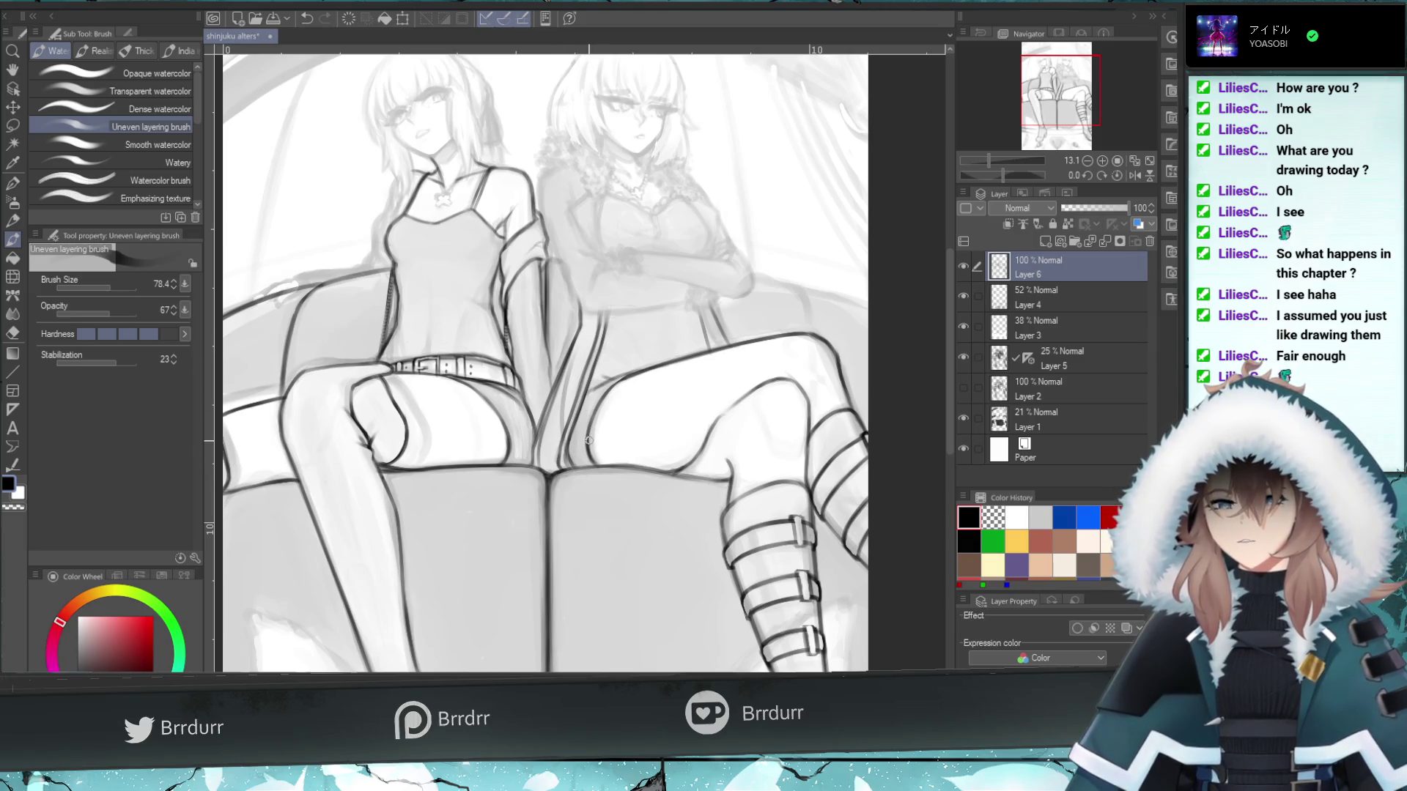
key("ctrl+z")
left_click_drag(565, 361, 577, 334)
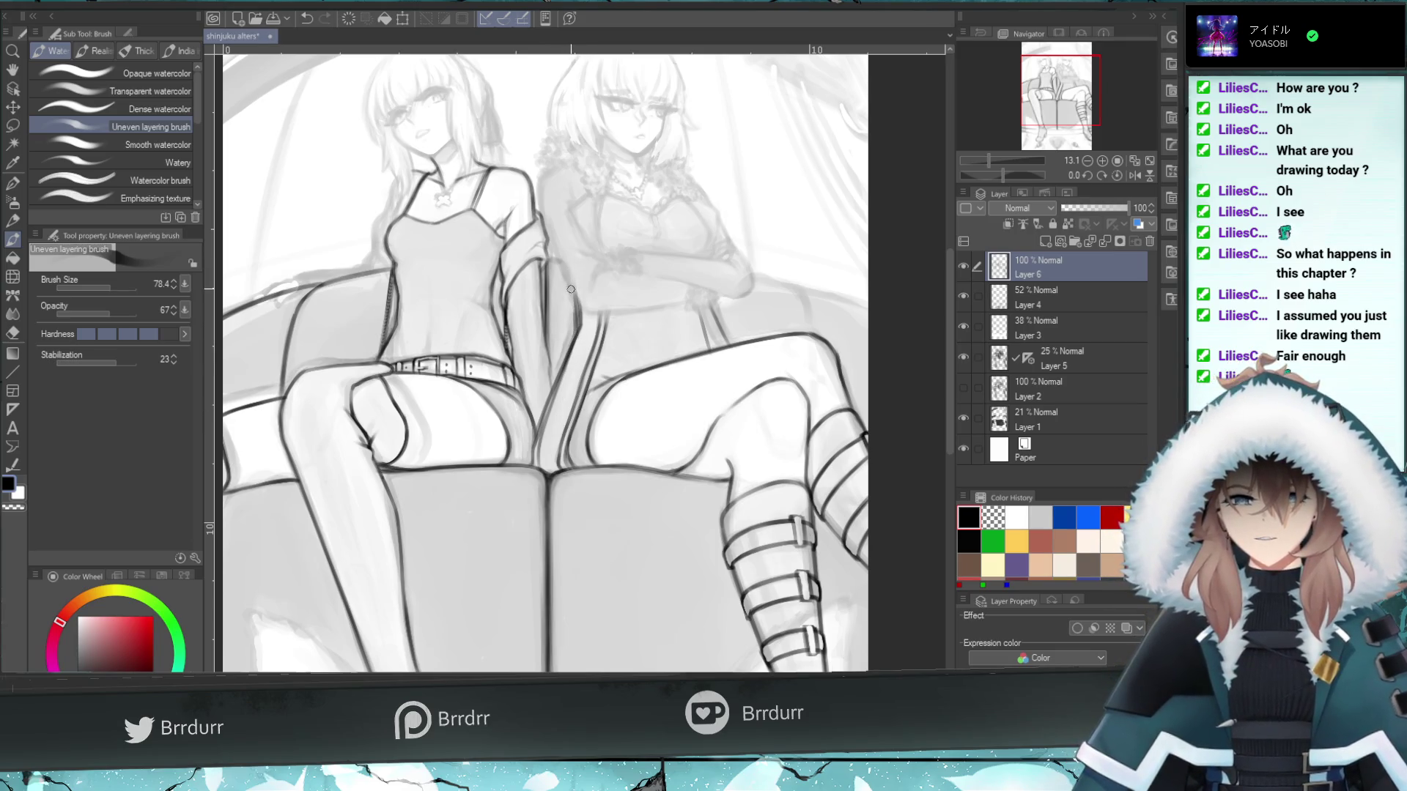
left_click_drag(577, 338, 565, 307)
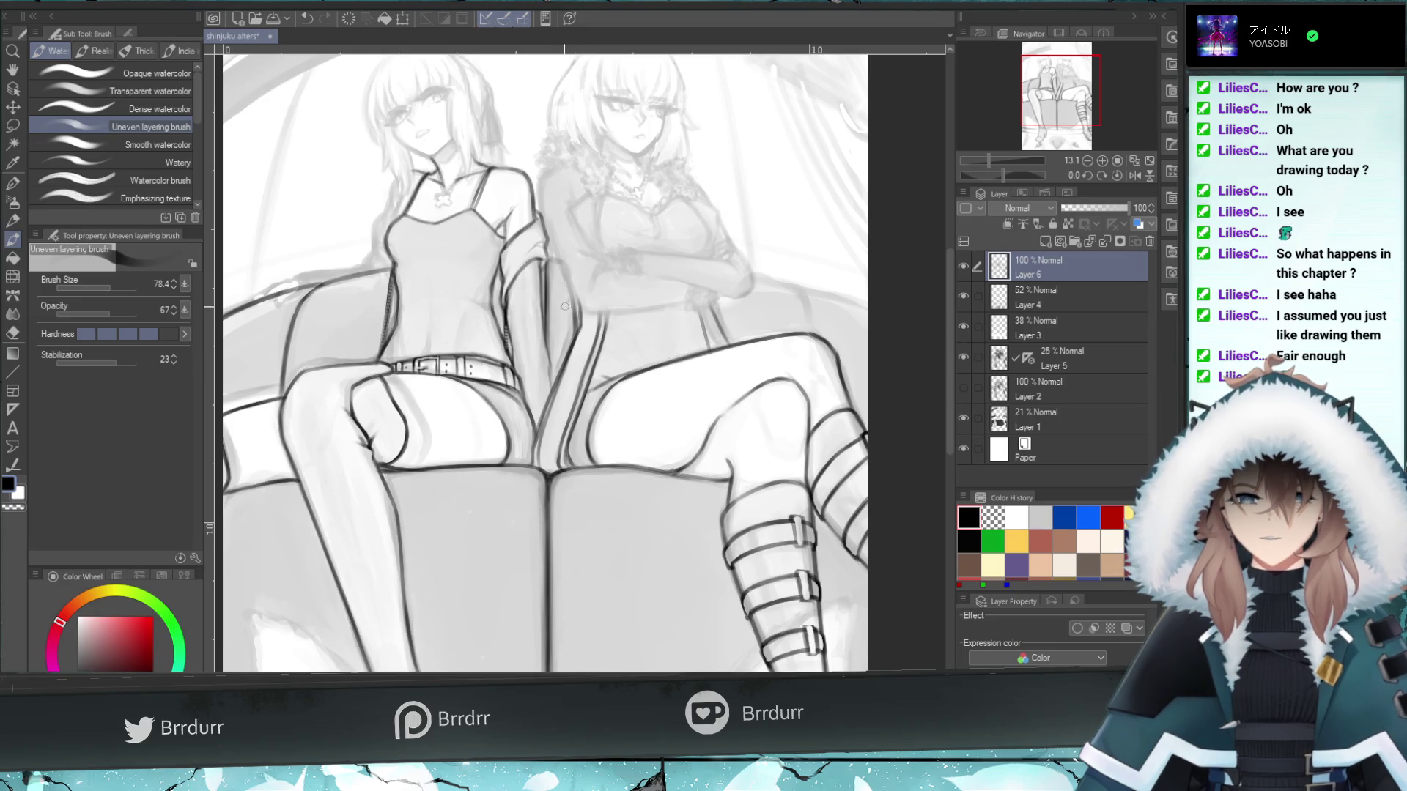
left_click(12, 332)
left_click_drag(579, 350, 579, 293)
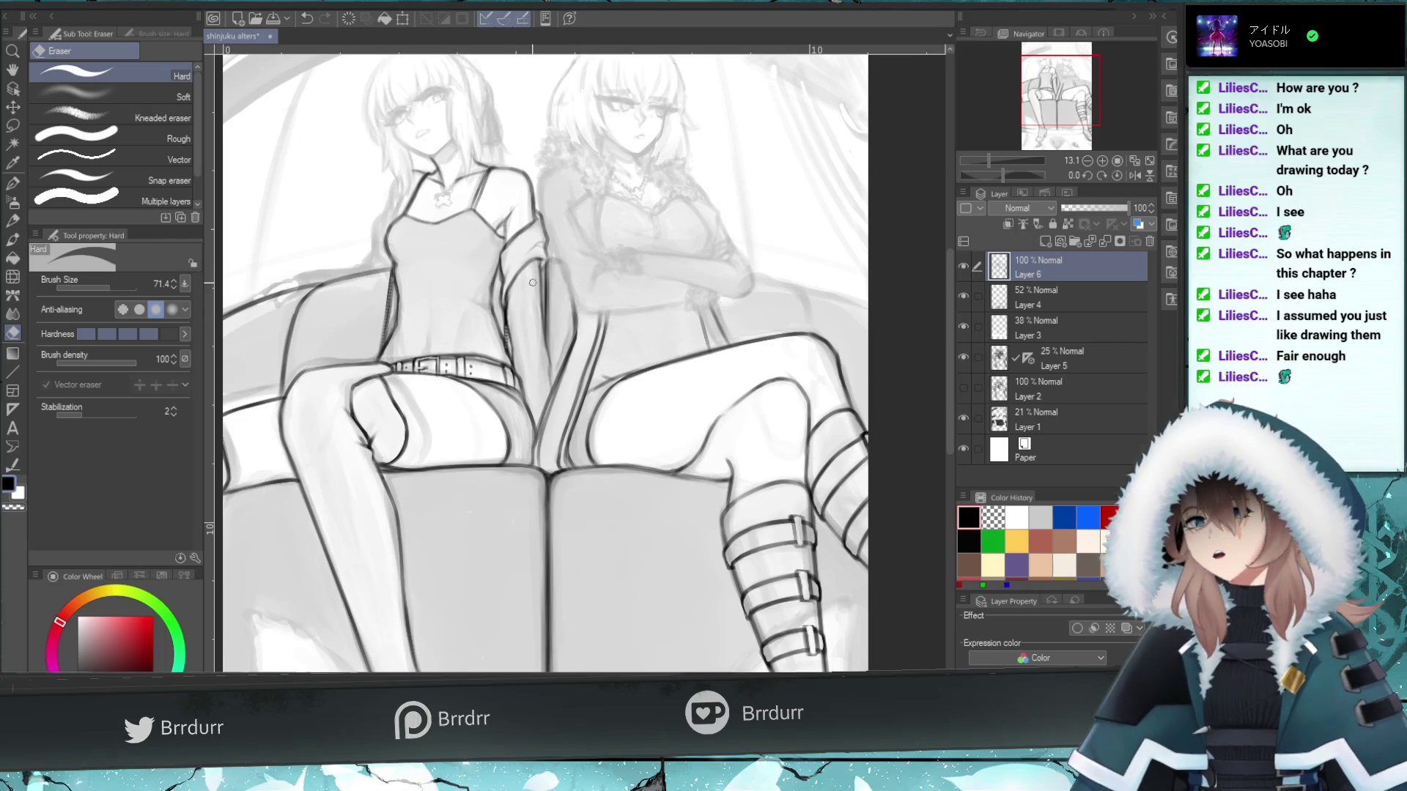
- Add a stroke beside the line between the legs and reduce the brush size to 34.1
left_click(13, 238)
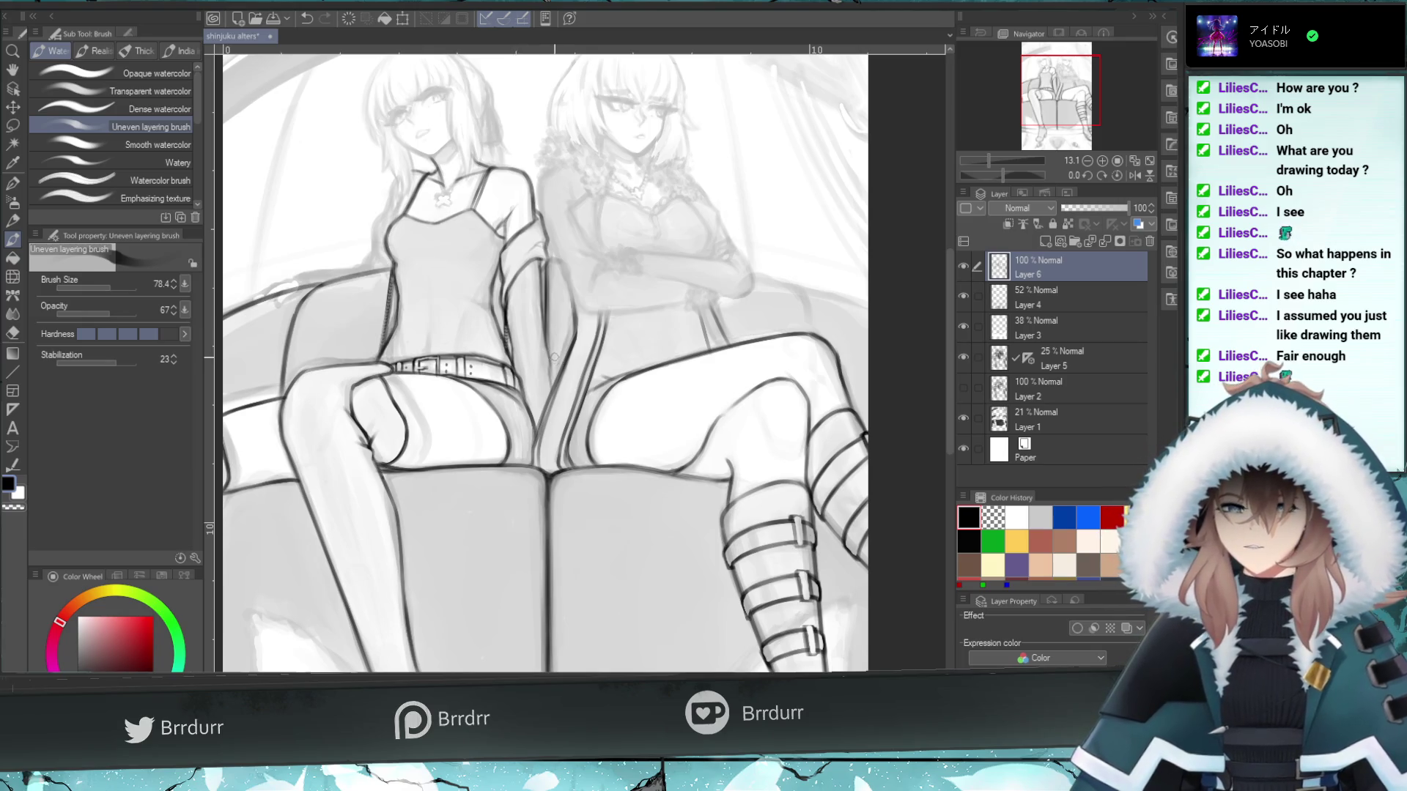
key("ctrl+z")
left_click_drag(553, 395, 548, 351)
key("ctrl+z")
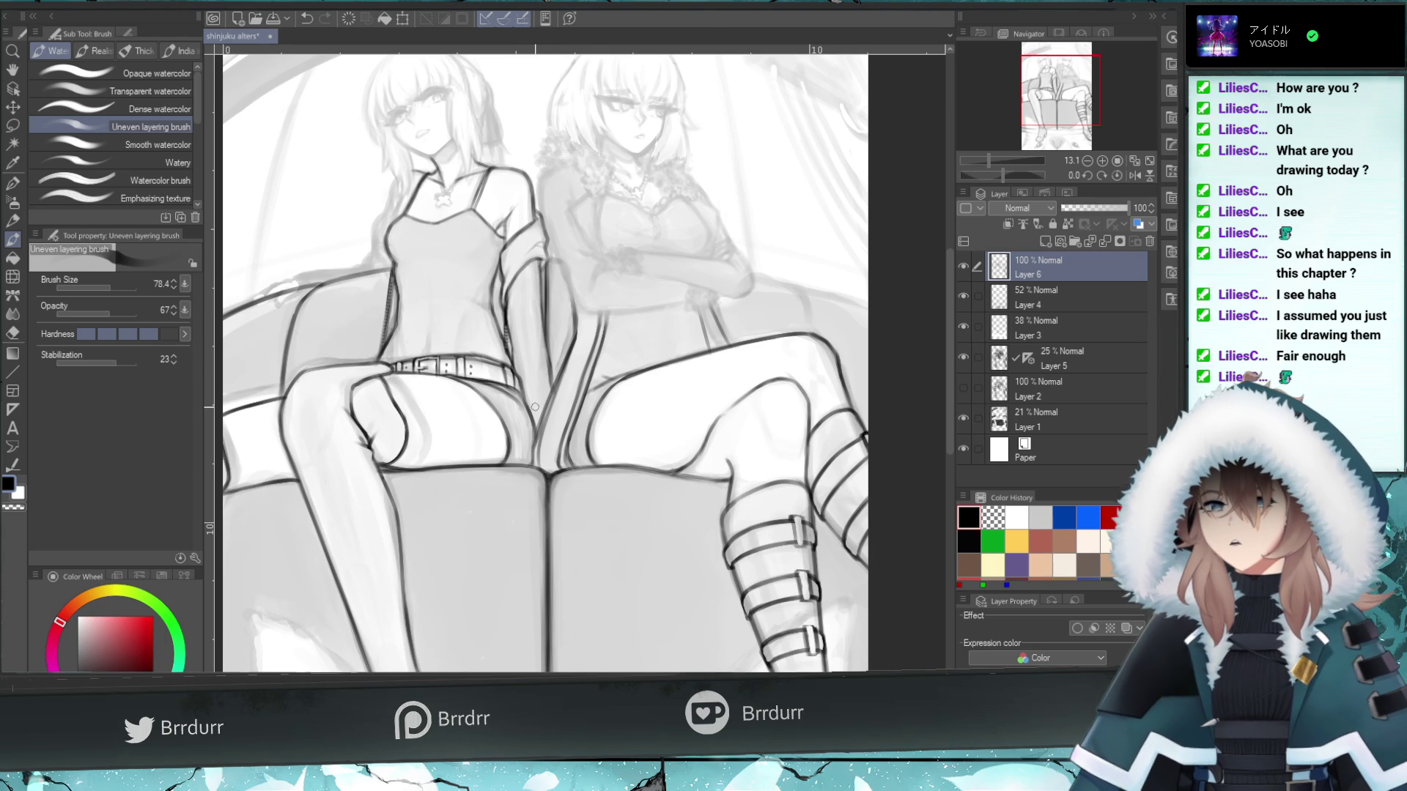
left_click_drag(557, 463, 576, 383)
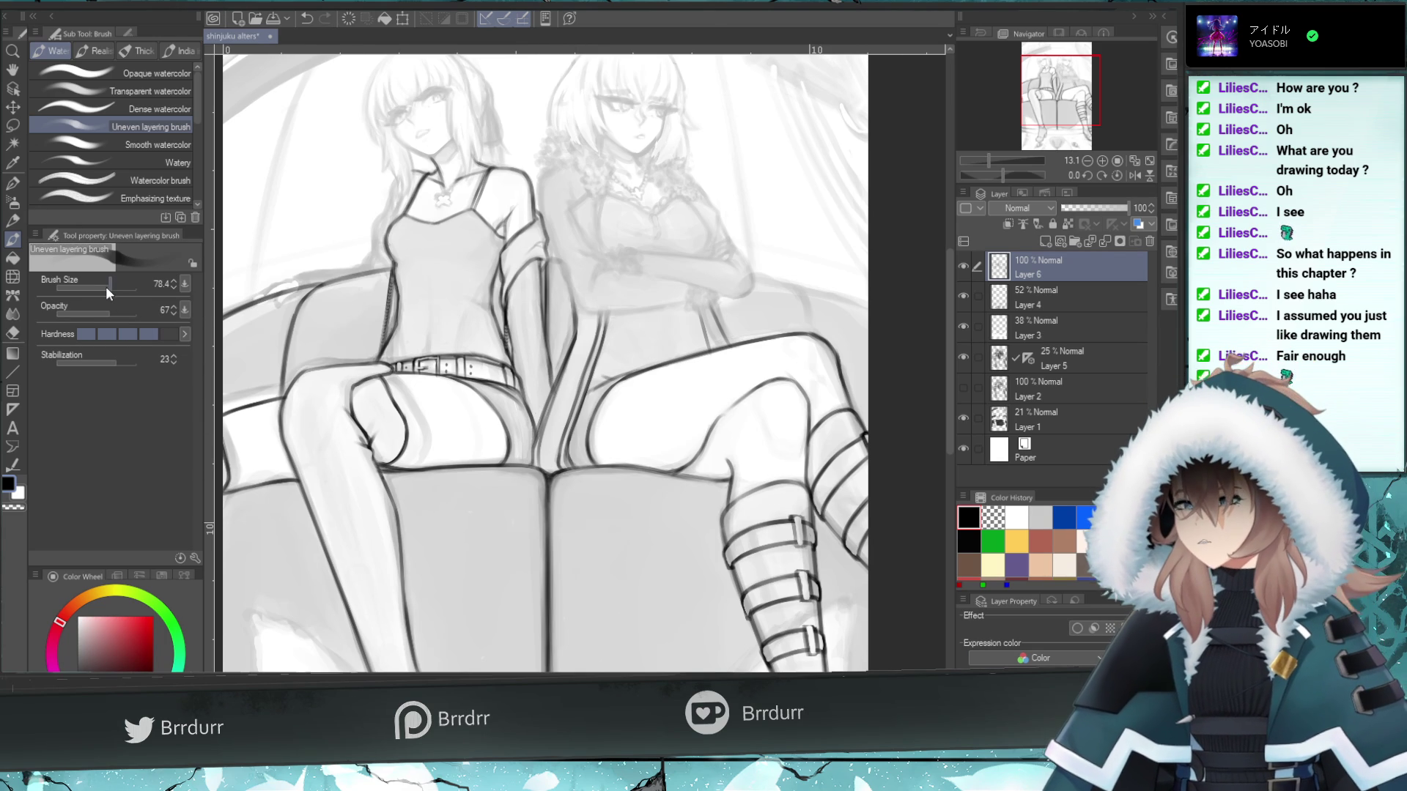
left_click_drag(116, 288, 104, 286)
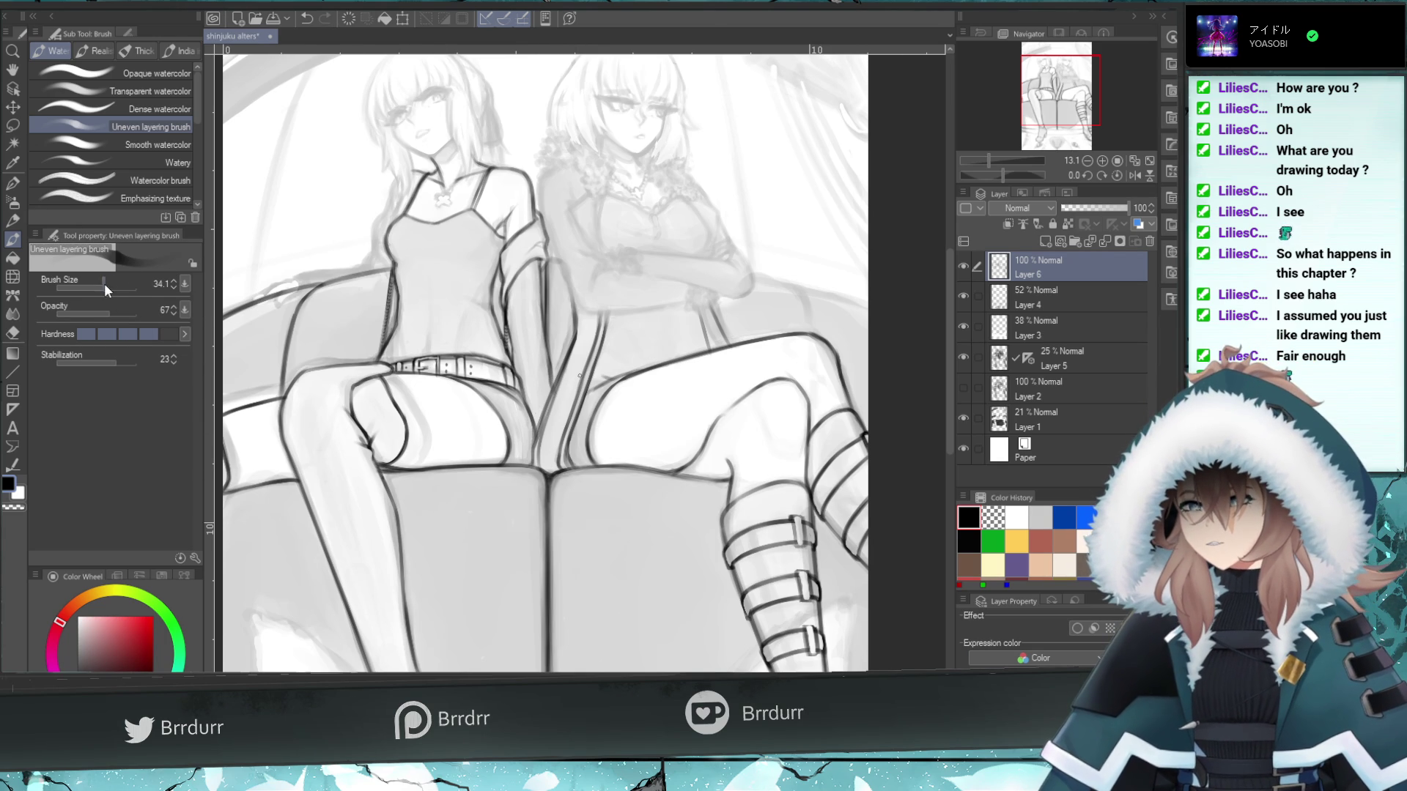
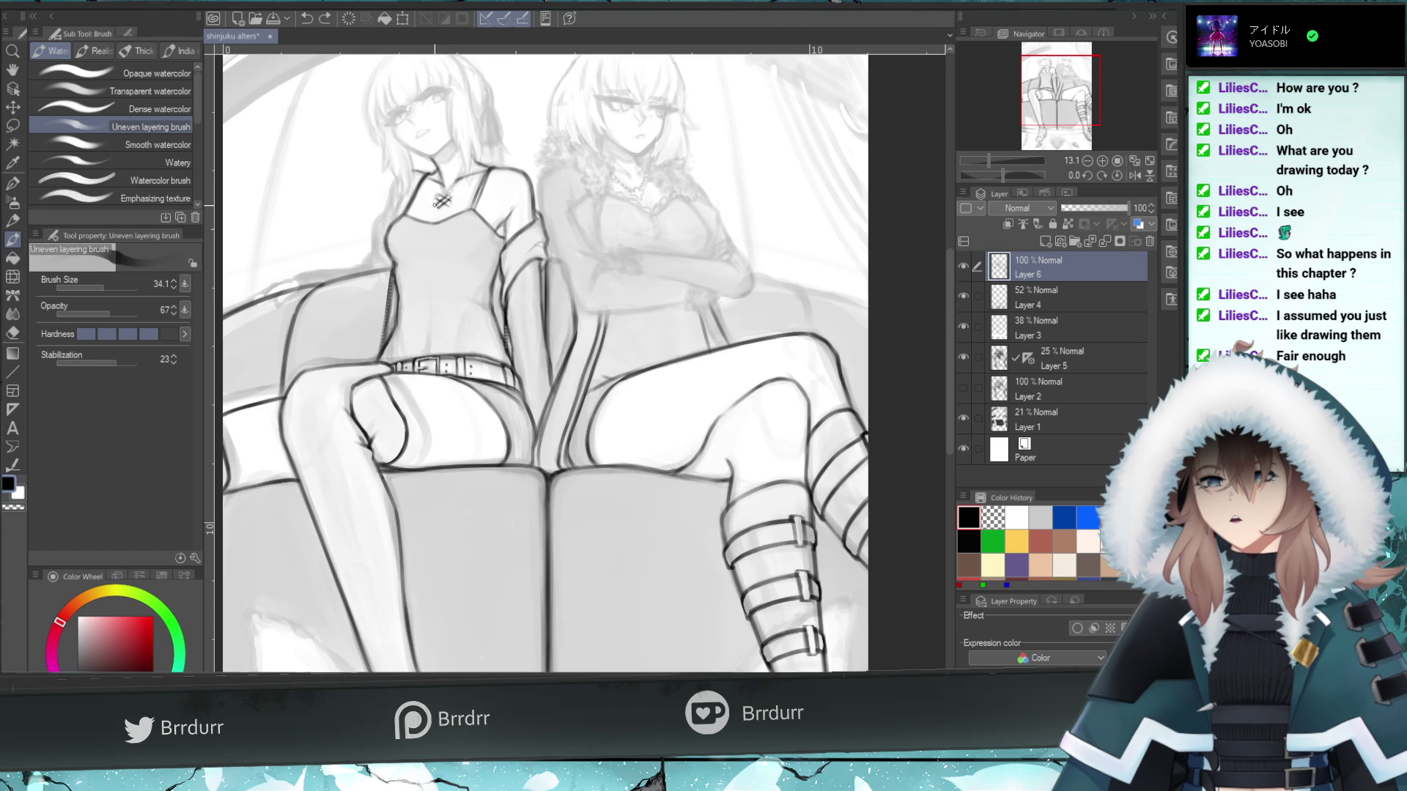
- Zoom in on the pendant and erase its cross-hatching with the Hard eraser, leaving a clean X
key("ctrl+z")
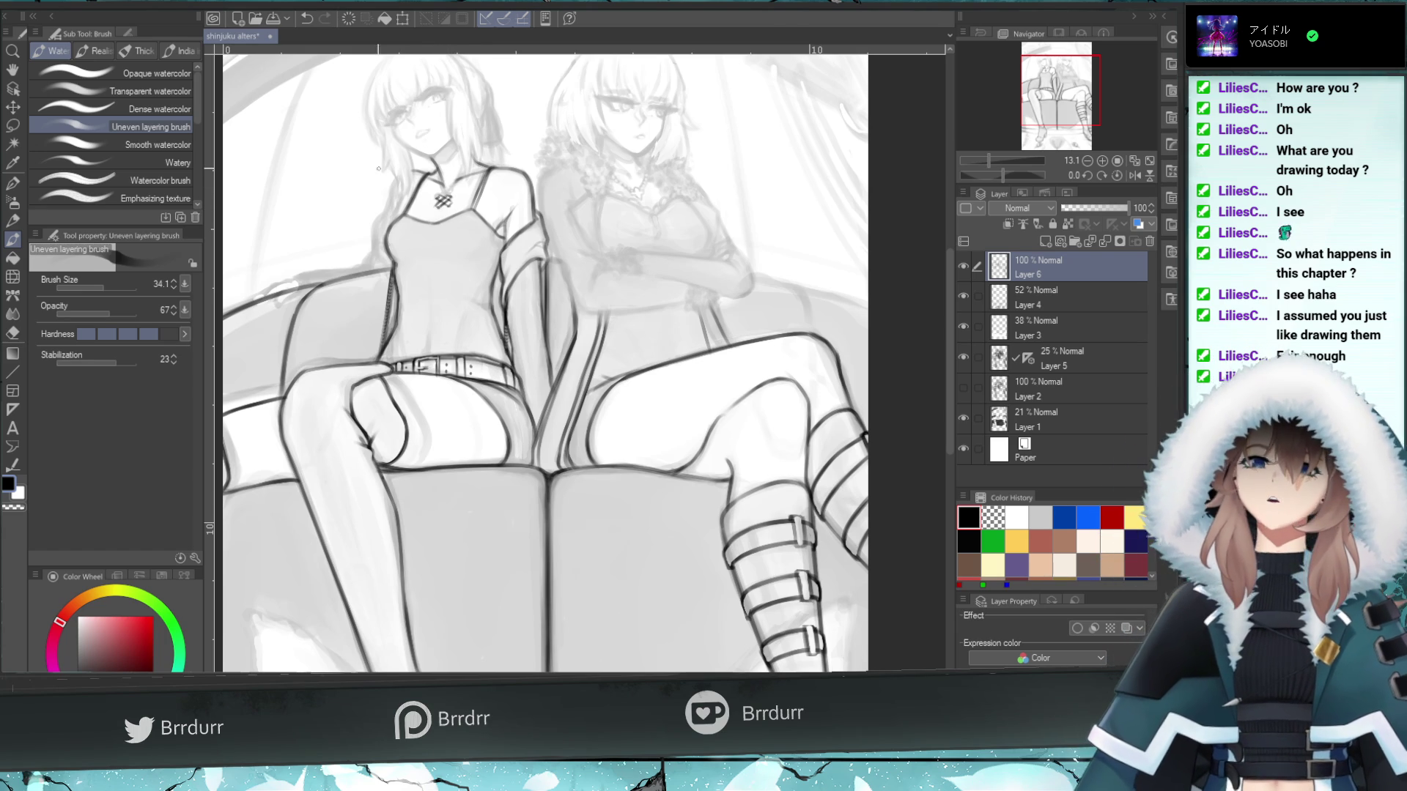
left_click(14, 335)
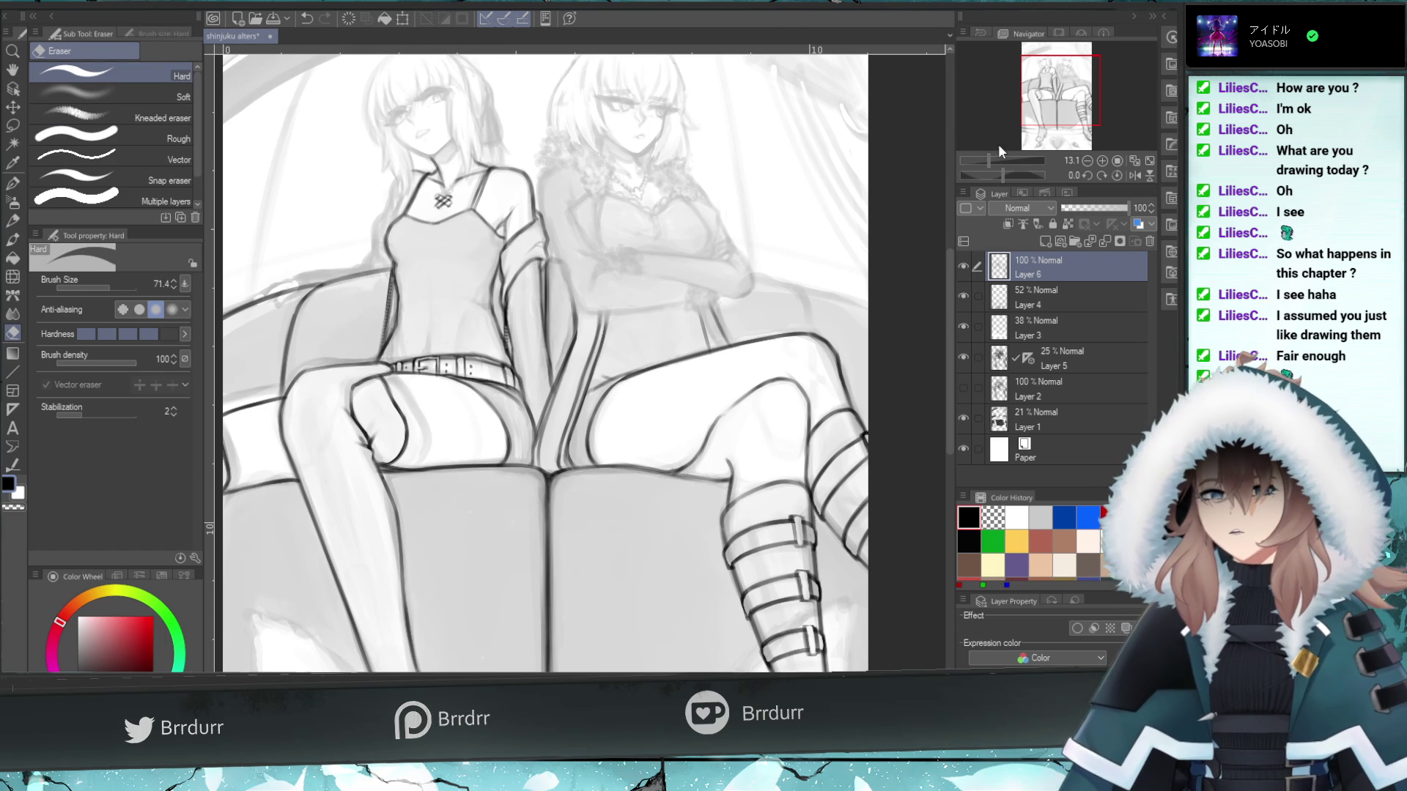
left_click_drag(995, 160, 998, 159)
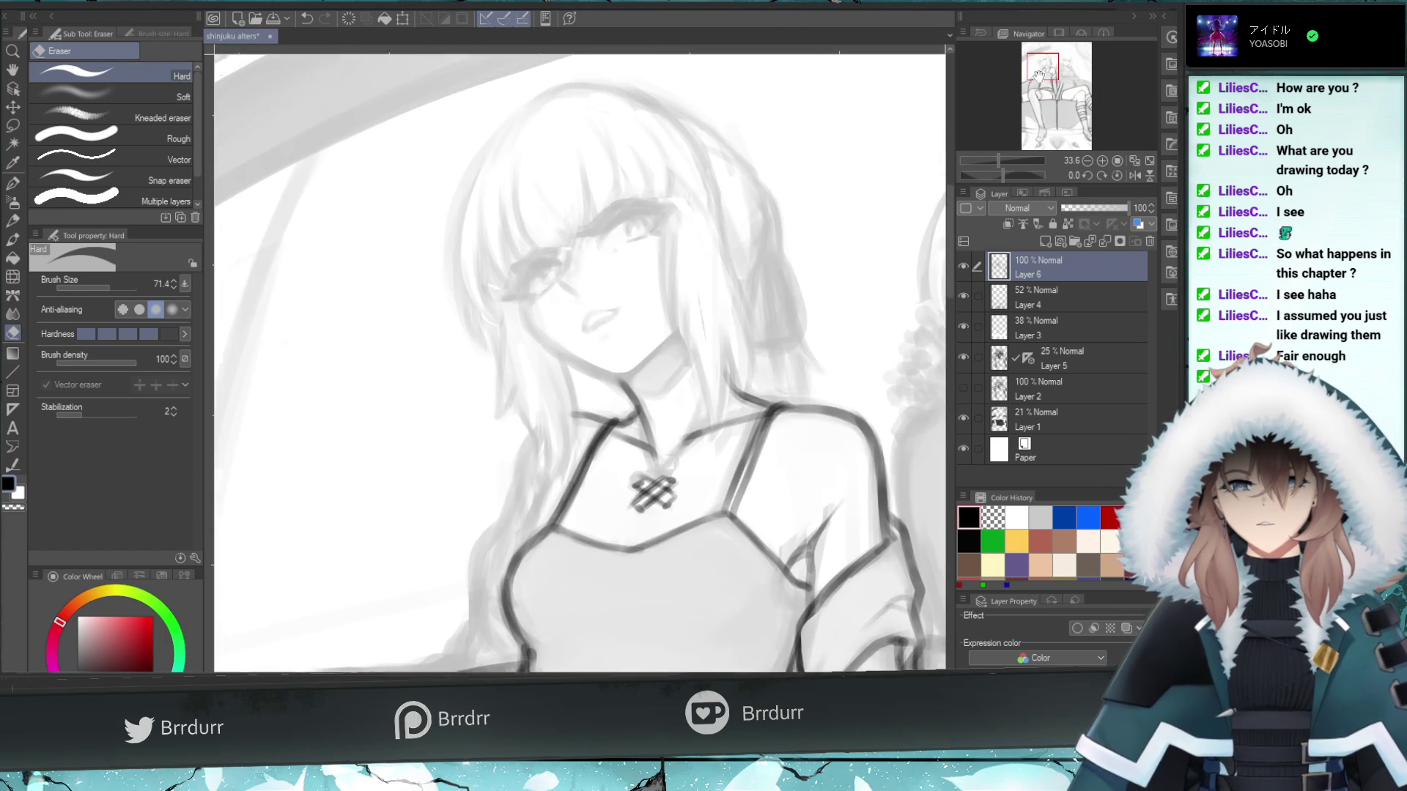
left_click_drag(1060, 90, 1043, 67)
left_click_drag(670, 481, 664, 477)
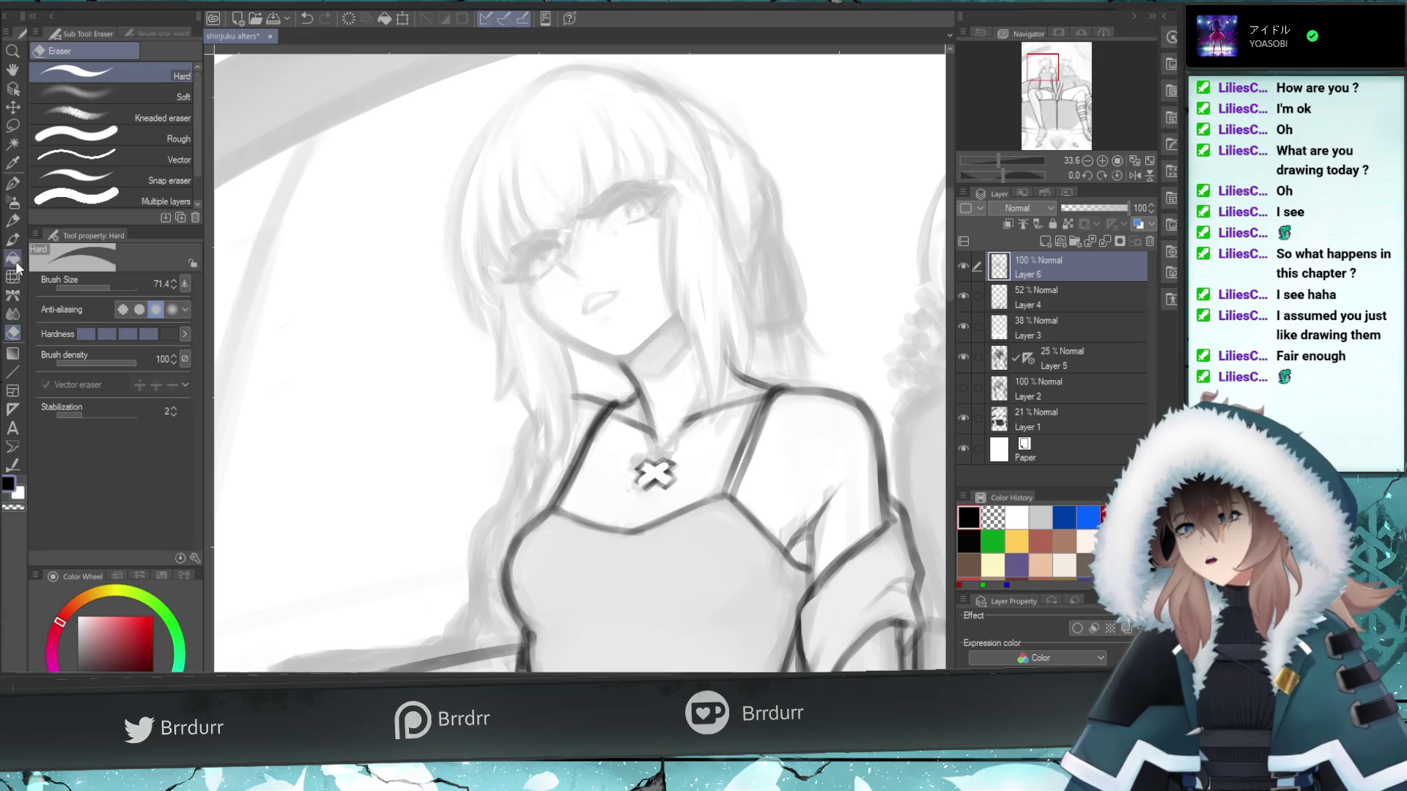
- With a smaller watercolor brush, draw the necklace chain from the pendant up toward the strap
key("b")
left_click(99, 285)
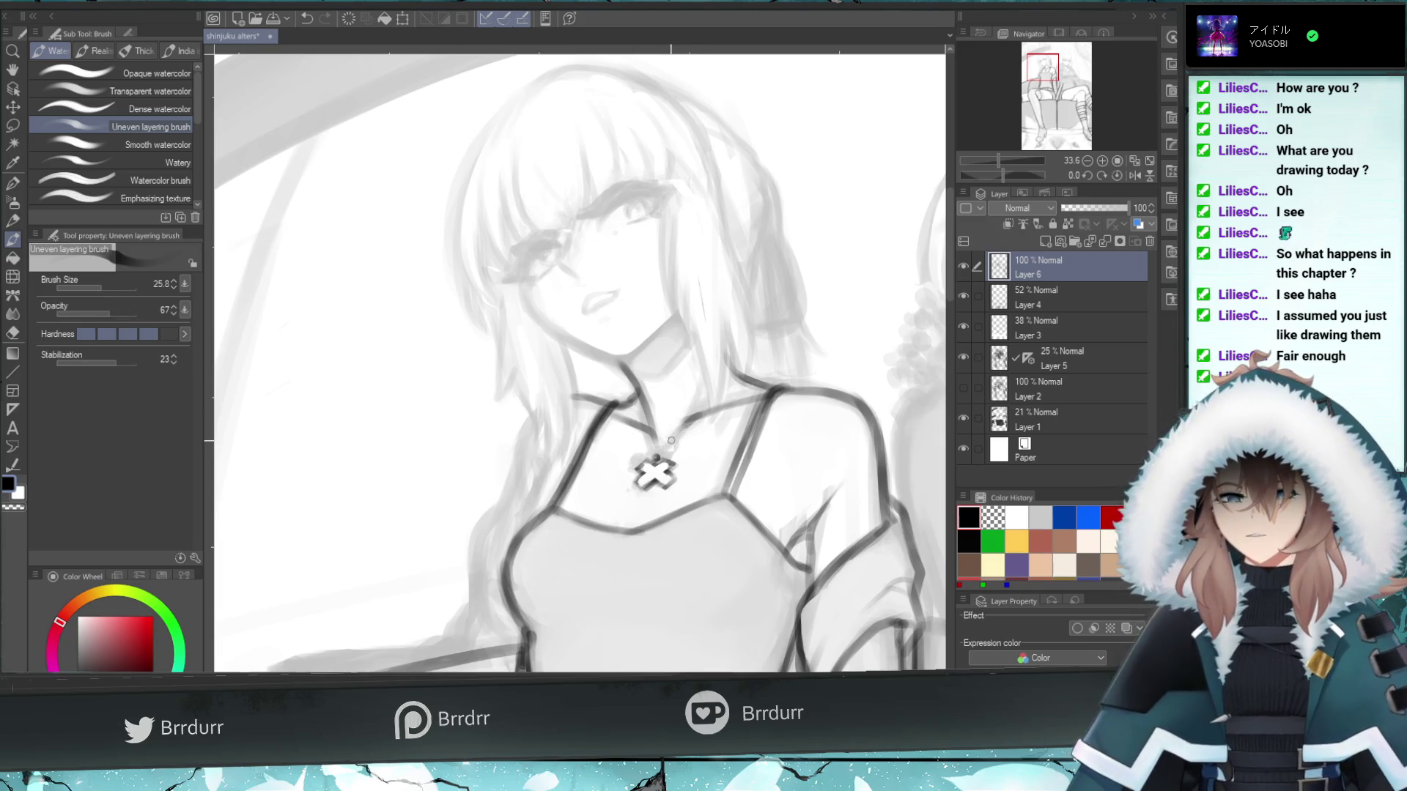
left_click_drag(671, 437, 755, 400)
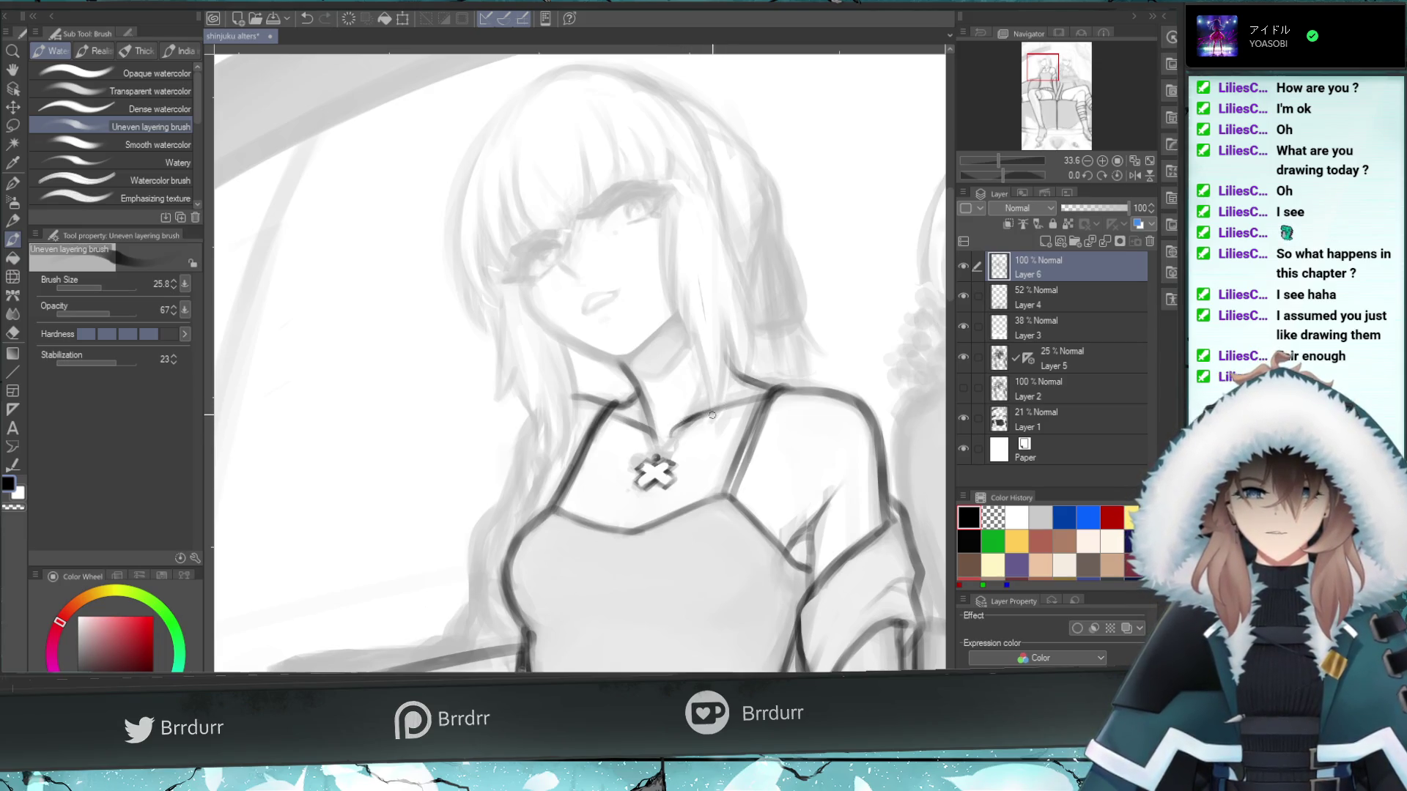
mouse_move(669, 436)
left_mouse_down()
mouse_move(738, 403)
mouse_move(675, 429)
left_mouse_up()
key("ctrl+z")
key("ctrl+z")
left_click_drag(759, 394, 659, 424)
key("ctrl+z")
- Compare and redraw the chain stroke slightly higher so it runs toward her neck
key("e")
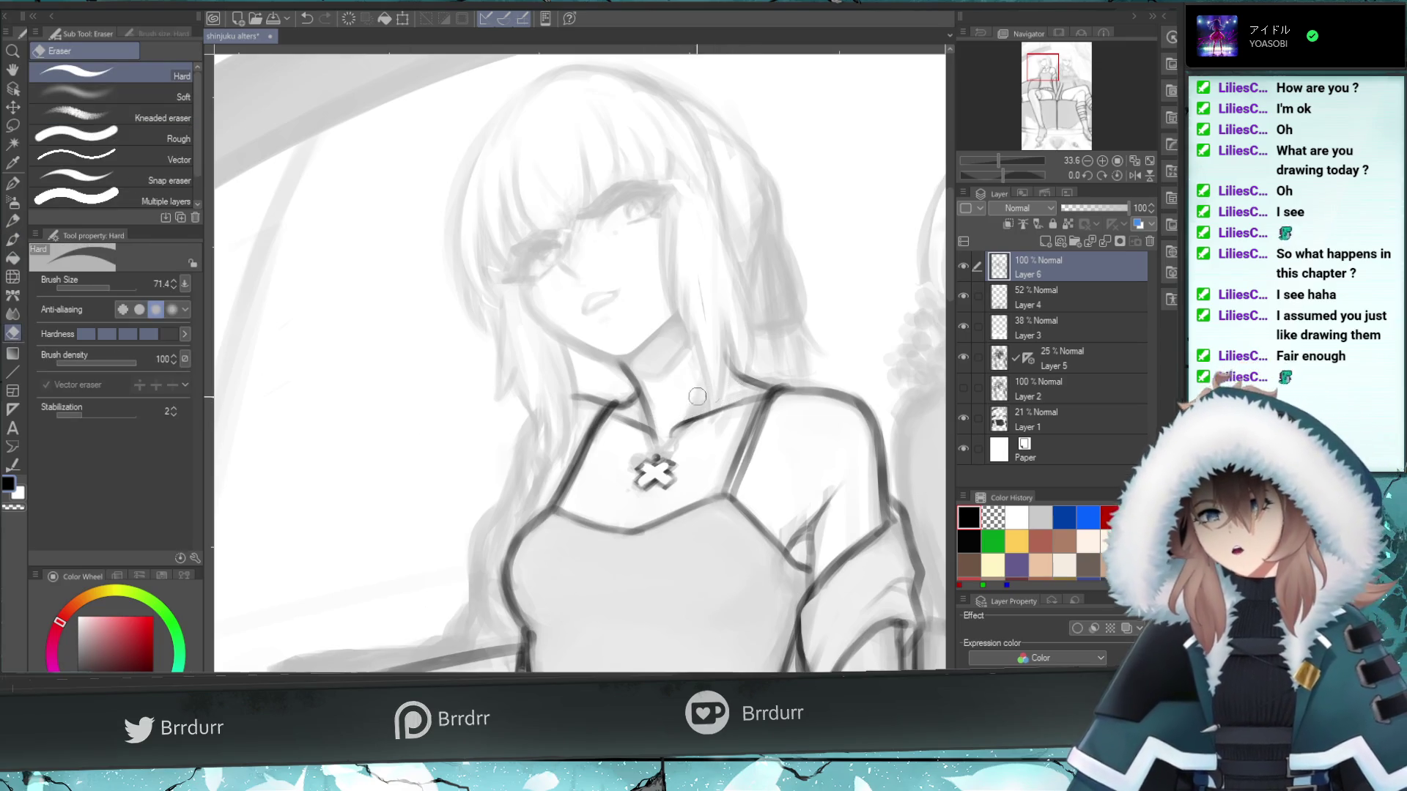
left_click(12, 238)
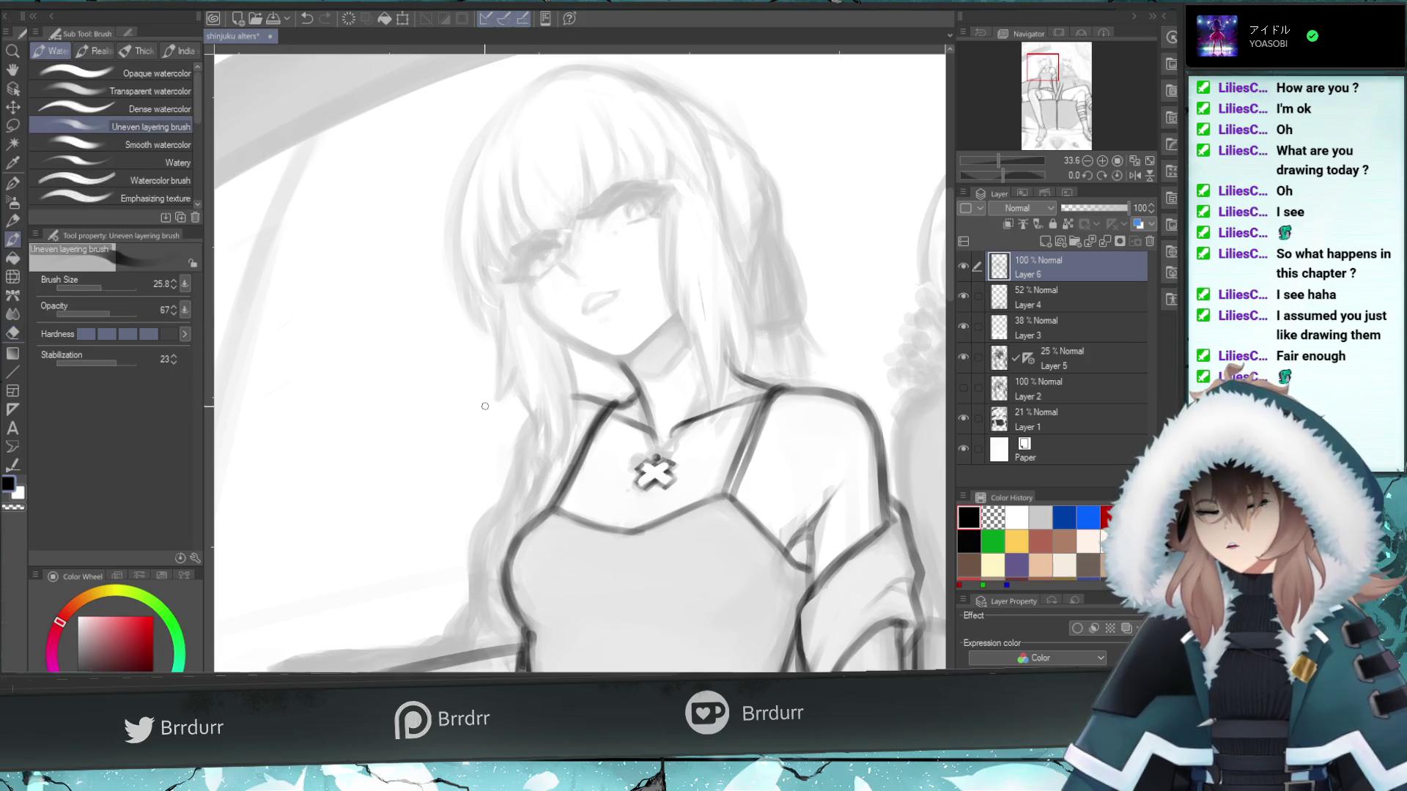
key("ctrl+z")
key("ctrl+y")
key("ctrl+z")
key("ctrl+y")
key("ctrl+z")
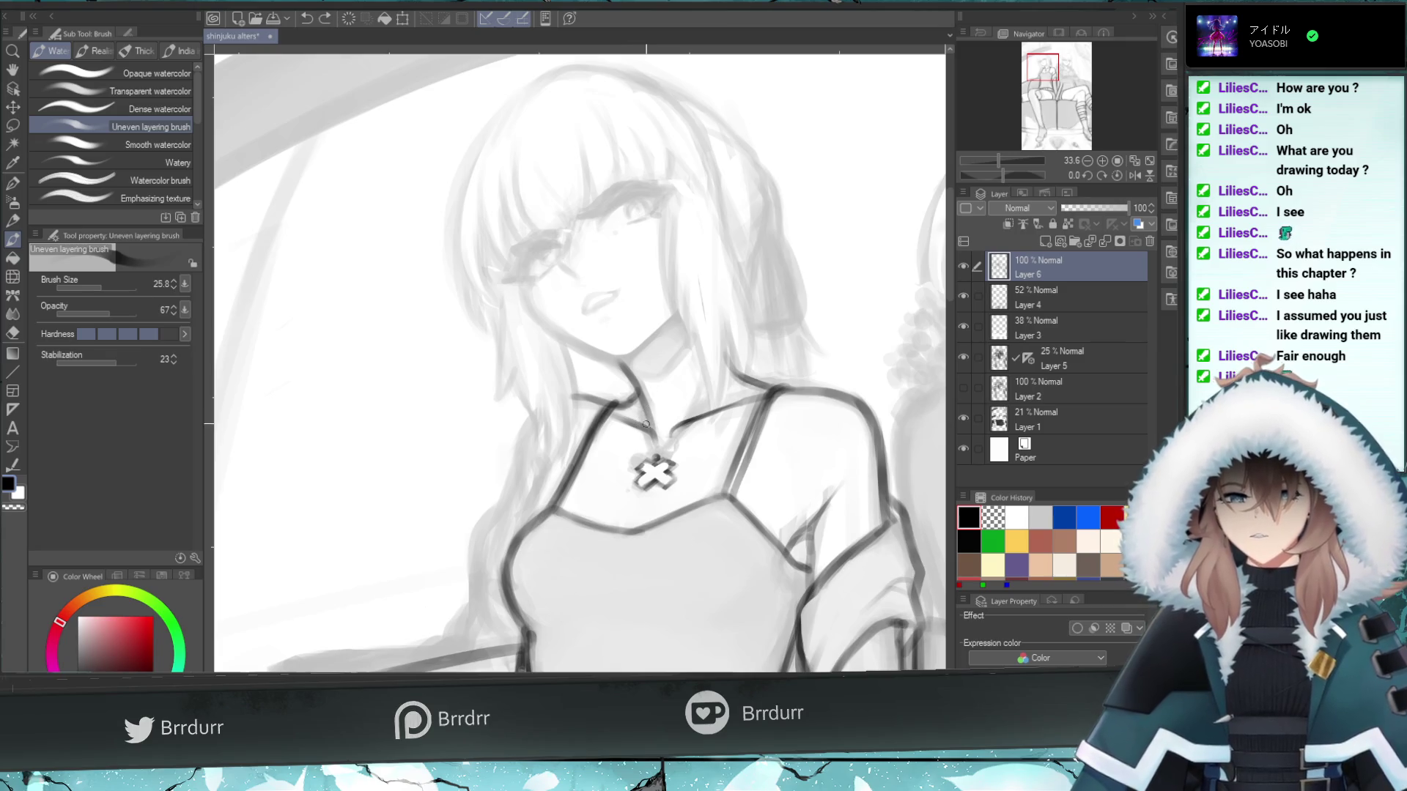
left_click_drag(647, 421, 670, 434)
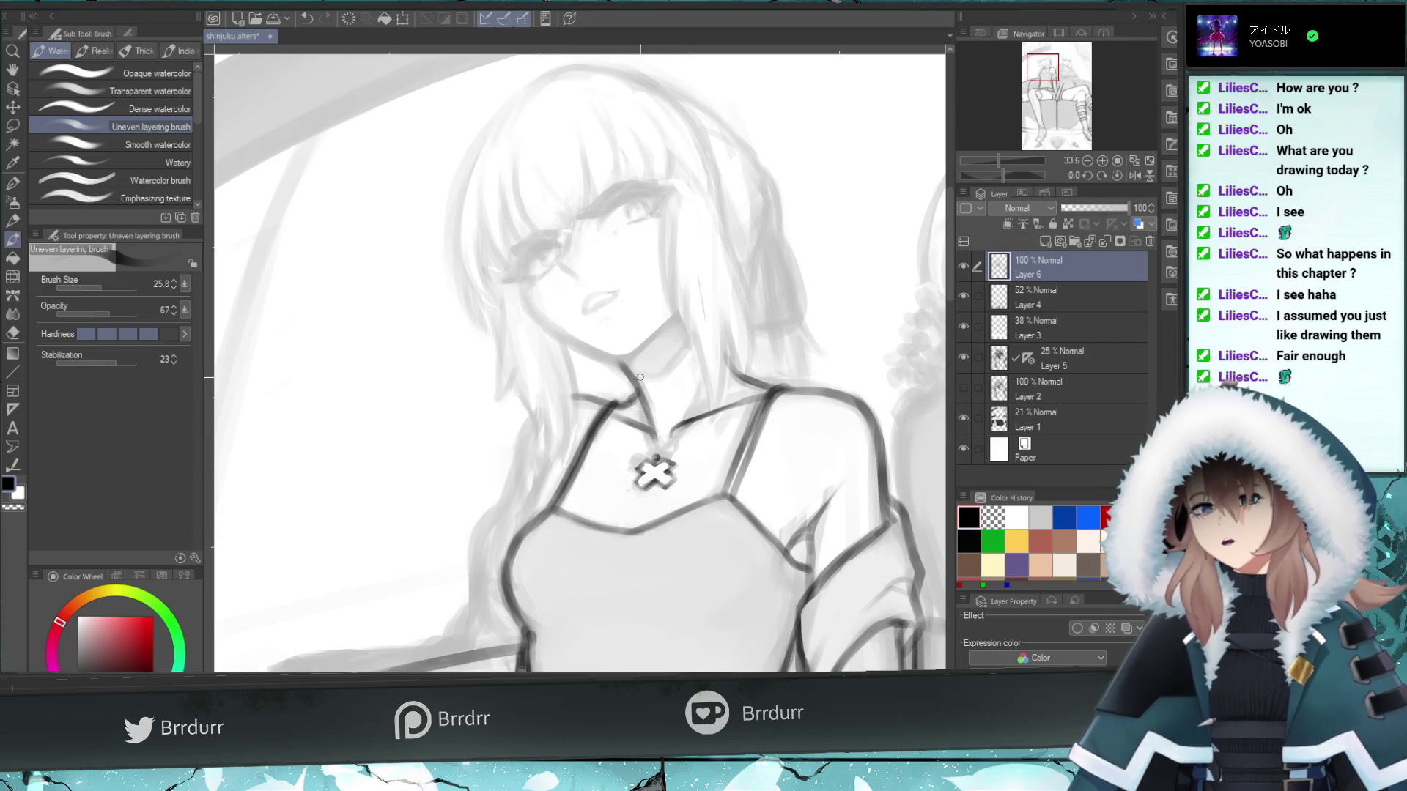
key("ctrl+z")
left_click_drag(655, 433, 620, 362)
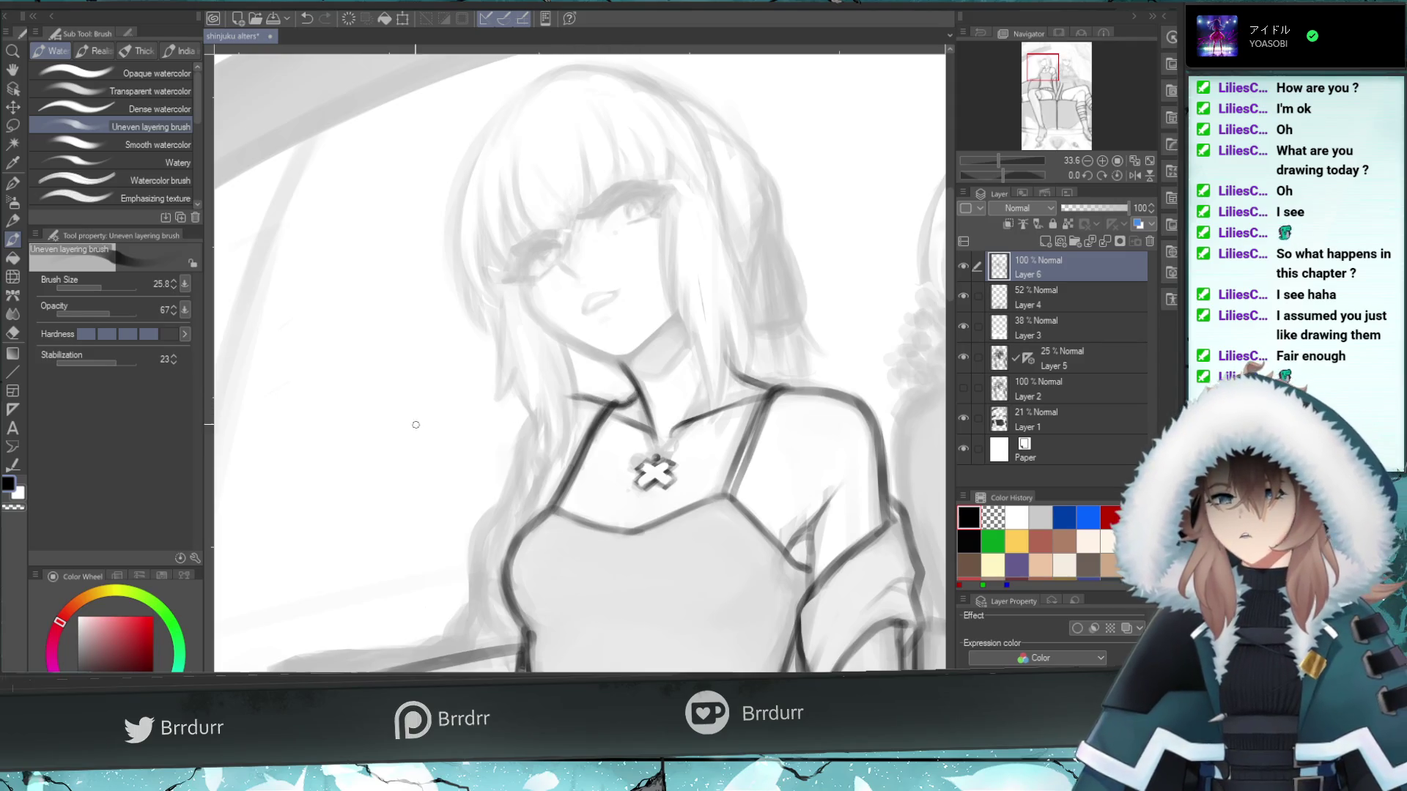
key("e")
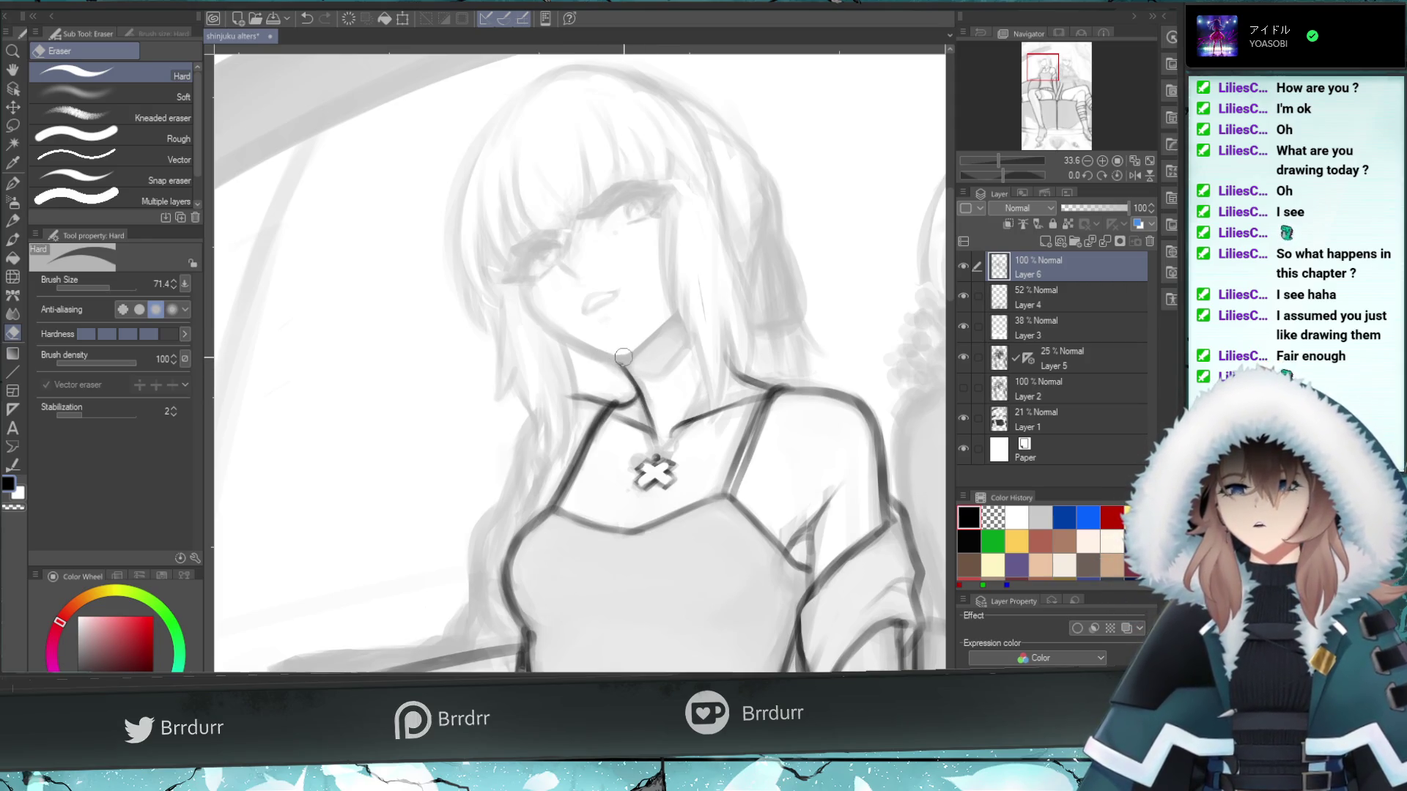
key("b")
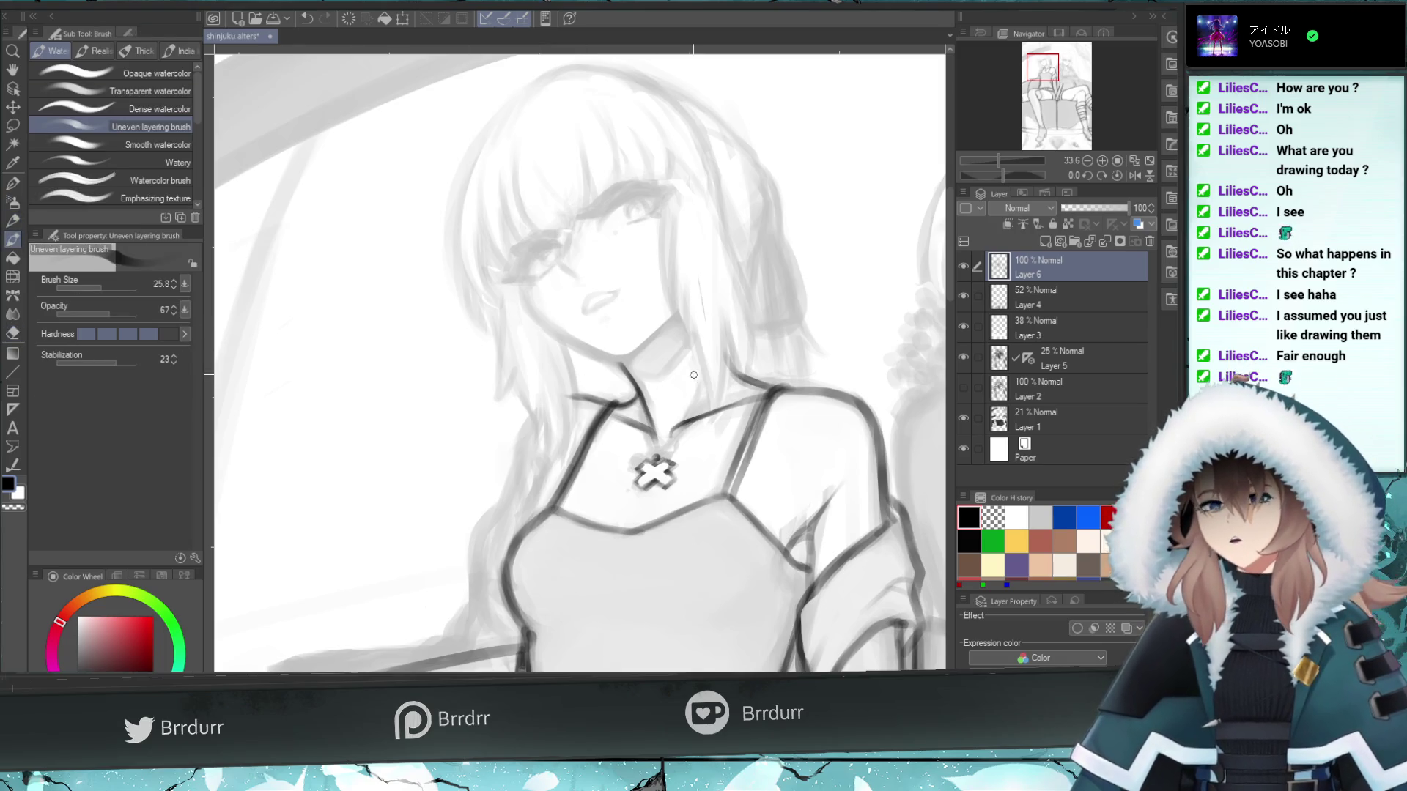
- Try darker strokes along the left girl's jawline, undoing the unsatisfying ones
left_click_drag(678, 314, 628, 353)
key("ctrl+z")
key("ctrl+z")
key("ctrl+z")
key("ctrl+z")
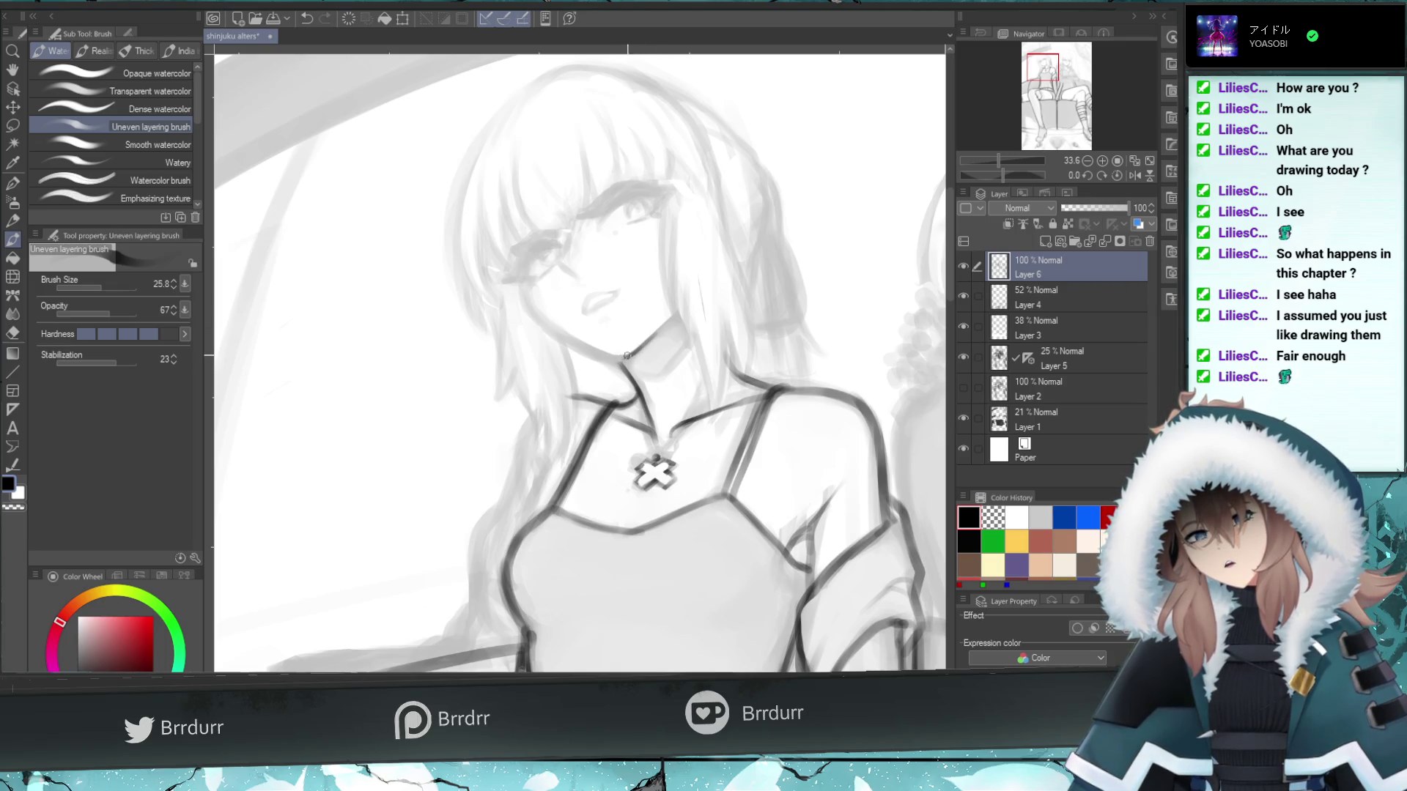
left_click_drag(621, 355, 628, 353)
key("ctrl+z")
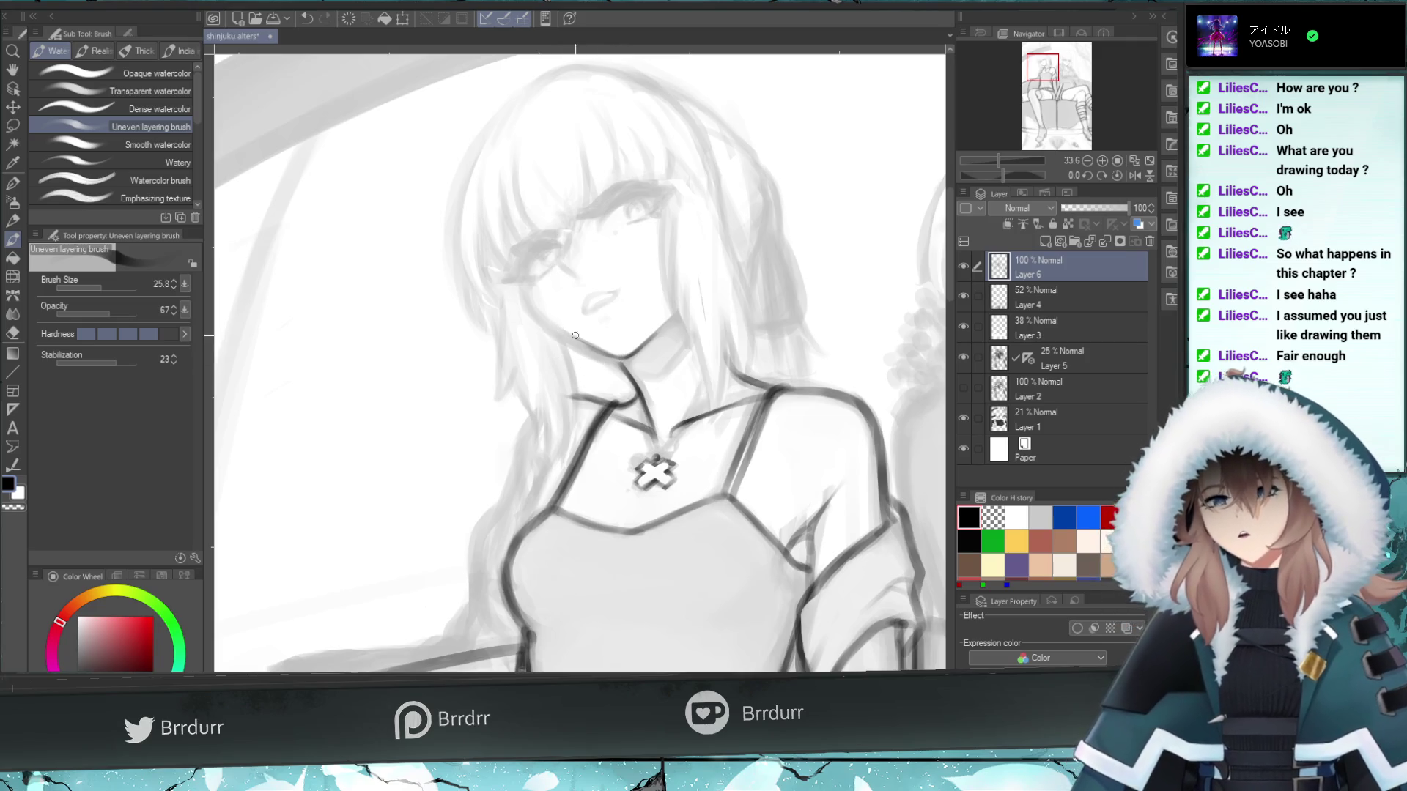
mouse_move(602, 357)
left_mouse_down()
mouse_move(563, 336)
mouse_move(612, 358)
left_mouse_up()
key("ctrl+z")
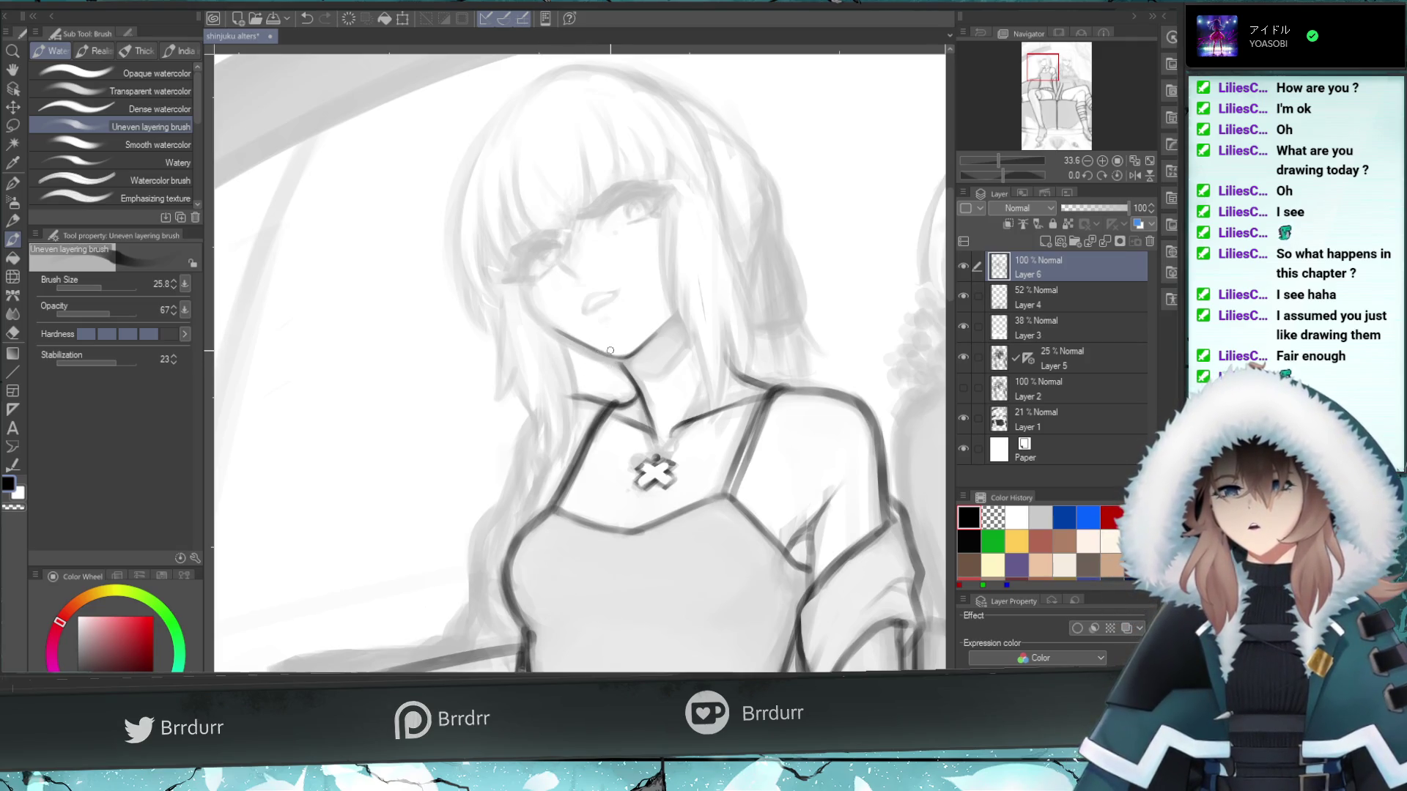
key("ctrl+z")
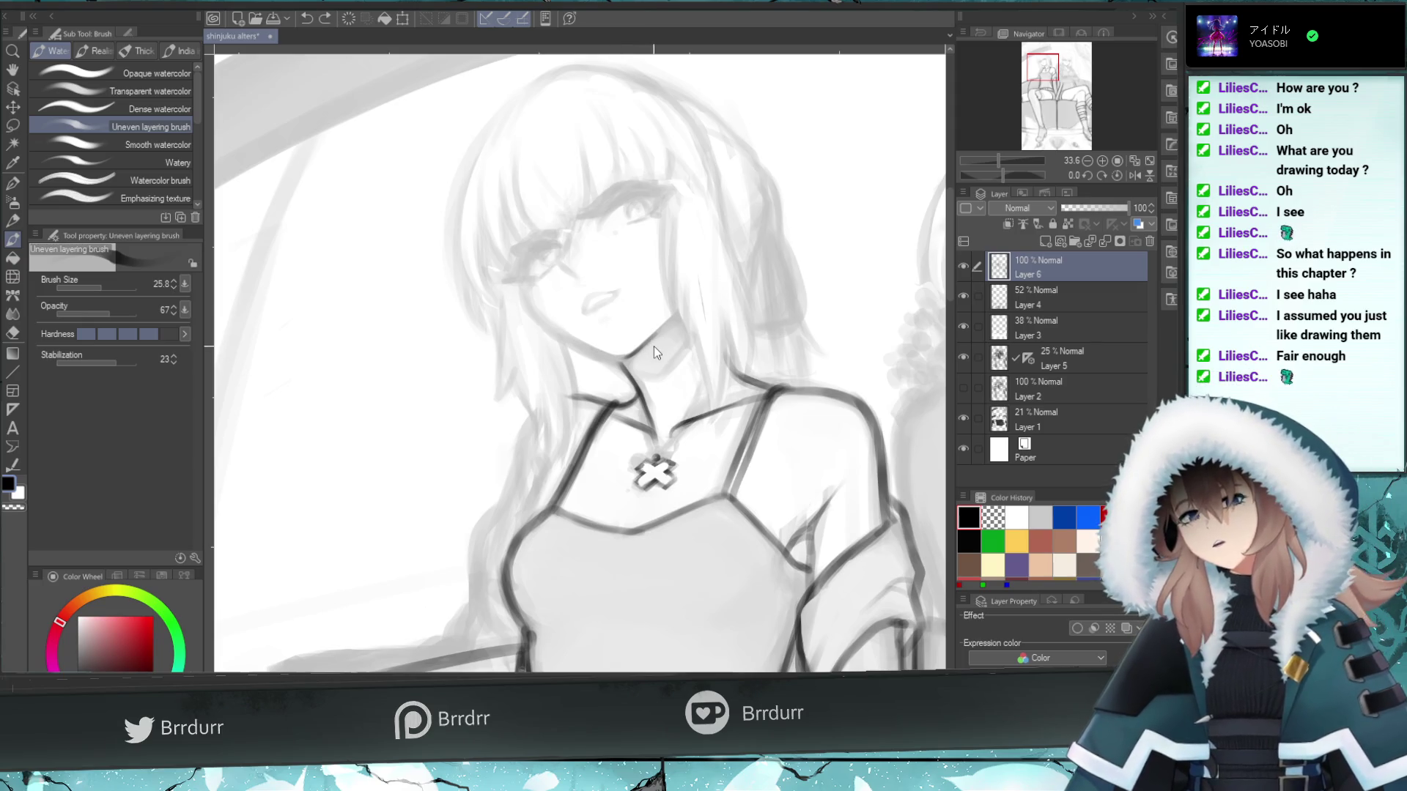
- Settle on a dark right jawline stroke, comparing it with undo/redo and dropping the cheek extension
left_click_drag(663, 328, 630, 361)
key("ctrl+z")
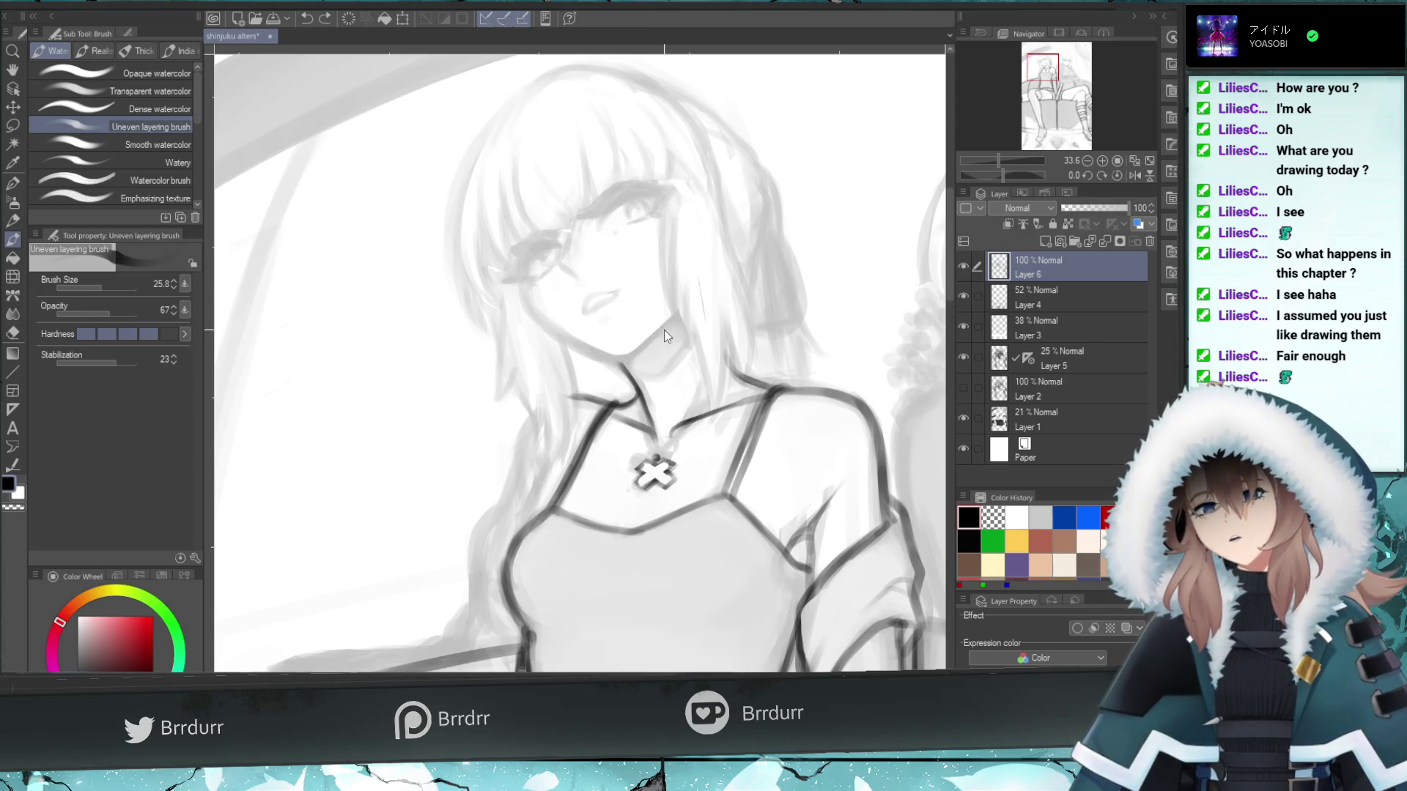
key("ctrl+z")
key("ctrl+y")
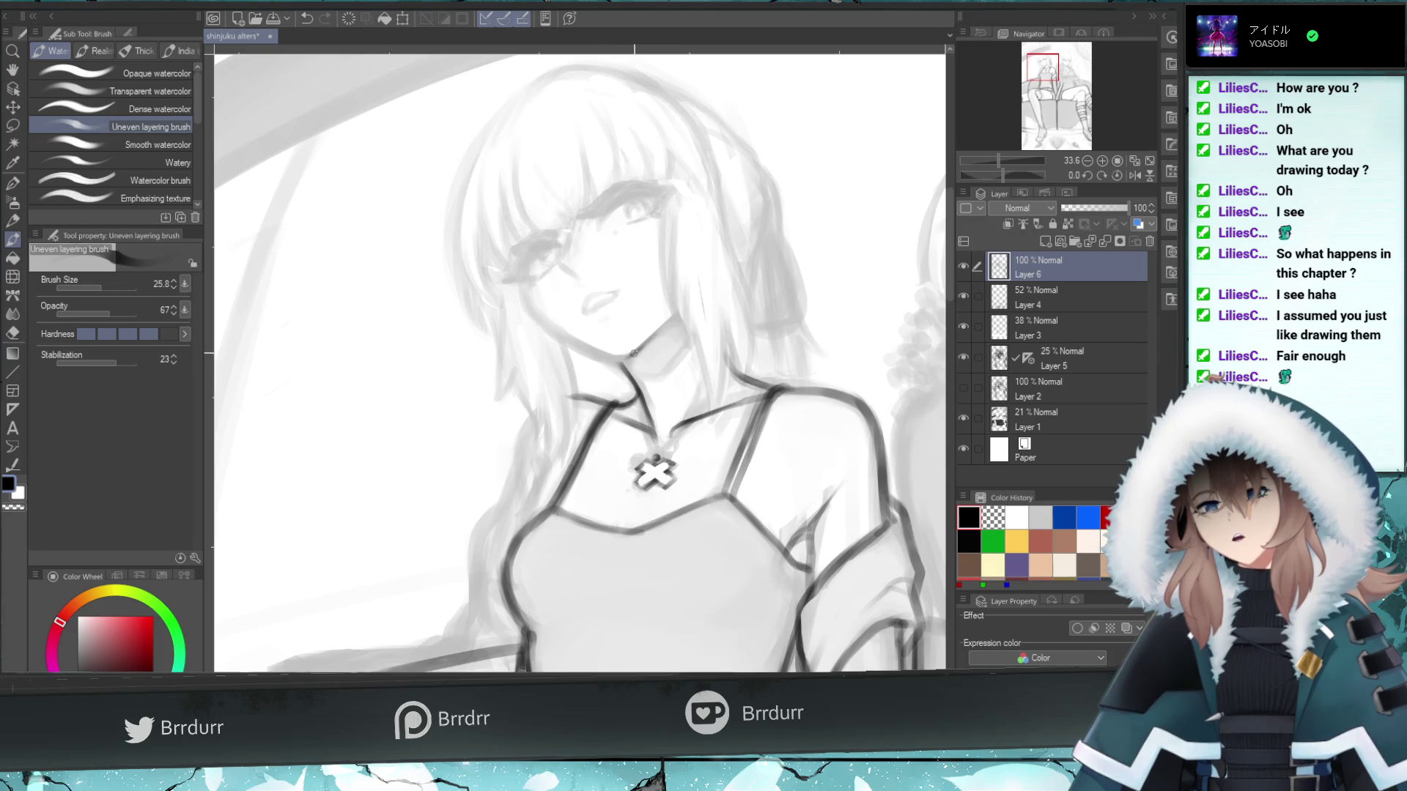
key("ctrl+z")
key("ctrl+y")
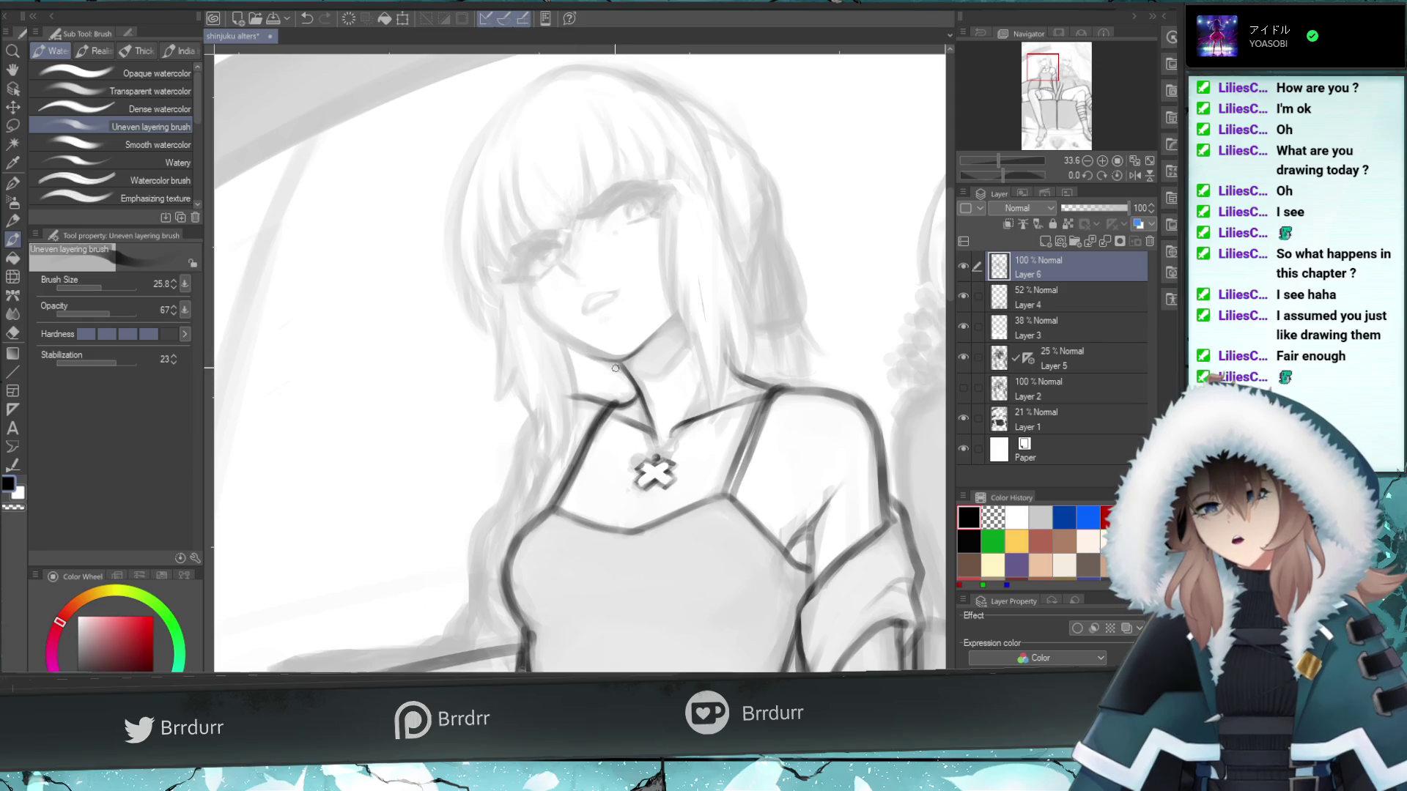
key("ctrl+z")
key("ctrl+y")
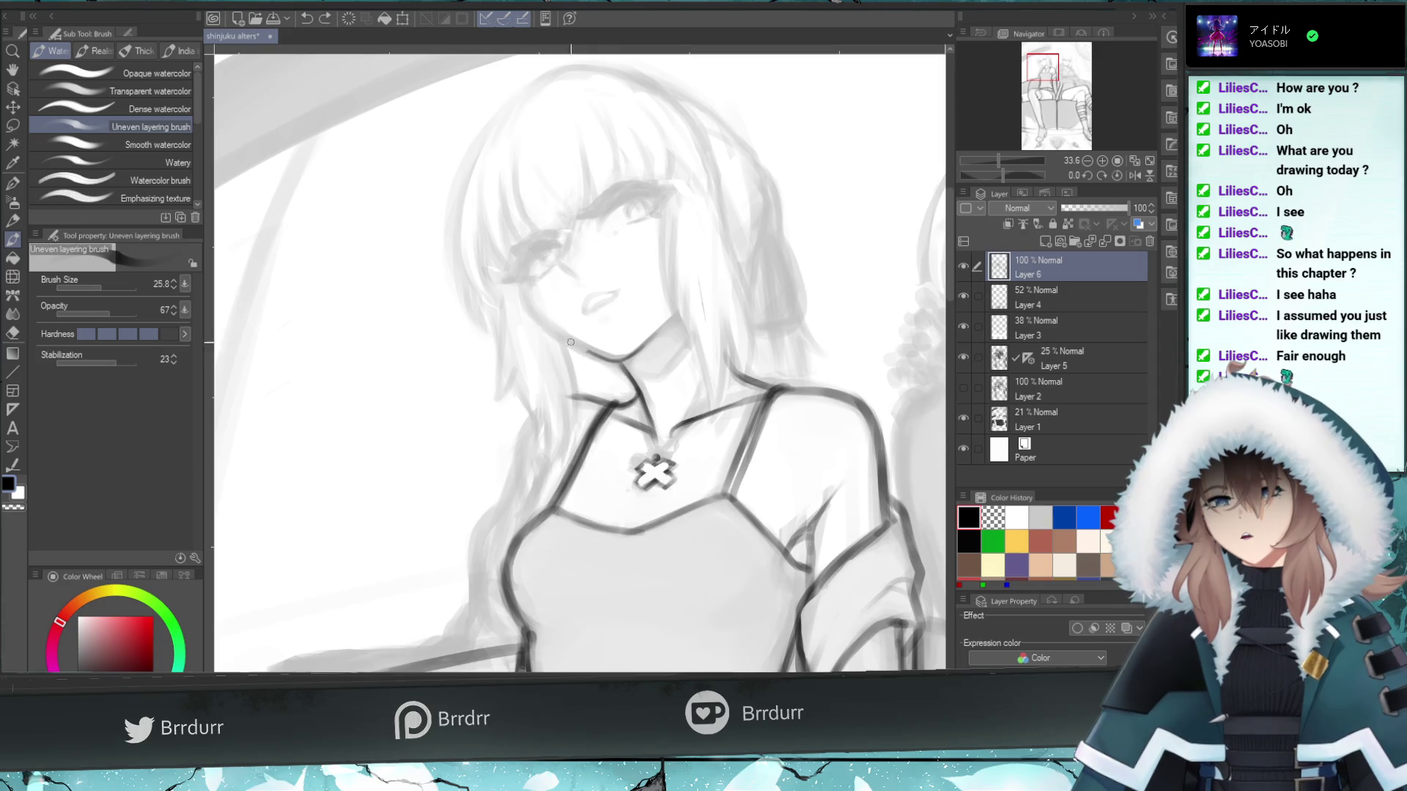
left_click_drag(579, 348, 522, 291)
key("ctrl+z")
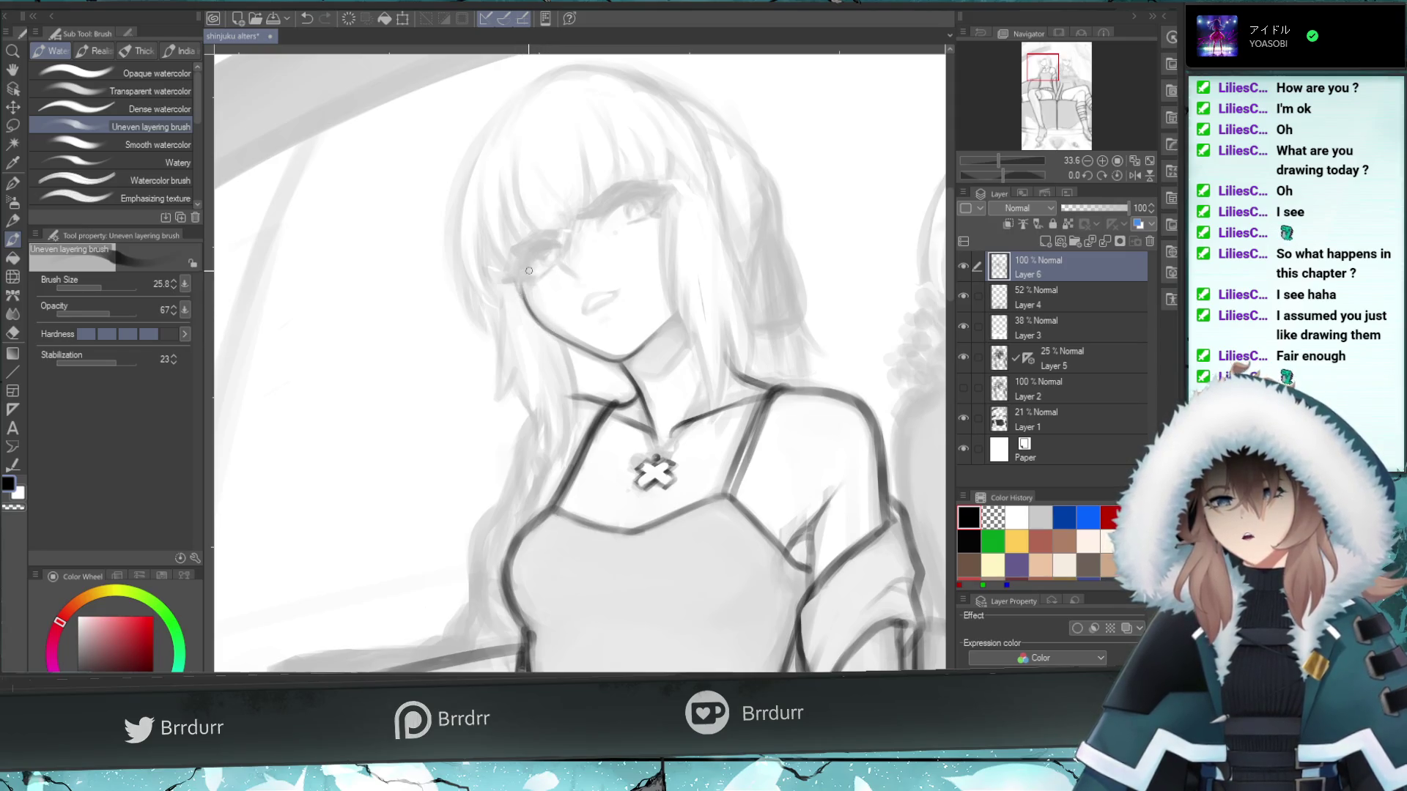
key("ctrl+z")
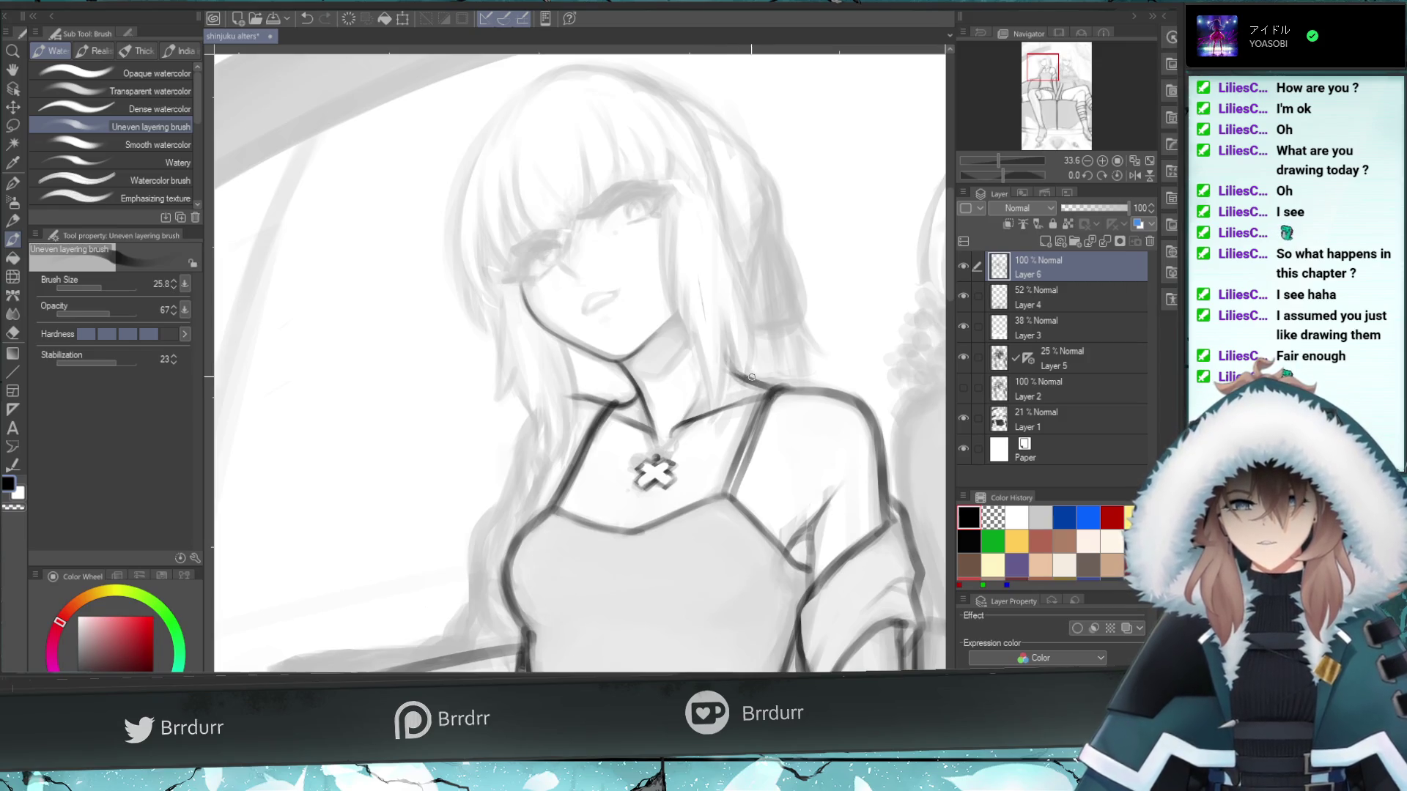
- Darken the line from her neck to the shoulder, then move the view down to the torso
left_click_drag(762, 385, 702, 348)
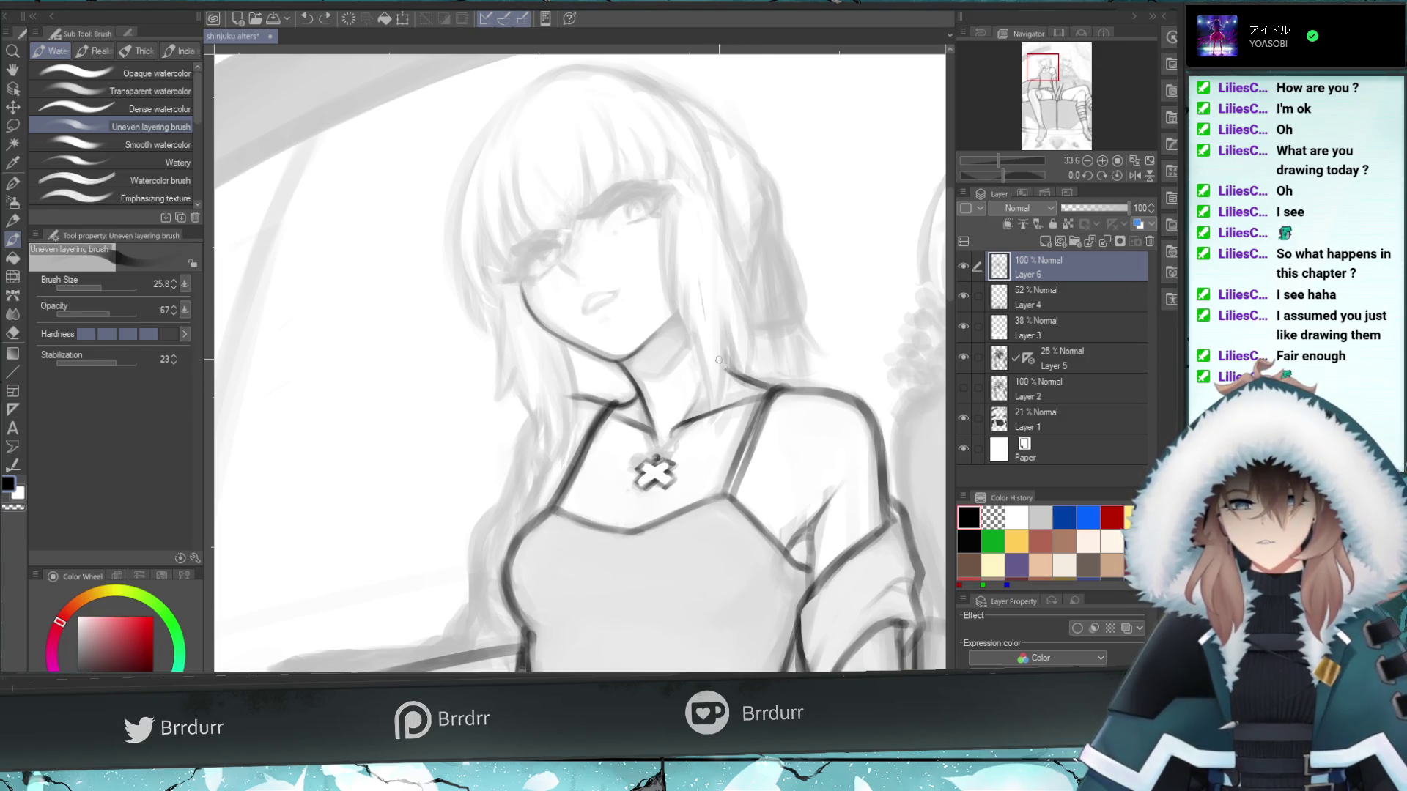
left_click(12, 334)
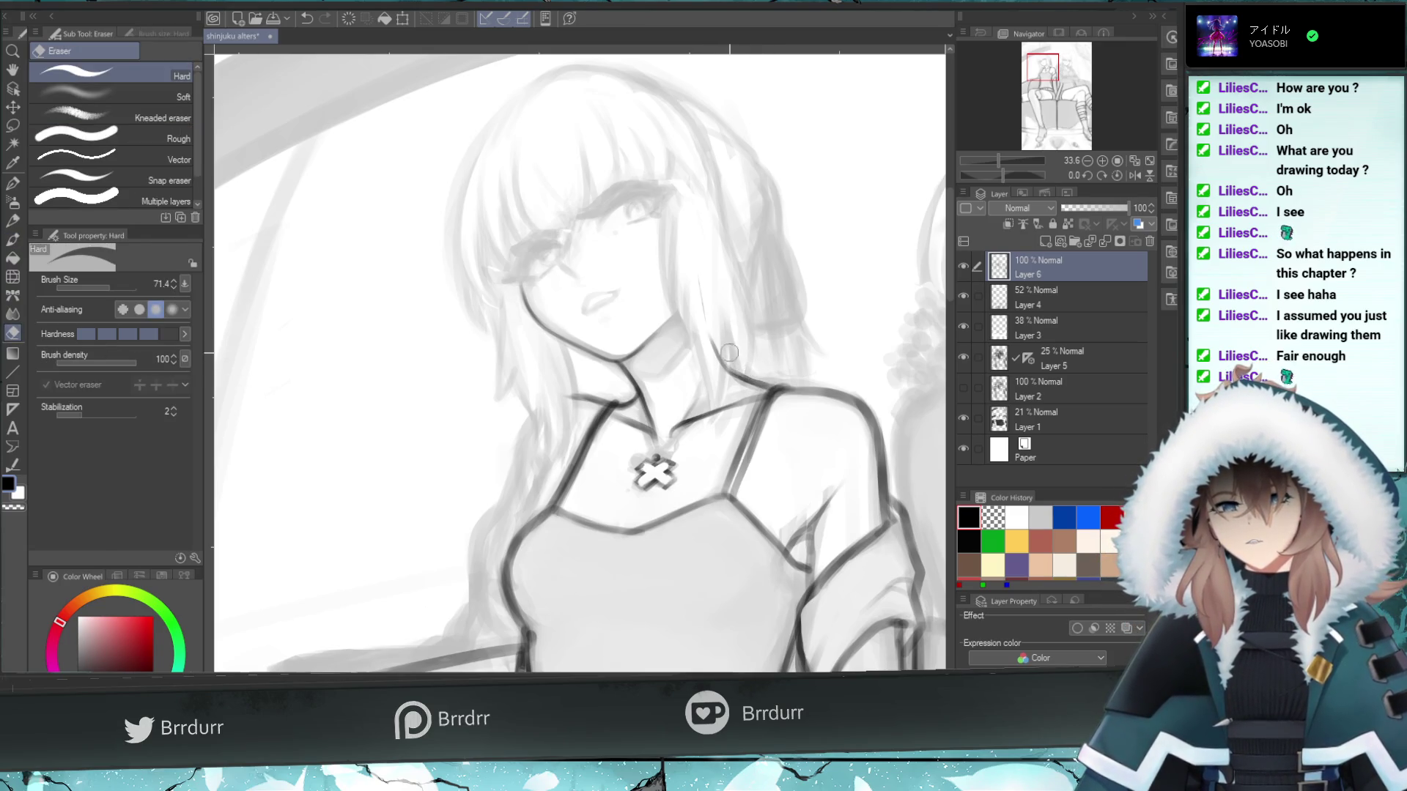
left_click_drag(1044, 56, 1037, 66)
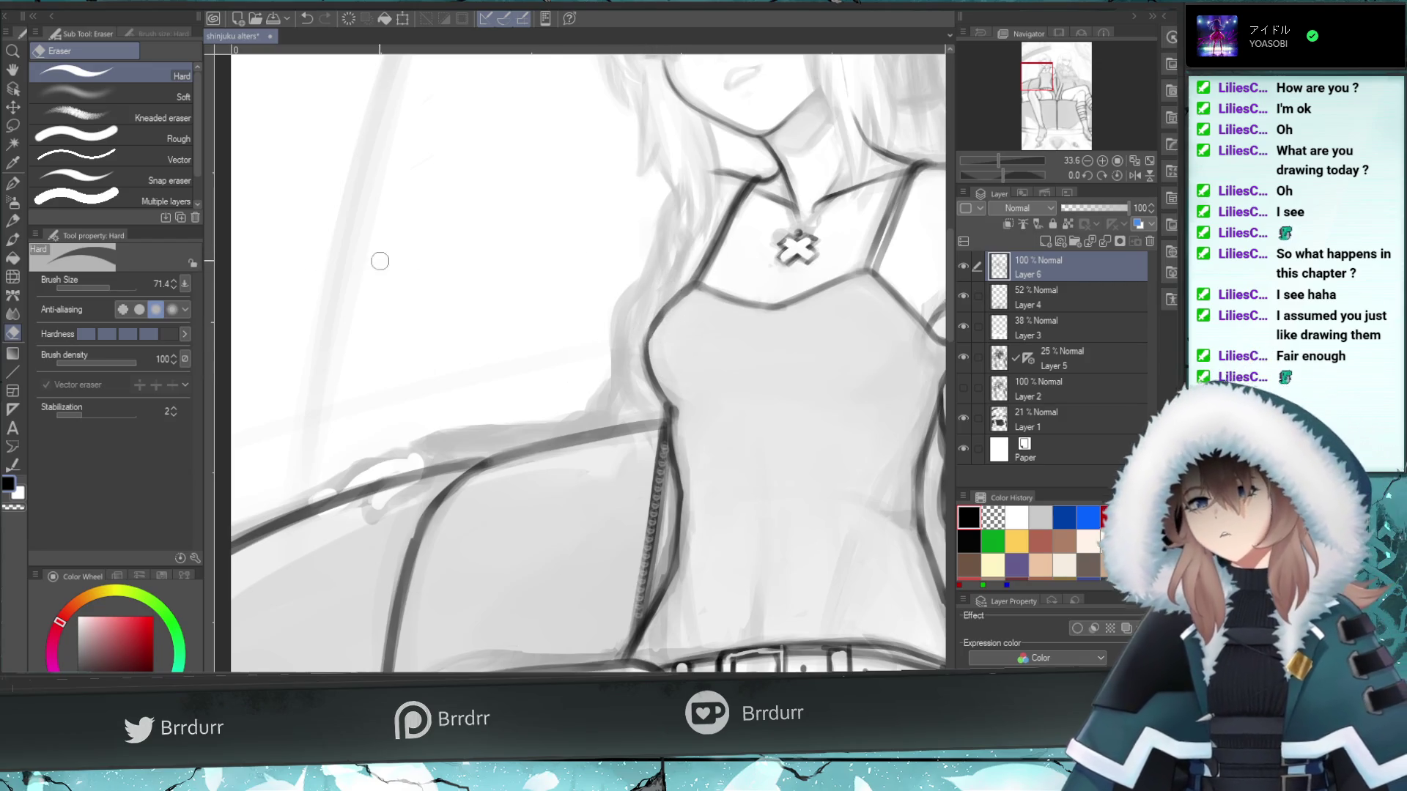
- Try dark strokes along the shoulder and hair edge, undoing each attempt
key("b")
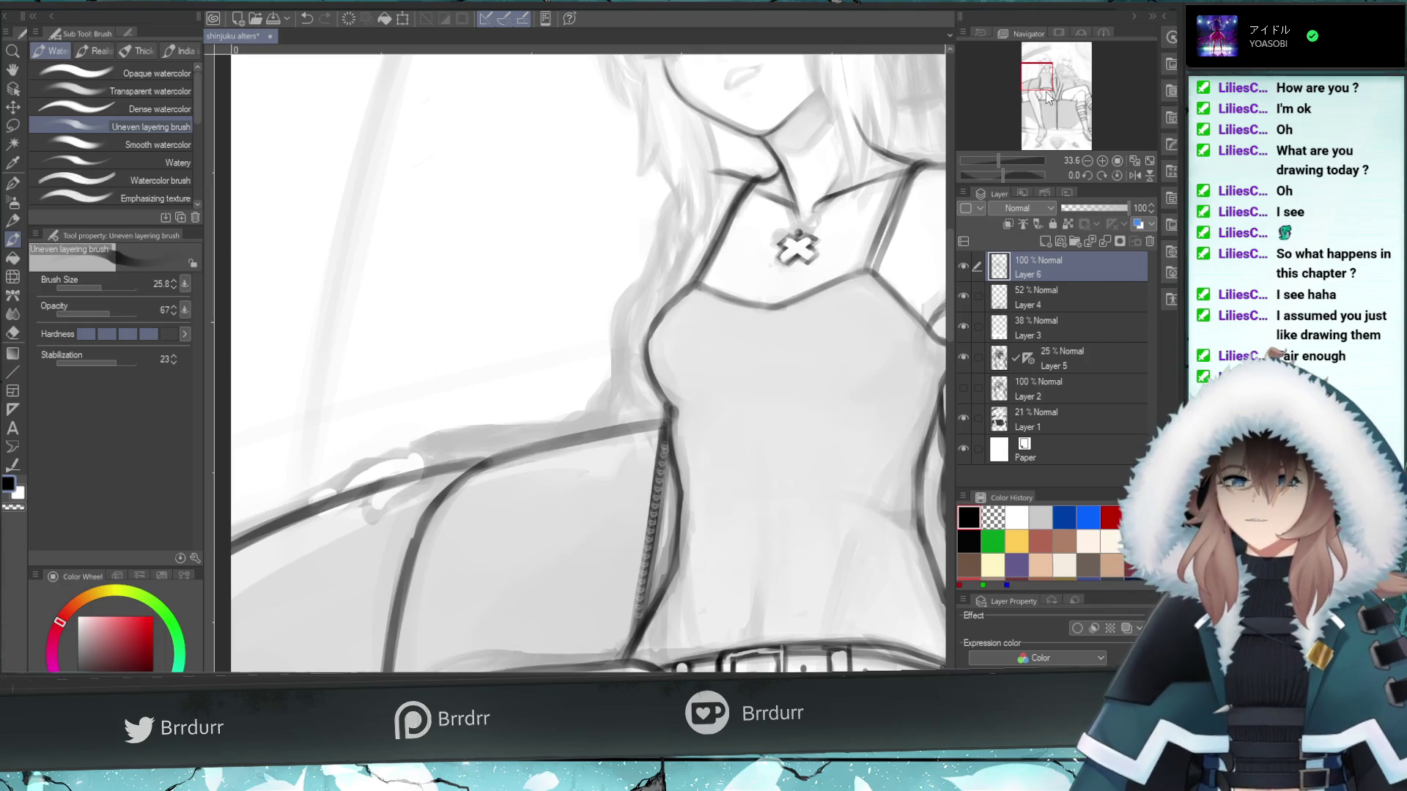
left_click_drag(674, 299, 684, 242)
key("ctrl+z")
key("ctrl+z")
key("ctrl+z")
key("ctrl+z")
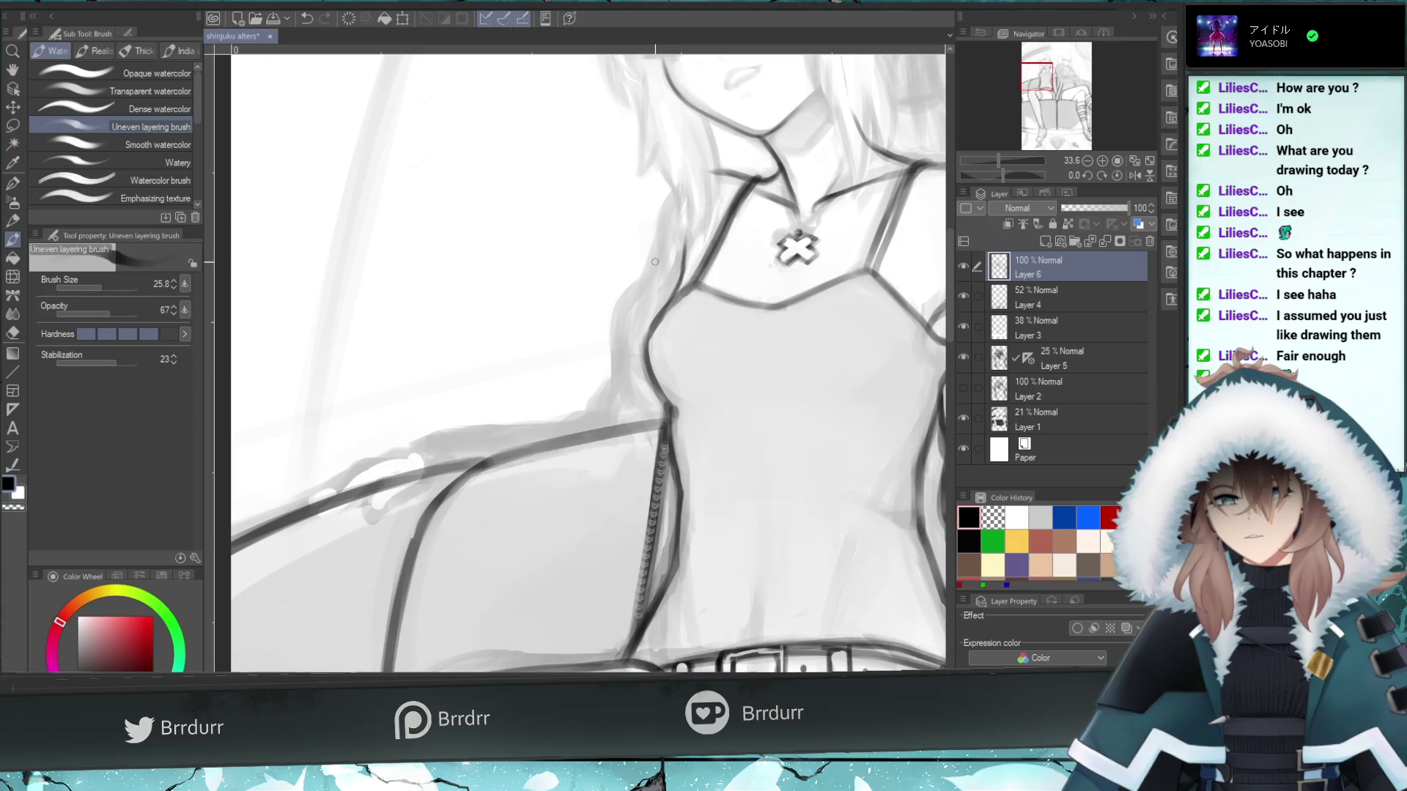
left_click_drag(655, 262, 675, 195)
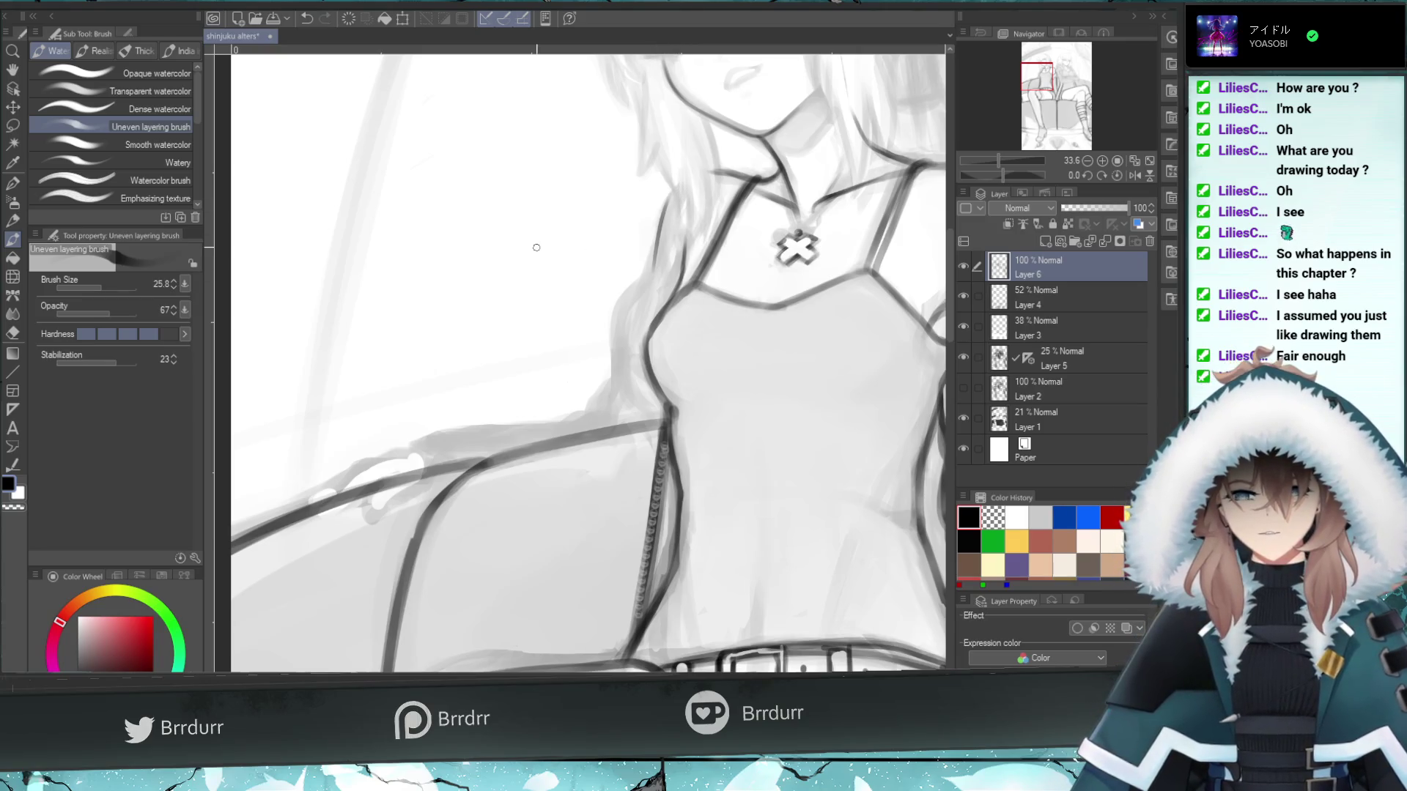
key("ctrl+z")
mouse_move(662, 255)
left_mouse_down()
mouse_move(672, 199)
mouse_move(691, 187)
left_mouse_up()
key("ctrl+z")
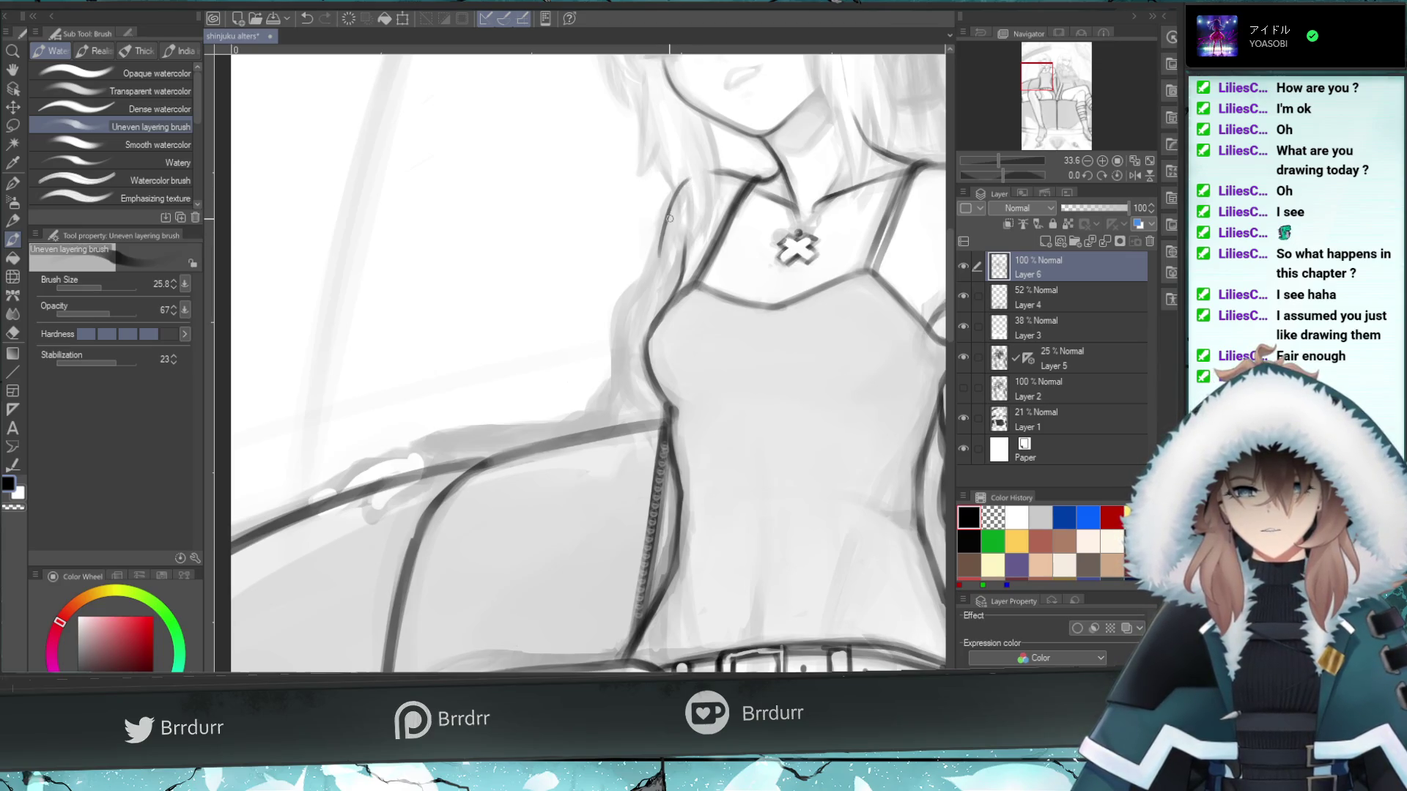
key("ctrl+z")
left_click_drag(664, 242, 682, 181)
key("ctrl+z")
- Redraw the short line on her right arm slightly further left, then zoom out
left_click_drag(1036, 99, 1045, 76)
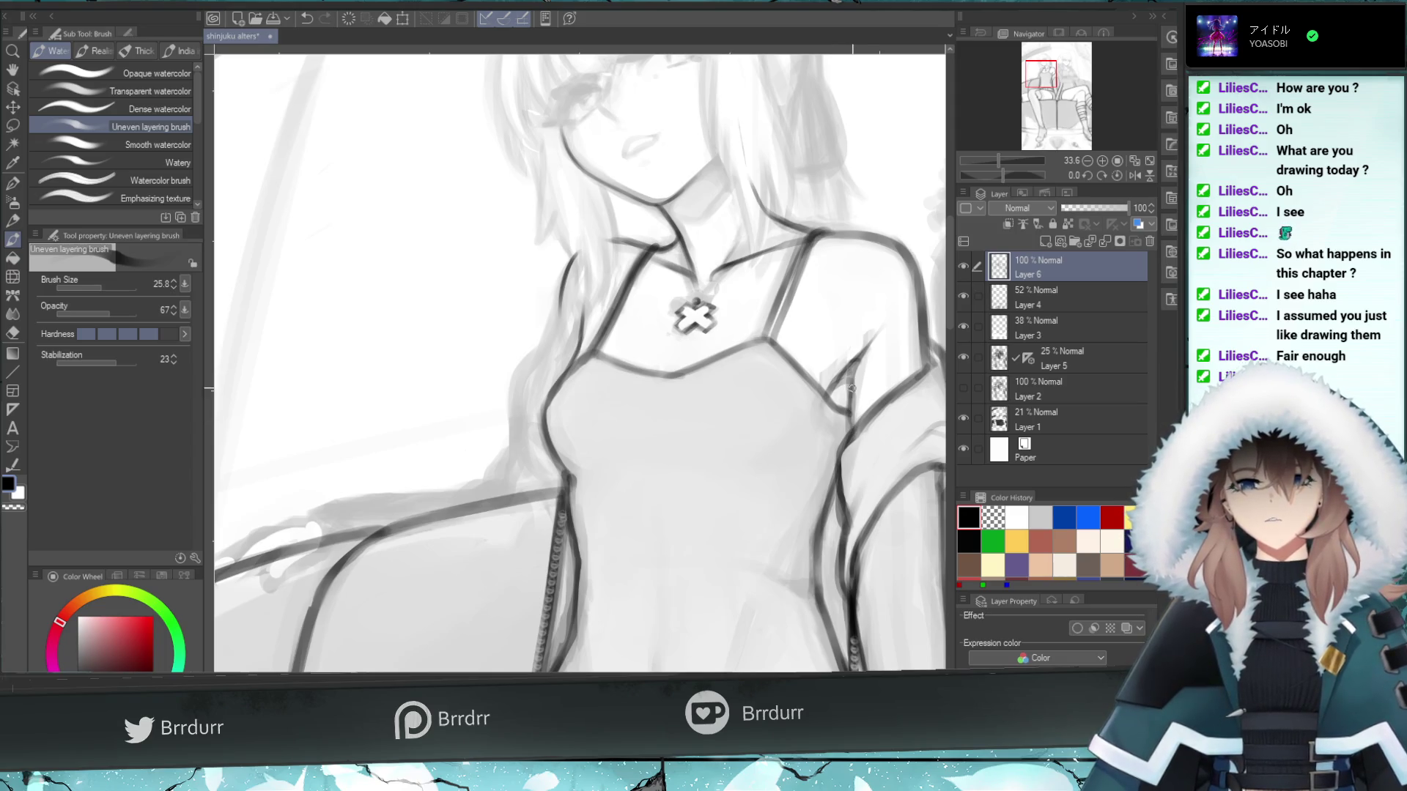
key("ctrl+z")
mouse_move(842, 430)
left_mouse_down()
mouse_move(844, 378)
mouse_move(866, 351)
left_mouse_up()
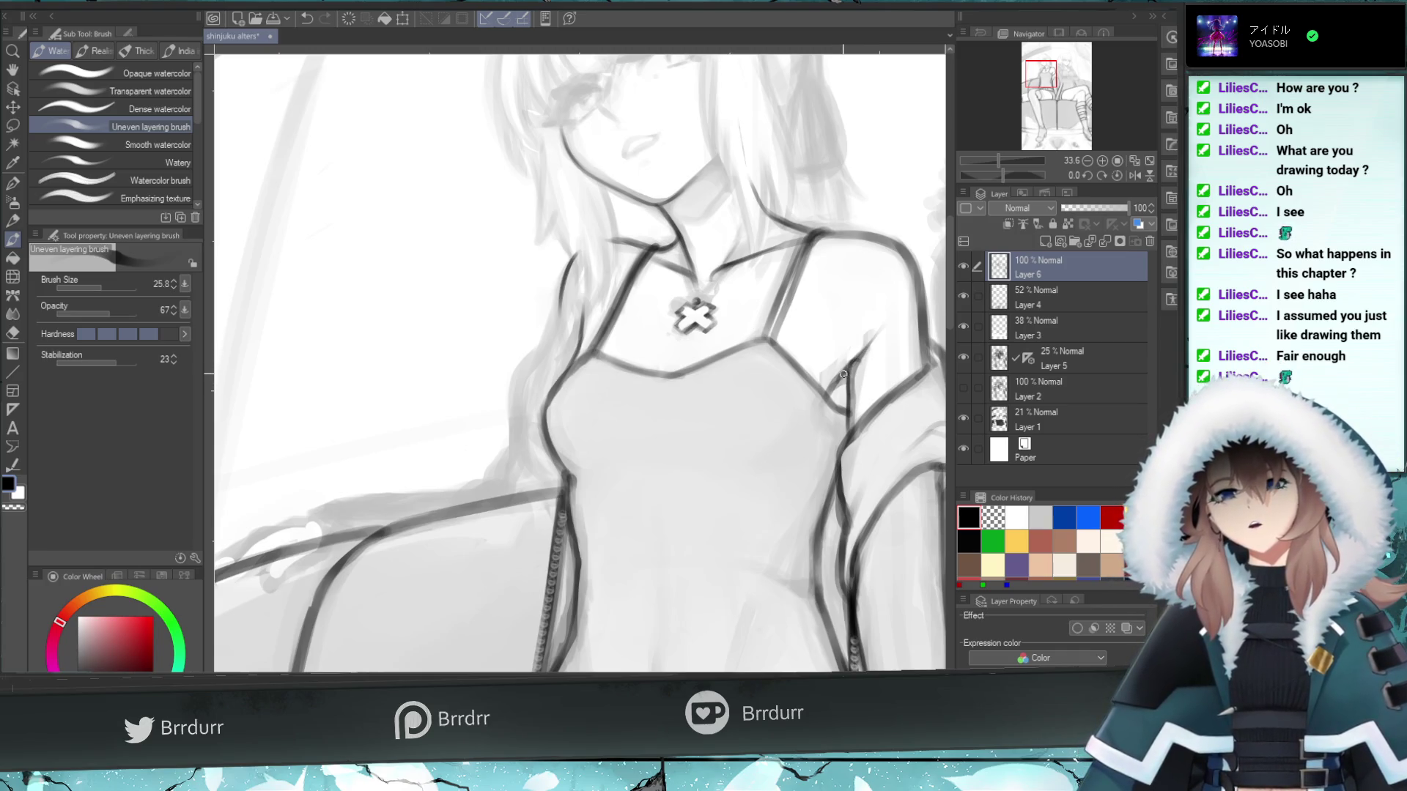
left_click_drag(998, 160, 992, 162)
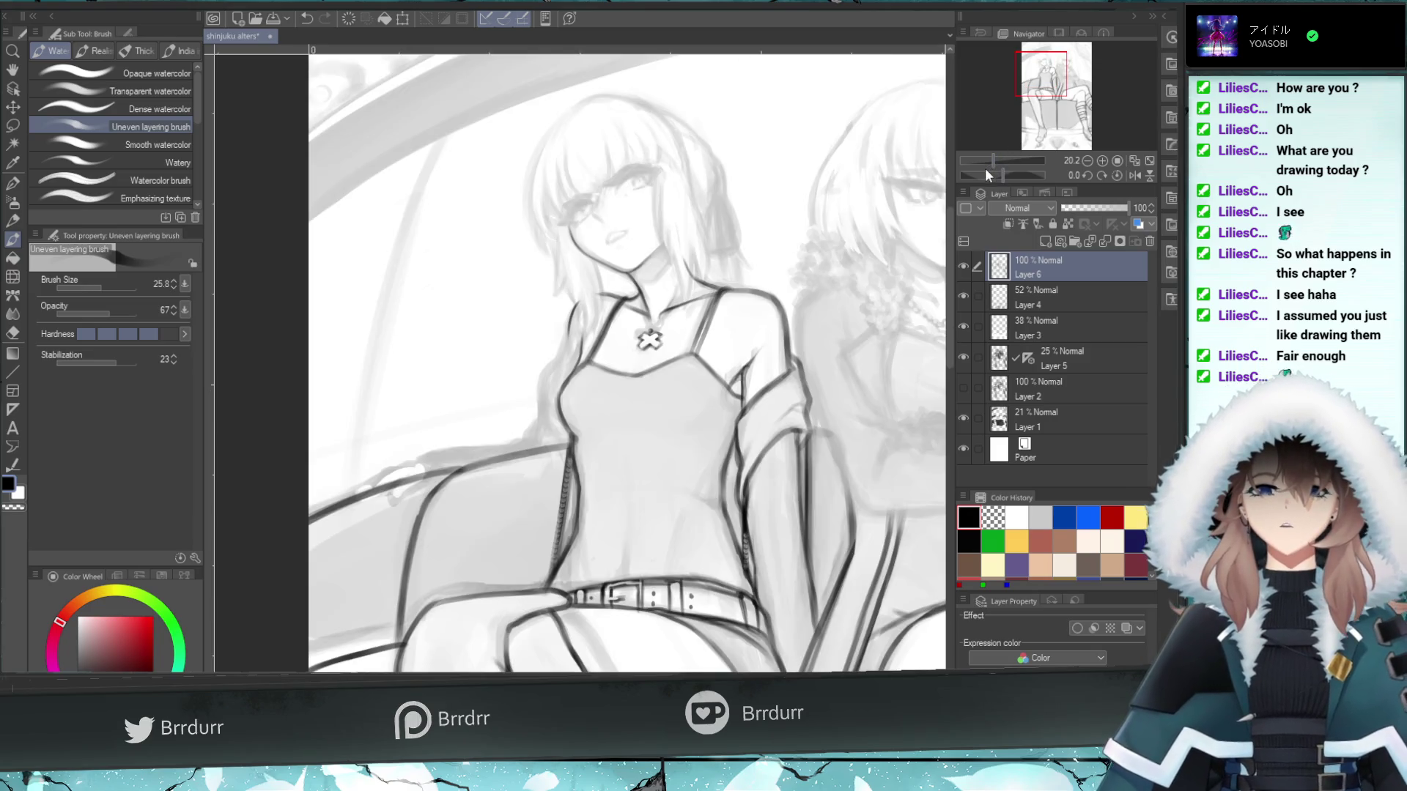
- Reset the rotated view and trim a small piece of the shoulder line with the Hard Eraser
left_click(999, 160)
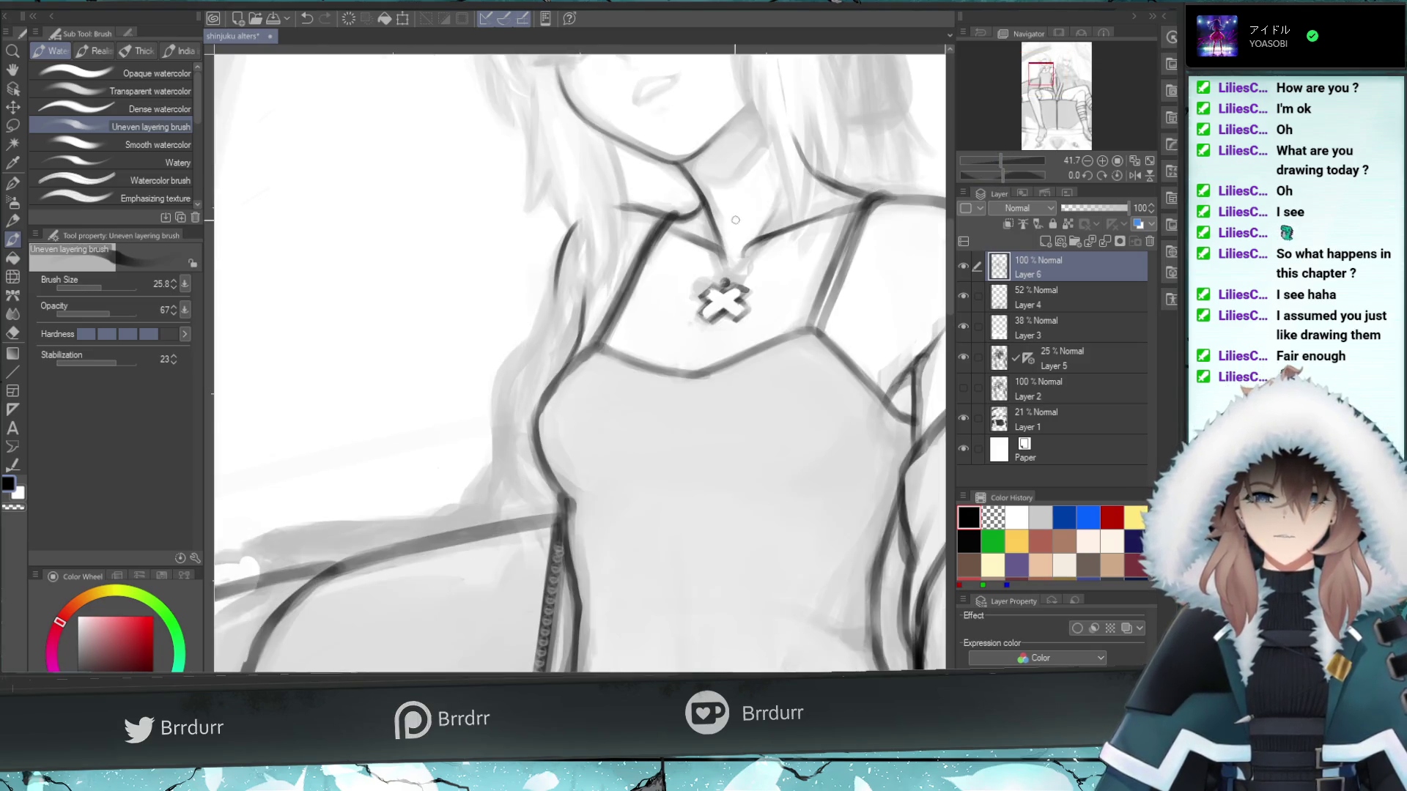
left_click_drag(1013, 181, 987, 167)
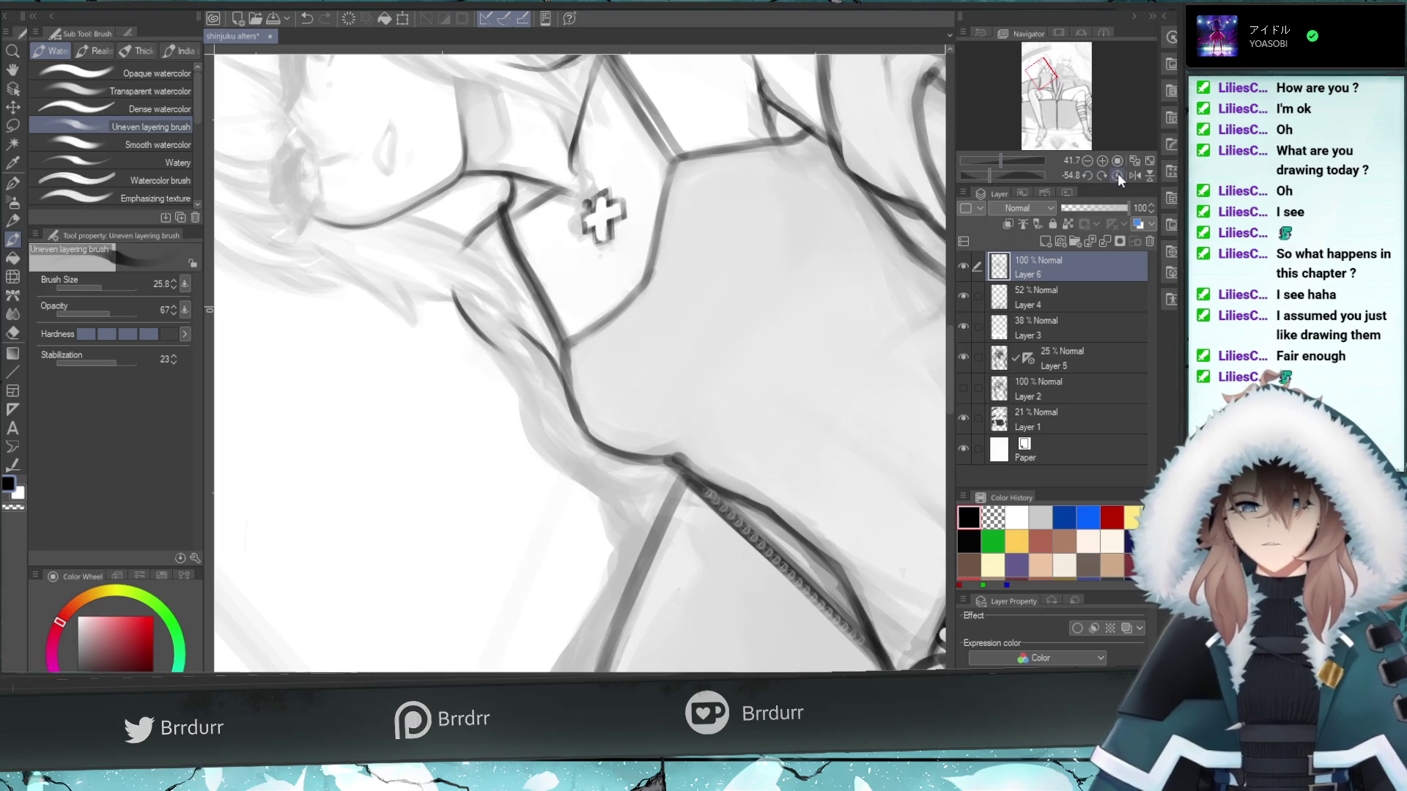
left_click(1118, 176)
left_click(993, 161)
left_click(13, 333)
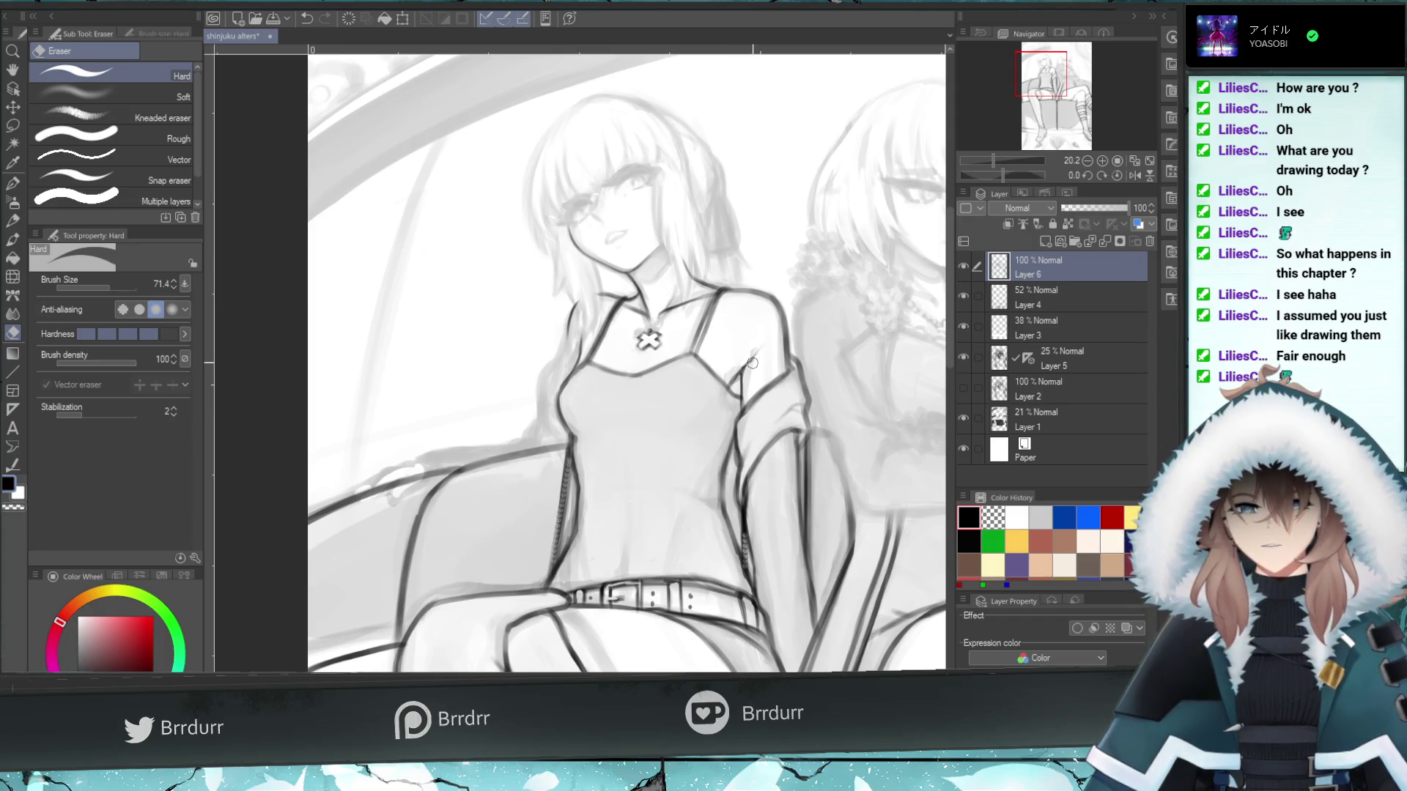
left_click_drag(762, 357, 763, 345)
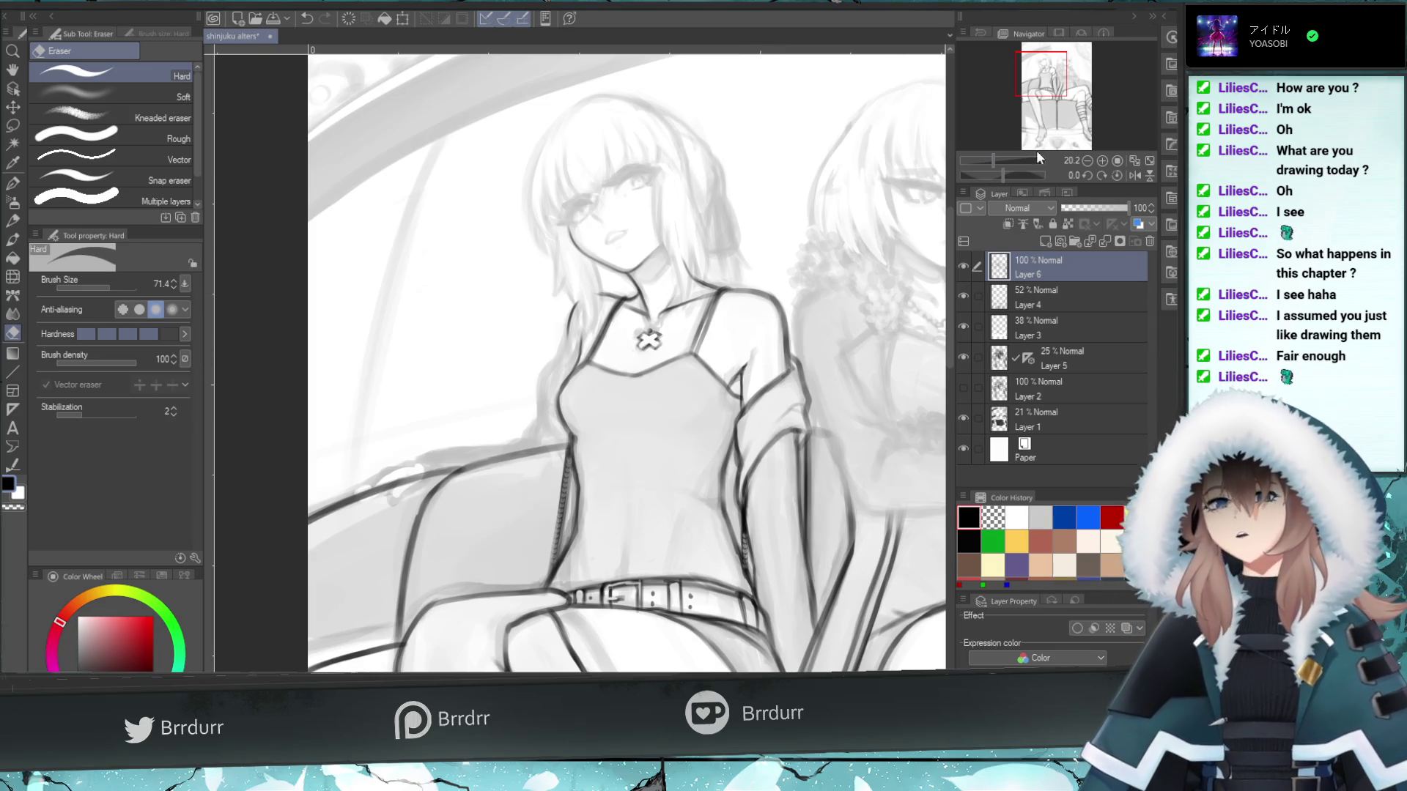
left_click_drag(1041, 80, 1054, 81)
left_click(13, 238)
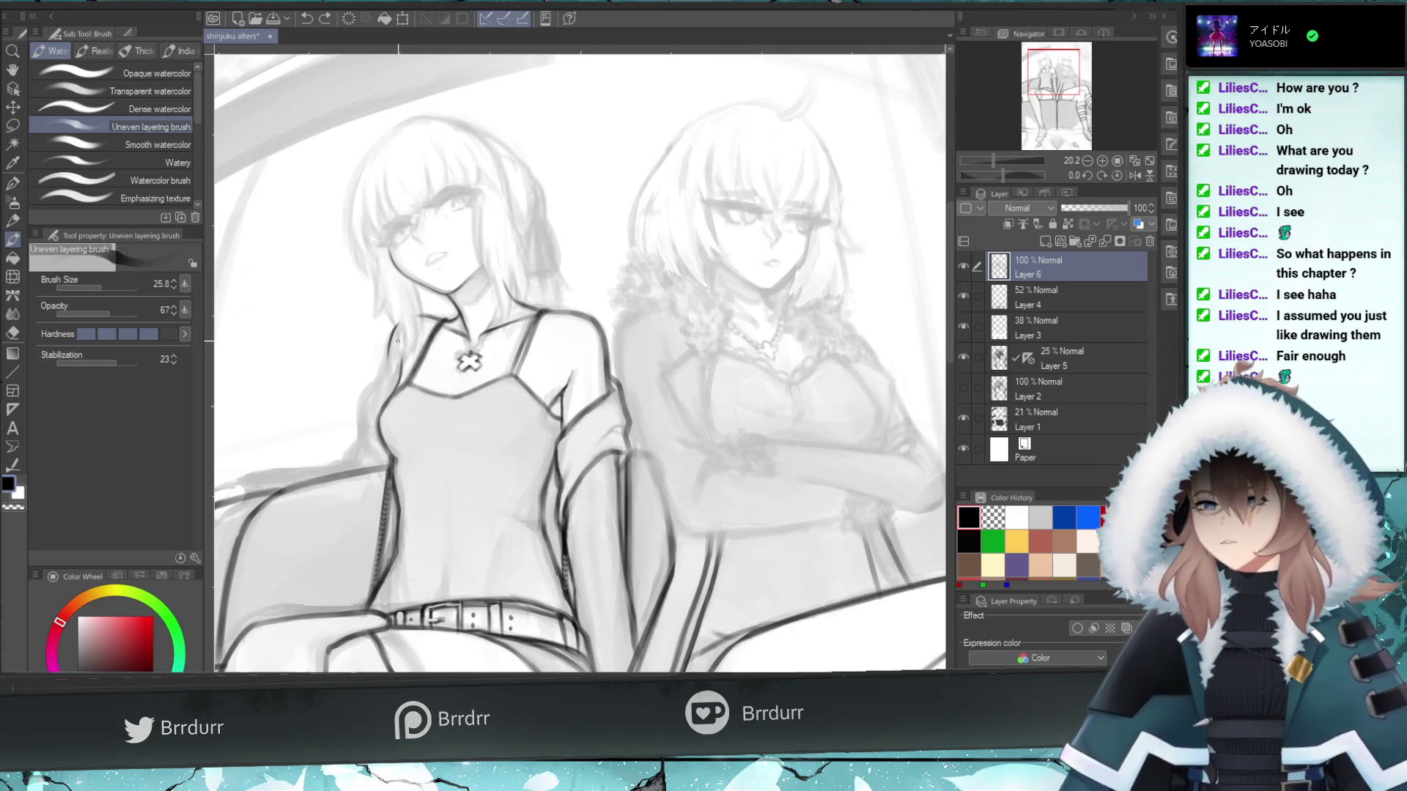
left_click_drag(993, 160, 998, 160)
- Paint dark hair strands along the left side of the pendant girl's neck
left_click_drag(1057, 79, 1042, 83)
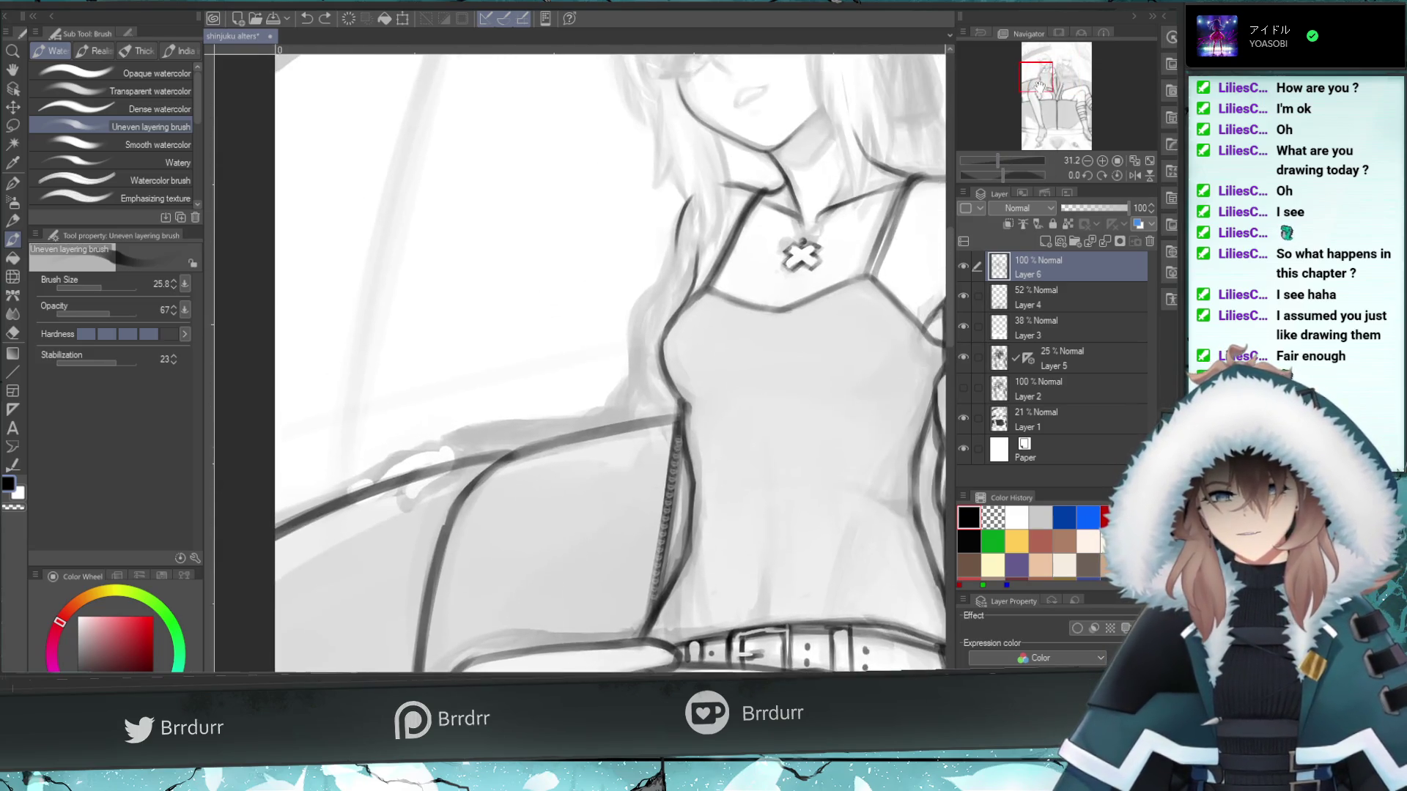
left_click_drag(624, 220, 620, 283)
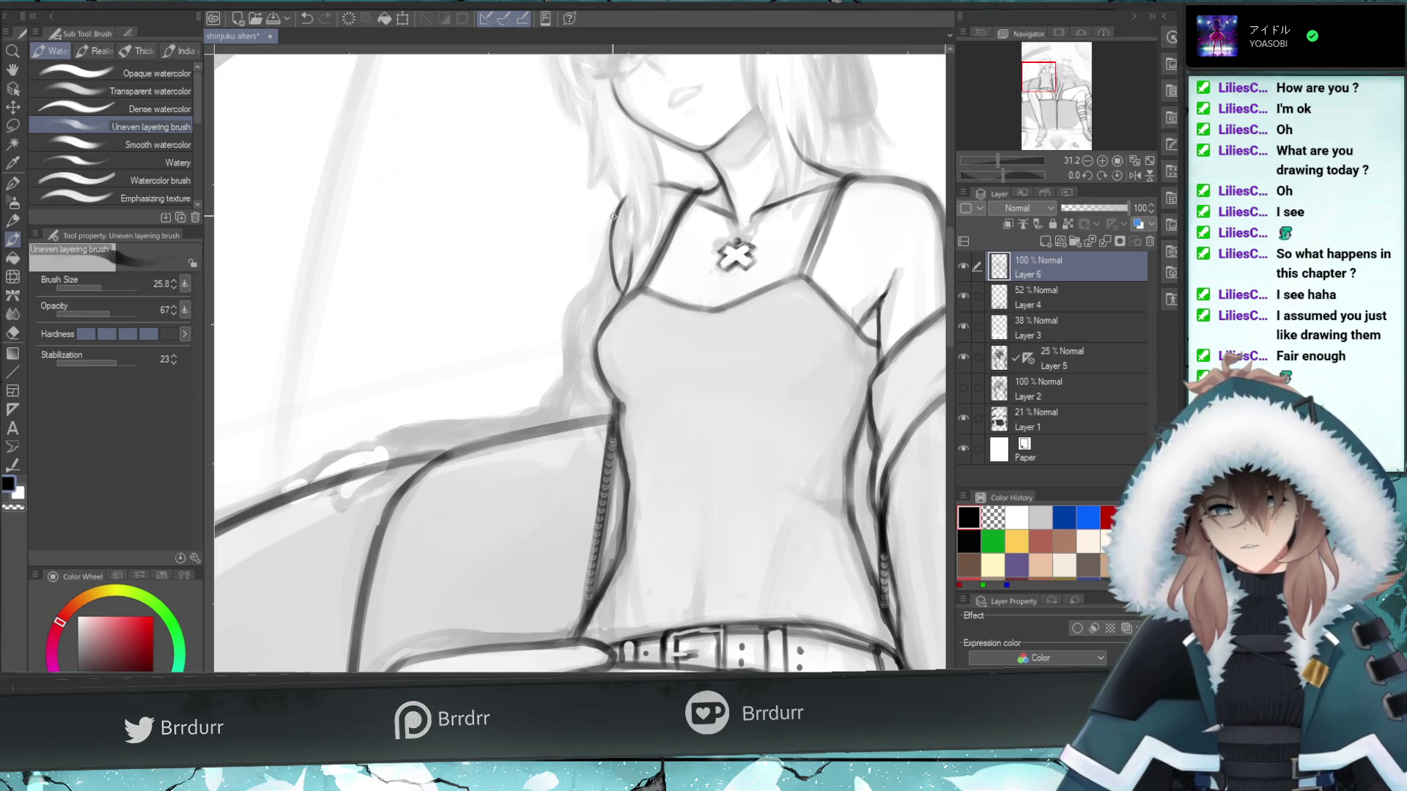
left_click_drag(598, 240, 592, 312)
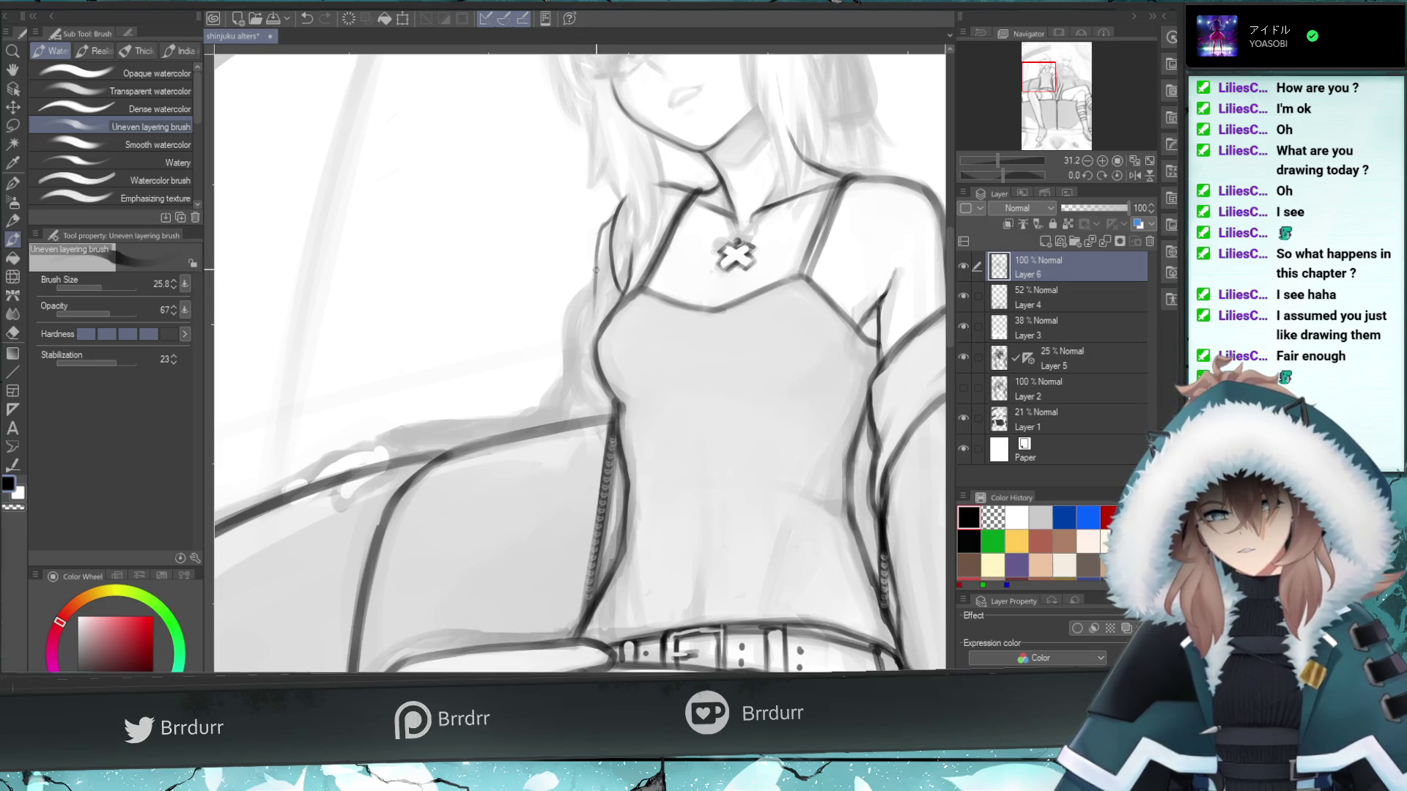
left_click_drag(590, 283, 592, 307)
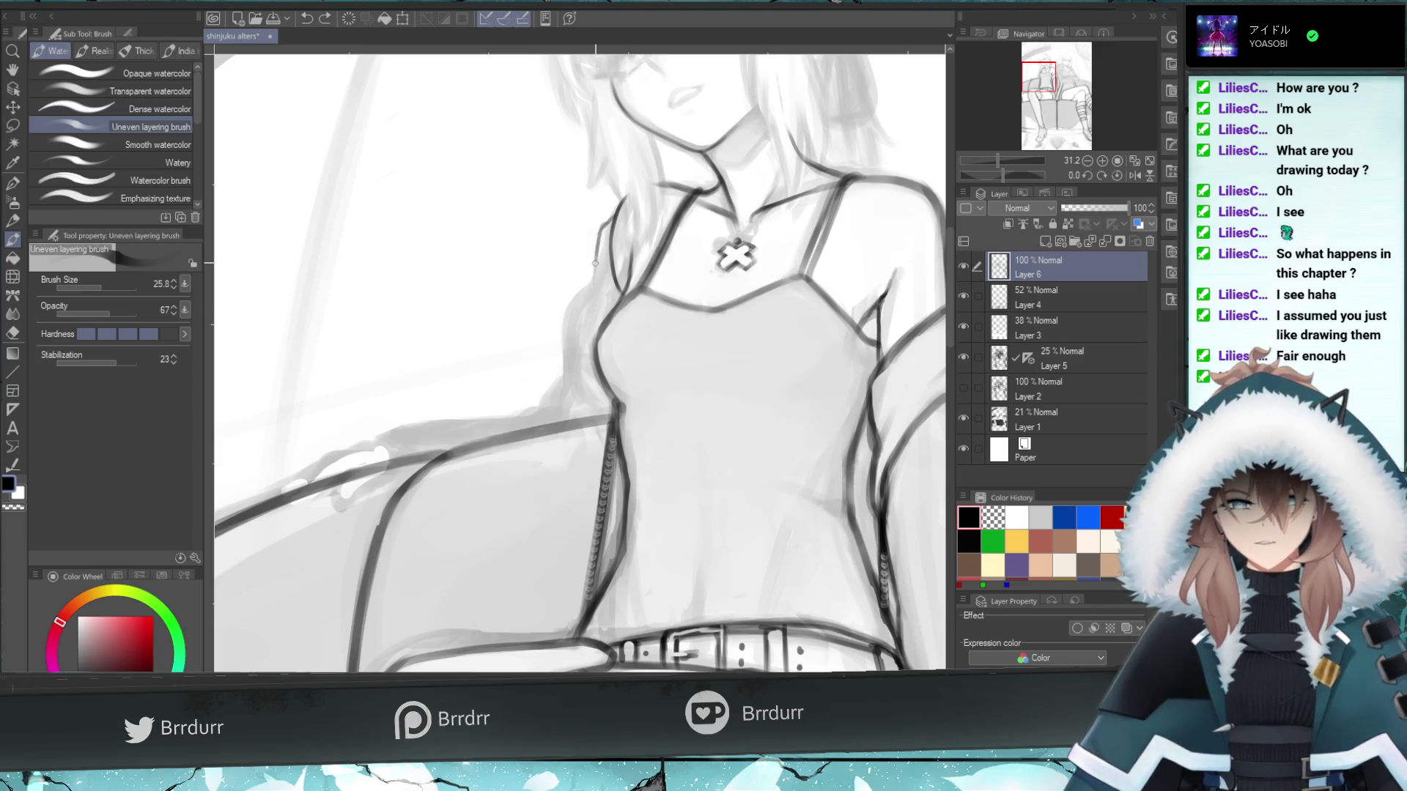
mouse_move(594, 249)
left_mouse_down()
mouse_move(597, 266)
mouse_move(594, 235)
left_mouse_up()
key("ctrl+z")
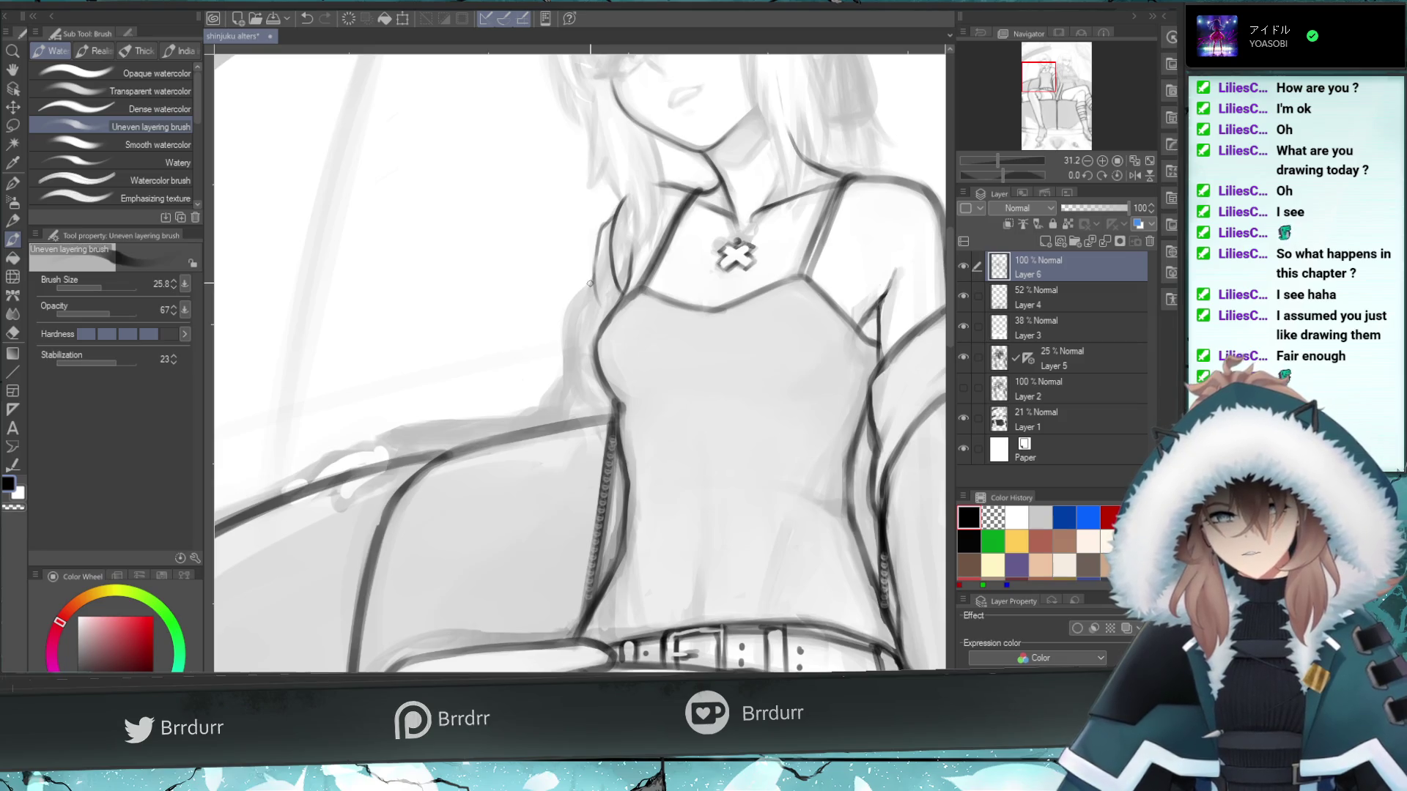
left_click_drag(598, 333, 593, 269)
key("ctrl+z")
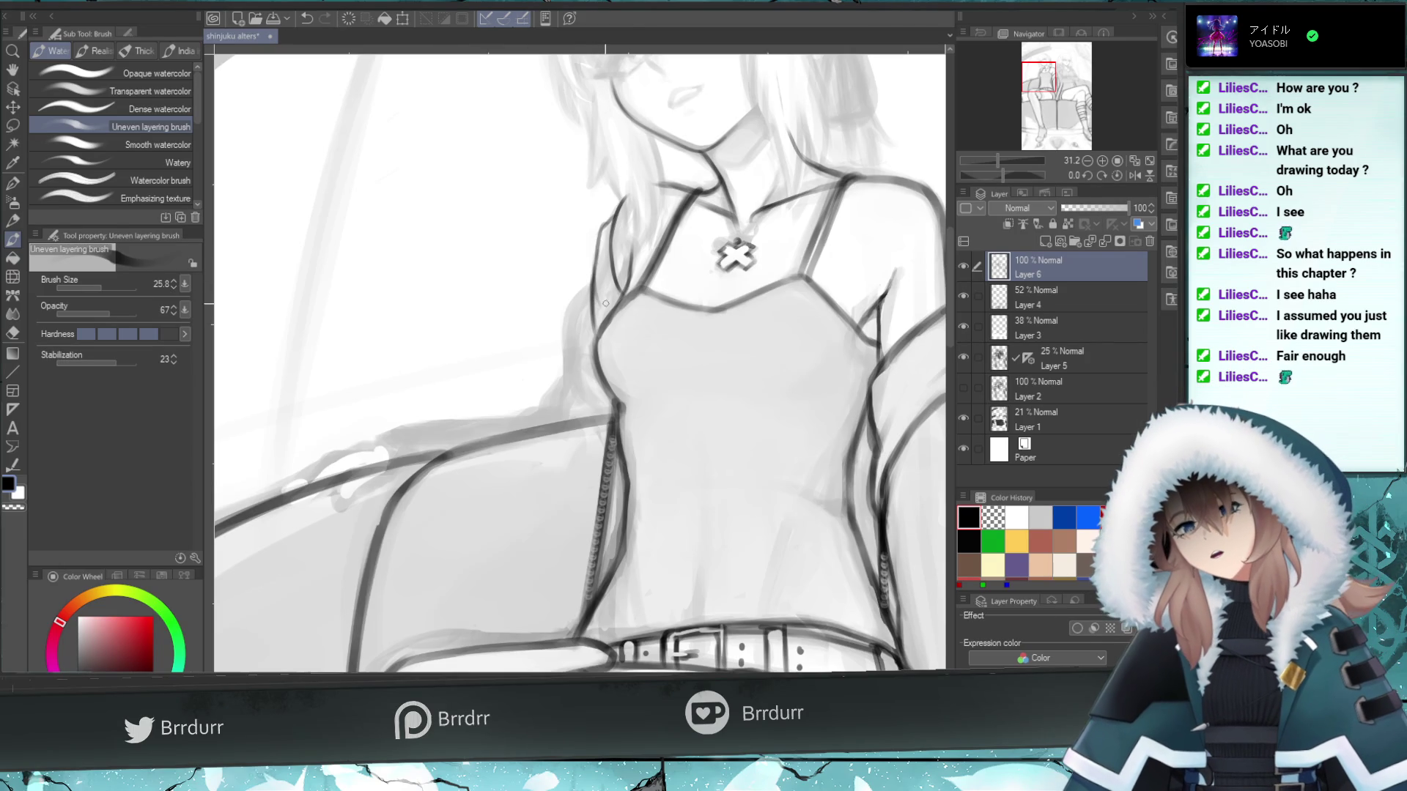
left_click_drag(597, 283, 605, 231)
- Redraw the hair line beside the neck darker, touching up with the eraser
key("e")
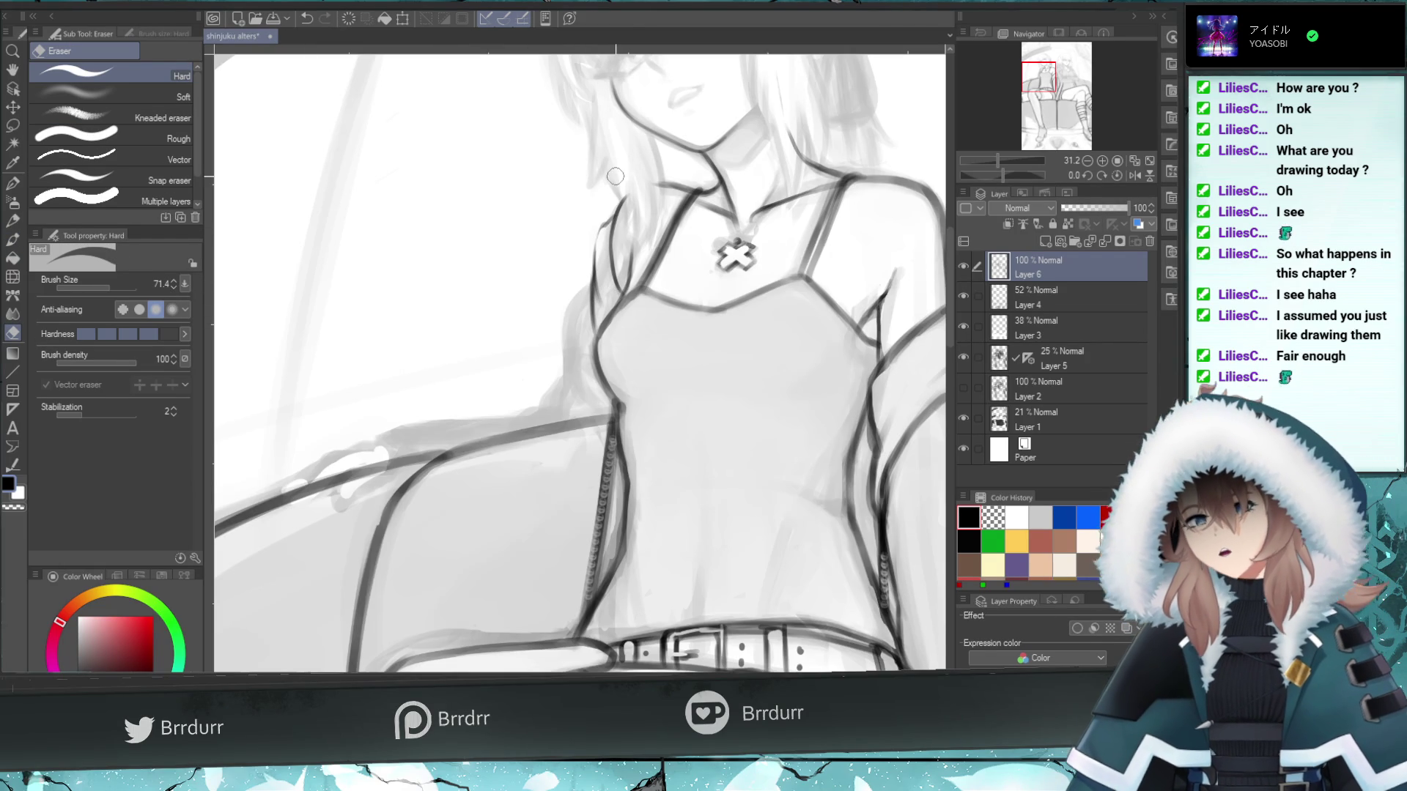
key("b")
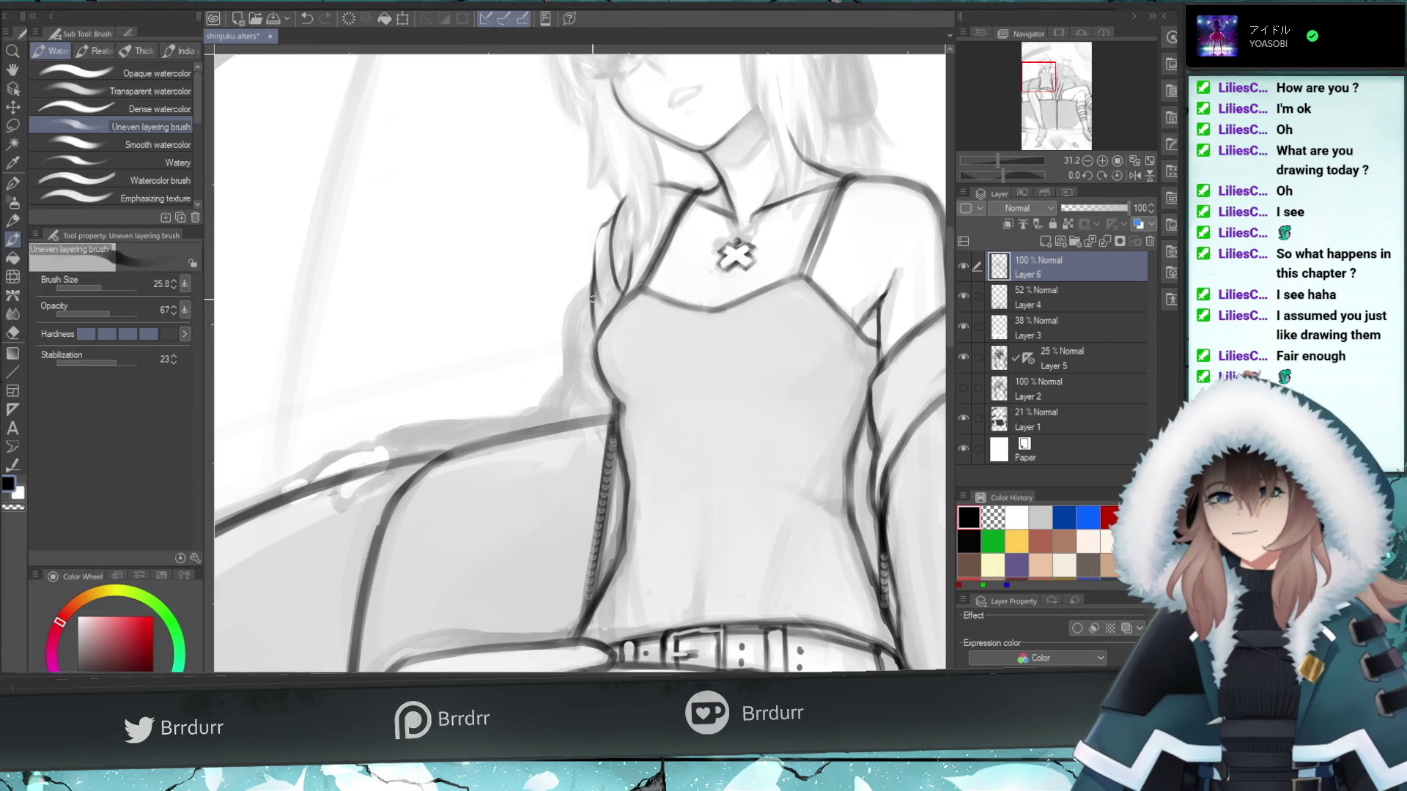
left_click_drag(593, 275, 614, 219)
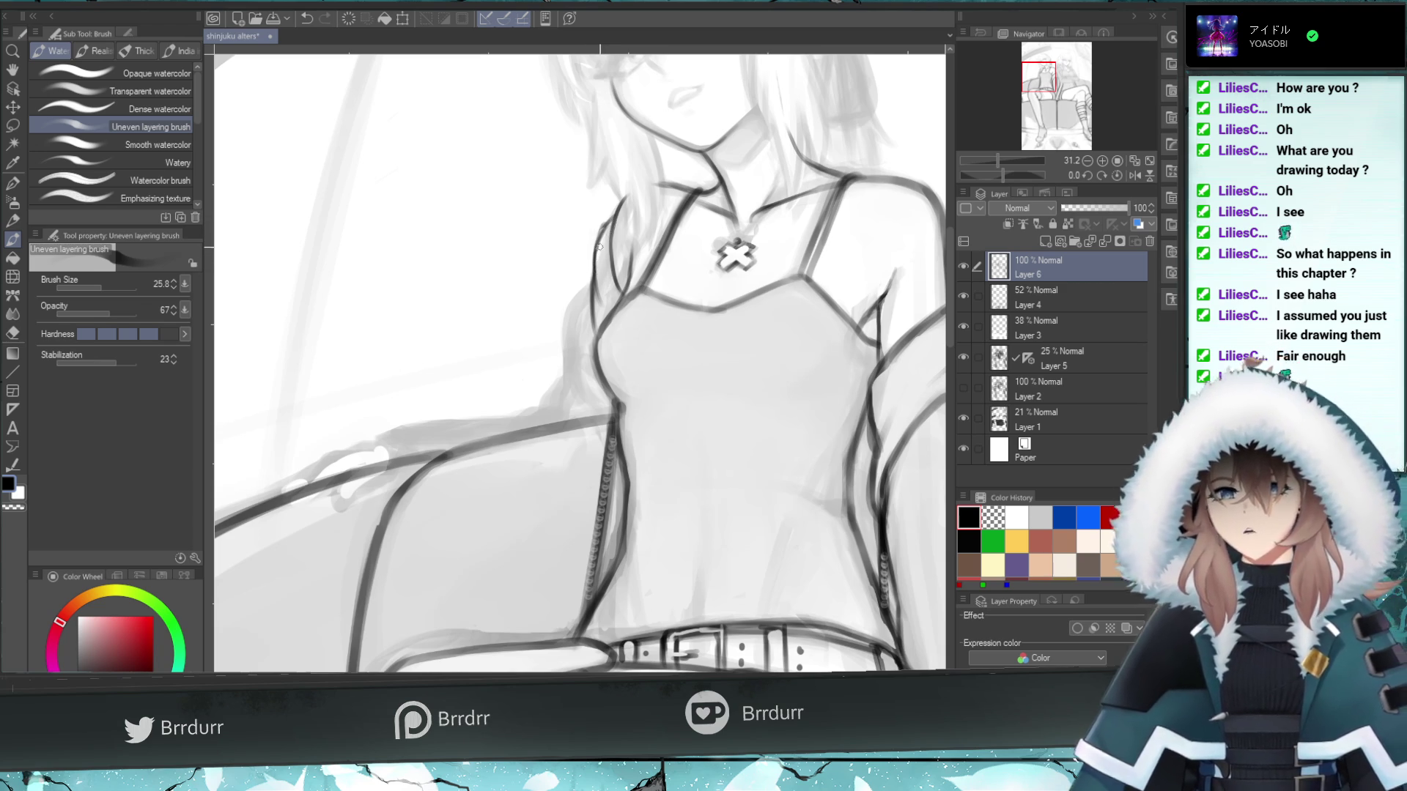
left_click(13, 332)
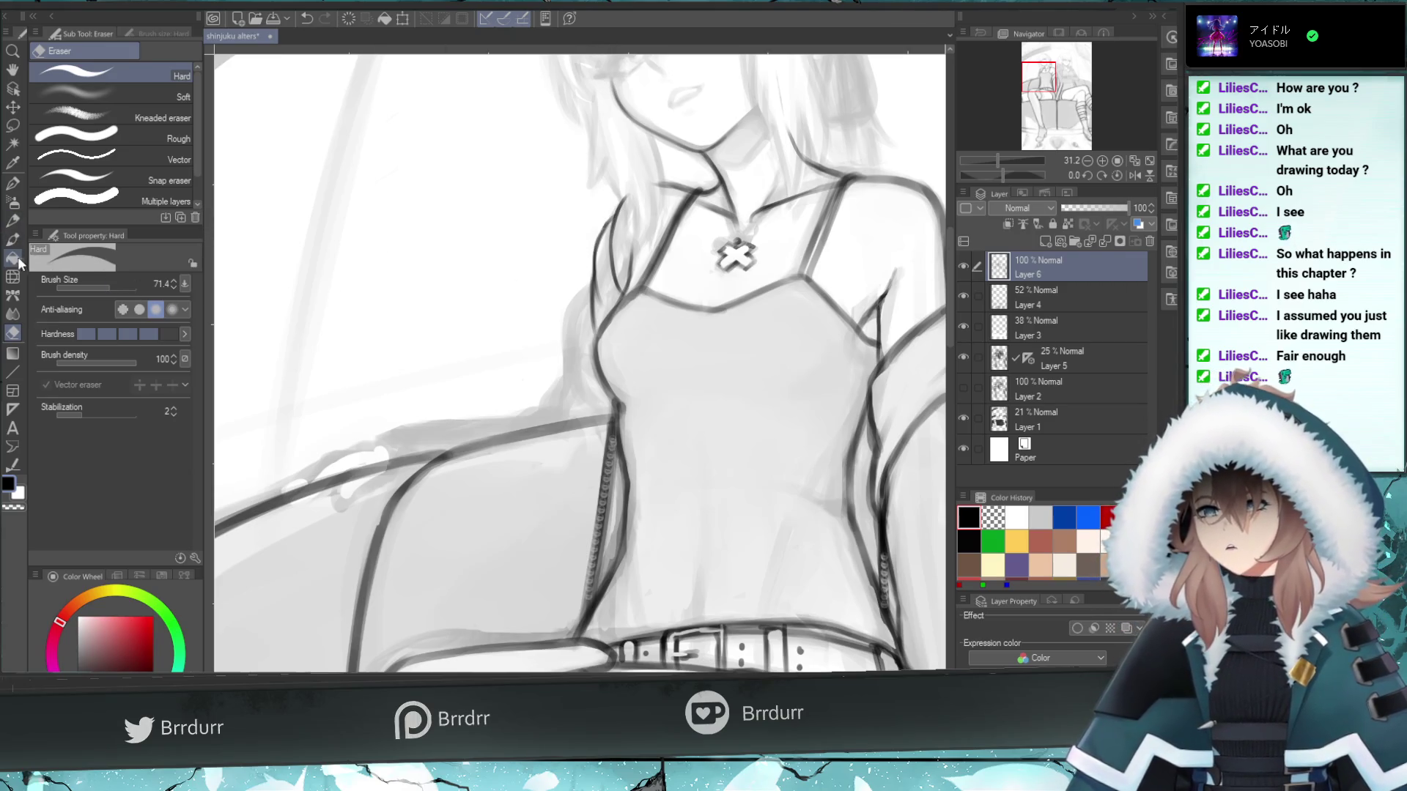
left_click(13, 239)
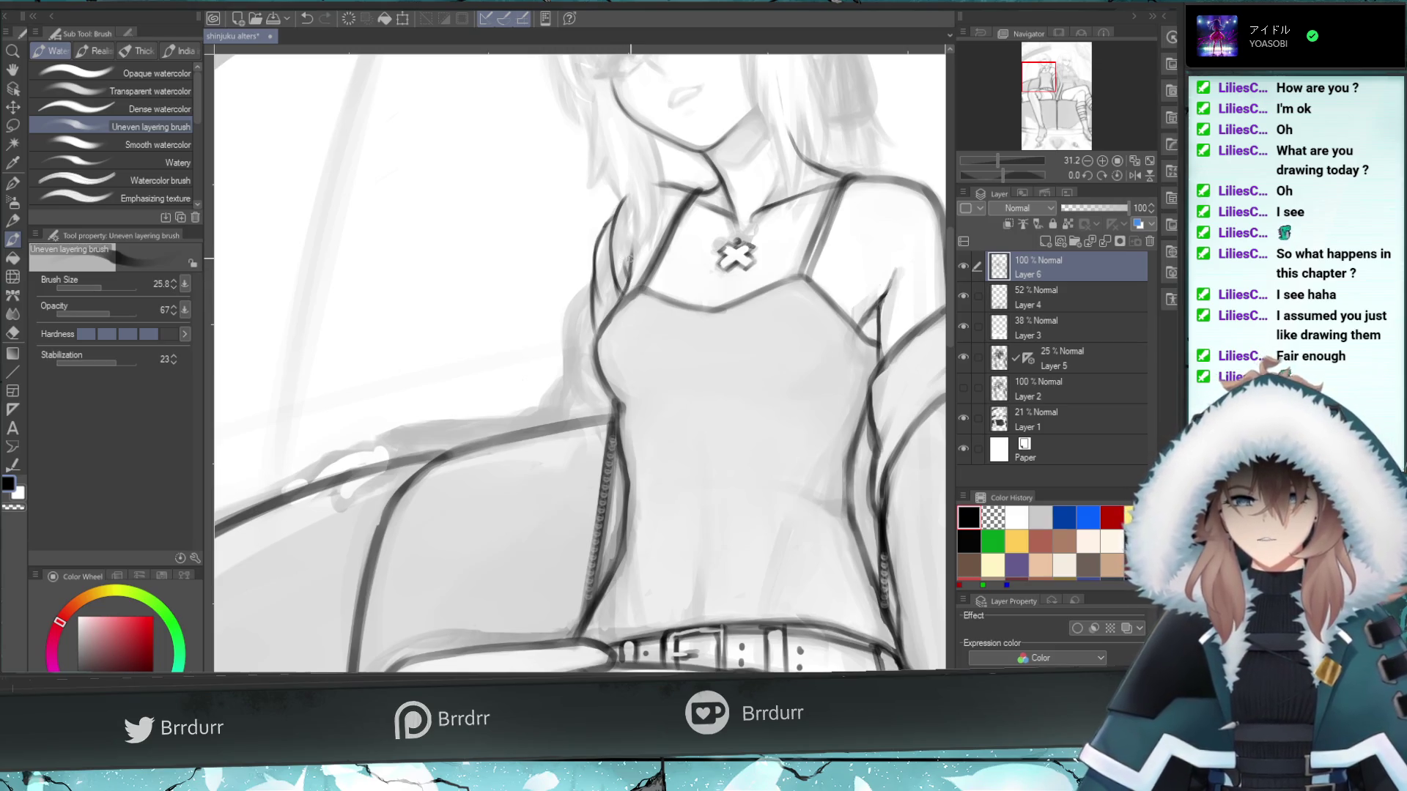
- Darken the shoulder strap line and the left arm outline, extending it downward
left_click_drag(622, 255, 630, 280)
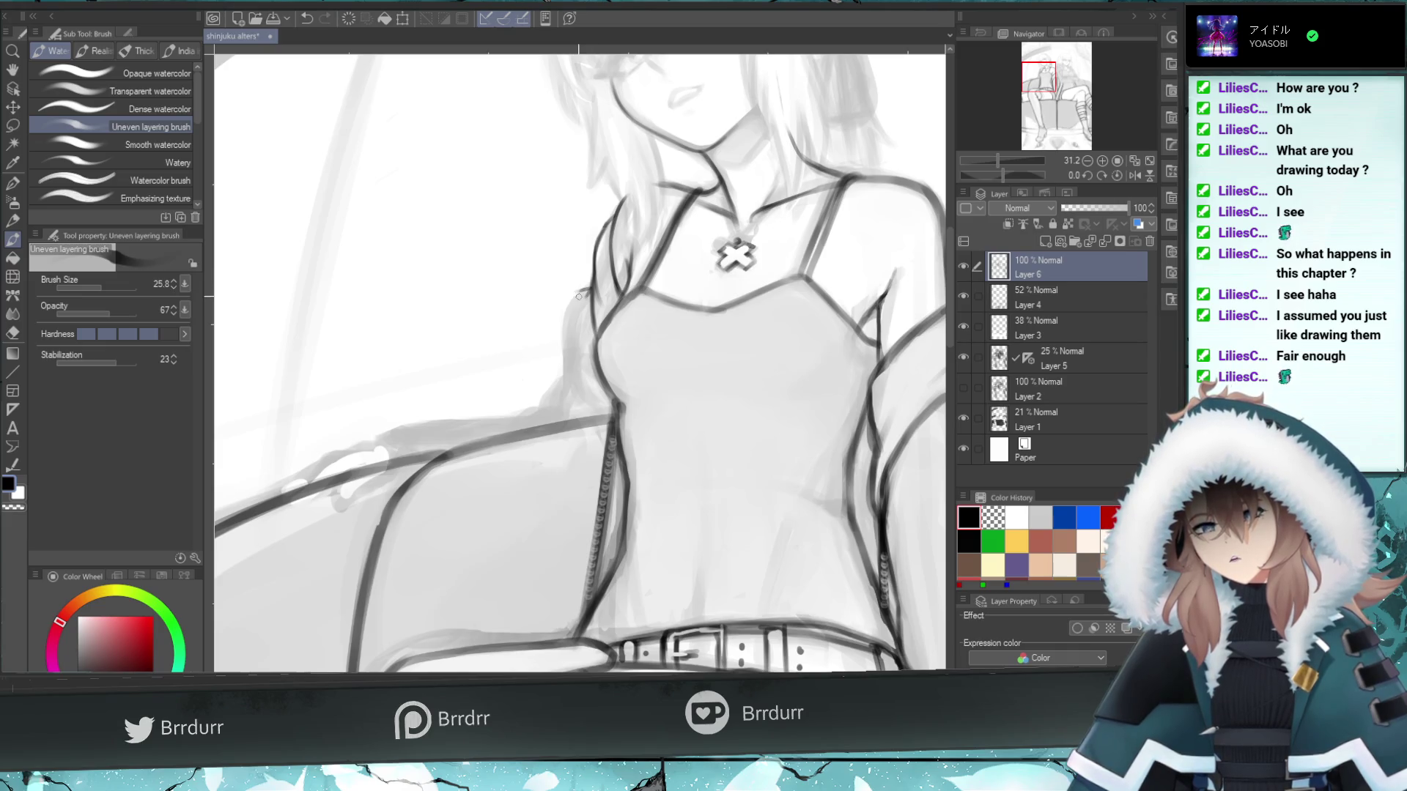
left_click_drag(605, 227, 591, 308)
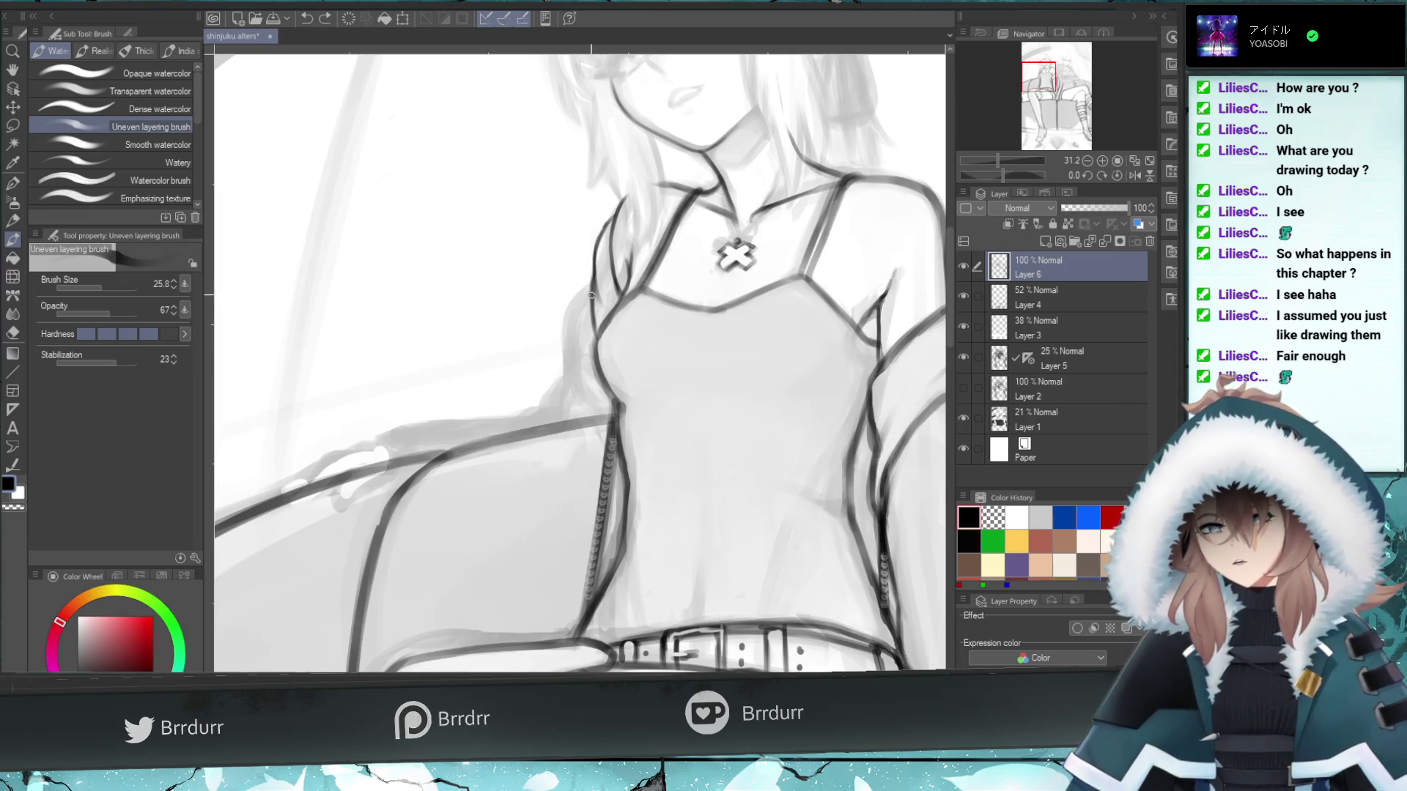
left_click_drag(590, 293, 581, 338)
key("ctrl+z")
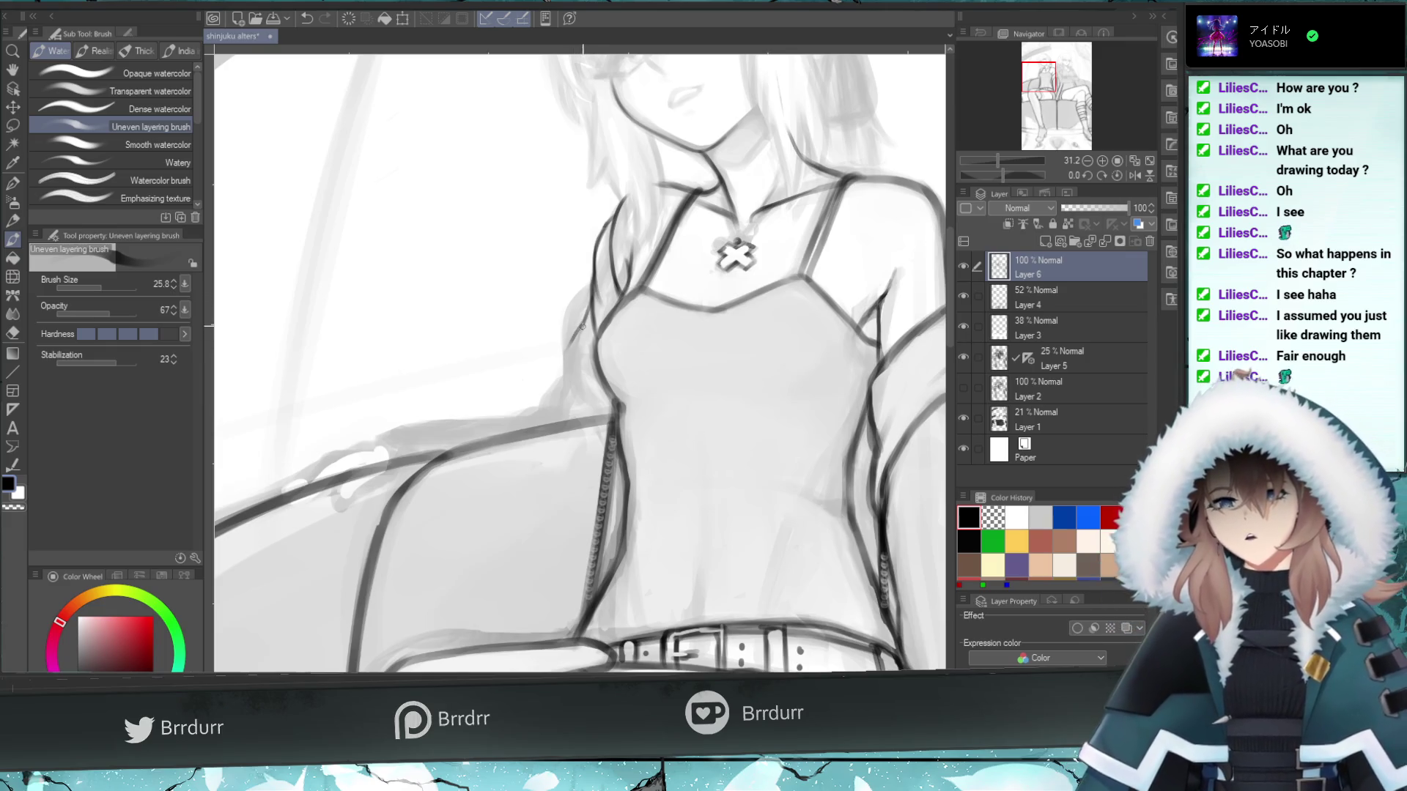
left_click_drag(566, 372, 582, 327)
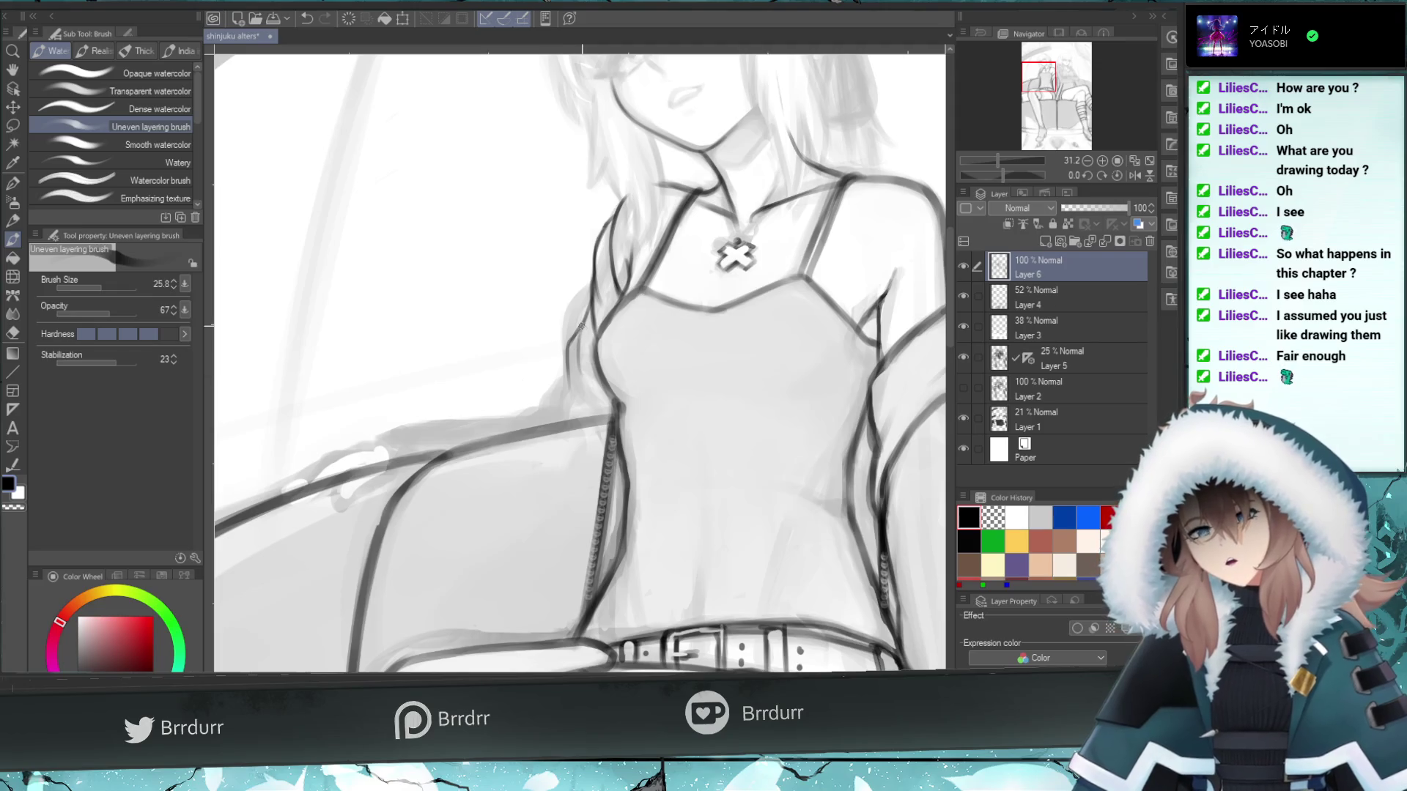
key("ctrl+z")
left_click_drag(595, 392, 579, 318)
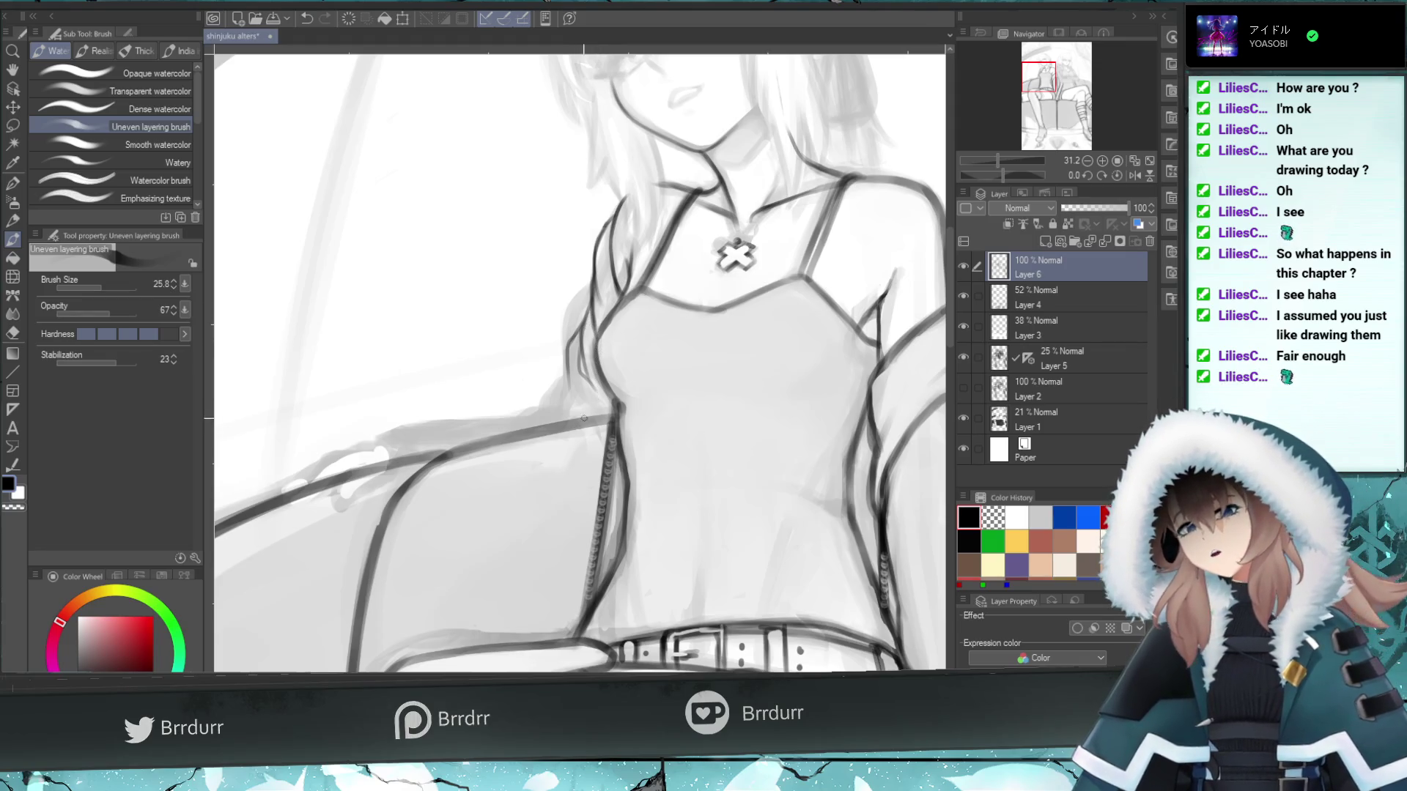
mouse_move(586, 414)
left_mouse_down()
mouse_move(573, 385)
mouse_move(599, 409)
left_mouse_up()
key("ctrl+z")
key("ctrl+z")
key("ctrl+z")
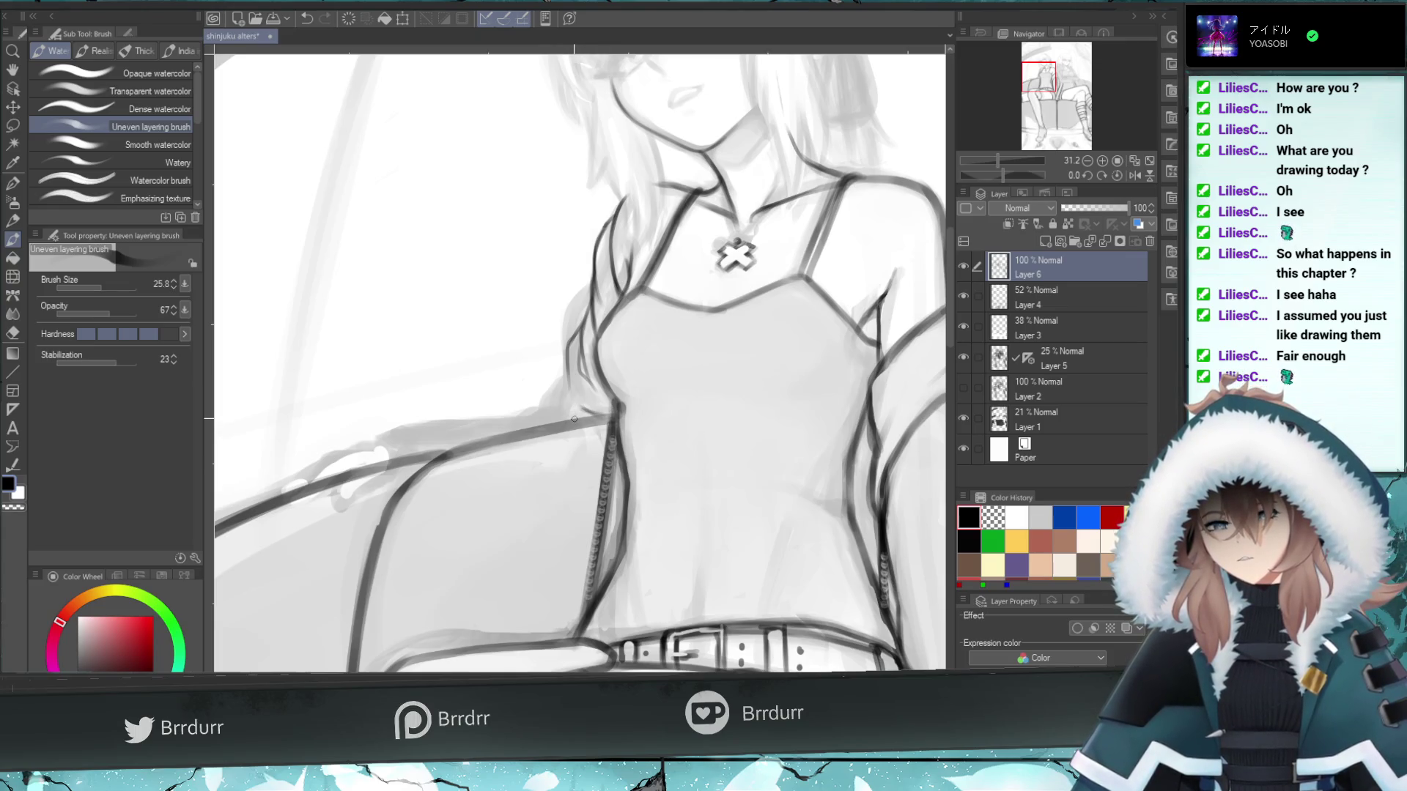
left_click_drag(563, 414, 569, 361)
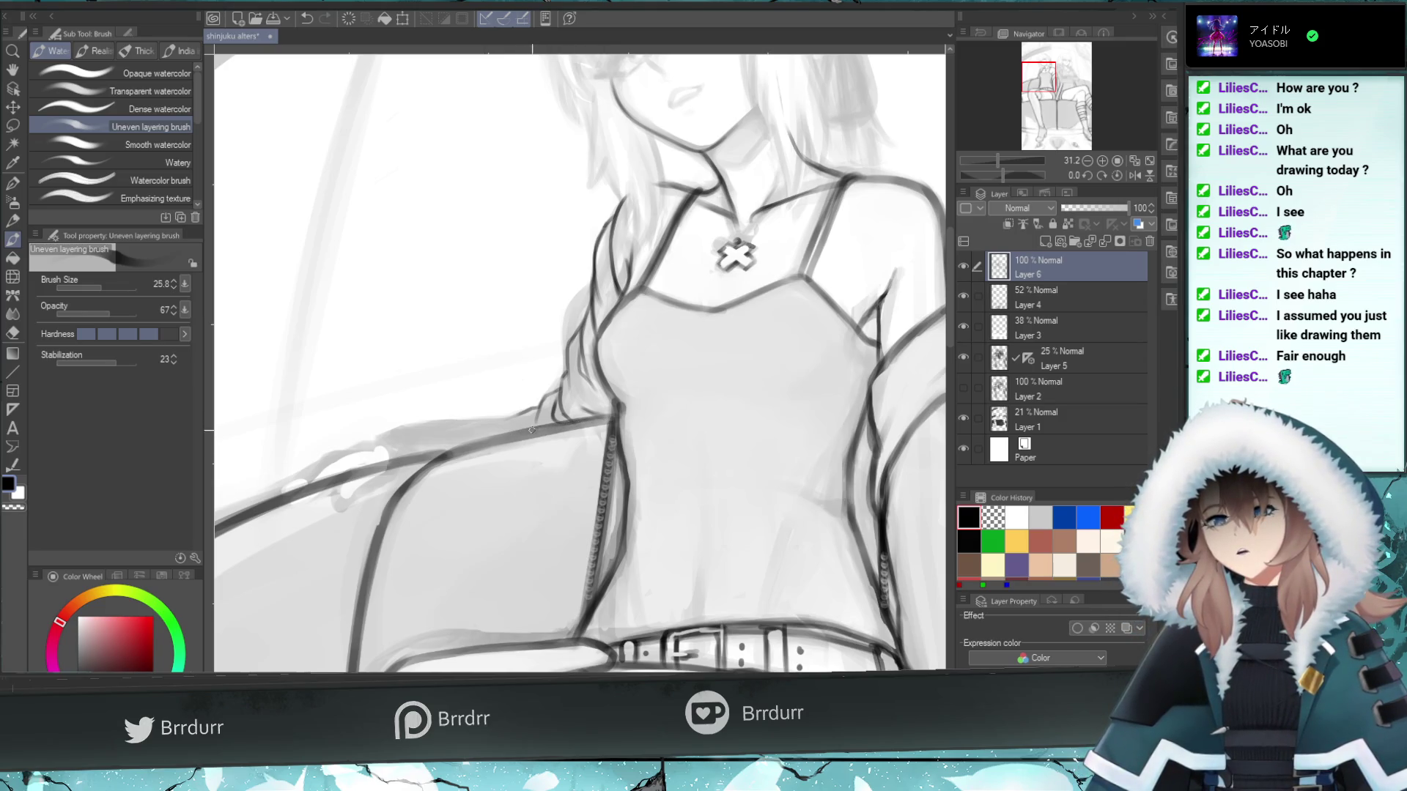
- Darken the shoulder-to-arm line and add hair strands draping over the couch armrest
left_click_drag(589, 420, 497, 439)
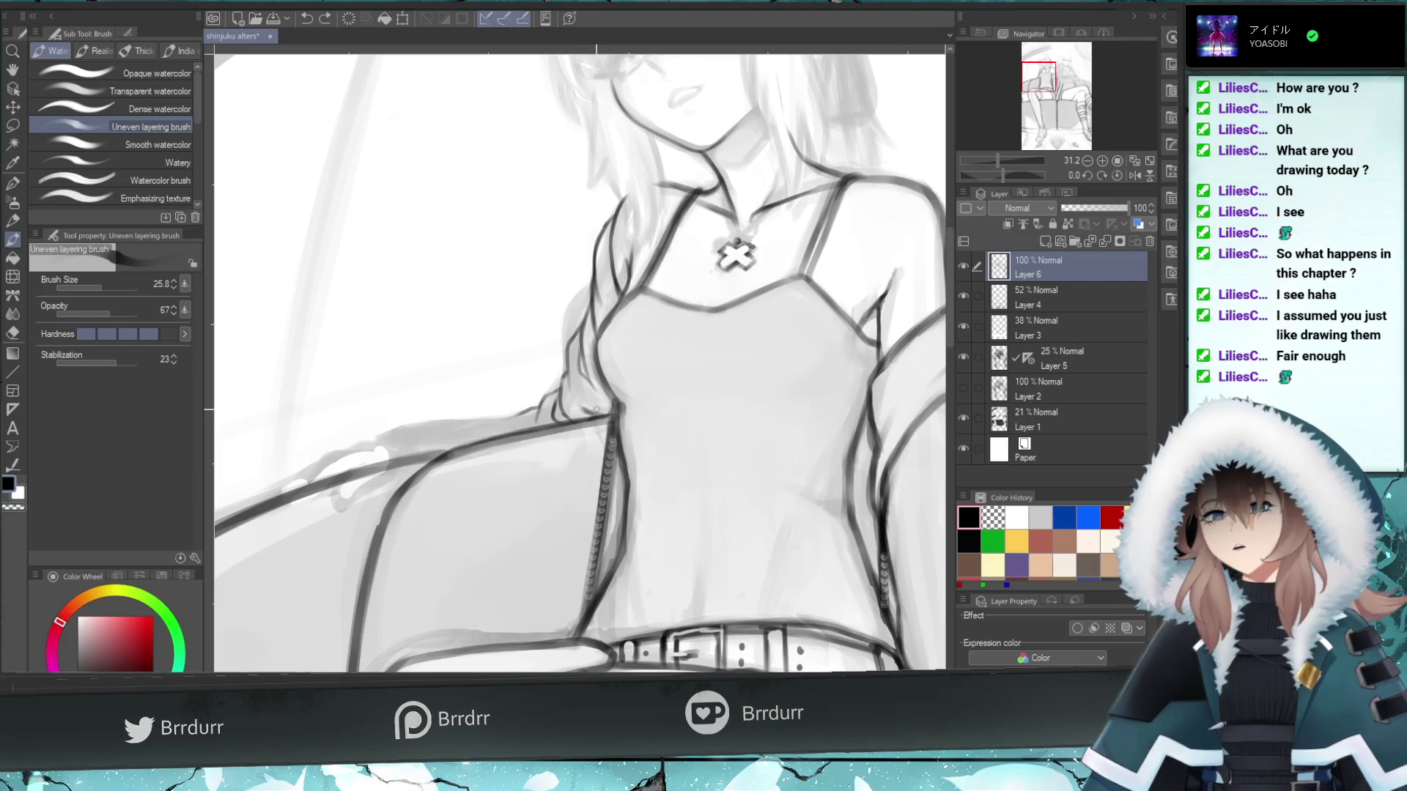
mouse_move(595, 416)
left_mouse_down()
mouse_move(568, 396)
mouse_move(585, 396)
left_mouse_up()
key("ctrl+z")
key("ctrl+z")
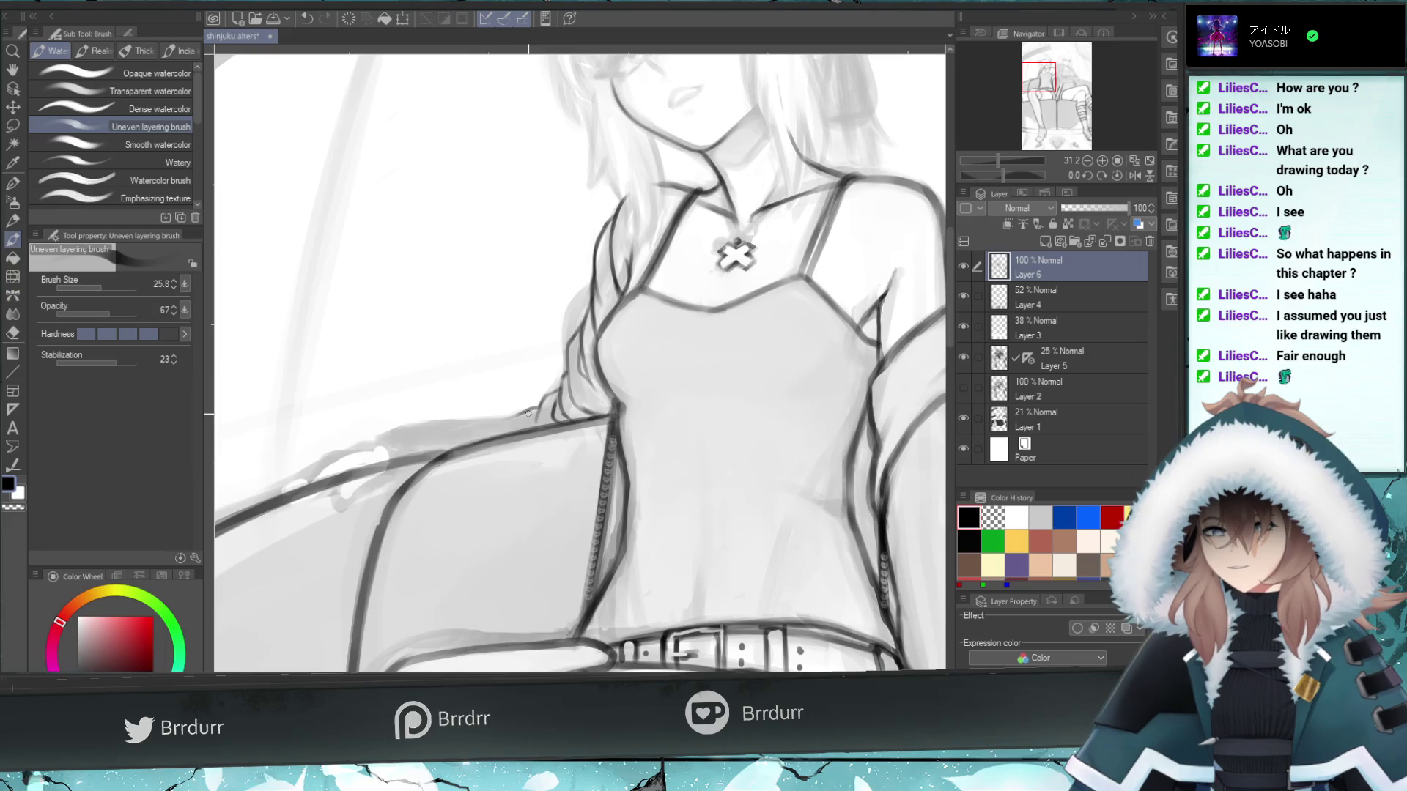
left_click_drag(529, 409, 447, 424)
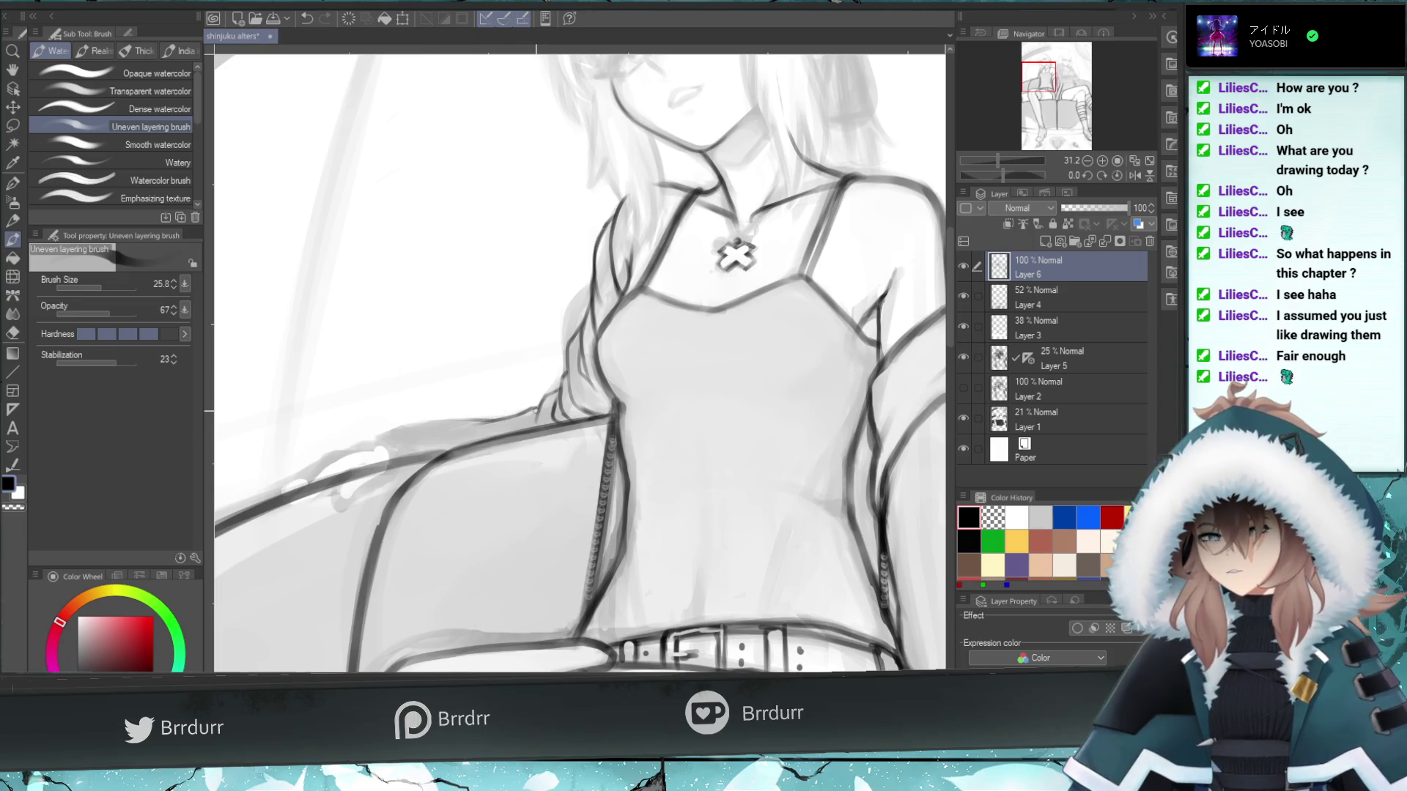
mouse_move(530, 411)
left_mouse_down()
mouse_move(362, 429)
mouse_move(376, 436)
left_mouse_up()
key("ctrl+z")
left_click_drag(510, 420, 382, 440)
key("ctrl+z")
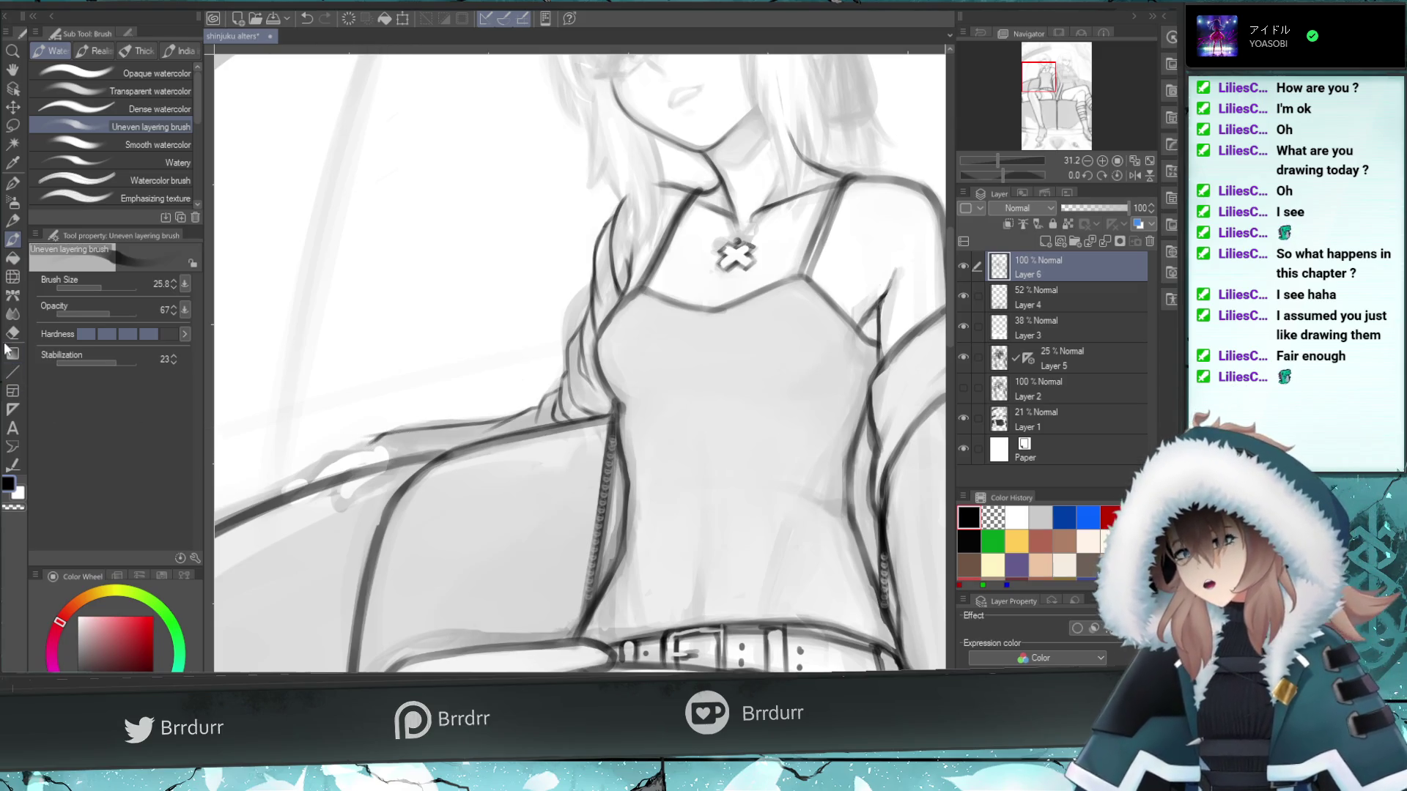
- Sketch a thin line along the edge of the hand on the couch arm, retrying strokes
key("e")
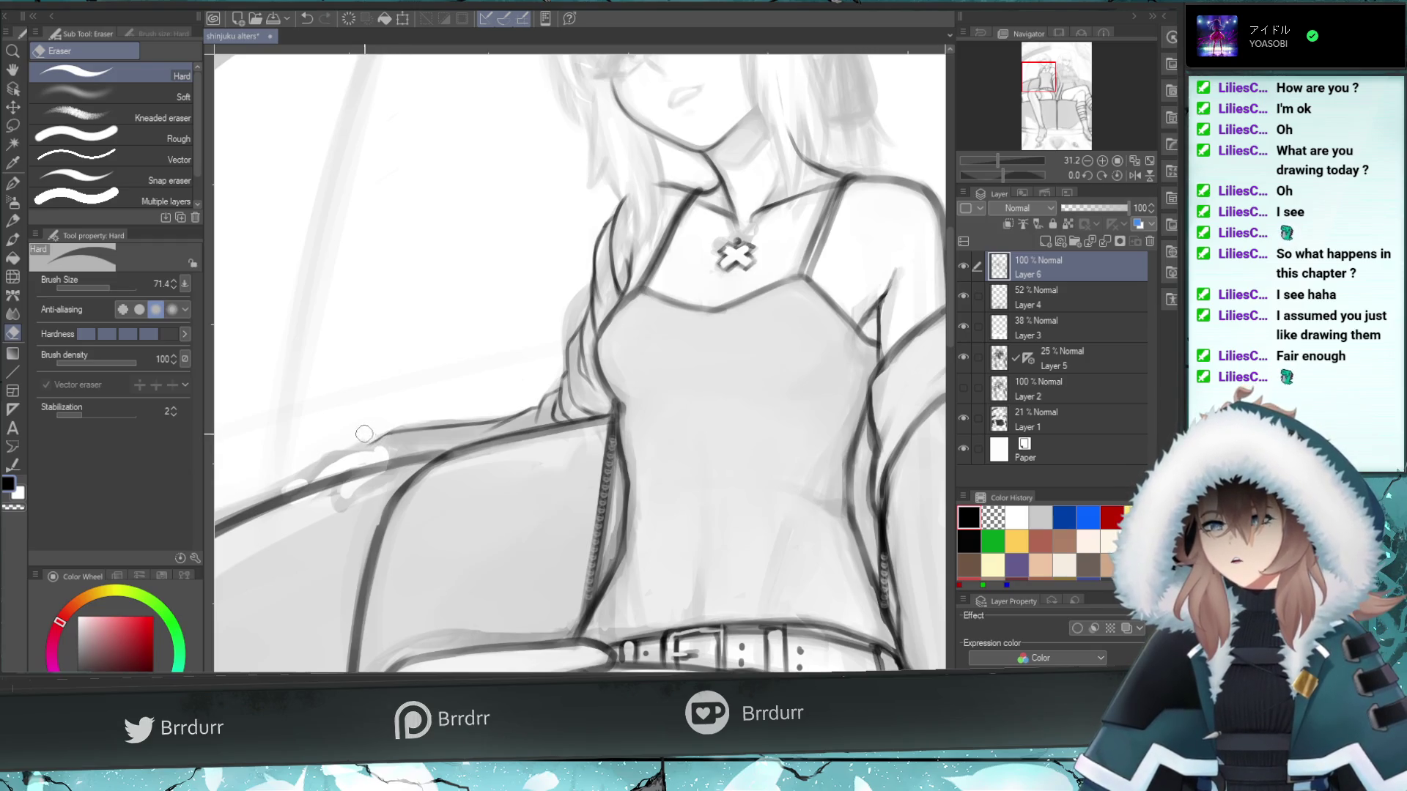
key("b")
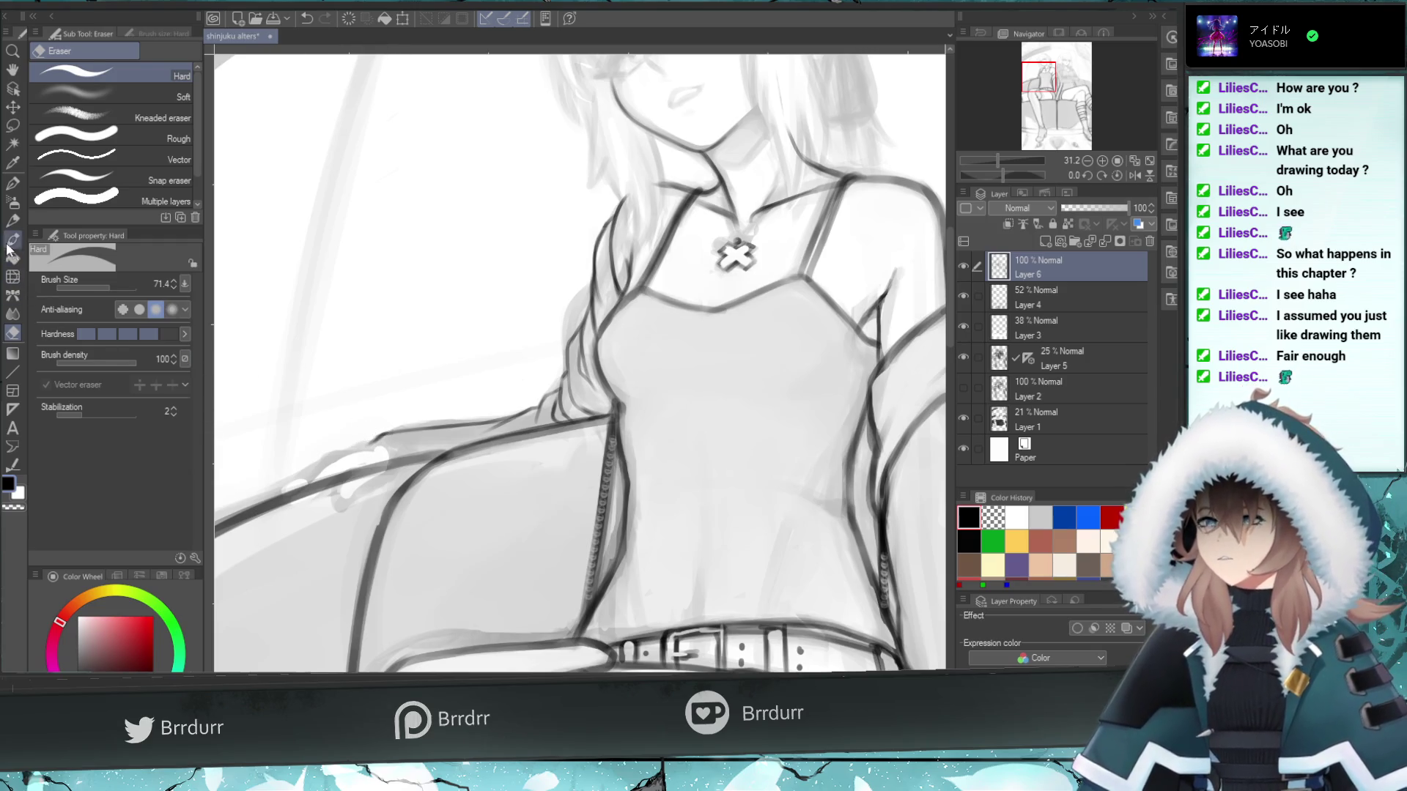
key("ctrl+z")
left_click_drag(393, 444, 395, 450)
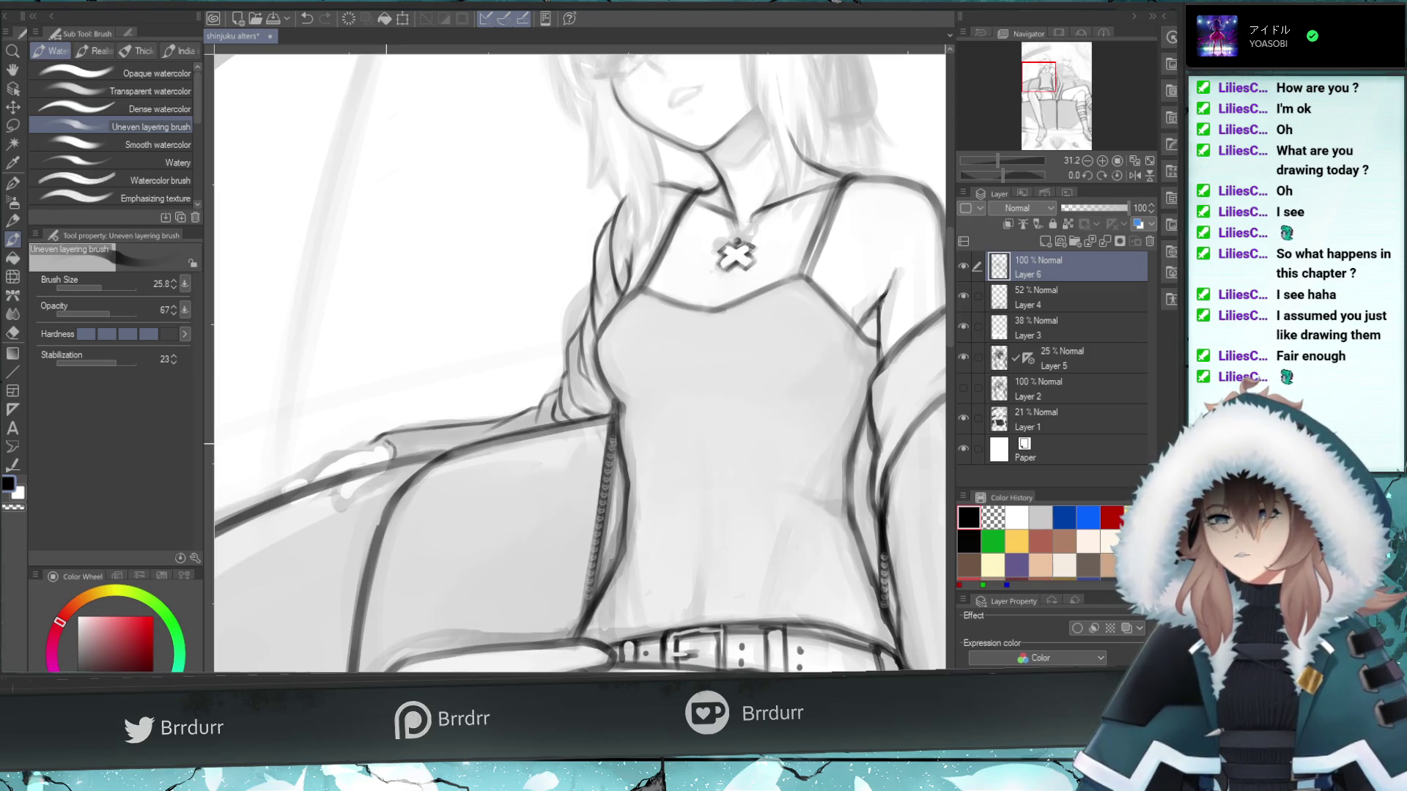
key("ctrl+z")
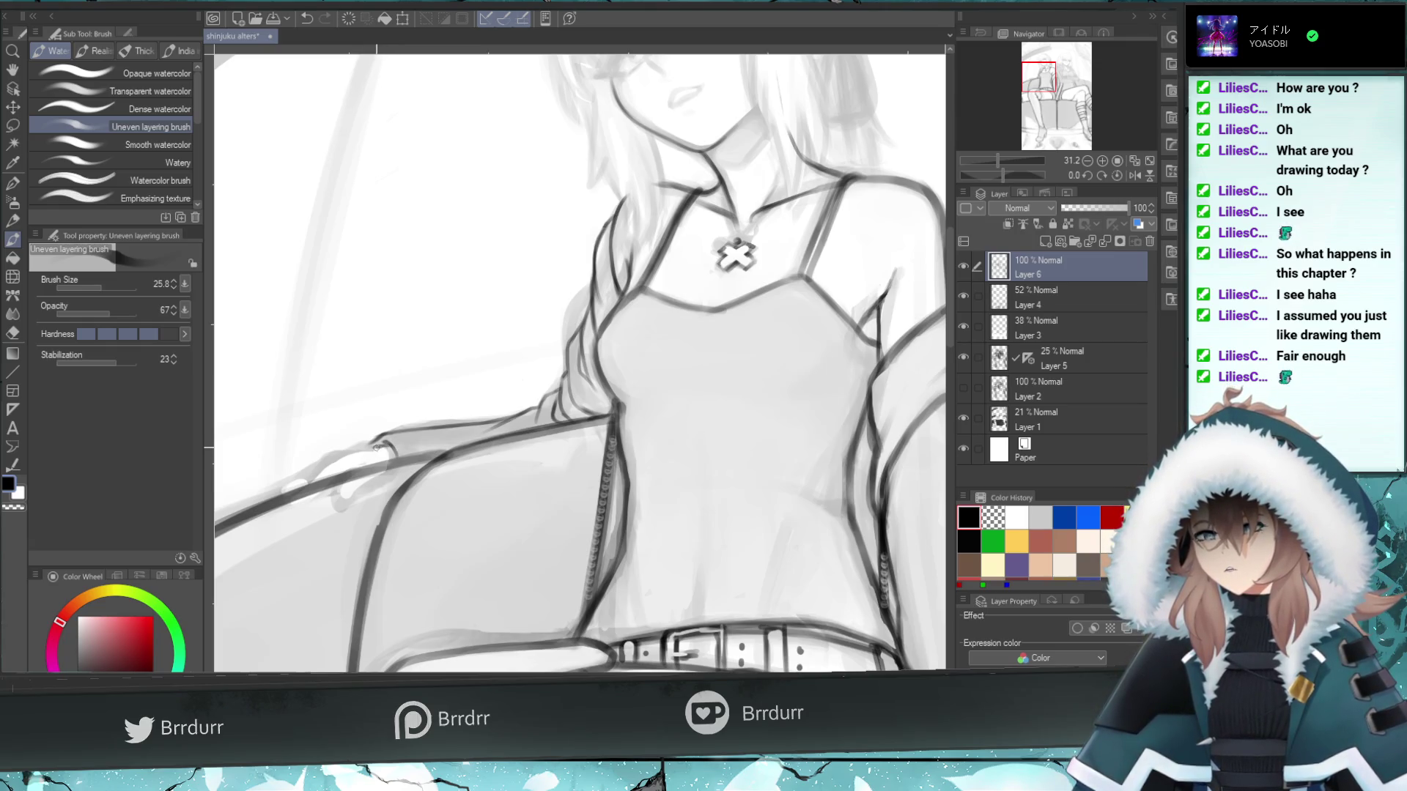
left_click_drag(386, 444, 323, 453)
key("ctrl+z")
key("ctrl+z")
key("ctrl+z")
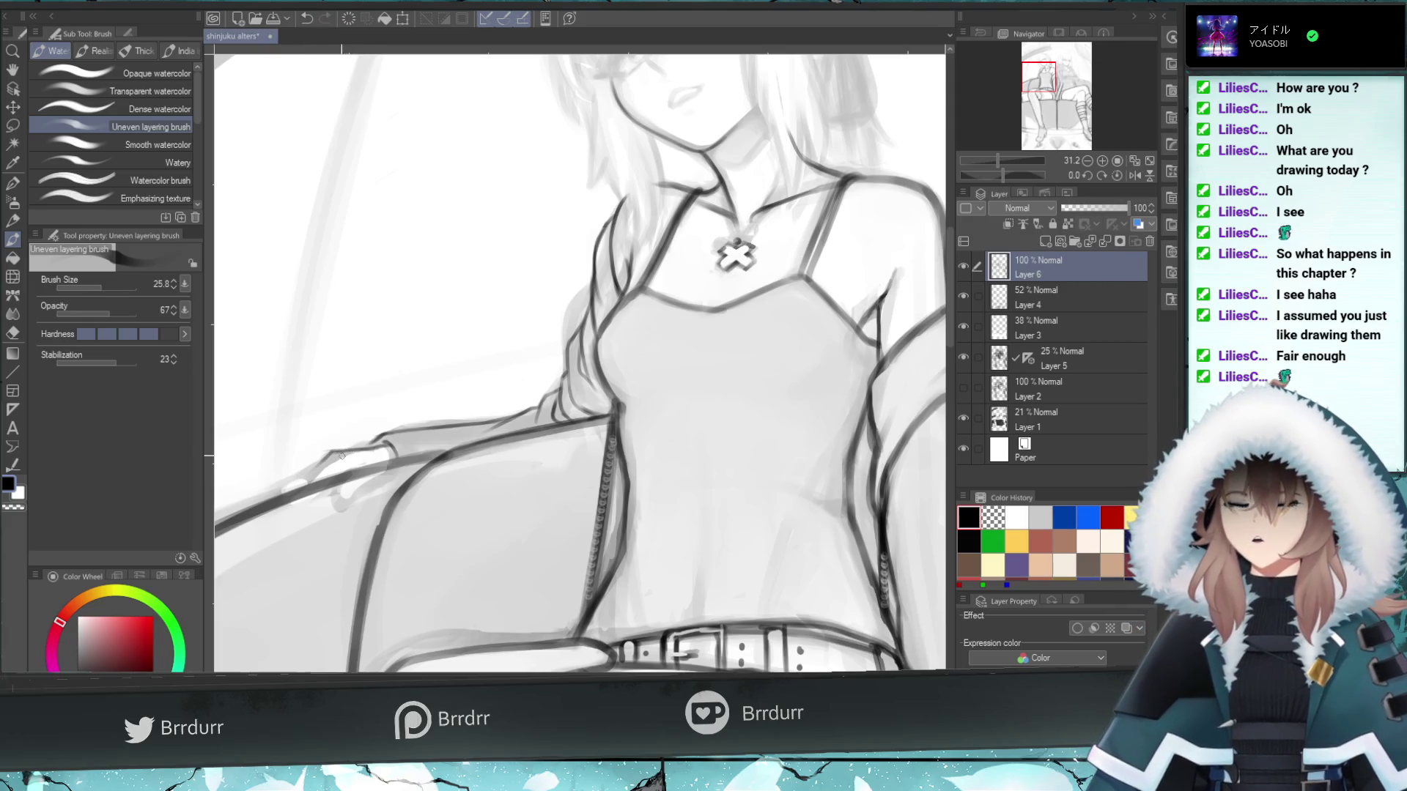
key("ctrl+z")
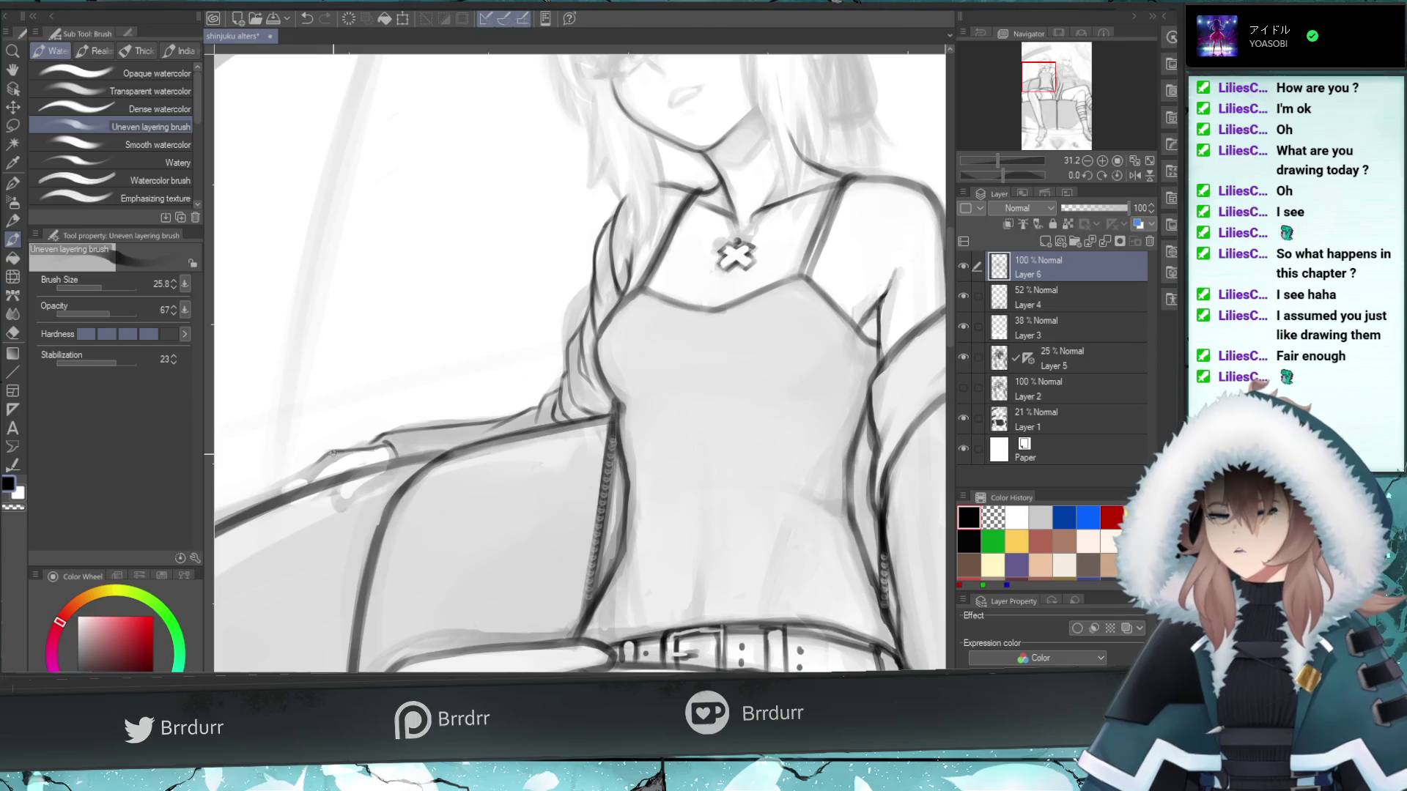
key("ctrl+z")
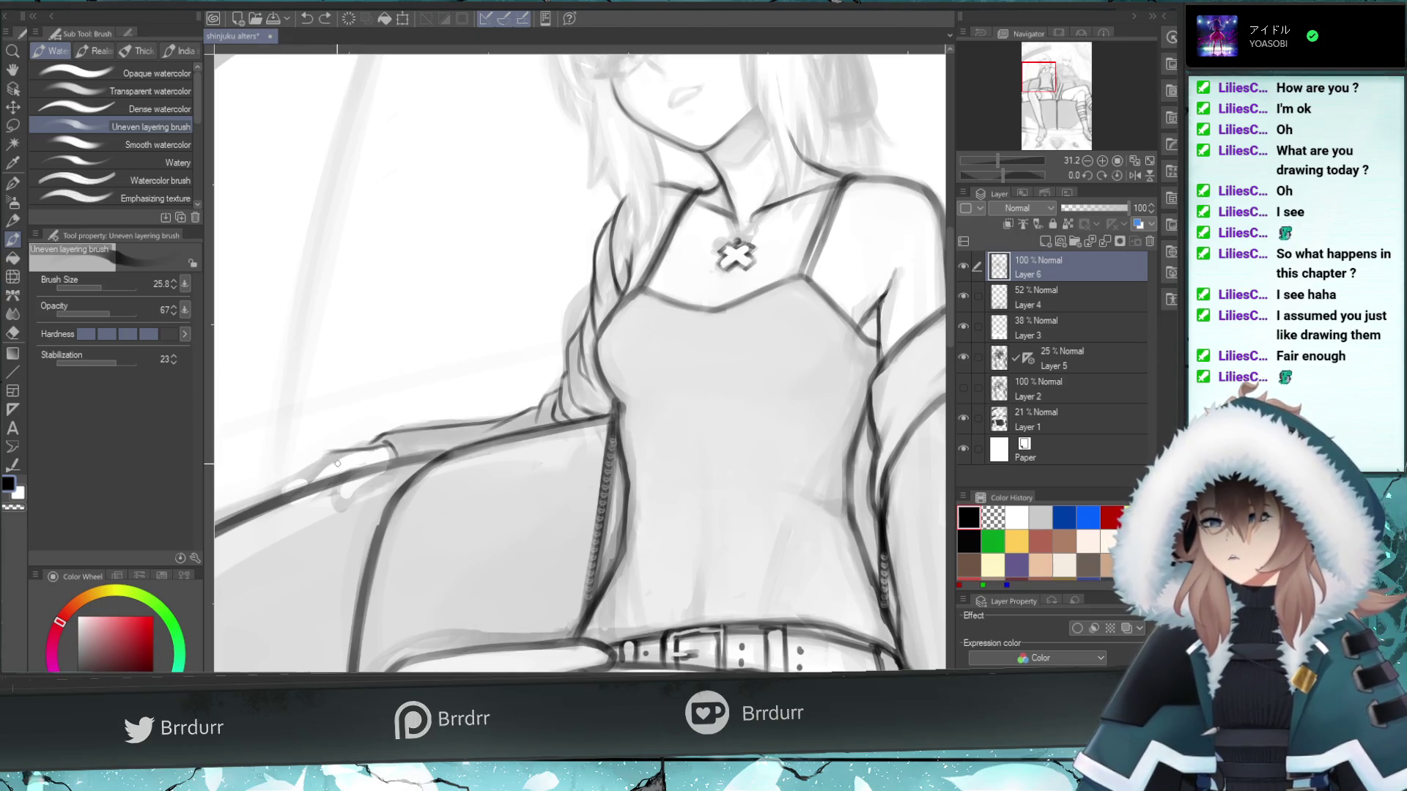
- Add short outline strokes at the hand's lower edge, undoing unsatisfying ticks
left_click_drag(332, 455, 293, 496)
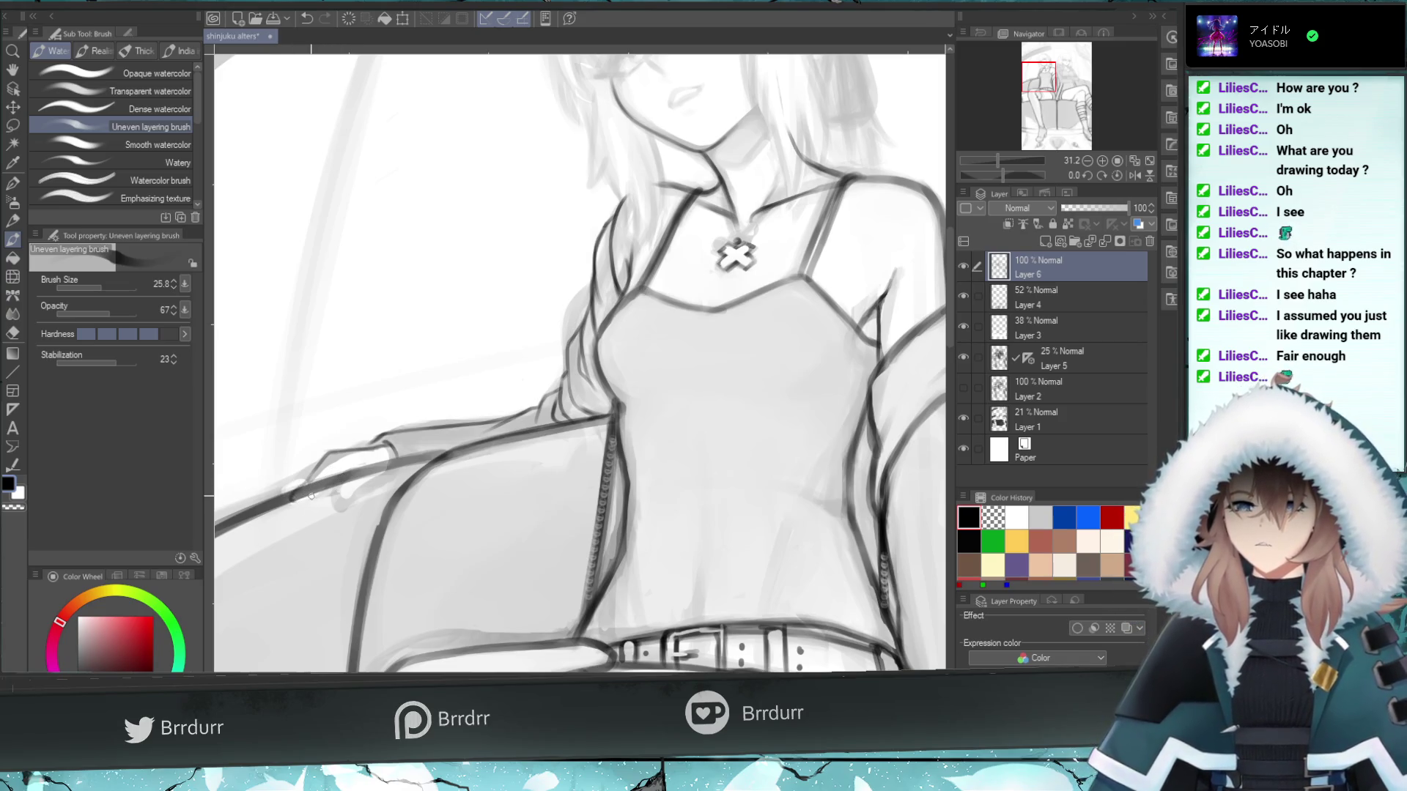
left_click_drag(303, 506, 299, 496)
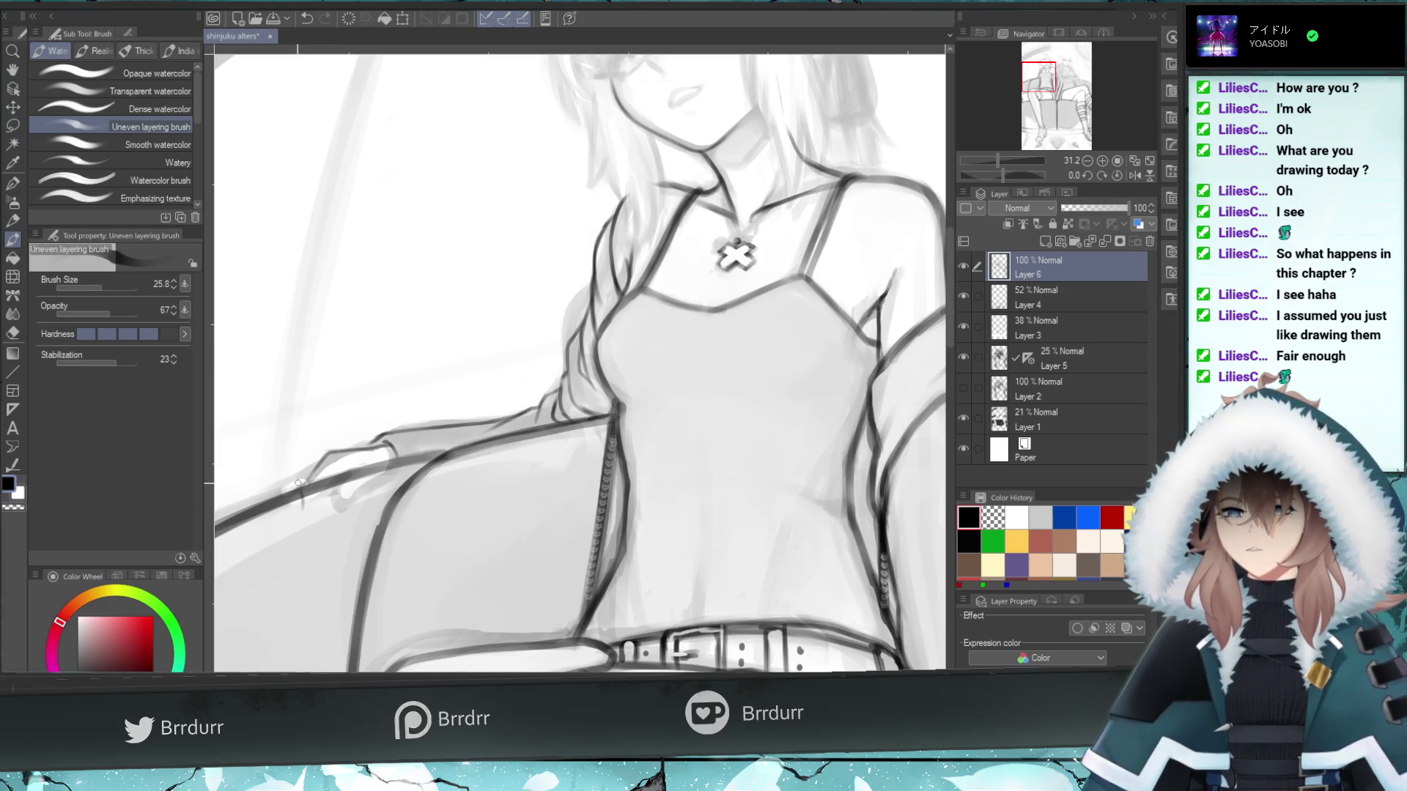
key("ctrl+z")
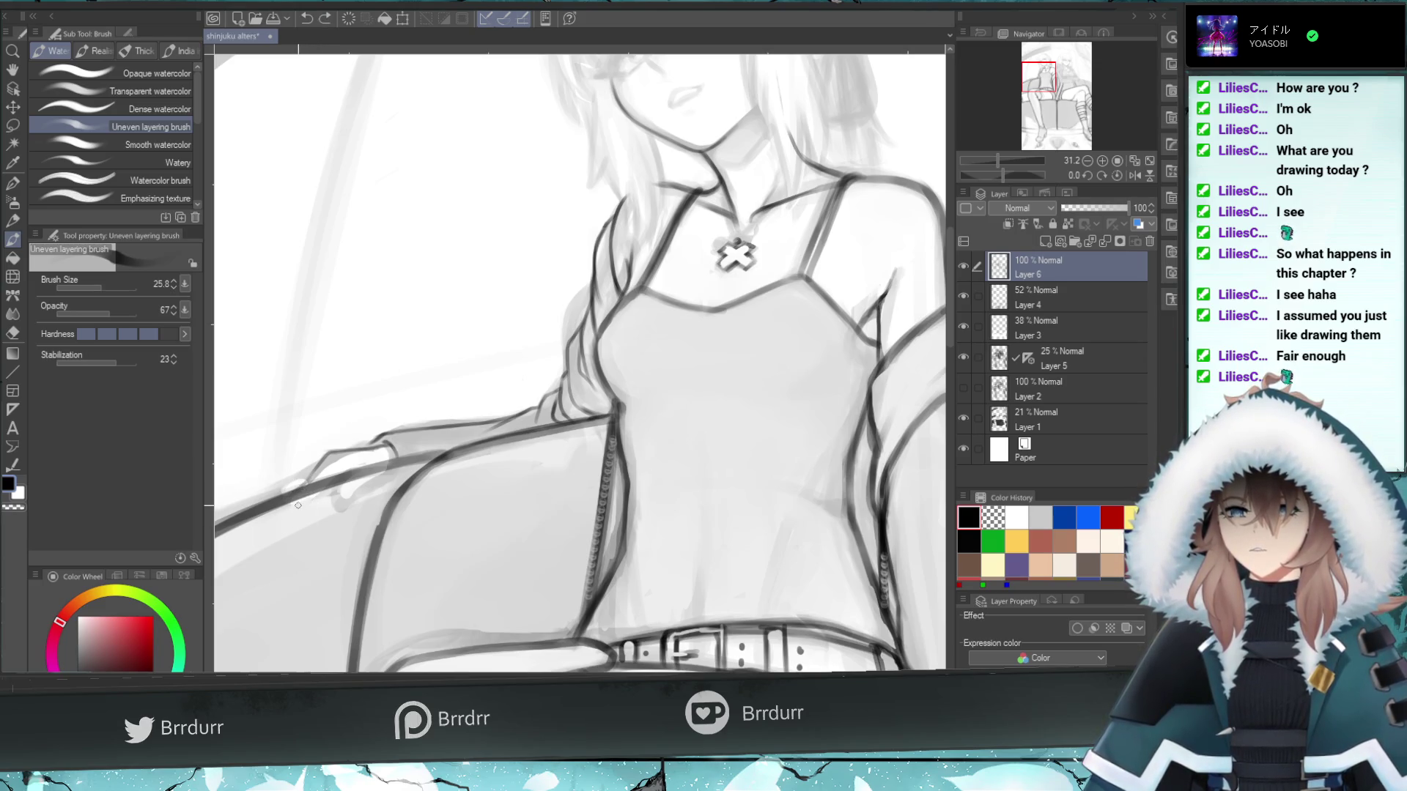
mouse_move(302, 487)
left_mouse_down()
mouse_move(323, 455)
mouse_move(299, 496)
left_mouse_up()
key("ctrl+z")
key("ctrl+z")
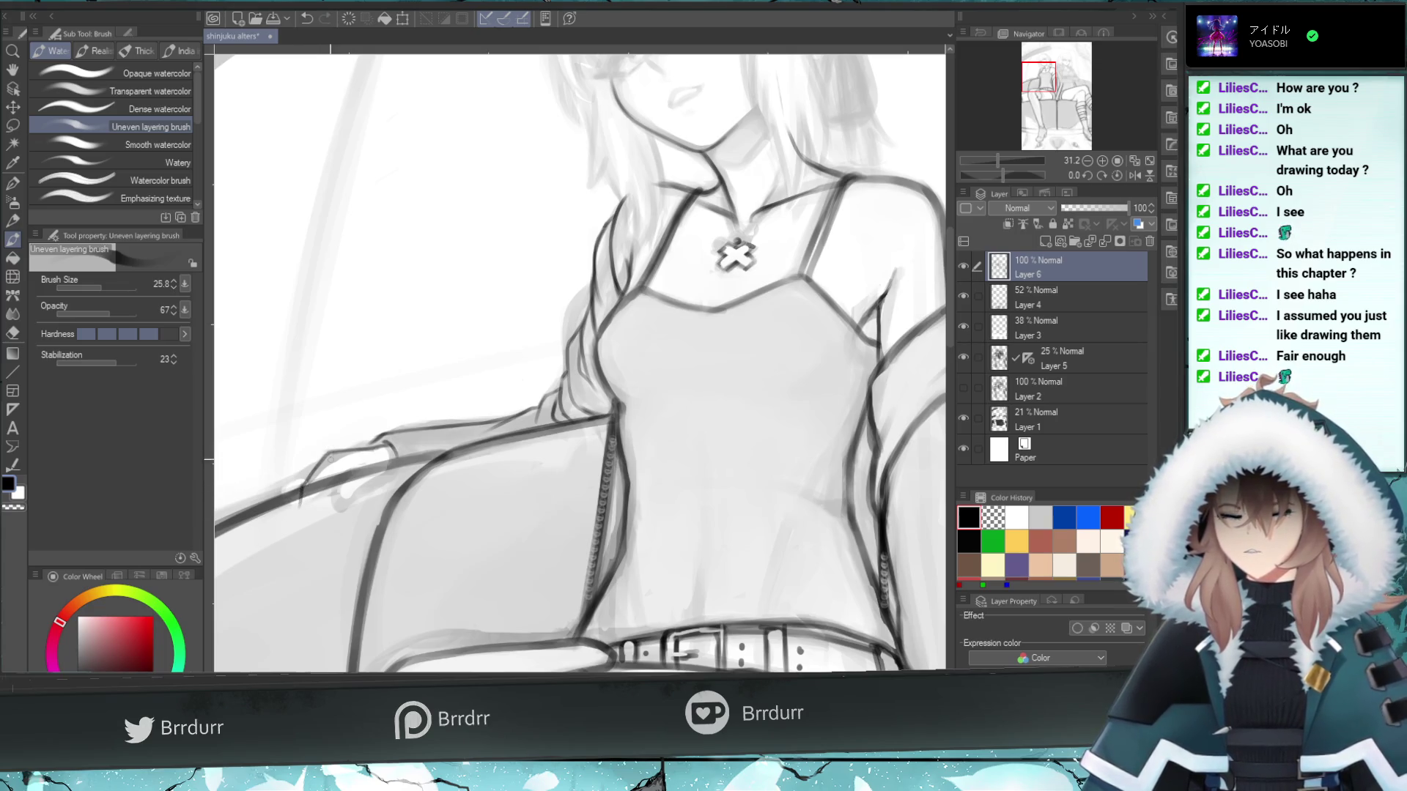
key("ctrl+z")
key("ctrl+z")
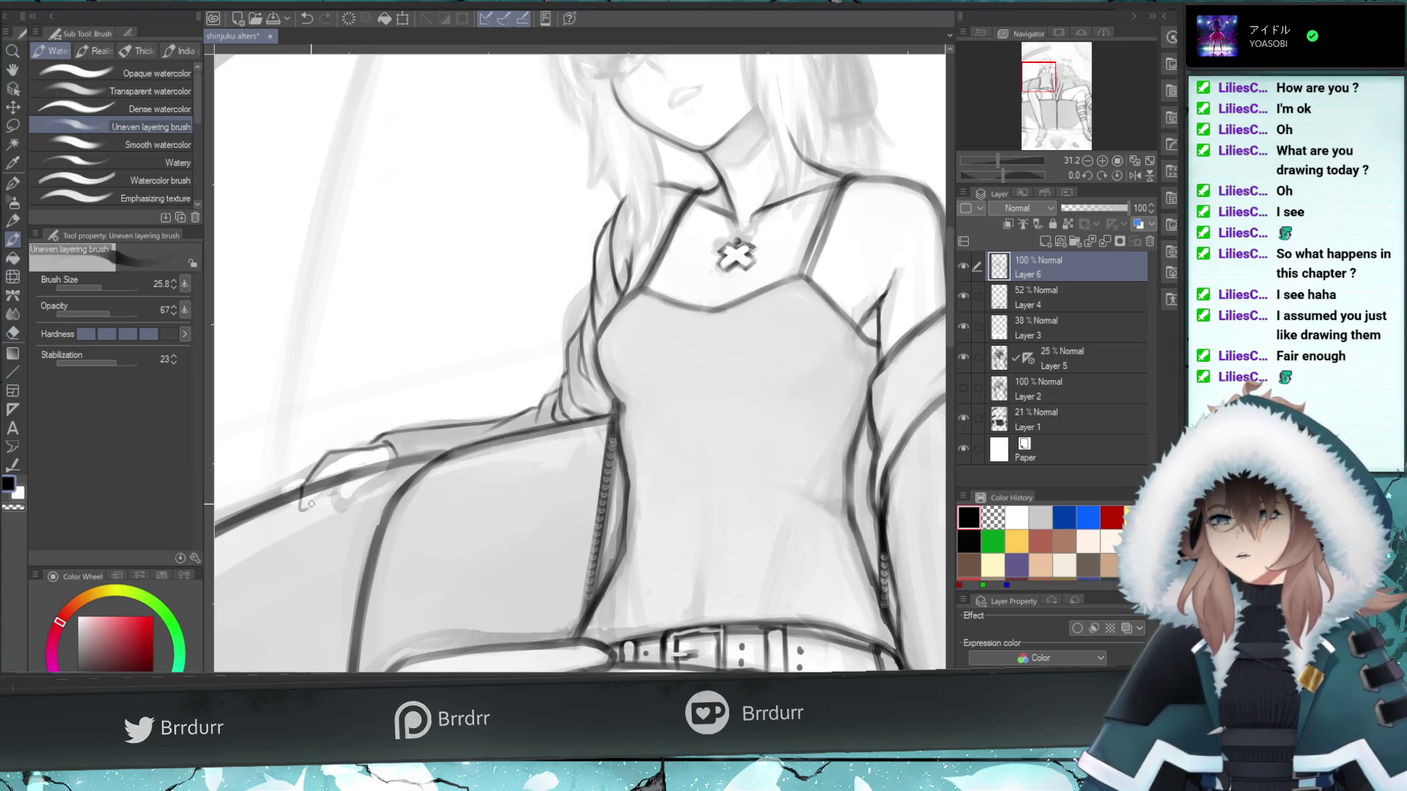
key("ctrl+z")
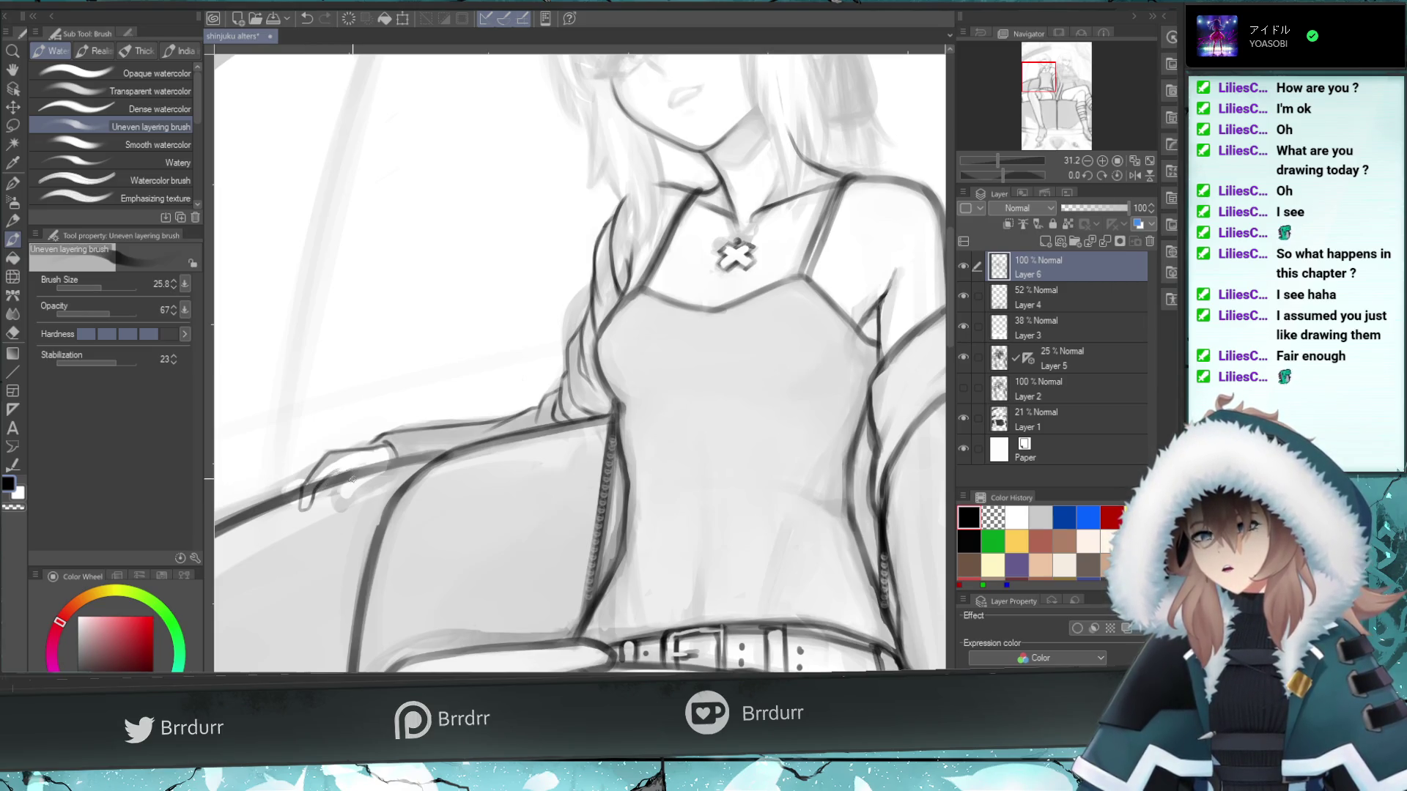
key("ctrl+z")
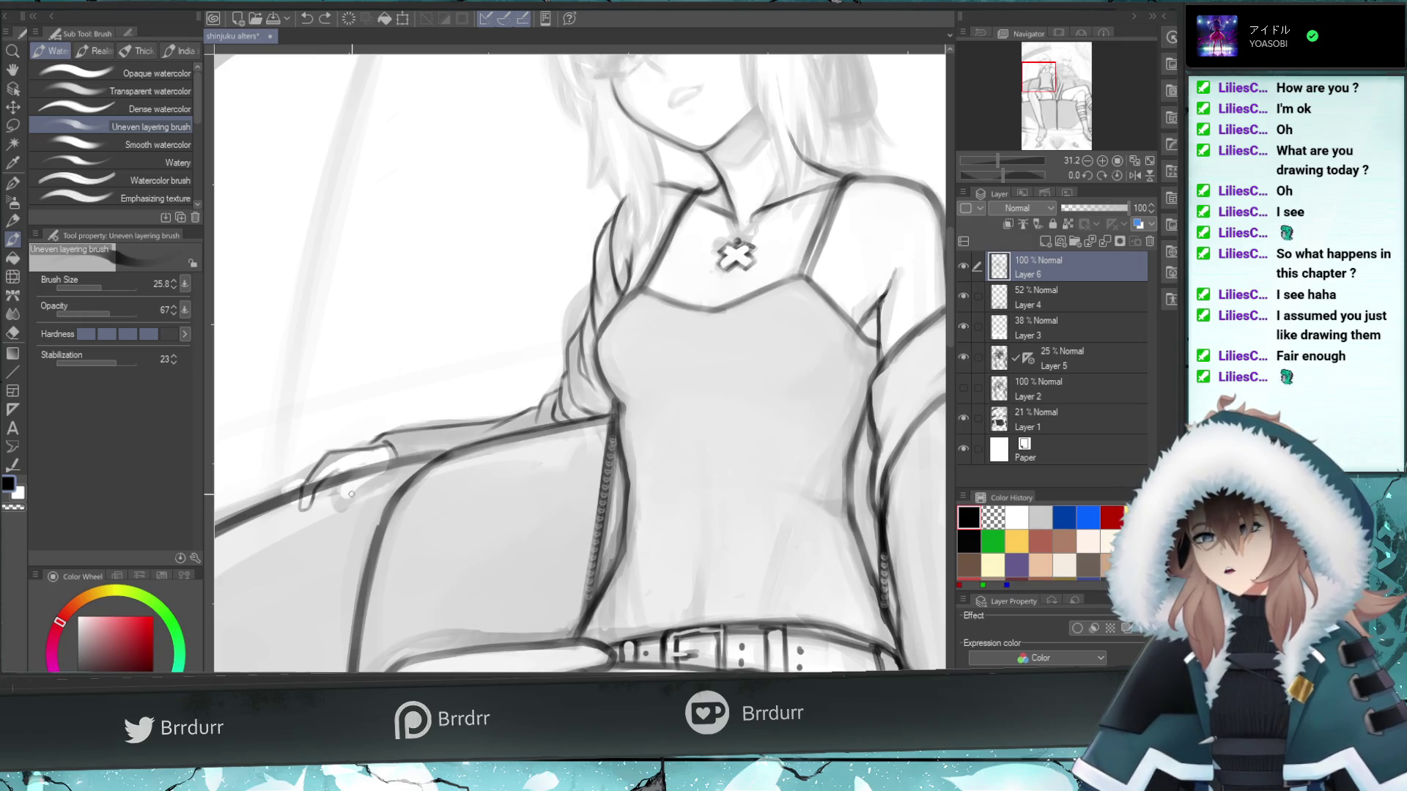
left_click_drag(338, 489, 342, 498)
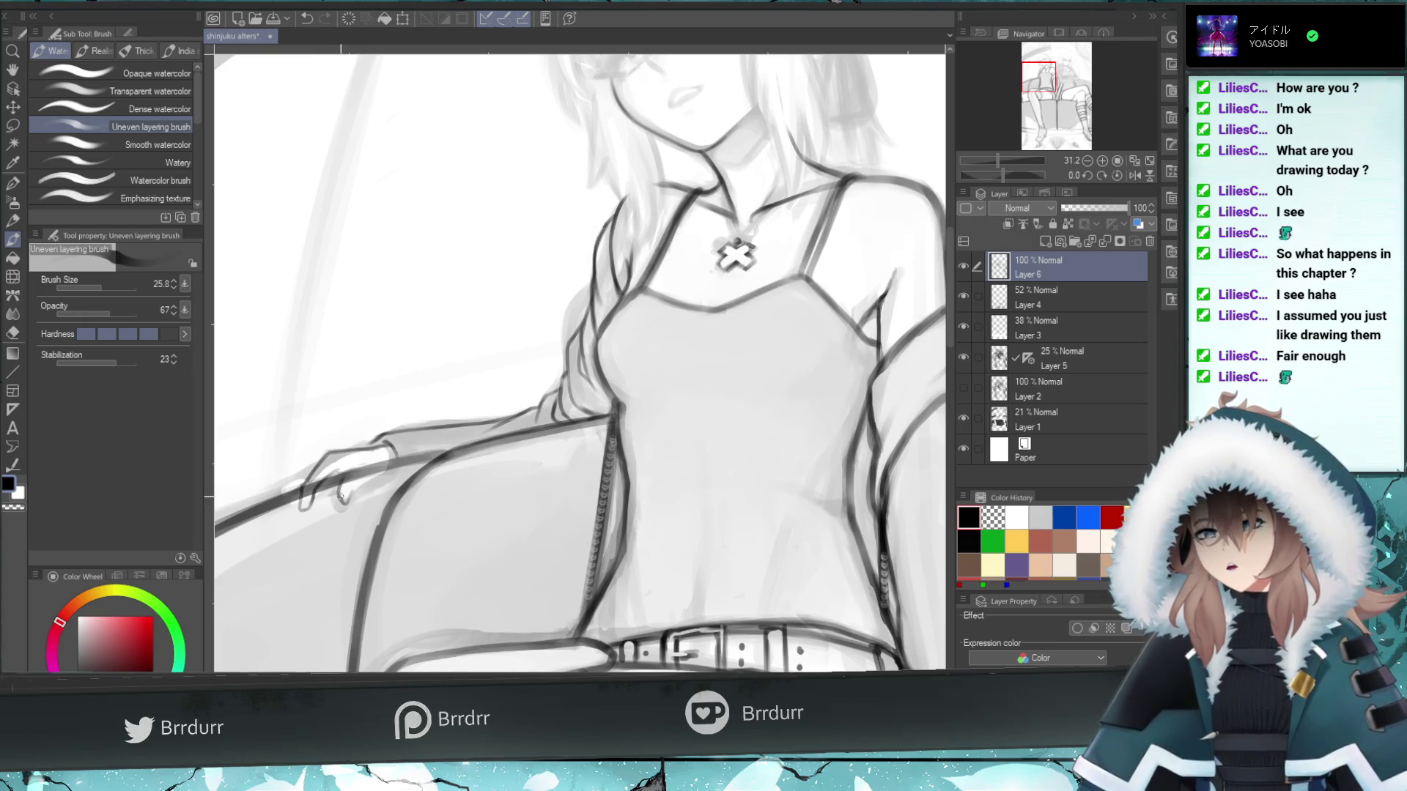
- Draw two dark finger lines down the hand and erase their stray bits
key("ctrl+z")
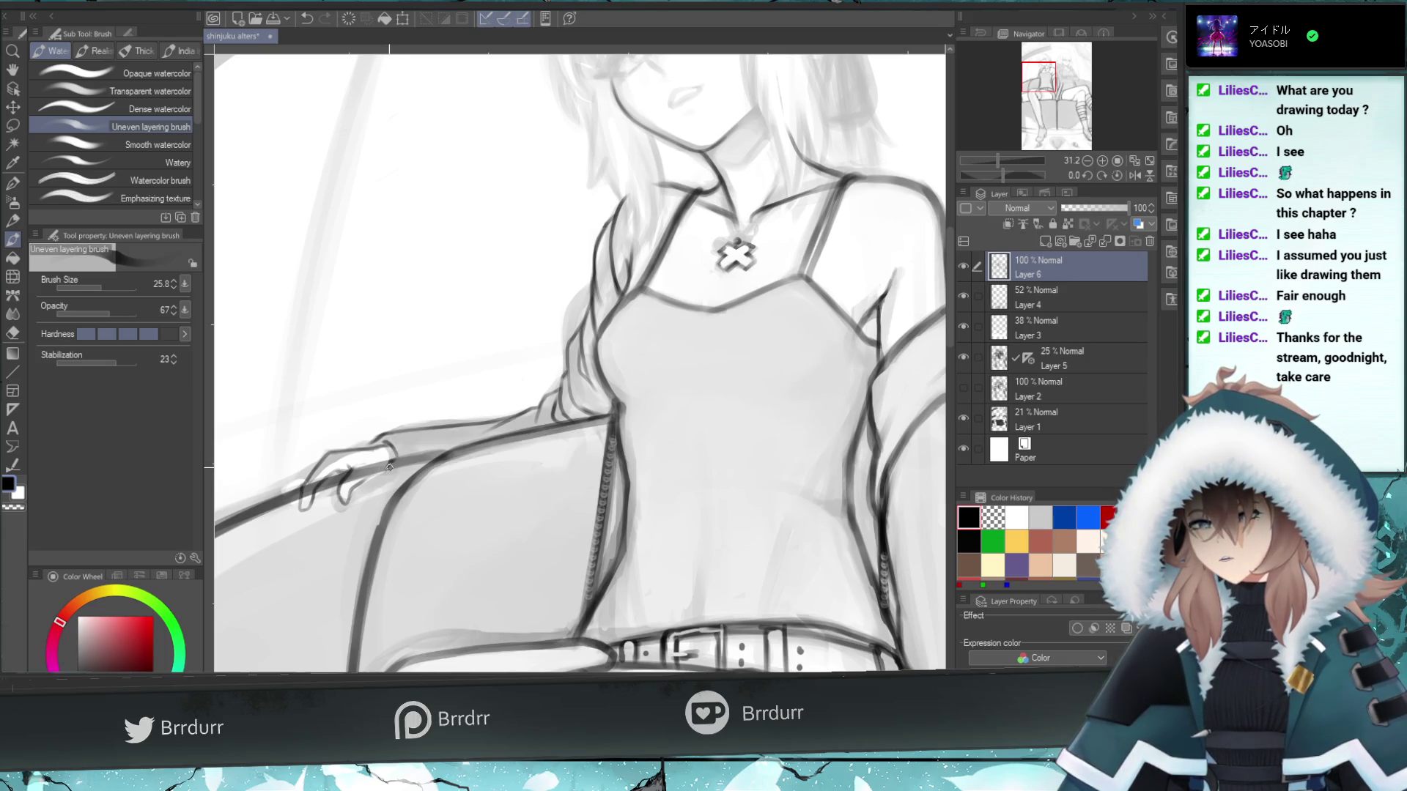
left_click_drag(385, 466, 357, 486)
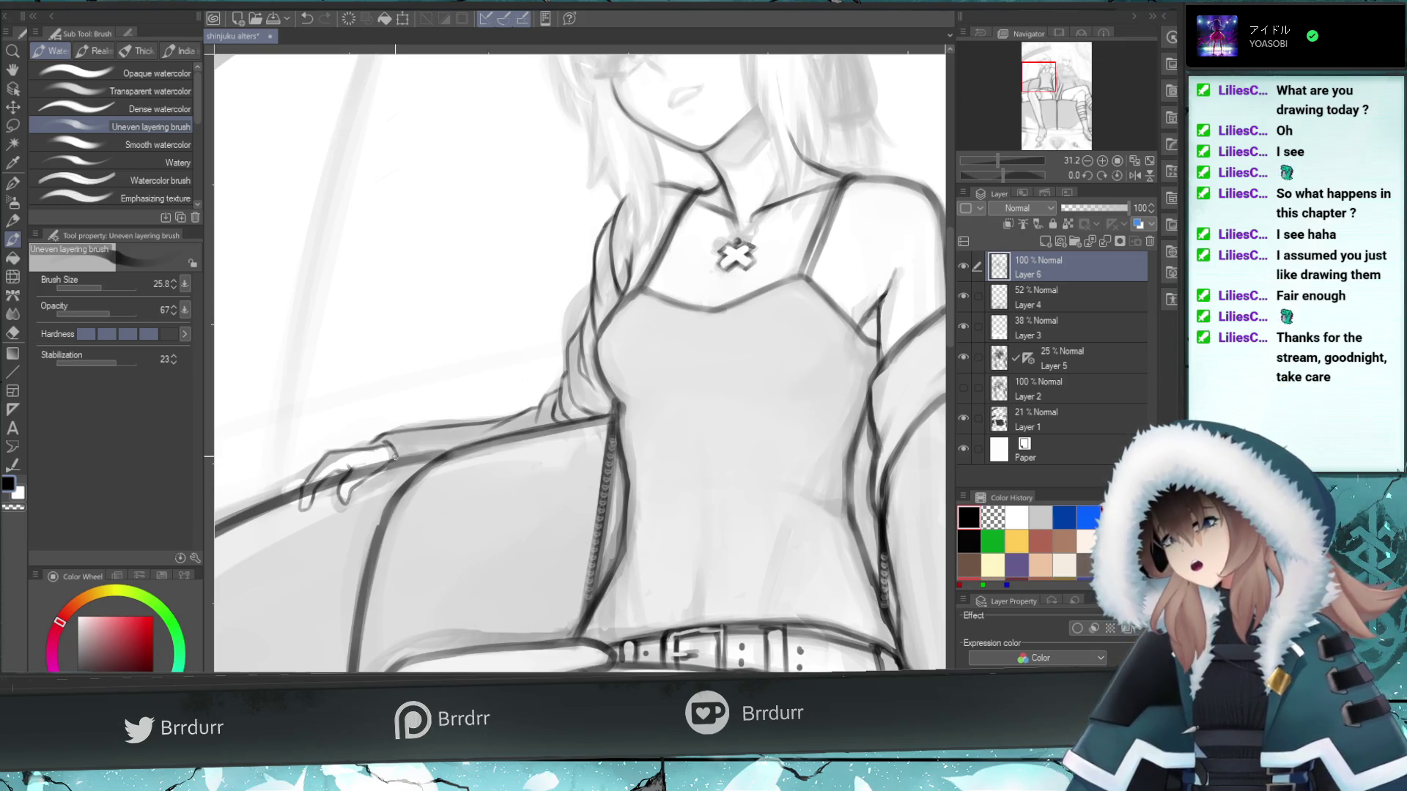
left_click_drag(394, 459, 364, 481)
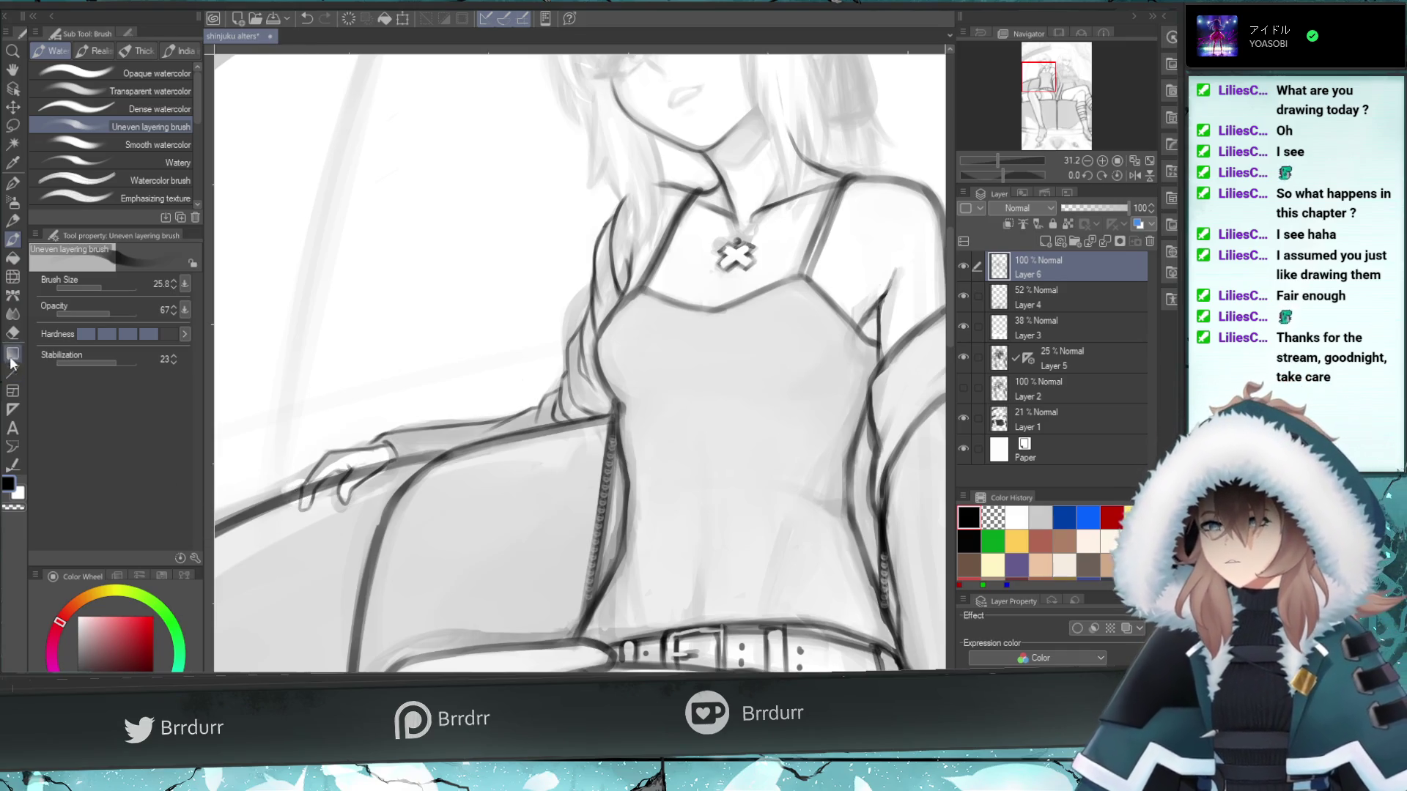
left_click(12, 332)
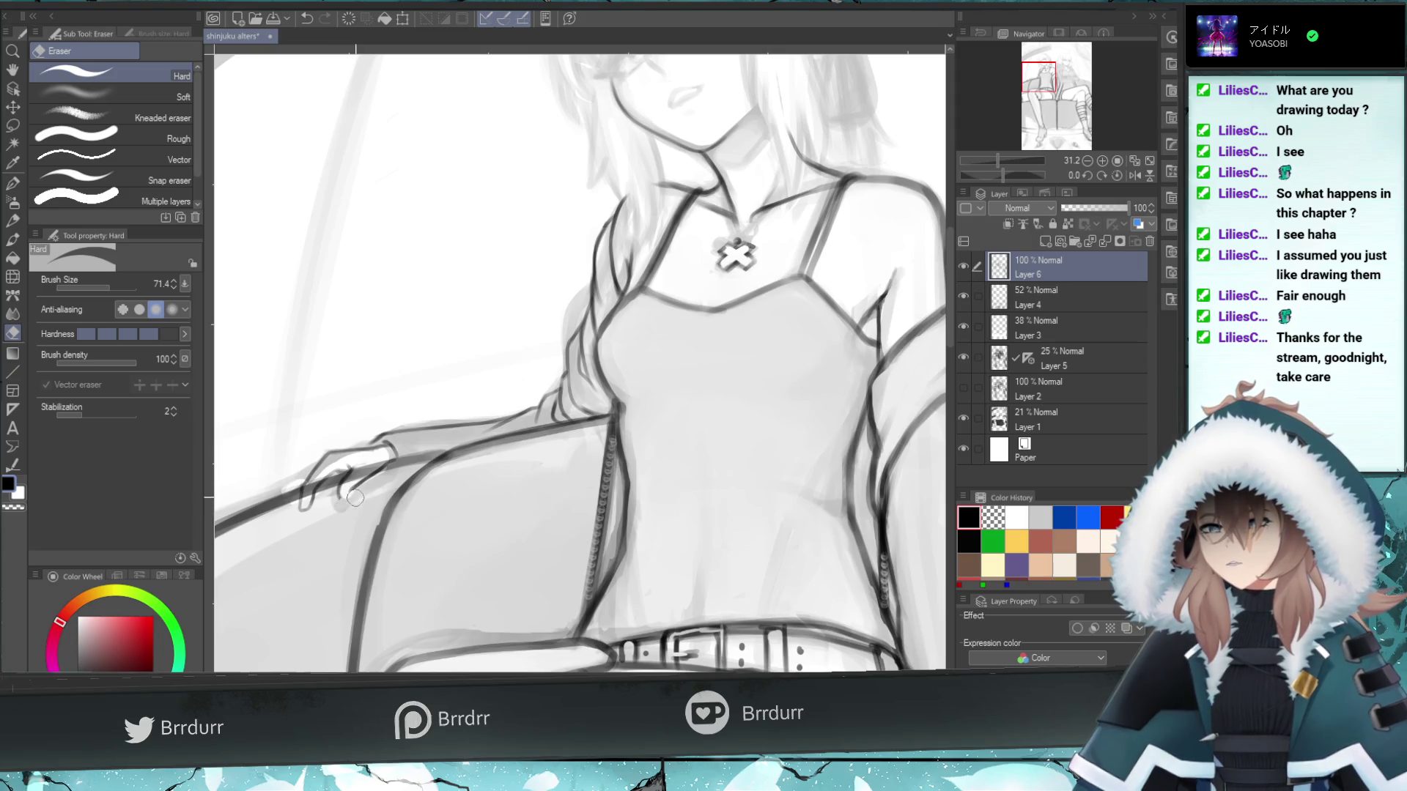
left_click_drag(355, 498, 349, 481)
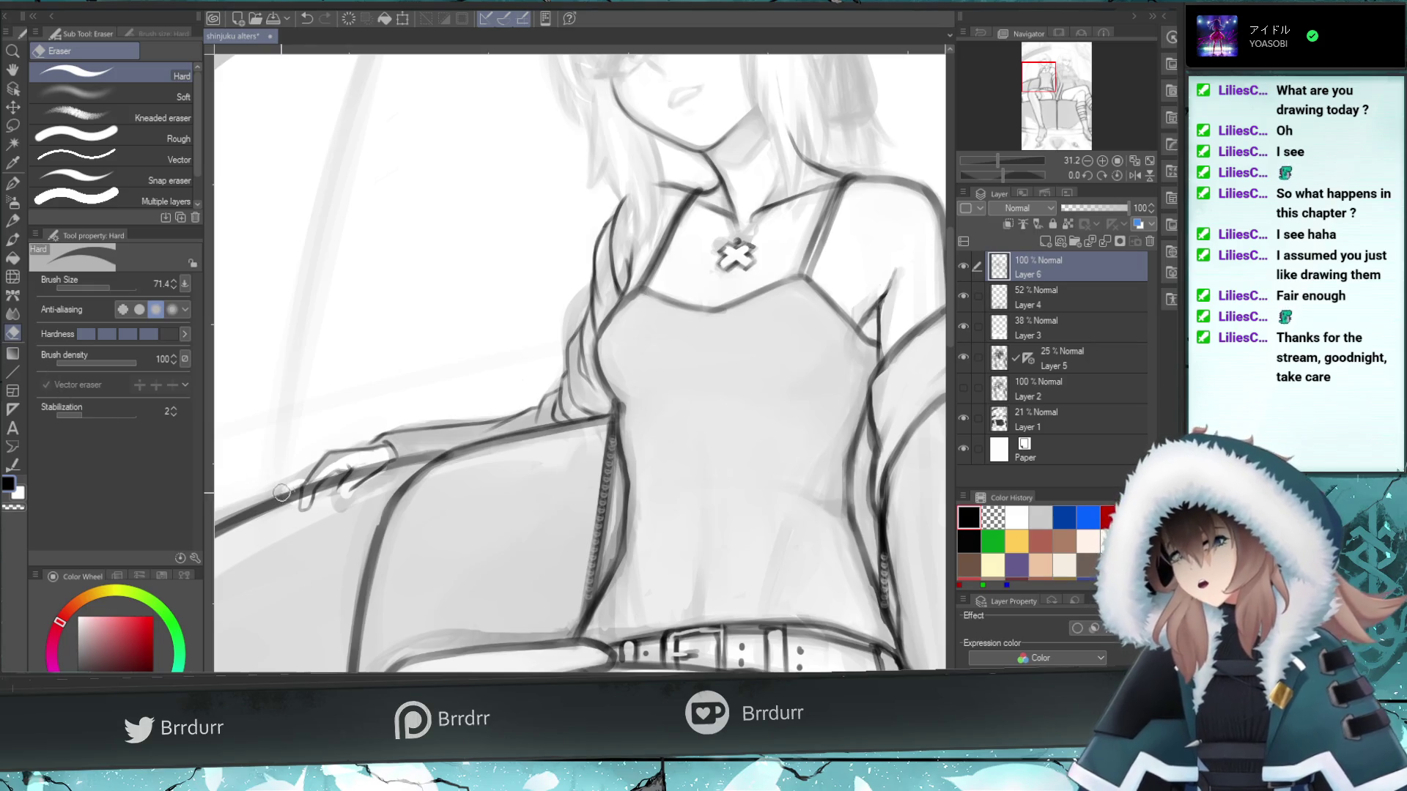
- Try a short extra stroke on the hand, undo it, and compare the cleaned finger lines
key("b")
key("ctrl+z")
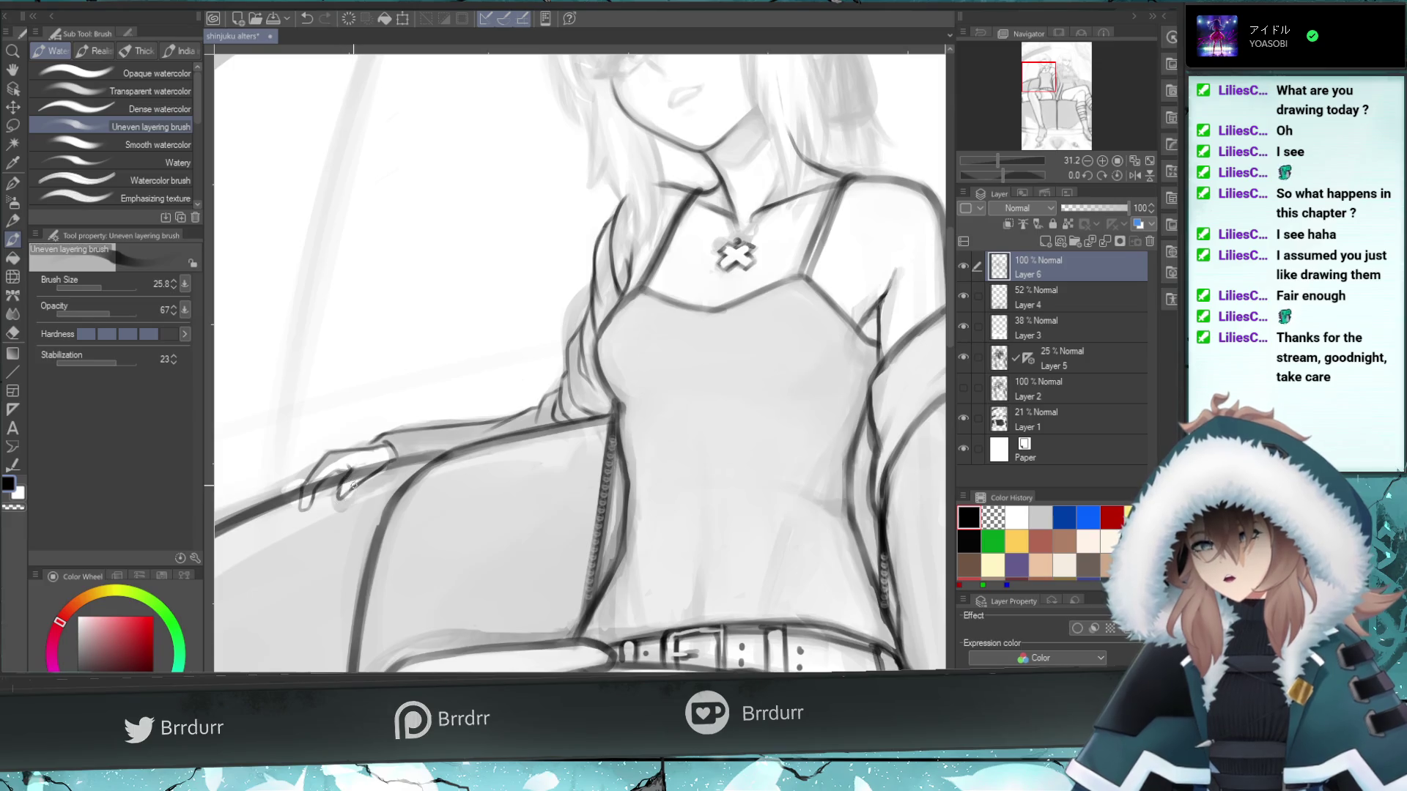
left_click_drag(356, 485, 341, 492)
key("ctrl+z")
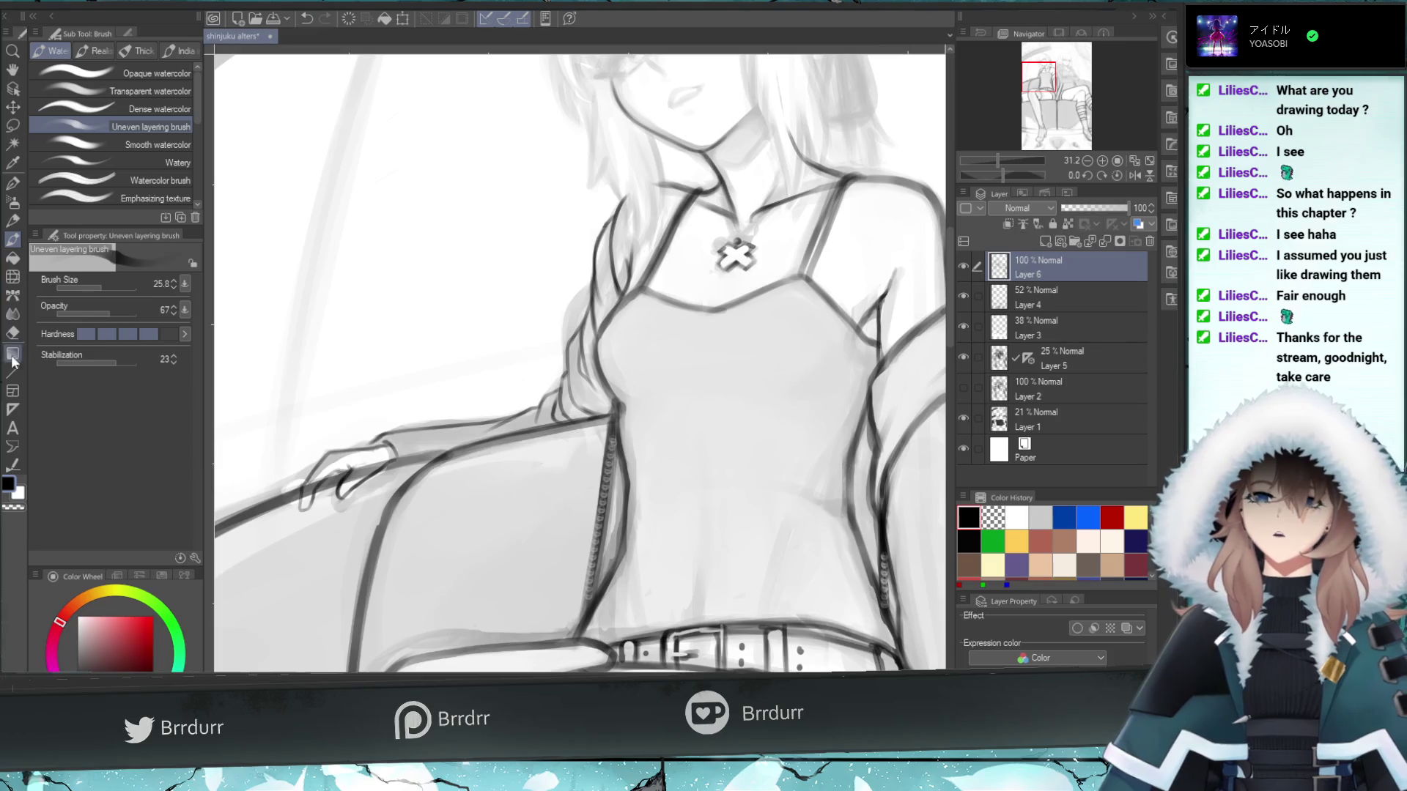
key("e")
key("ctrl+z")
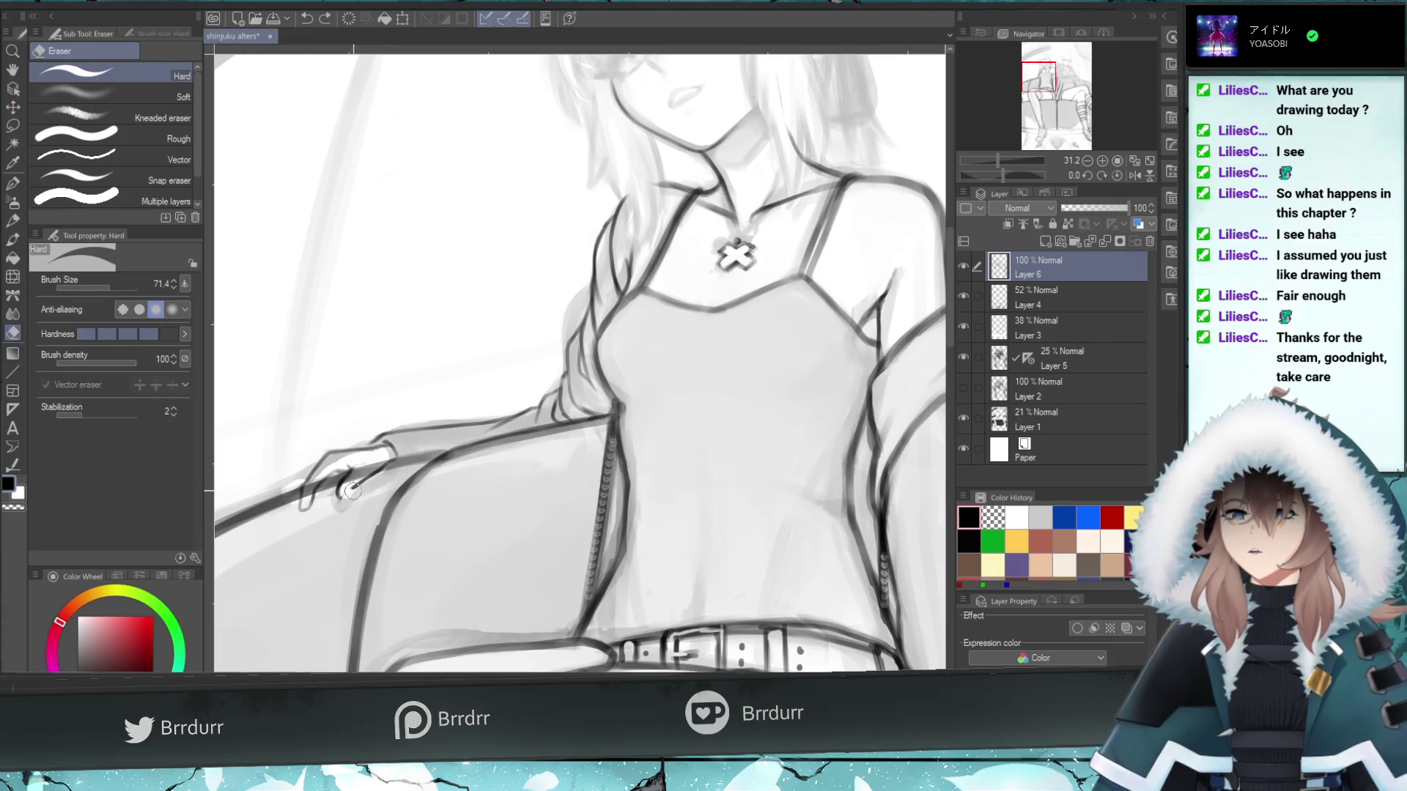
key("ctrl+y")
- Compare the hand strokes with undo and redo, then retry erasing around the sketched hand
key("ctrl+z")
key("ctrl+y")
key("ctrl+z")
key("ctrl+y")
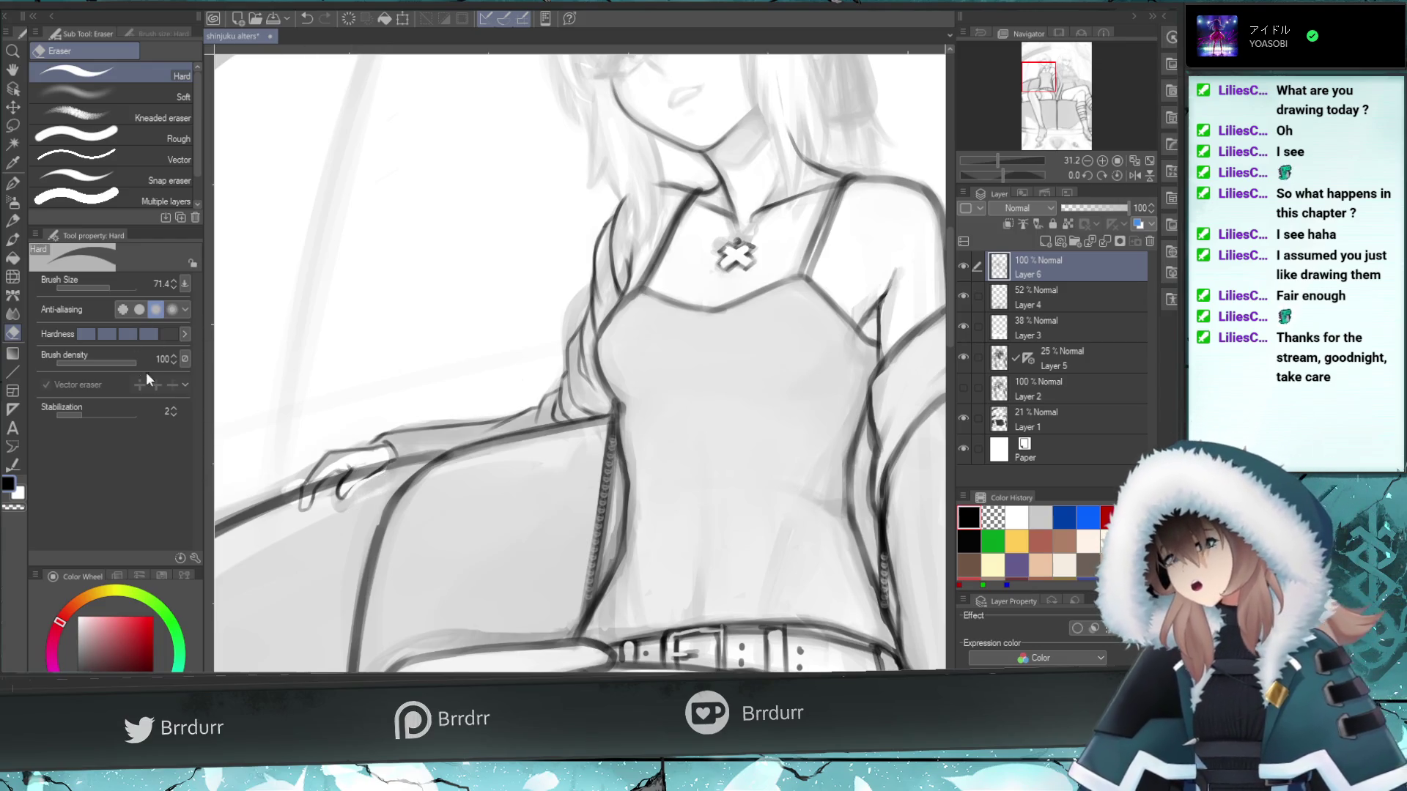
key("ctrl+z")
left_click_drag(384, 460, 357, 475)
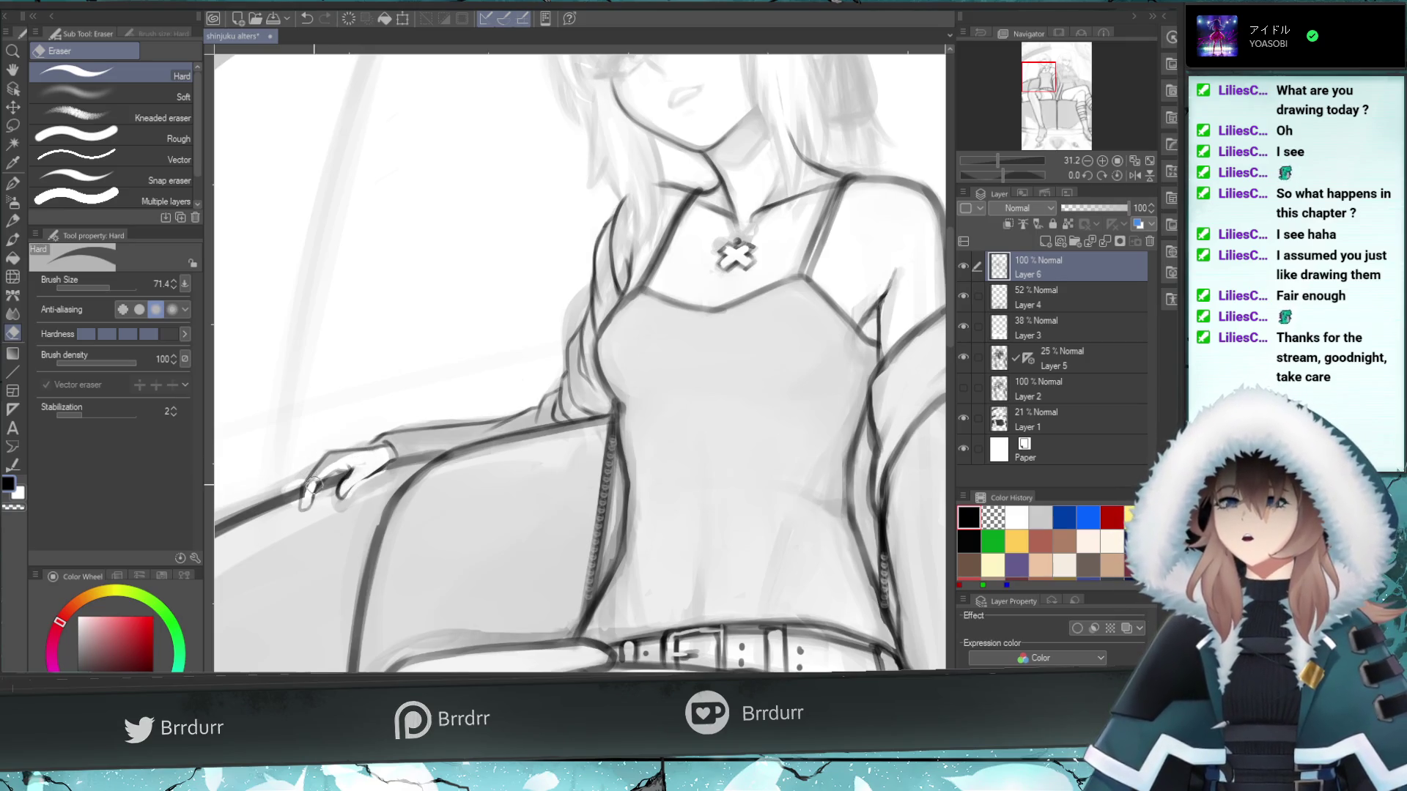
key("ctrl+z")
- Test erasing the finger lines and a faint brush stroke on the hand, undoing each attempt
left_click_drag(304, 501, 323, 473)
key("ctrl+z")
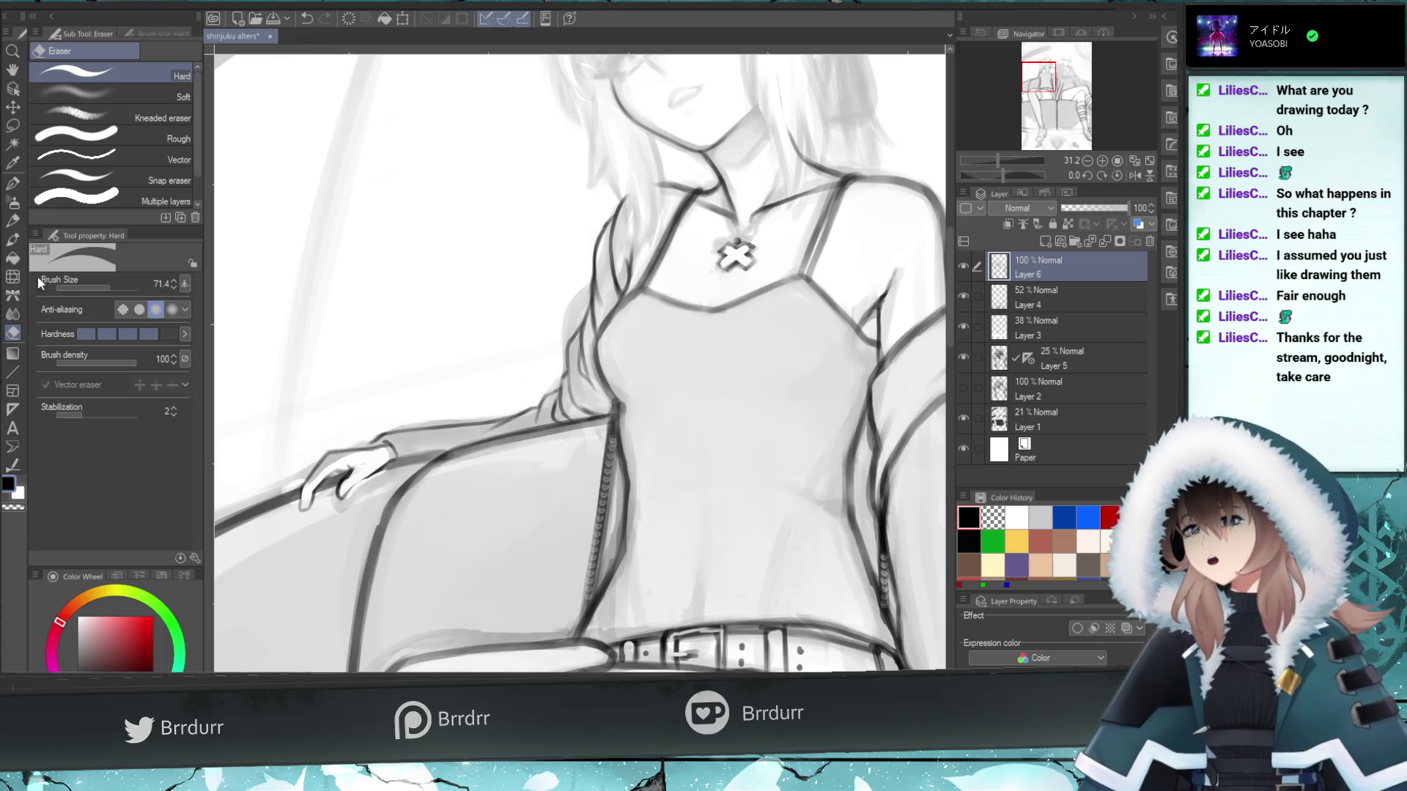
key("b")
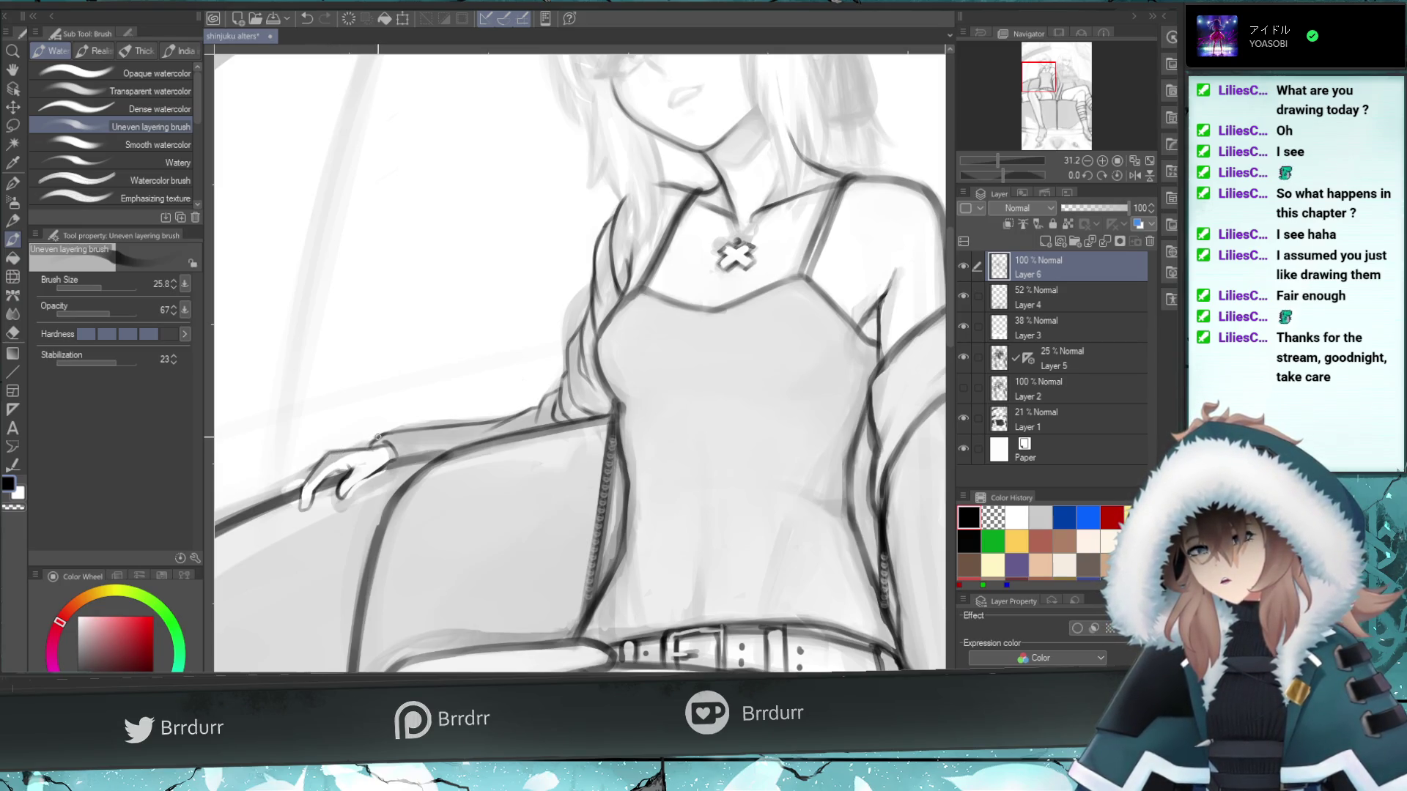
key("ctrl+z")
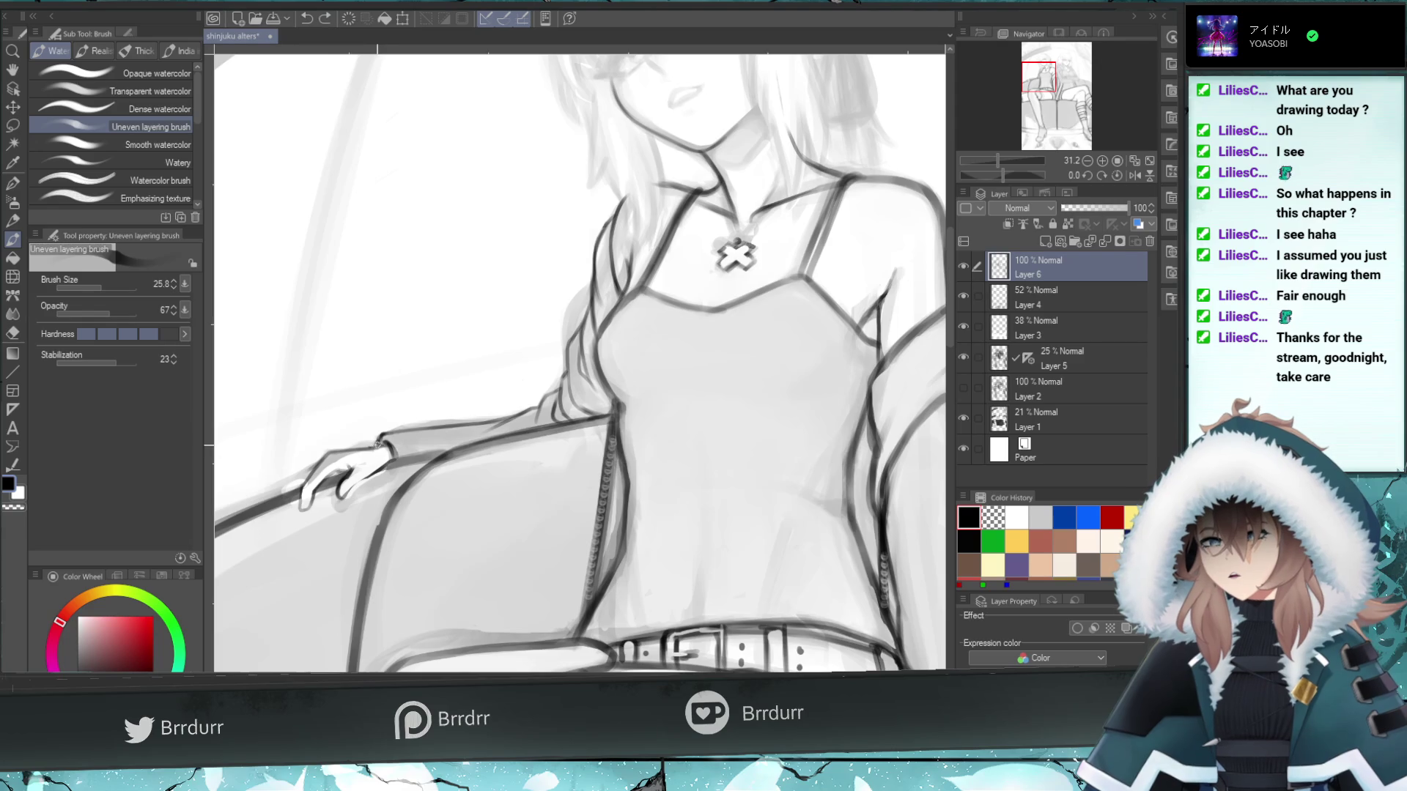
left_click(13, 333)
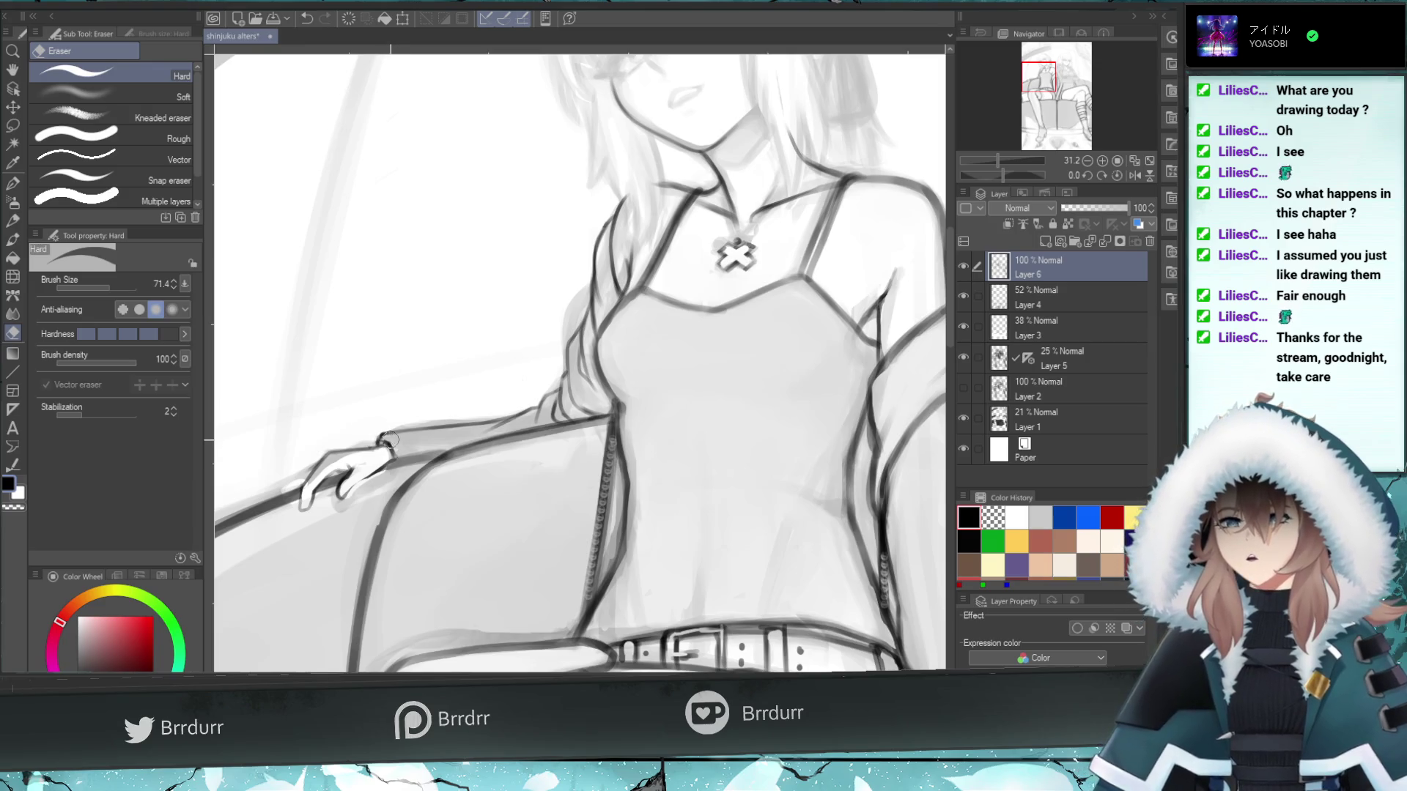
left_click(12, 241)
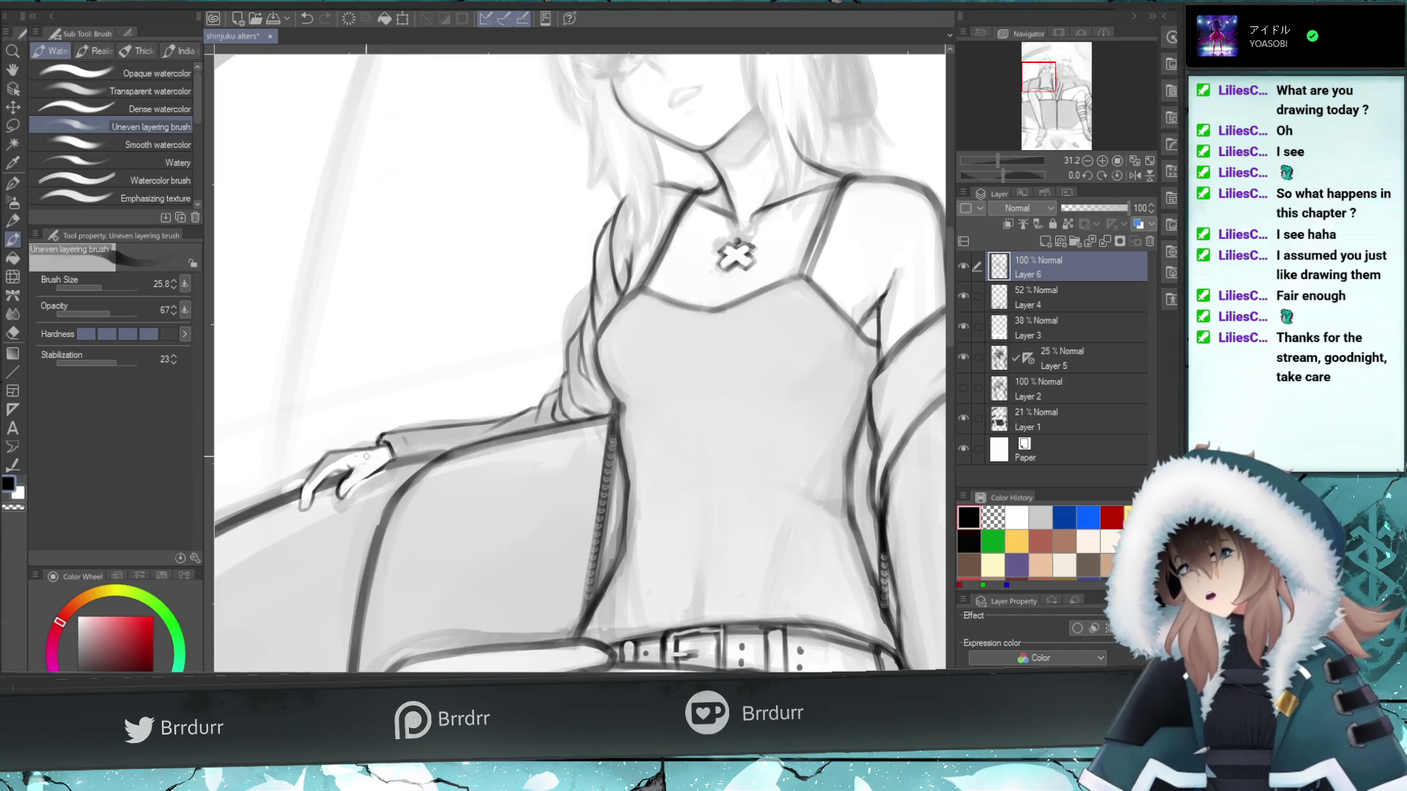
left_click_drag(313, 465, 299, 475)
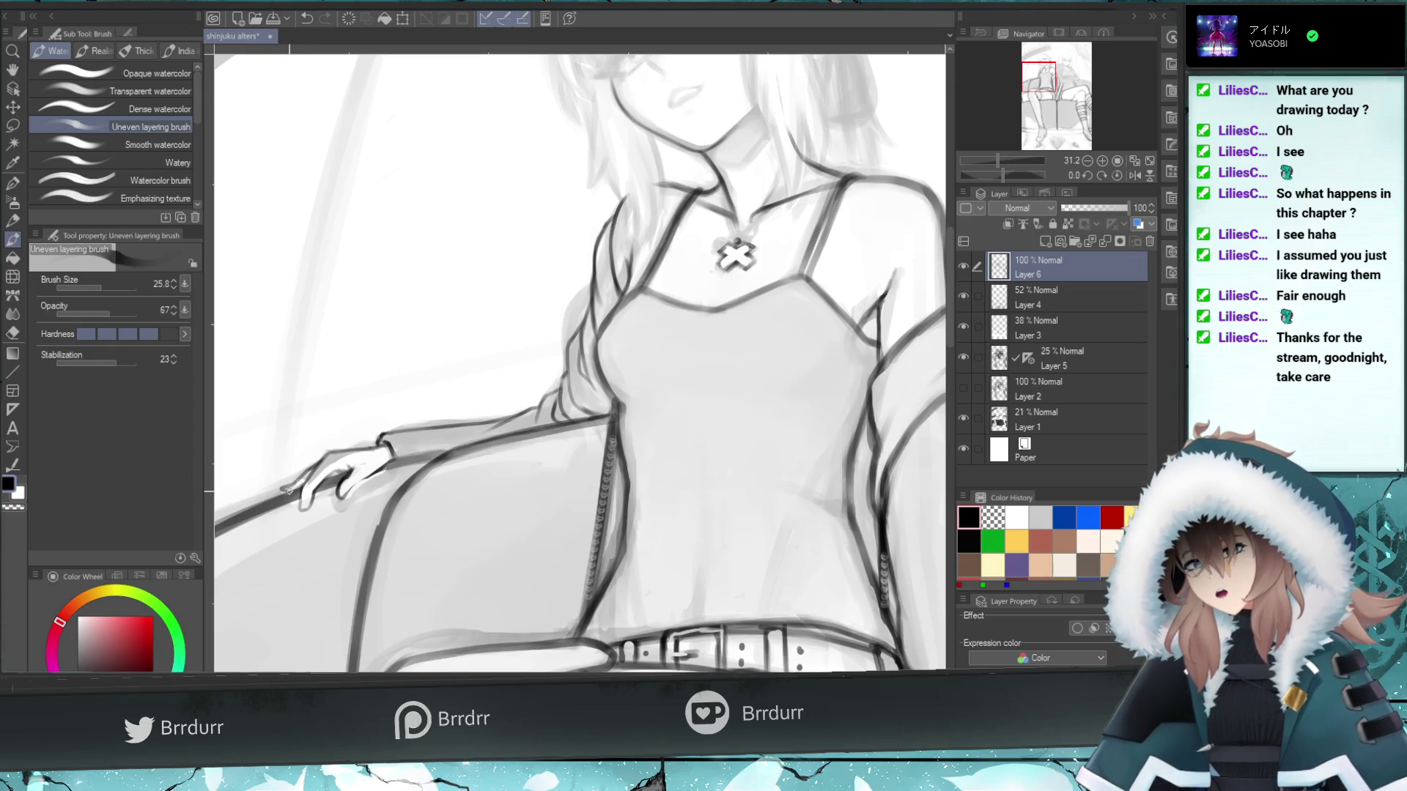
key("ctrl+z")
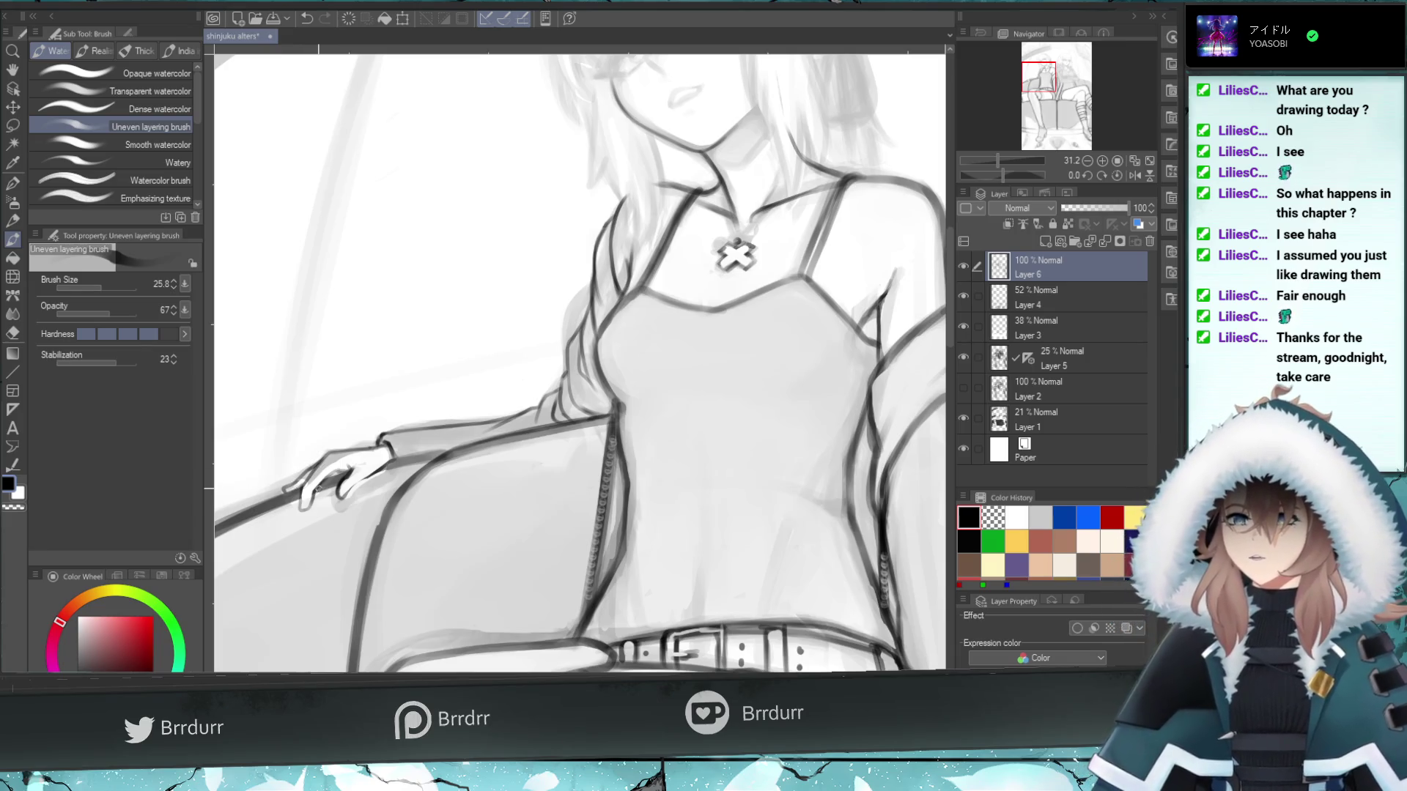
- Lighten the resting hand's finger lines with the Hard eraser and zoom out to 10.6
left_click(12, 332)
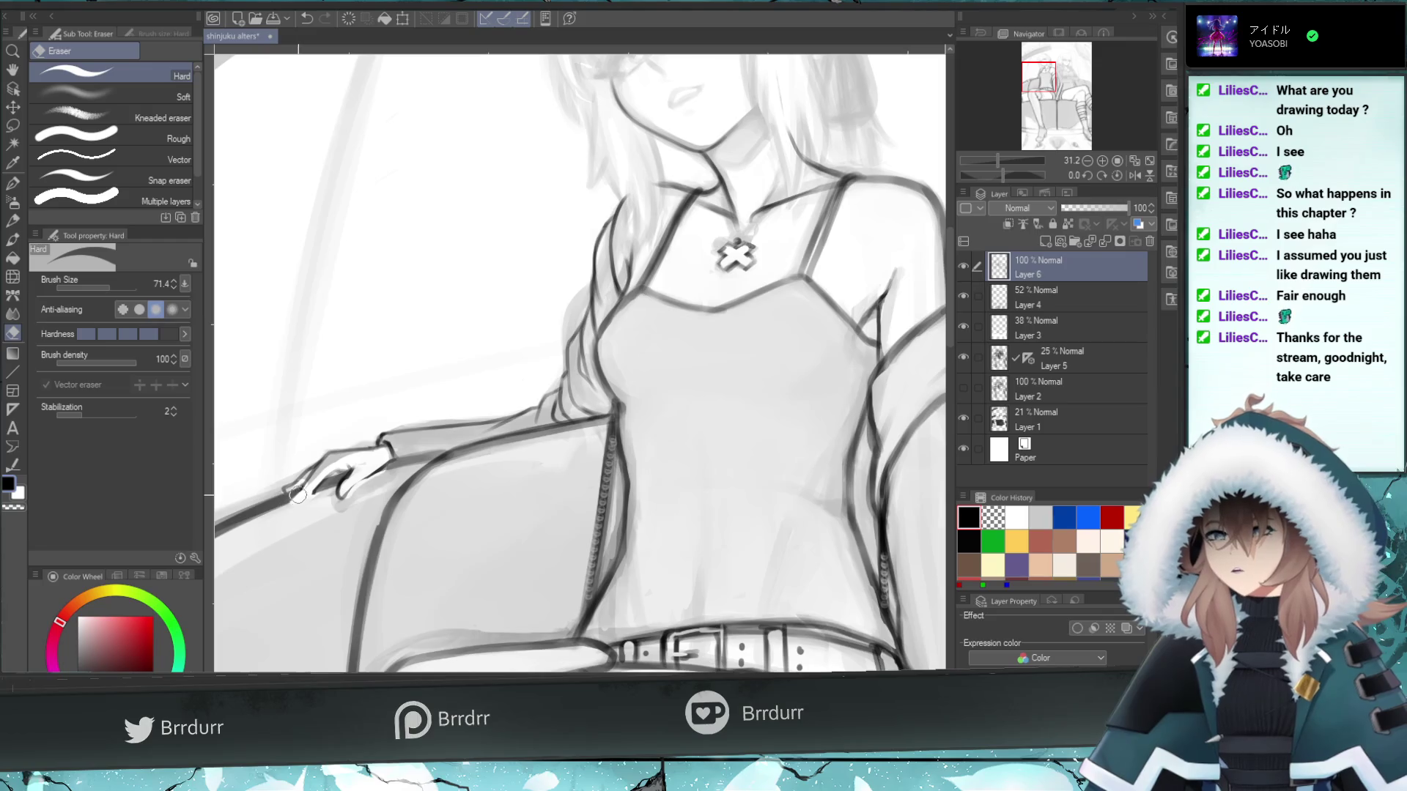
left_click_drag(294, 494, 314, 480)
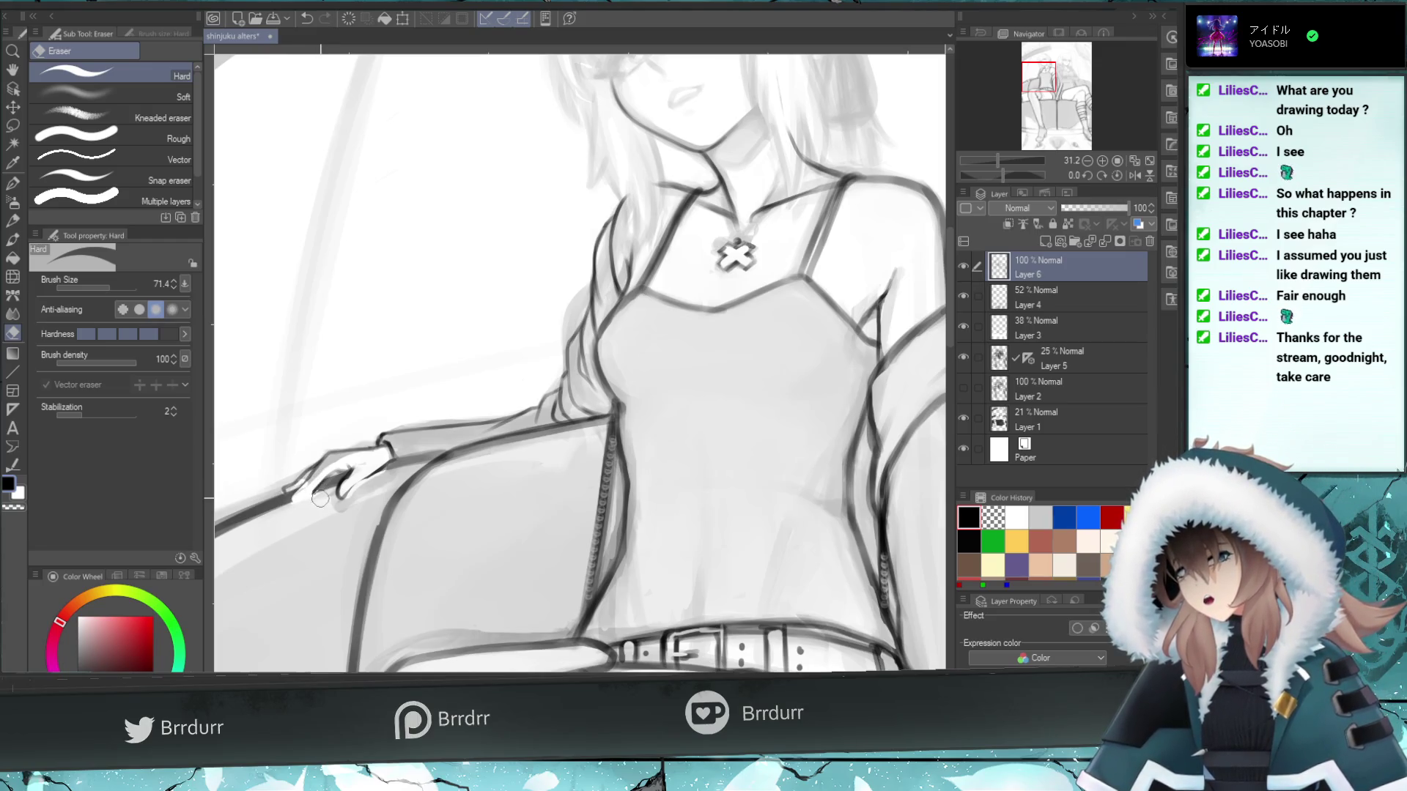
key("b")
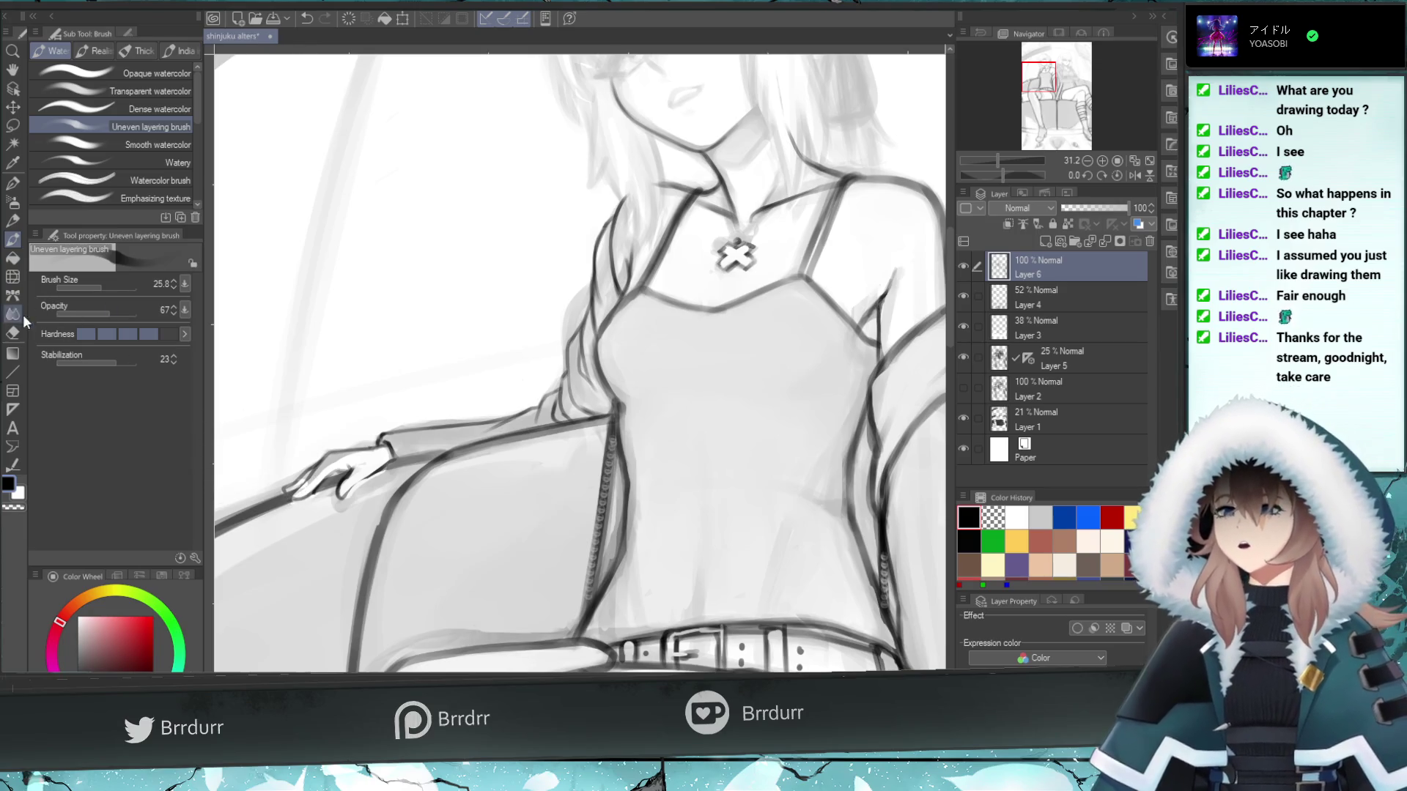
key("e")
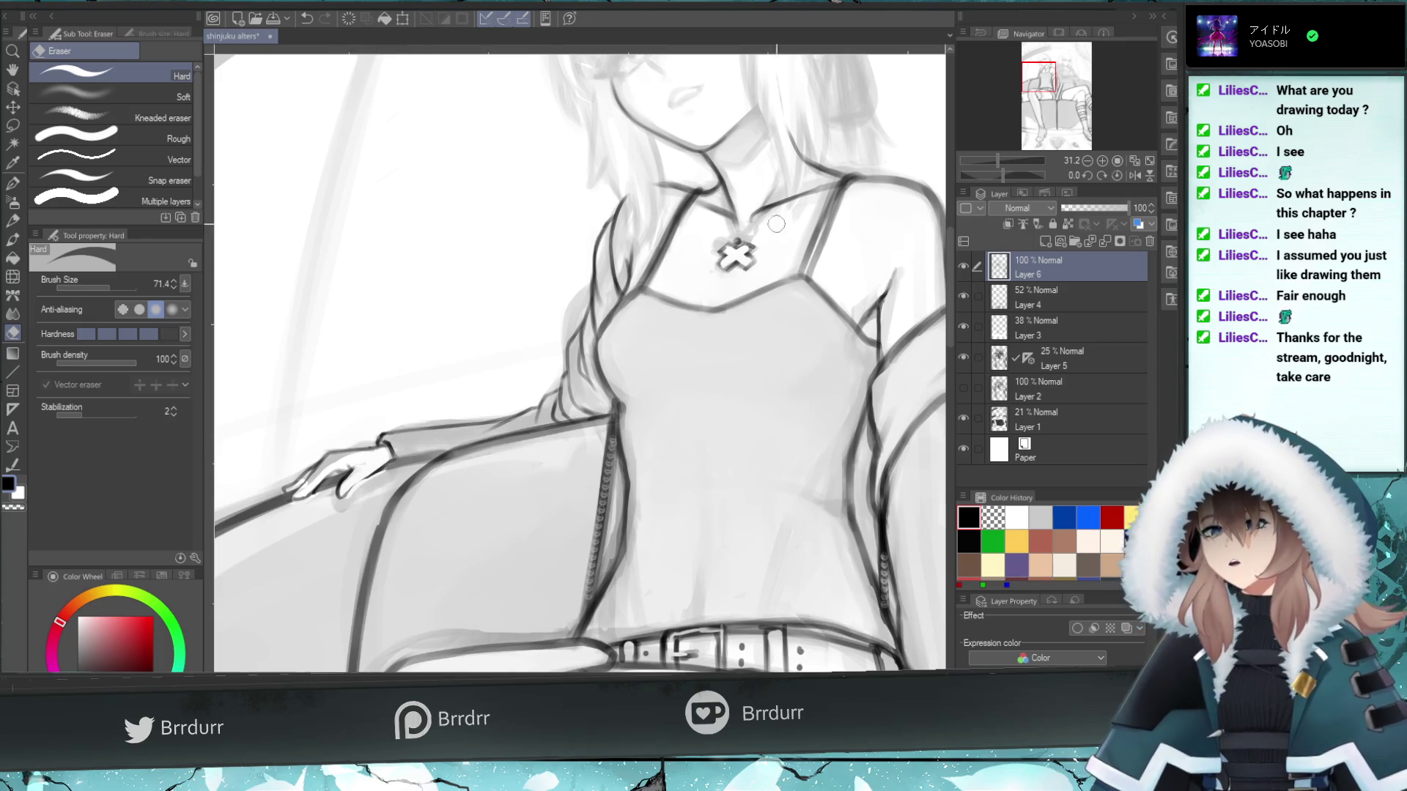
left_click(986, 161)
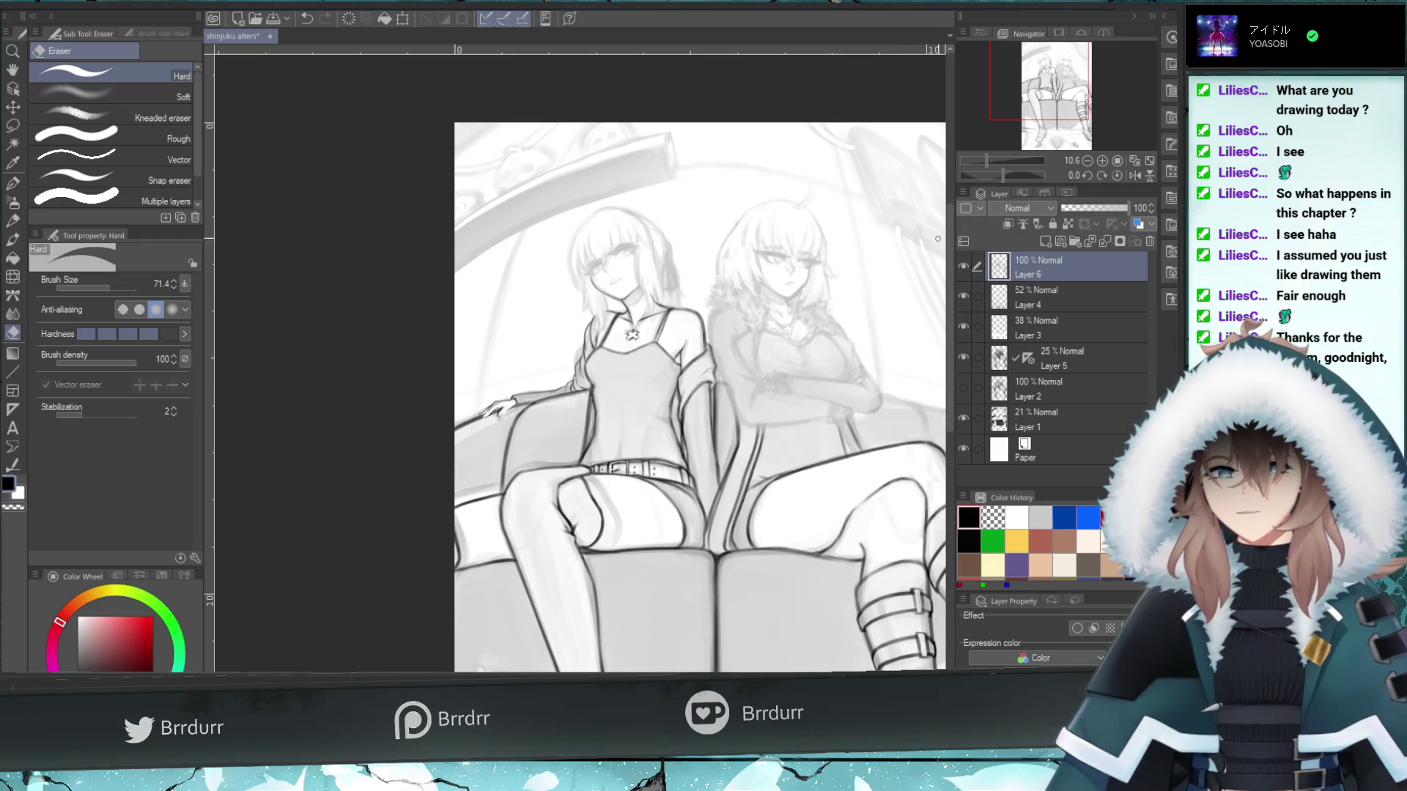
left_click(1134, 176)
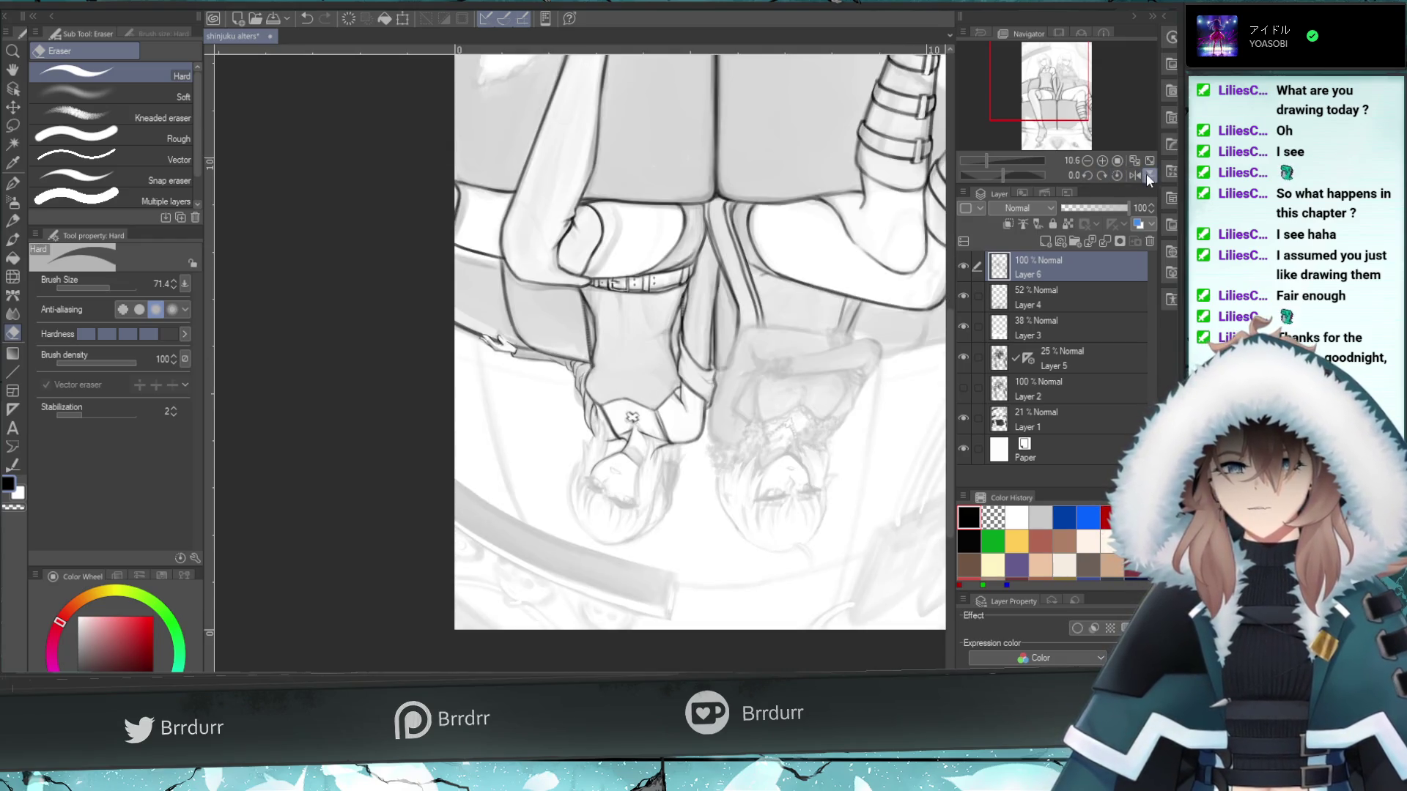
left_click(1148, 174)
left_click(1134, 176)
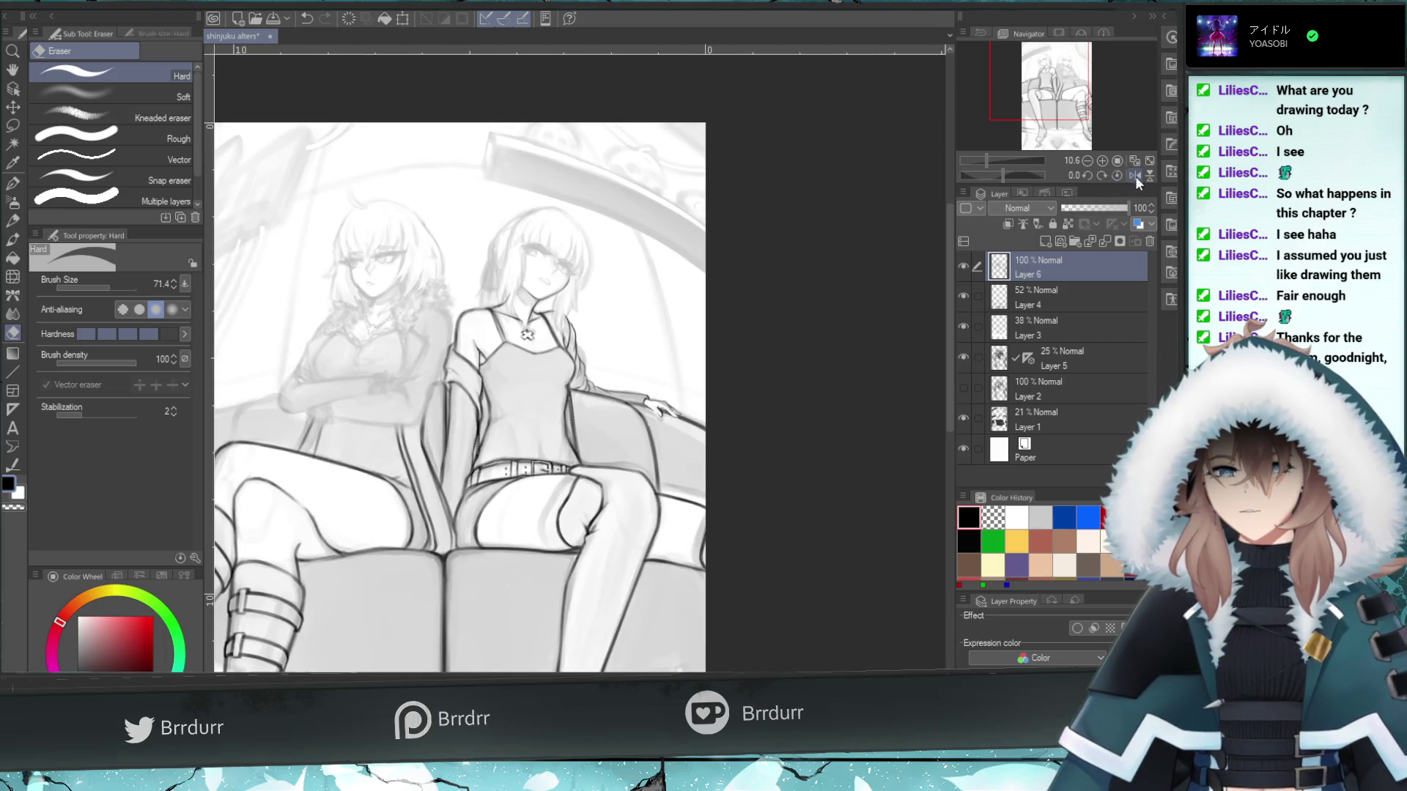
left_click(1134, 176)
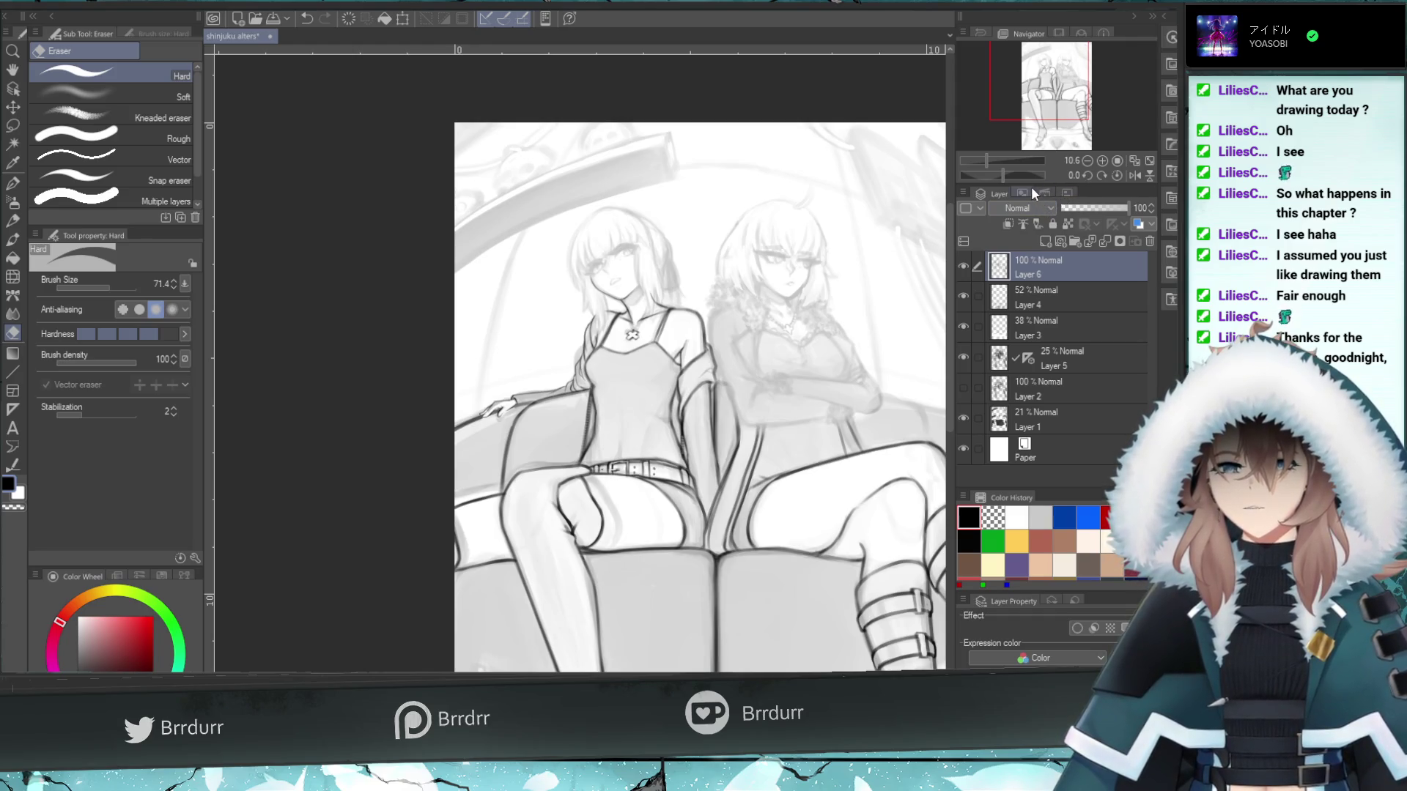
mouse_move(1009, 102)
left_mouse_down()
mouse_move(1032, 115)
mouse_move(1034, 102)
left_mouse_up()
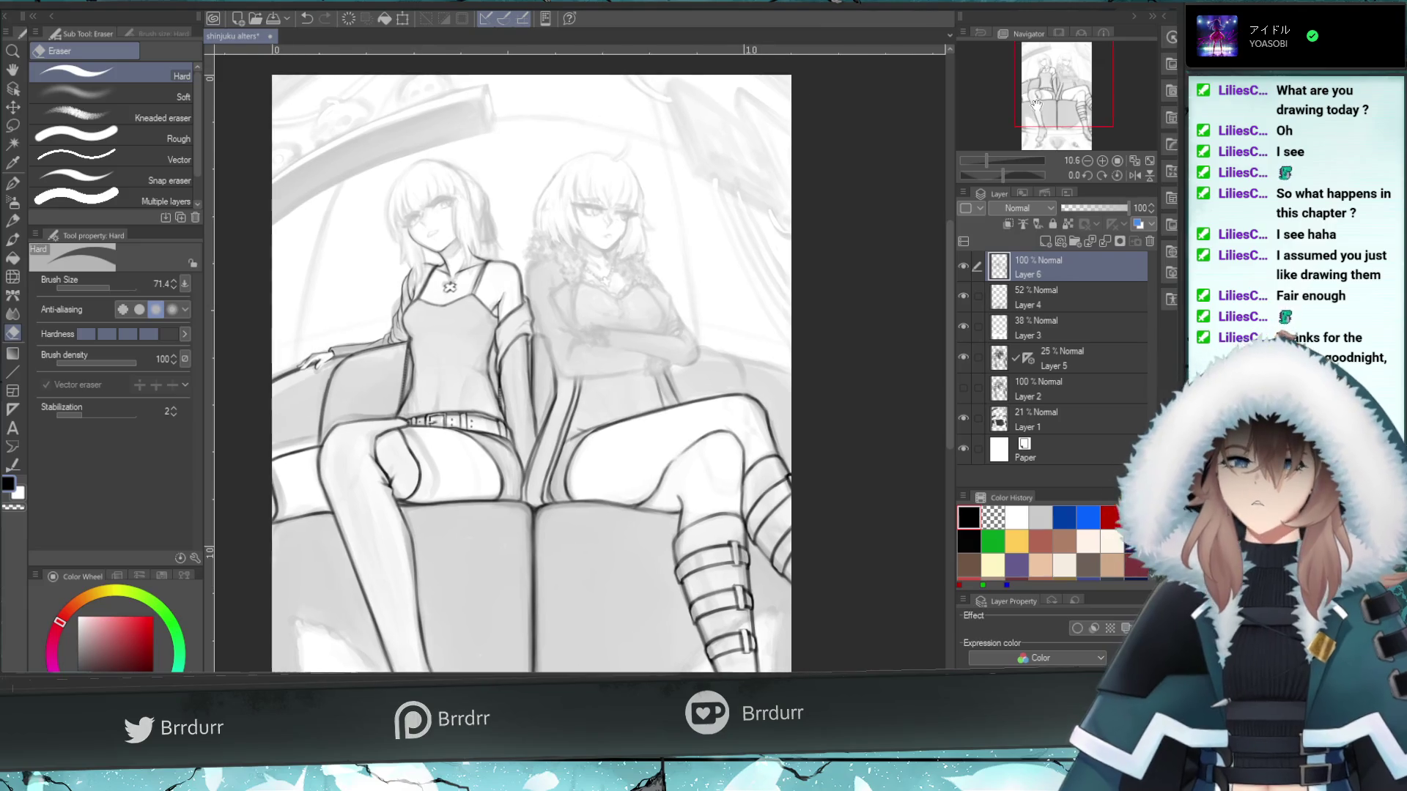
left_click_drag(986, 160, 994, 160)
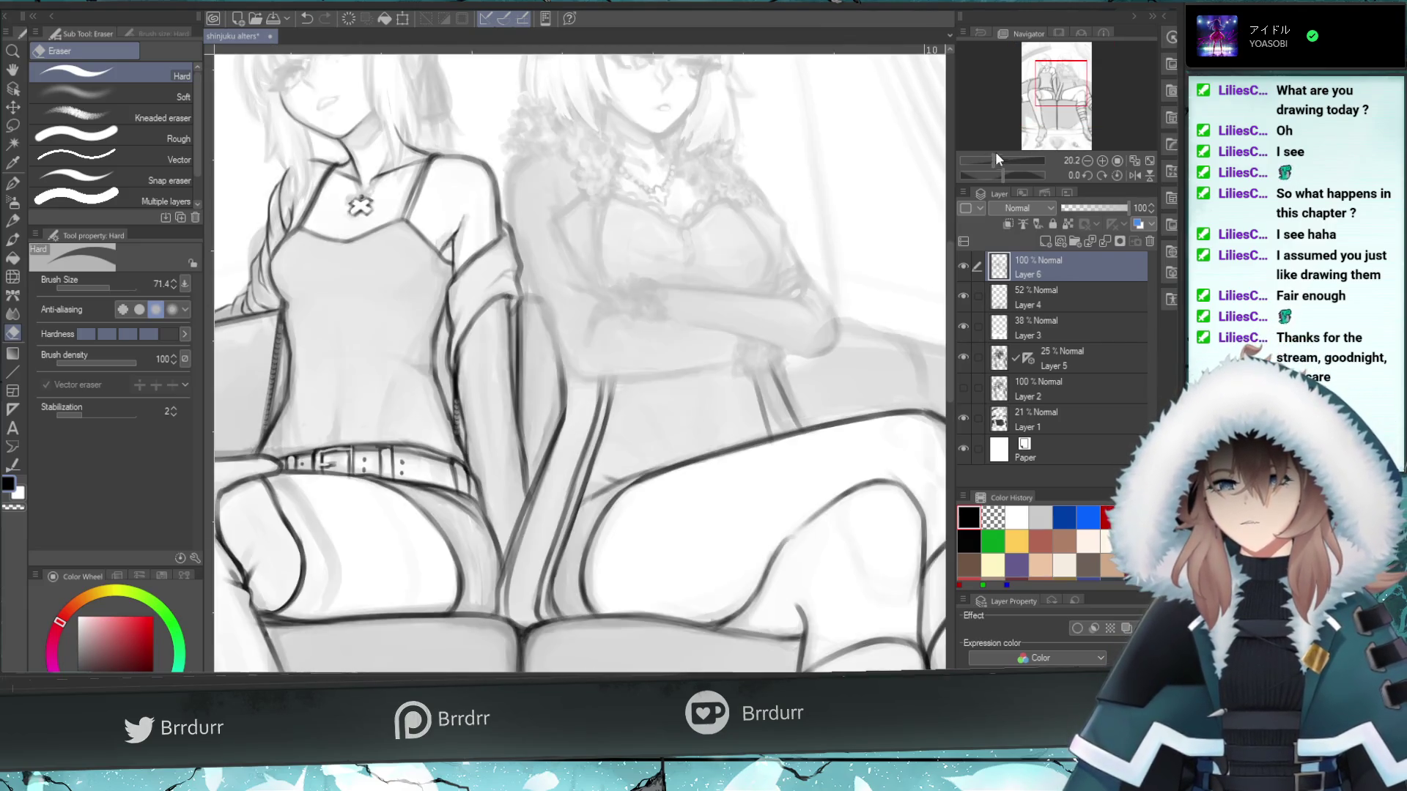
left_click_drag(1076, 92, 1053, 89)
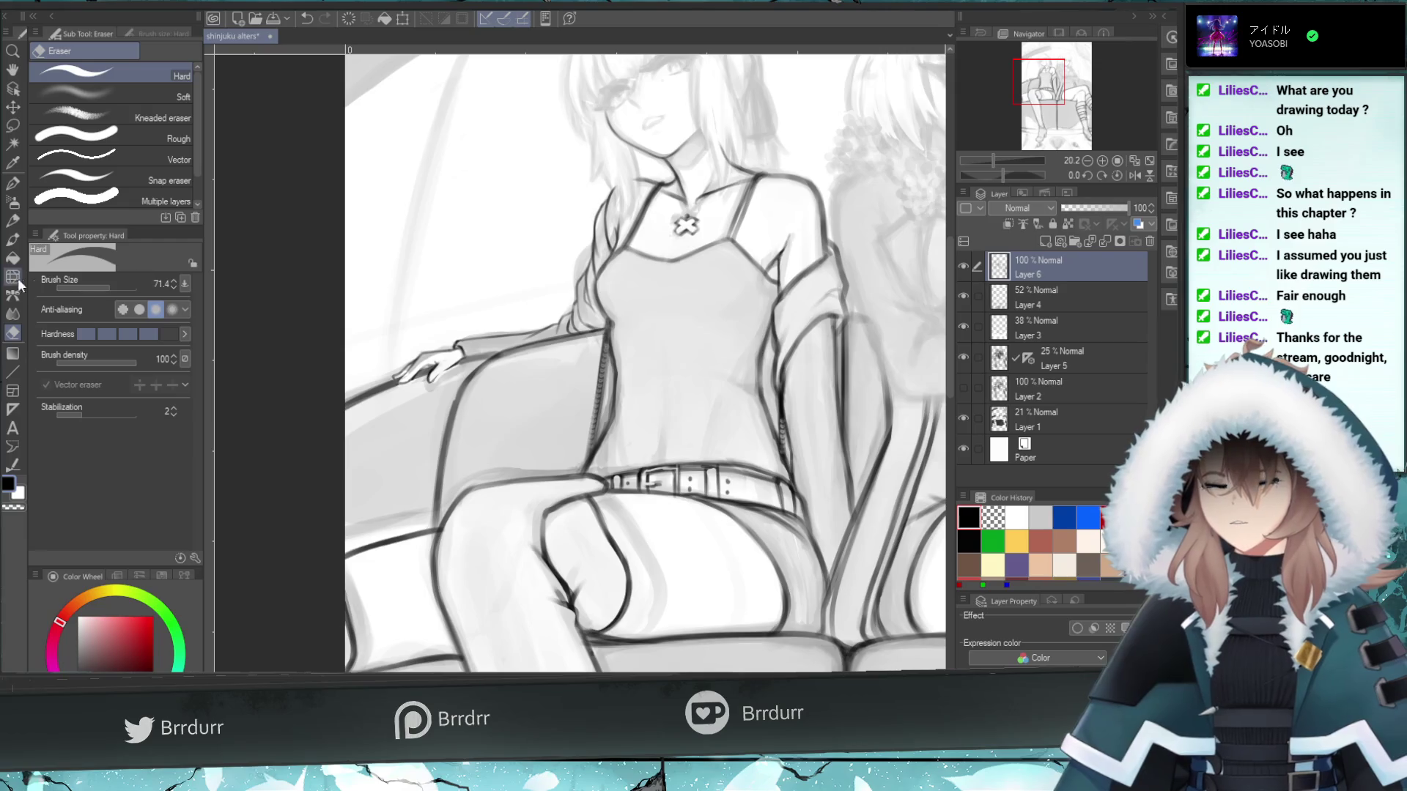
- Try touch-up strokes near the hand with the Uneven layering brush and eraser, undoing them
left_click(12, 239)
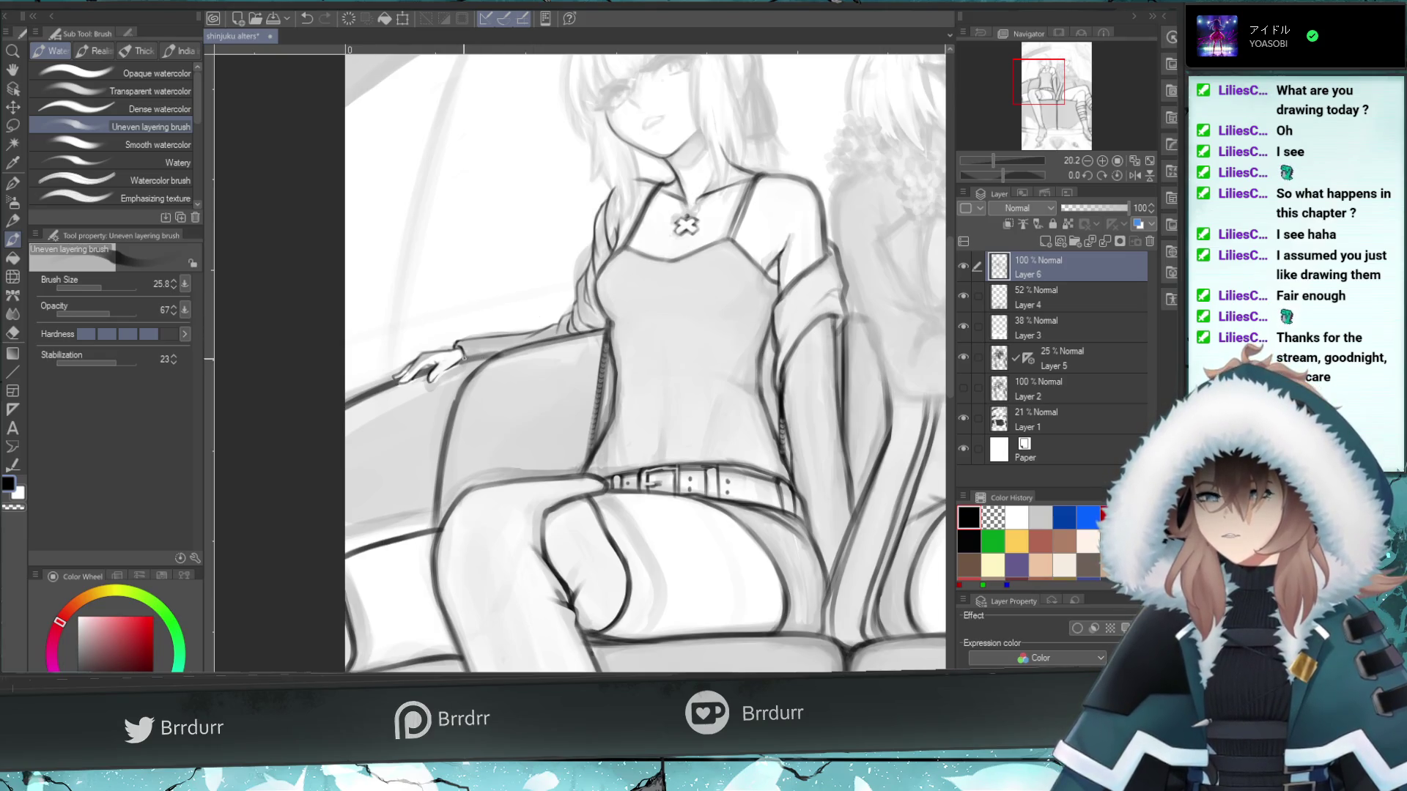
key("ctrl+z")
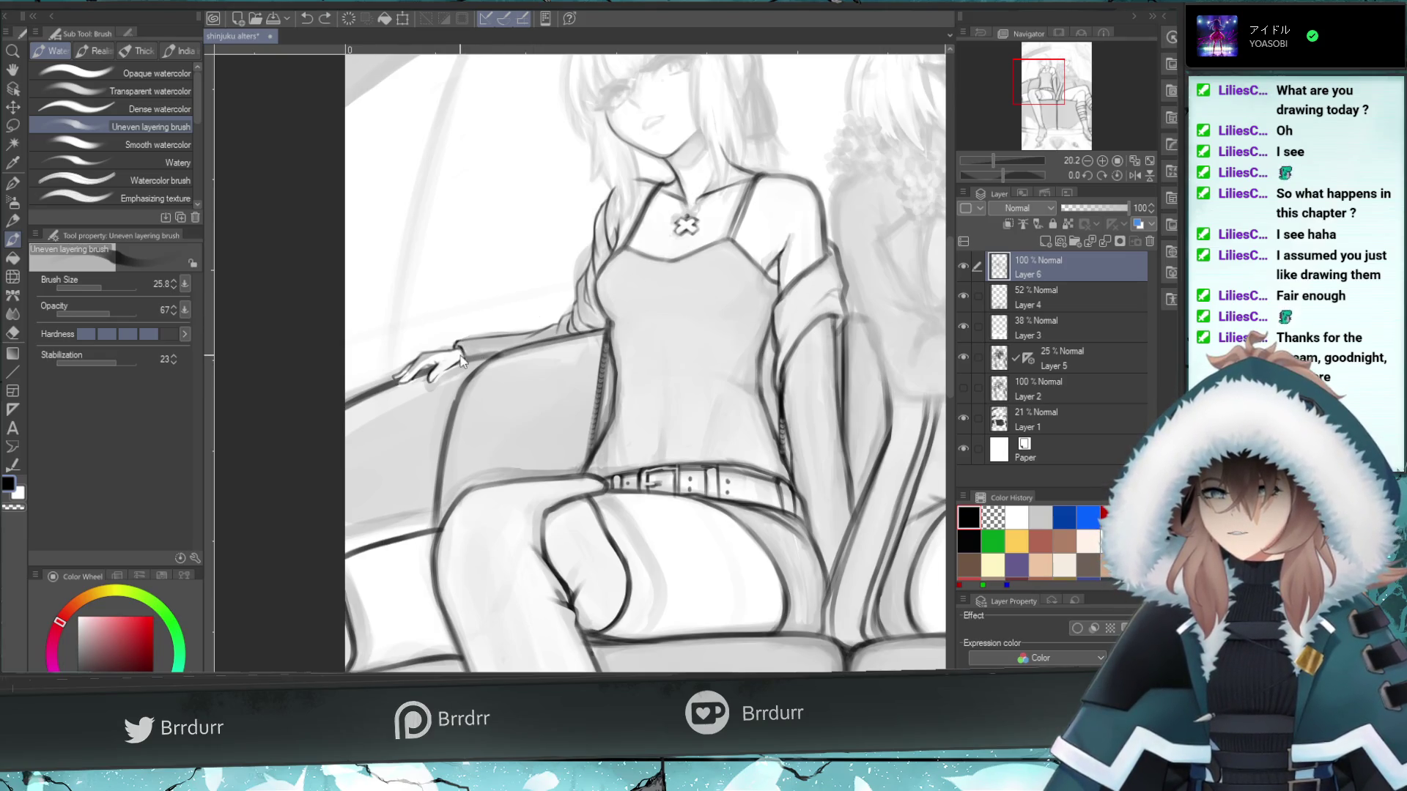
key("ctrl+z")
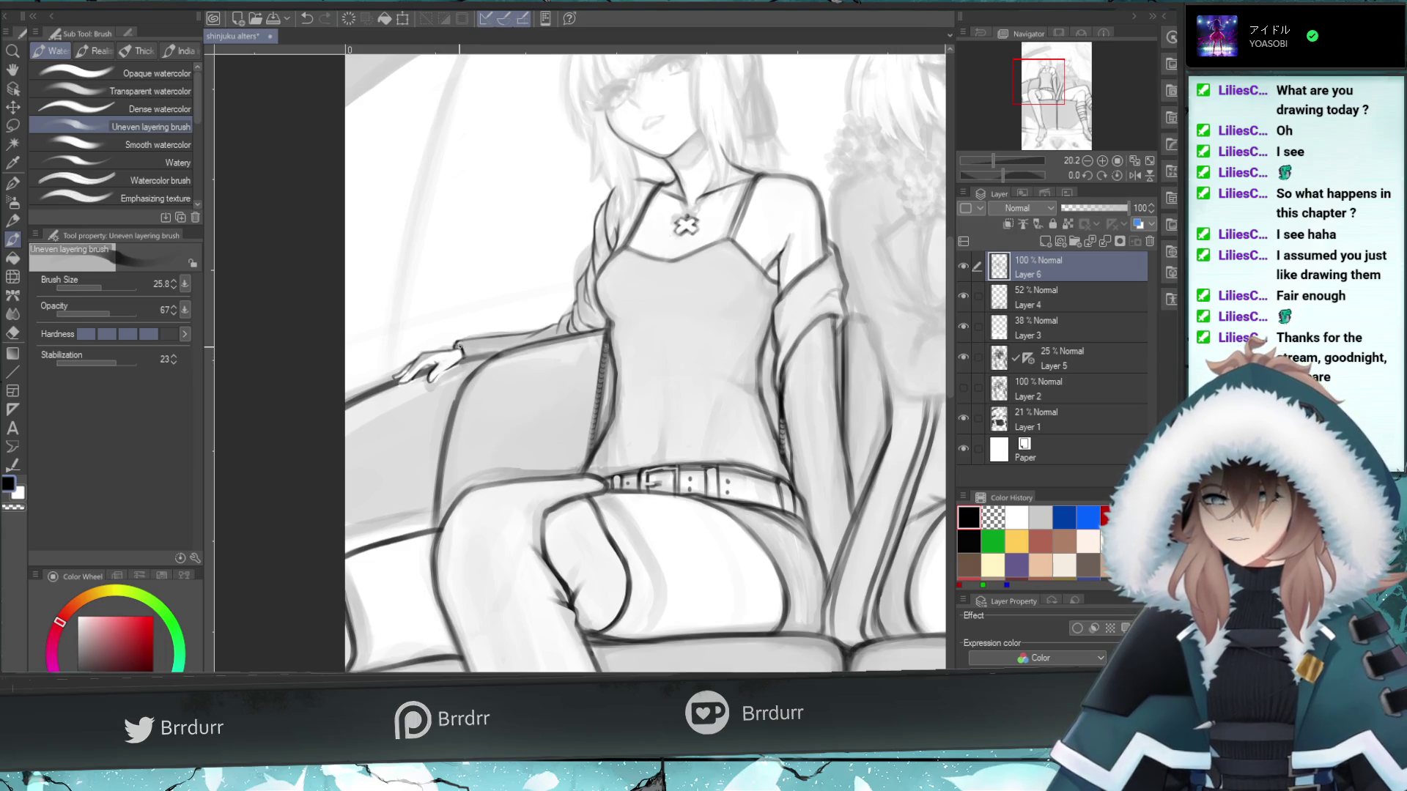
key("ctrl+z")
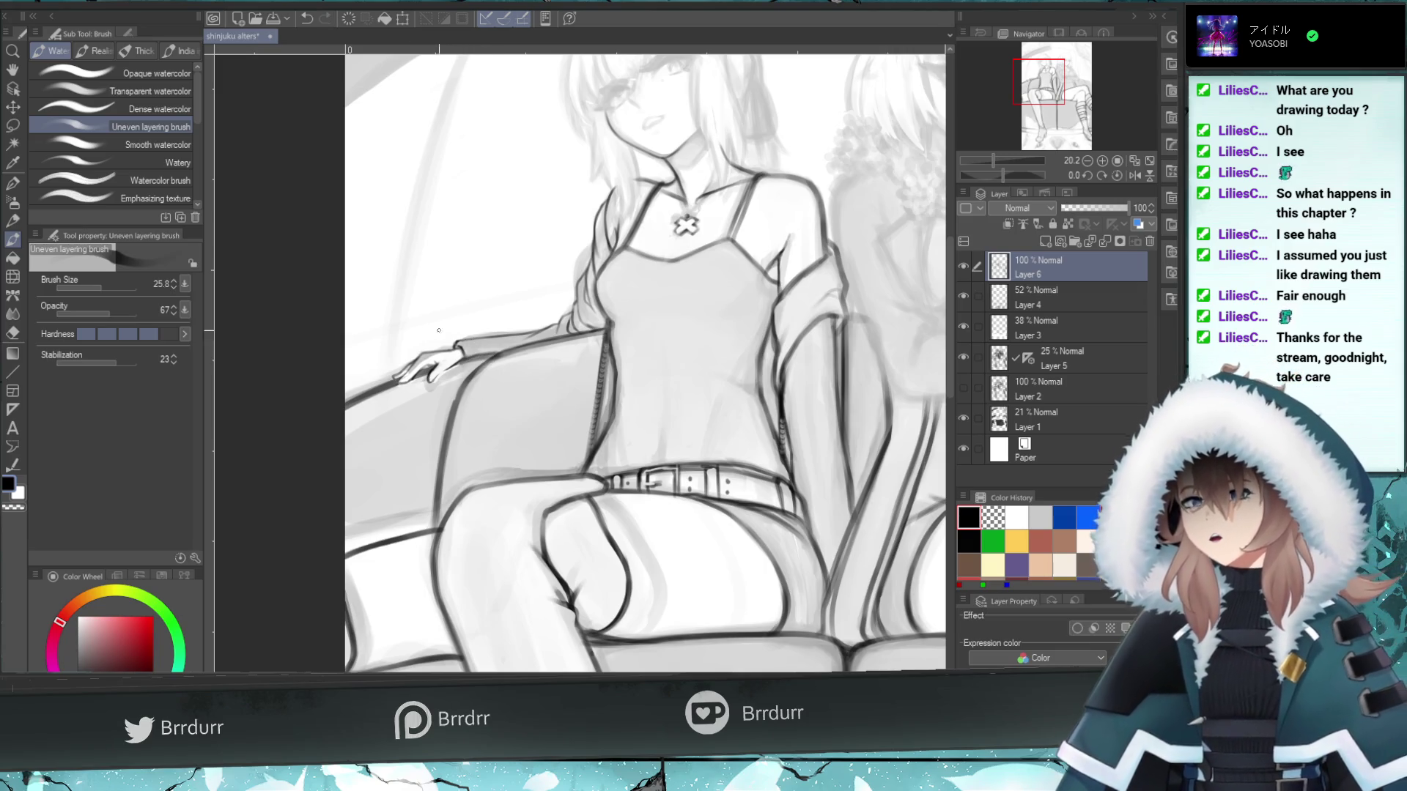
key("e")
key("ctrl+z")
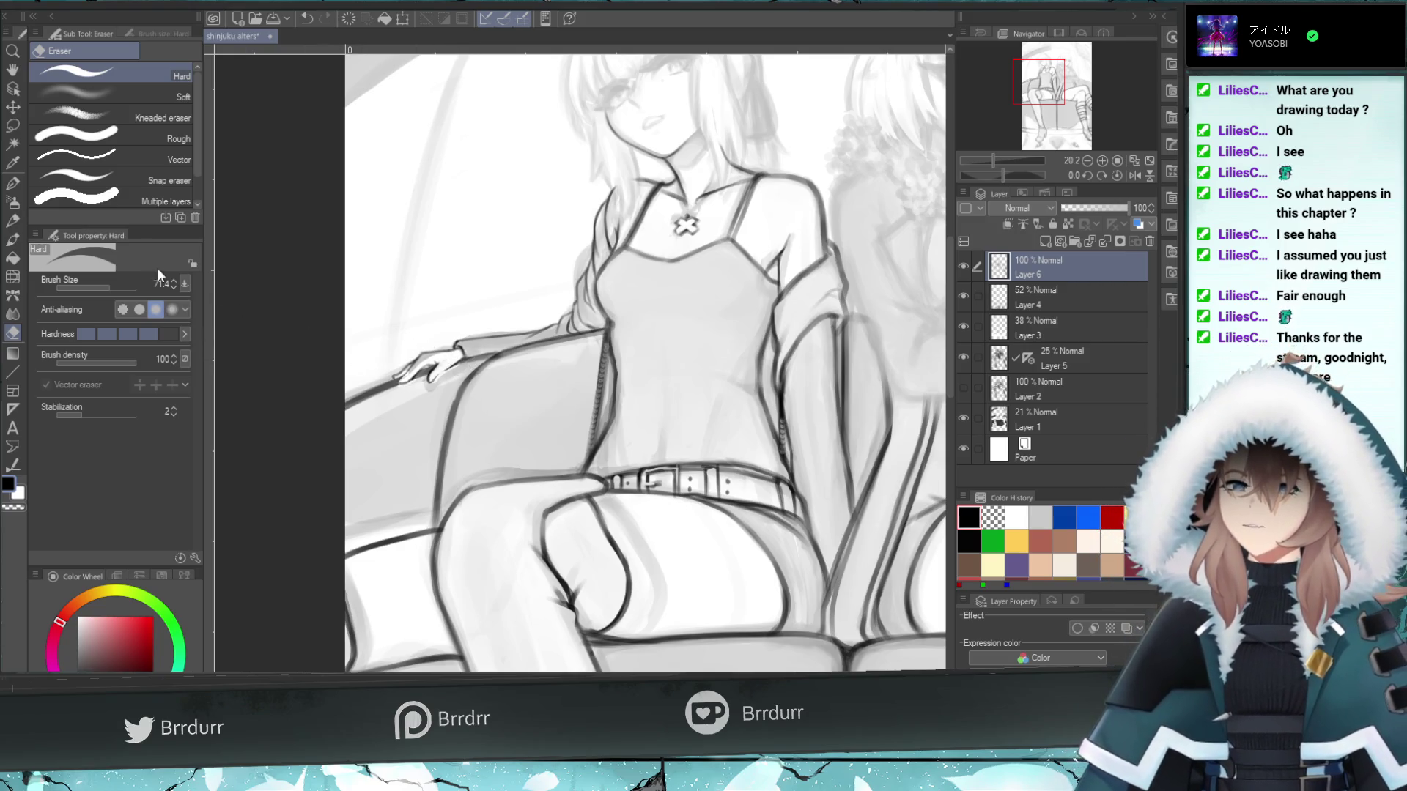
left_click(13, 240)
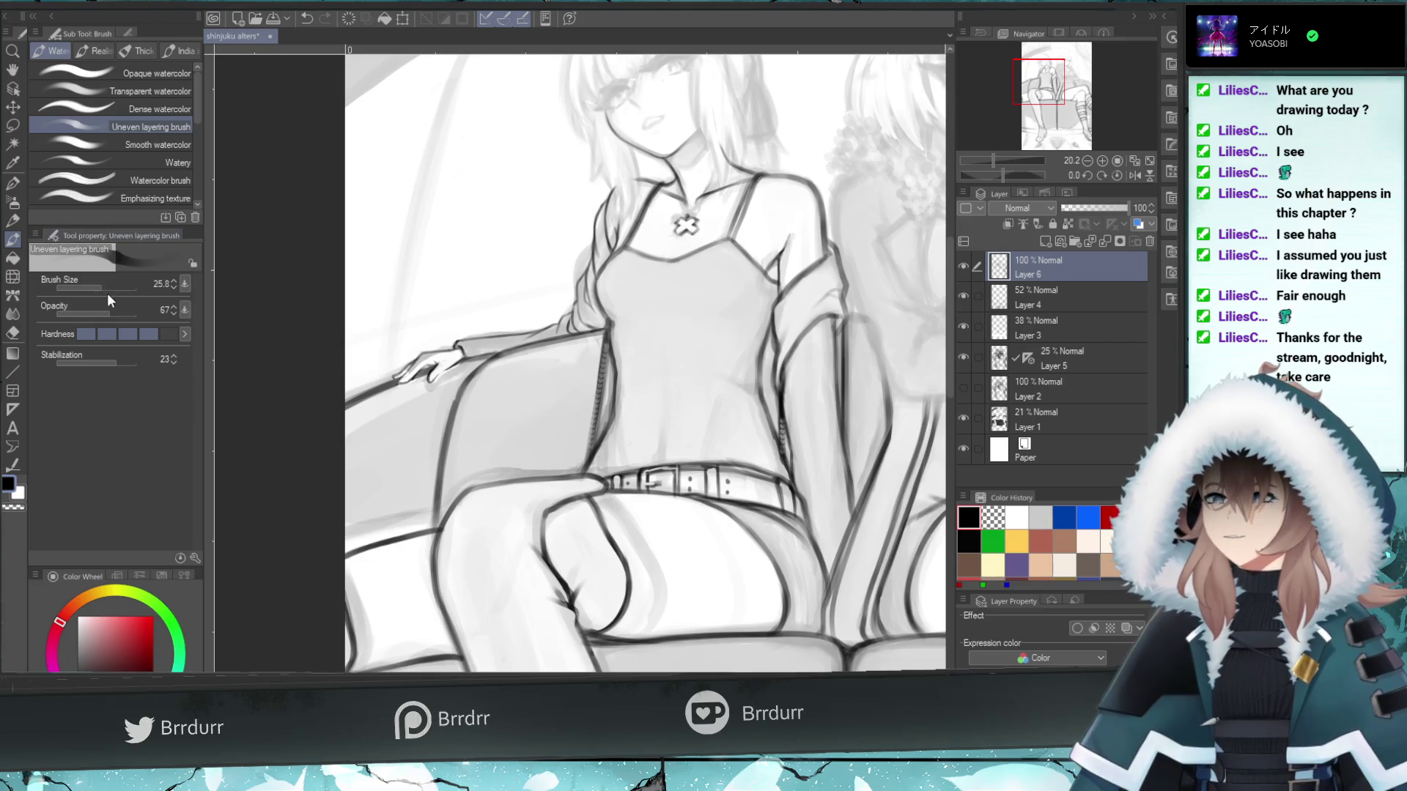
- Set brush size to 45 and add a tiny stroke near the left shoulder strap
left_click_drag(104, 284, 108, 285)
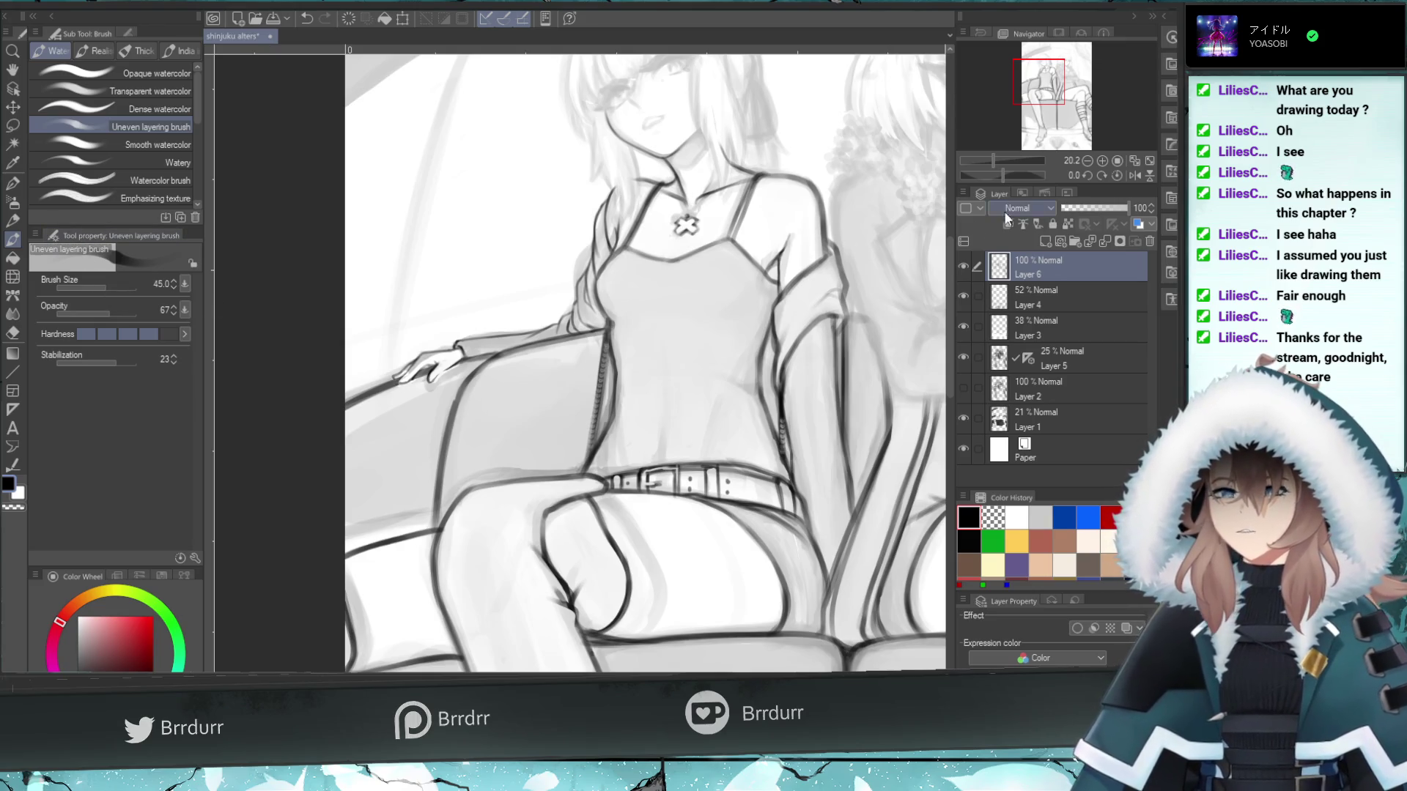
left_click_drag(1061, 107, 1058, 79)
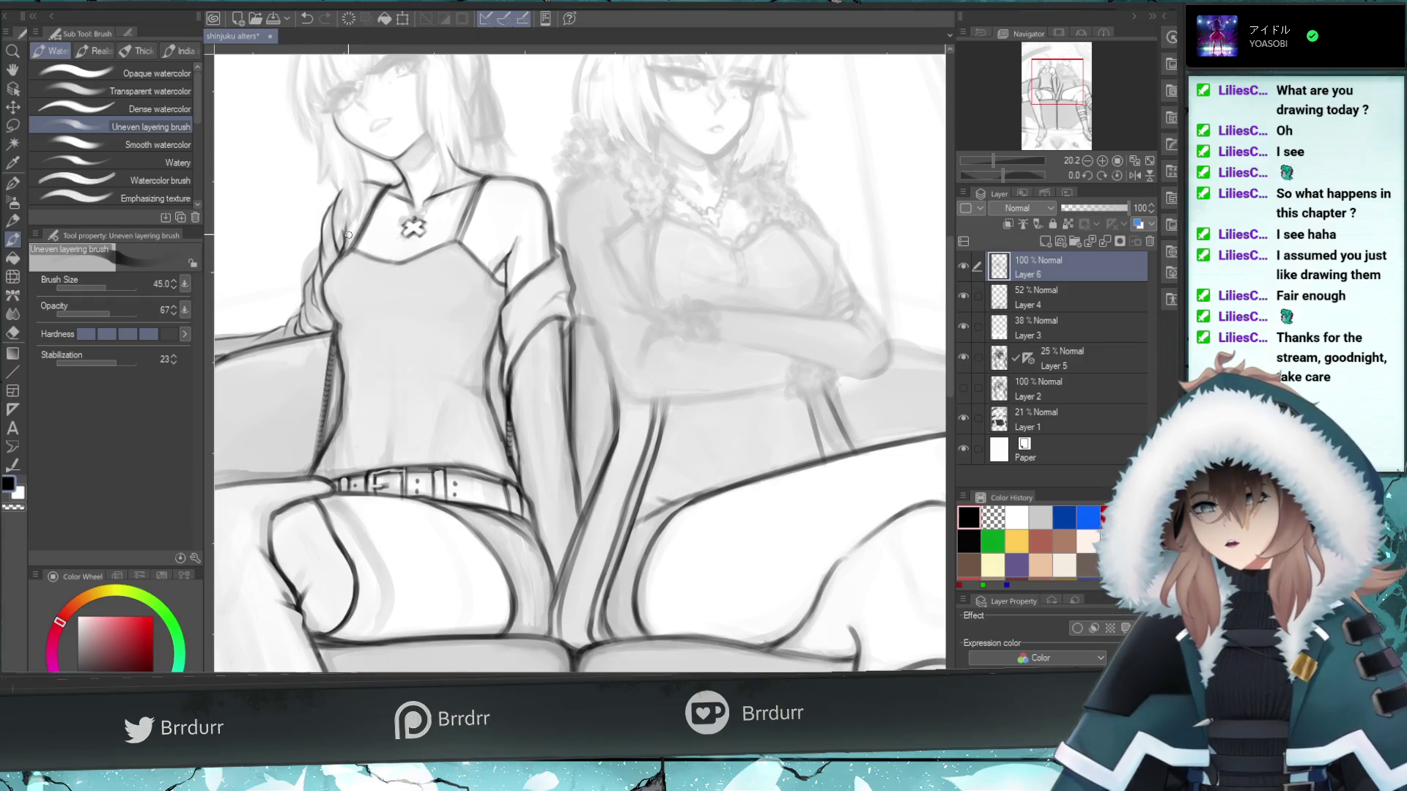
left_click(343, 236)
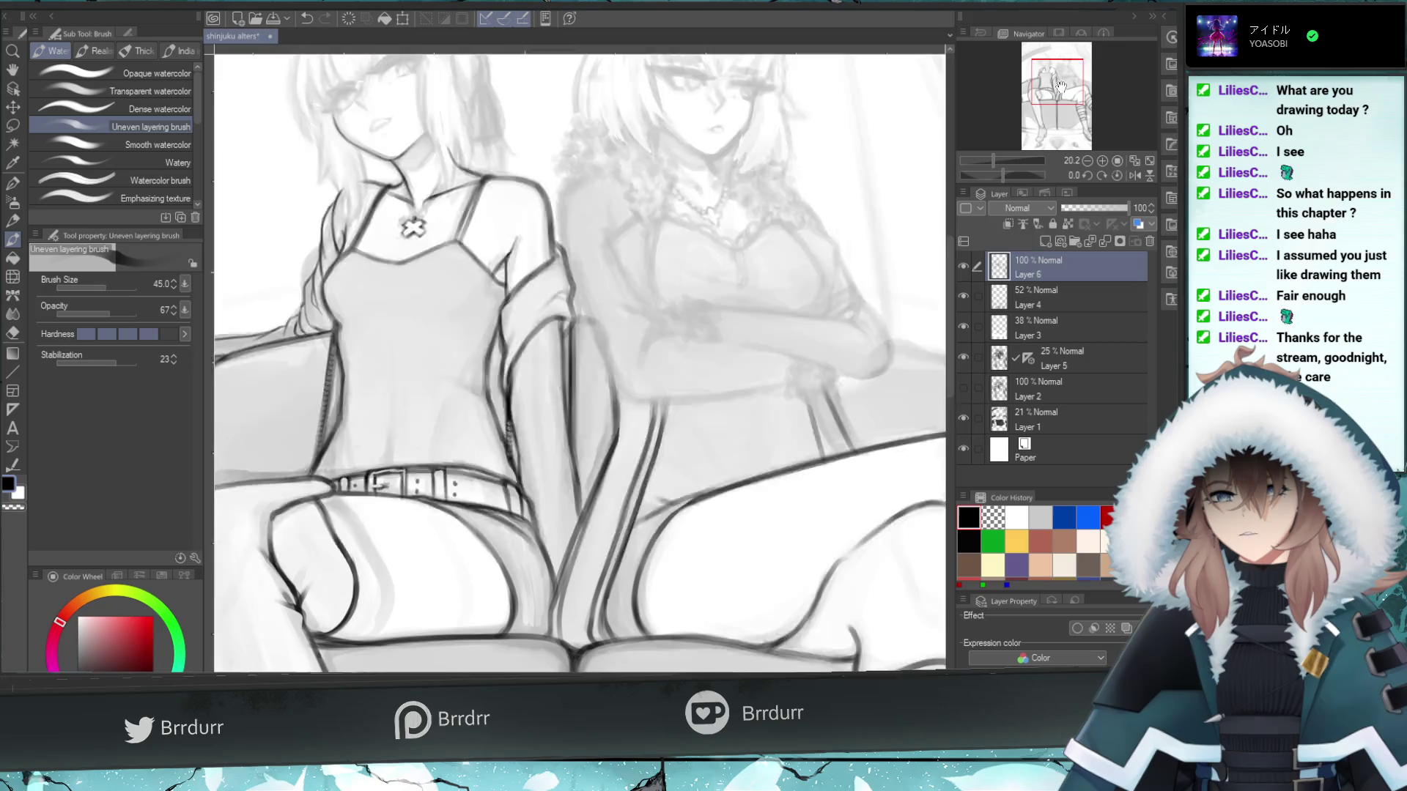
left_click_drag(1037, 130, 1054, 67)
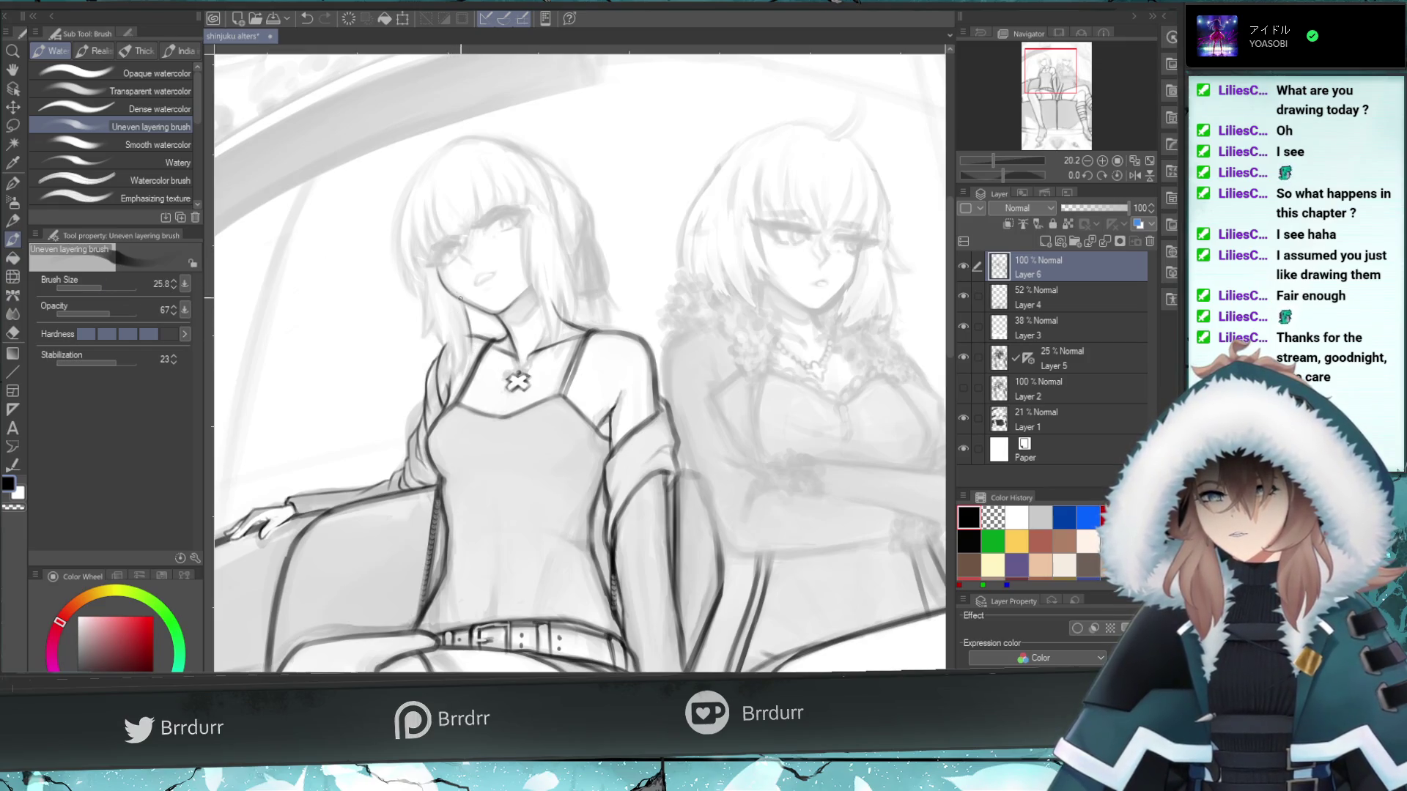
- Try dark strokes along the left hair edge and neck, undoing the rejected ones
left_click_drag(469, 320, 464, 308)
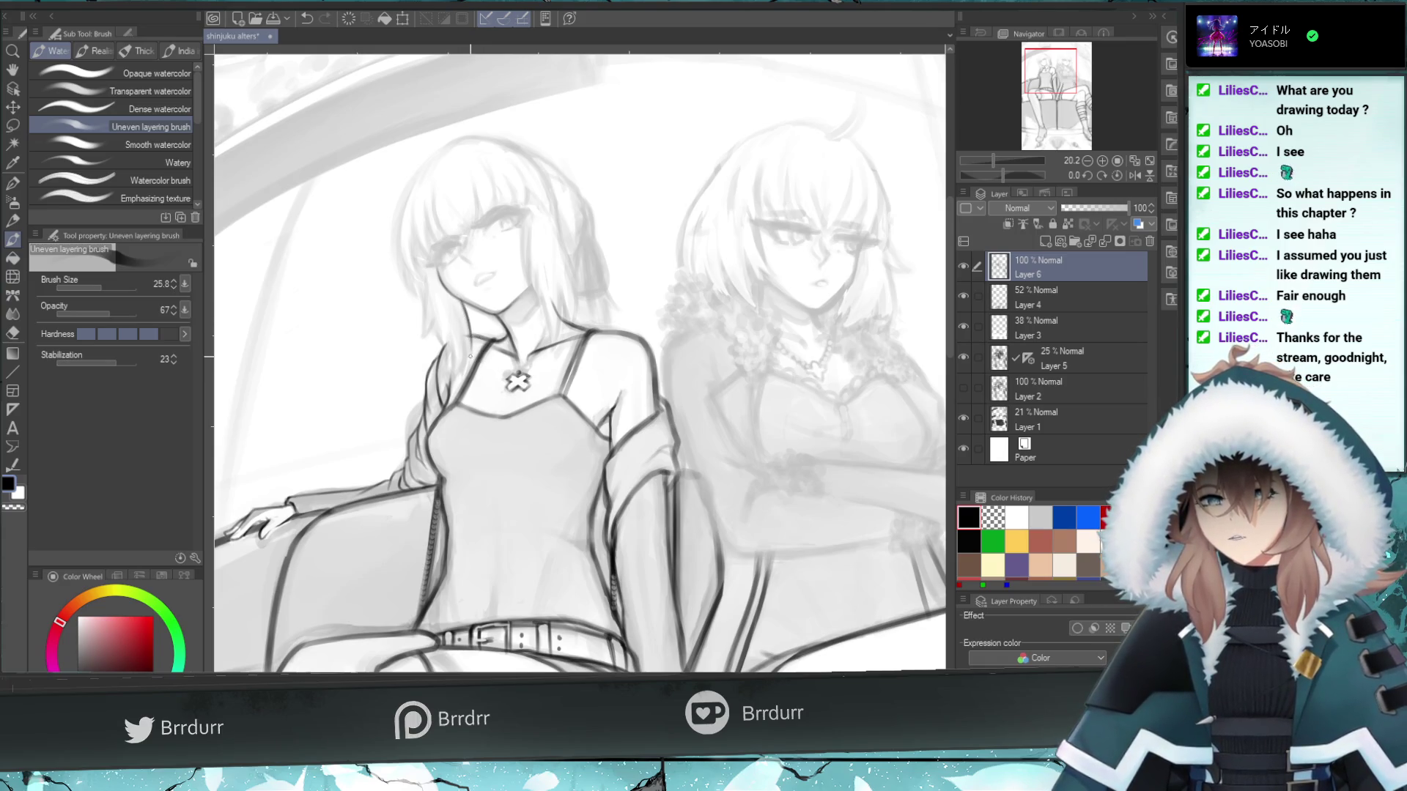
left_click_drag(461, 379, 461, 333)
key("ctrl+z")
key("ctrl+z")
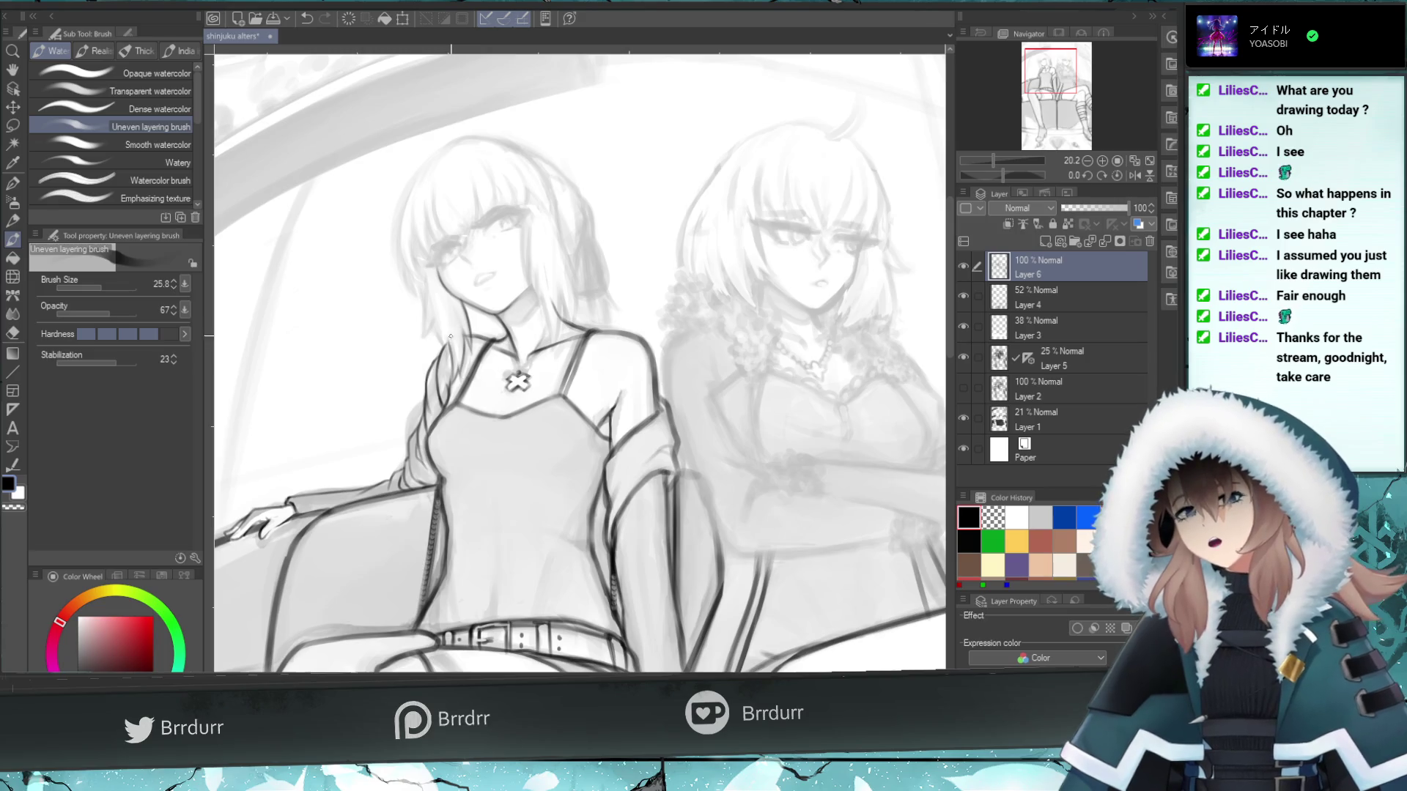
left_click_drag(446, 346, 441, 322)
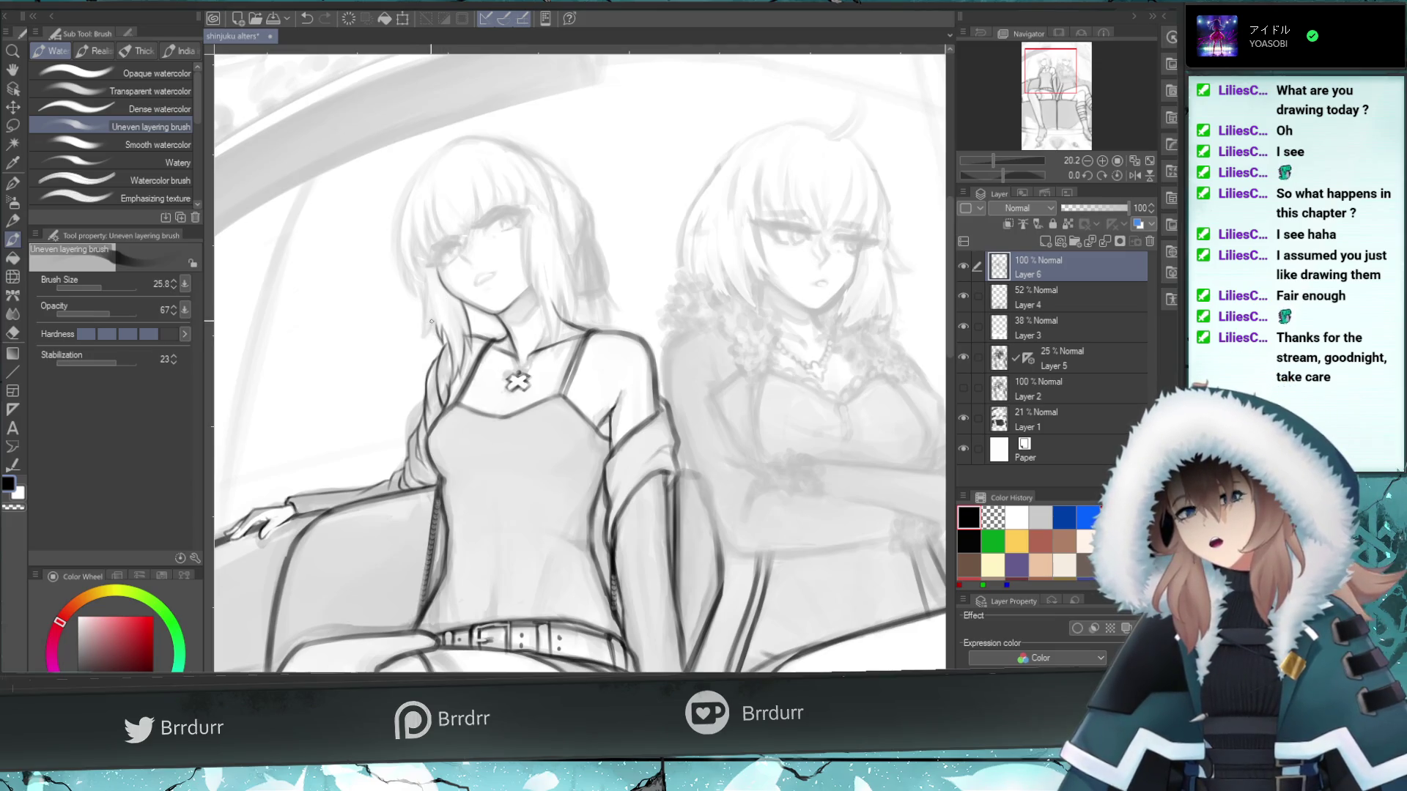
left_click_drag(446, 356, 441, 324)
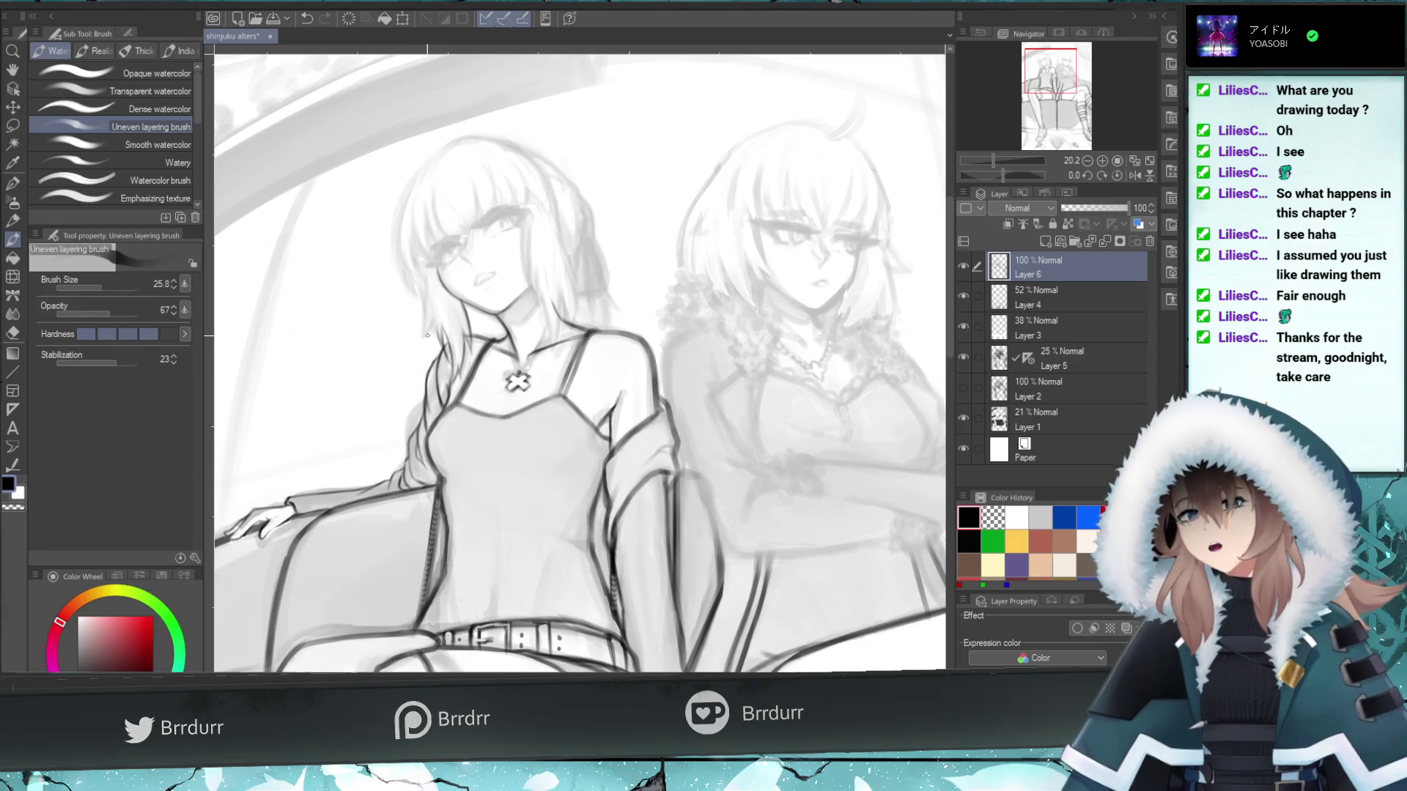
mouse_move(441, 345)
left_mouse_down()
mouse_move(438, 318)
mouse_move(422, 318)
mouse_move(423, 278)
mouse_move(425, 317)
left_mouse_up()
key("ctrl+z")
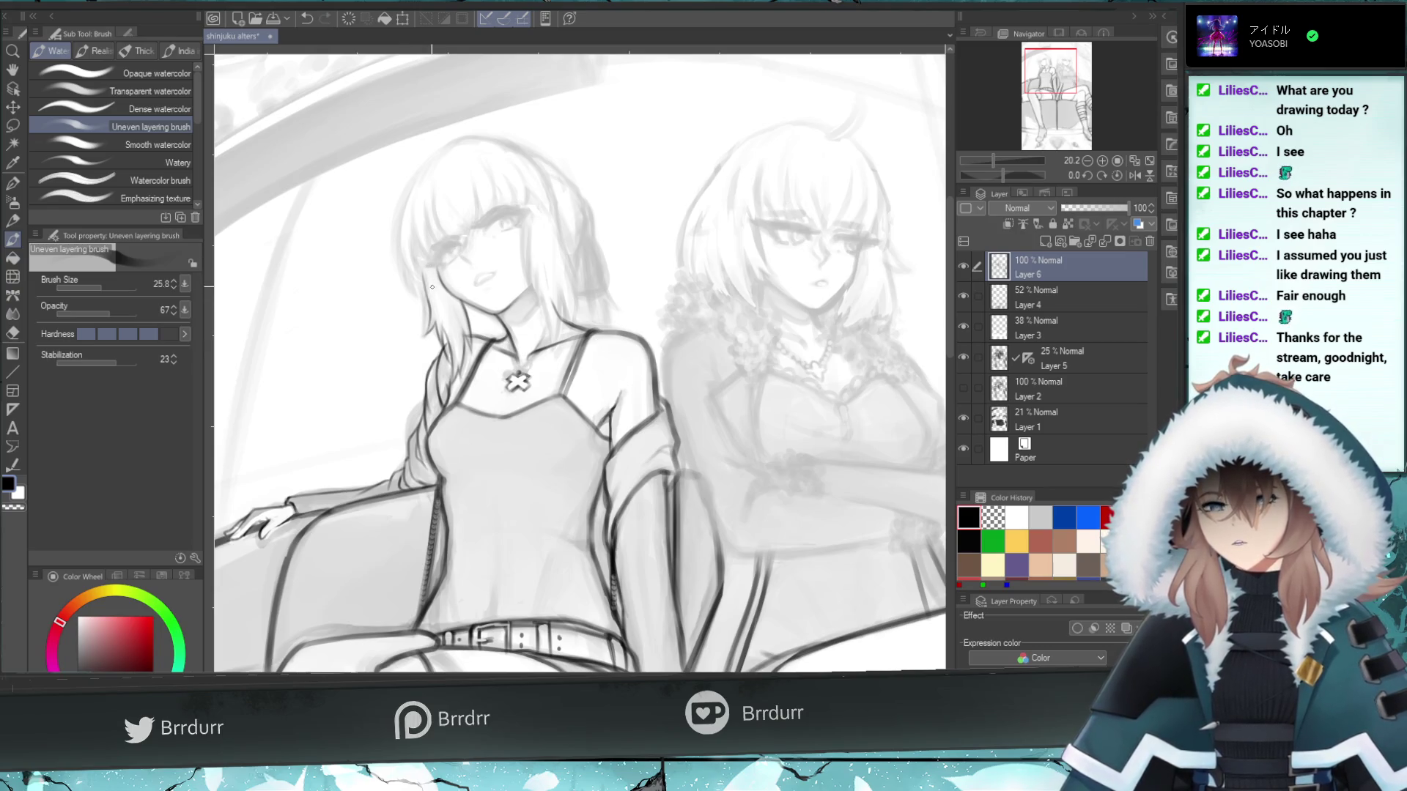
key("ctrl+z")
key("ctrl+z")
left_click_drag(430, 331, 424, 288)
key("ctrl+z")
key("ctrl+z")
left_click_drag(436, 338, 434, 313)
key("ctrl+z")
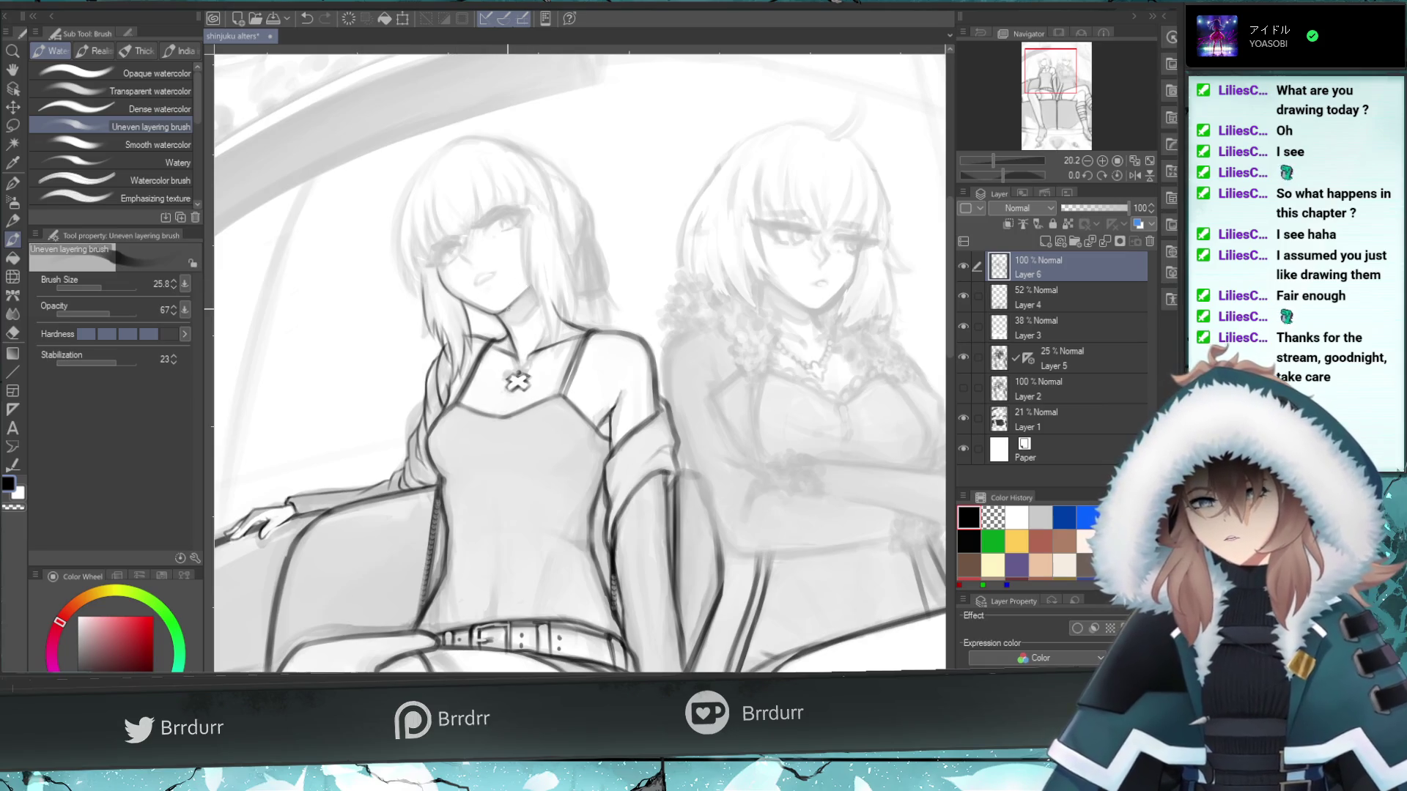
key("ctrl+z")
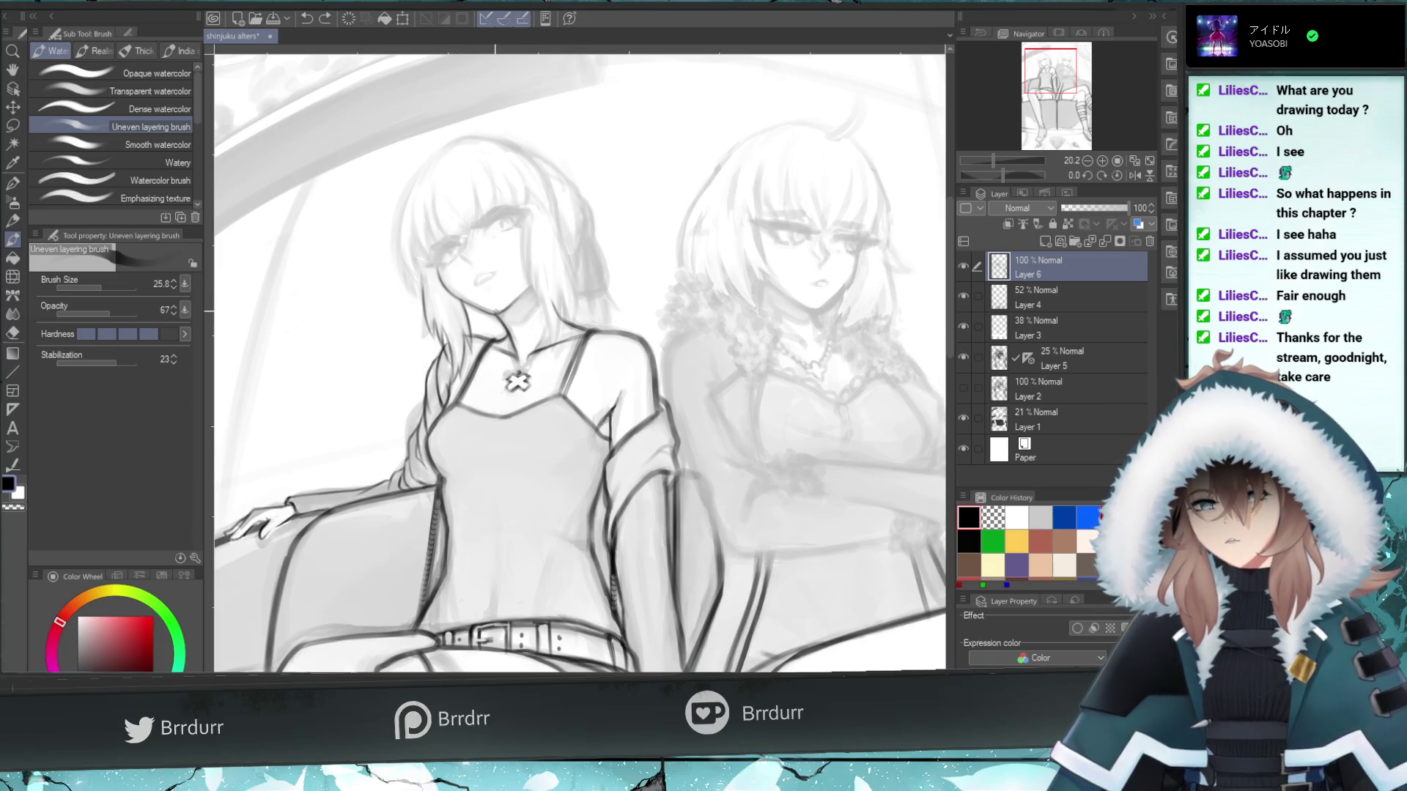
- Place small dark marks near the left eye and mouth, checking the torso transform with undo
left_click_drag(474, 304, 481, 317)
key("ctrl+z")
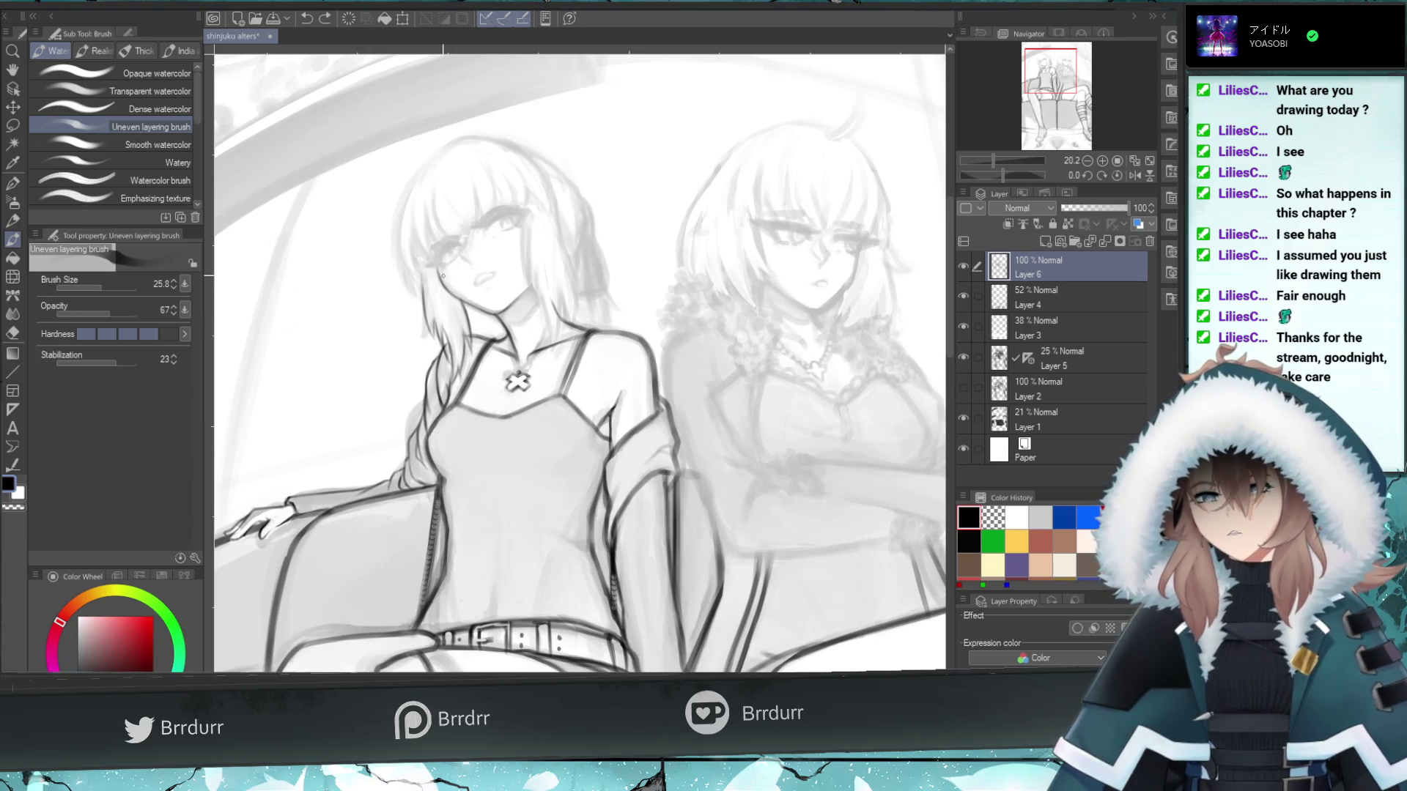
left_click(466, 259)
key("ctrl+z")
left_click(466, 259)
key("ctrl+z")
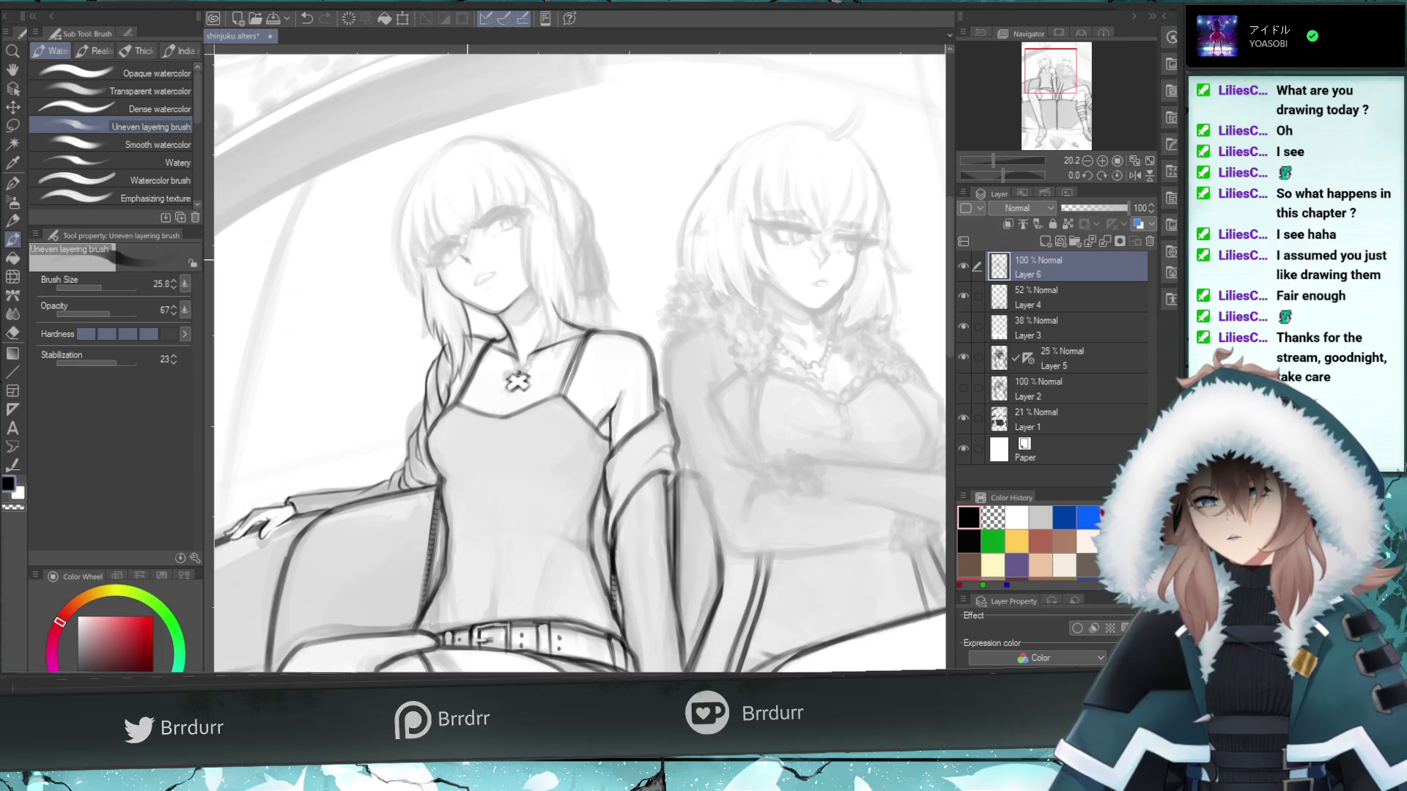
left_click(463, 255)
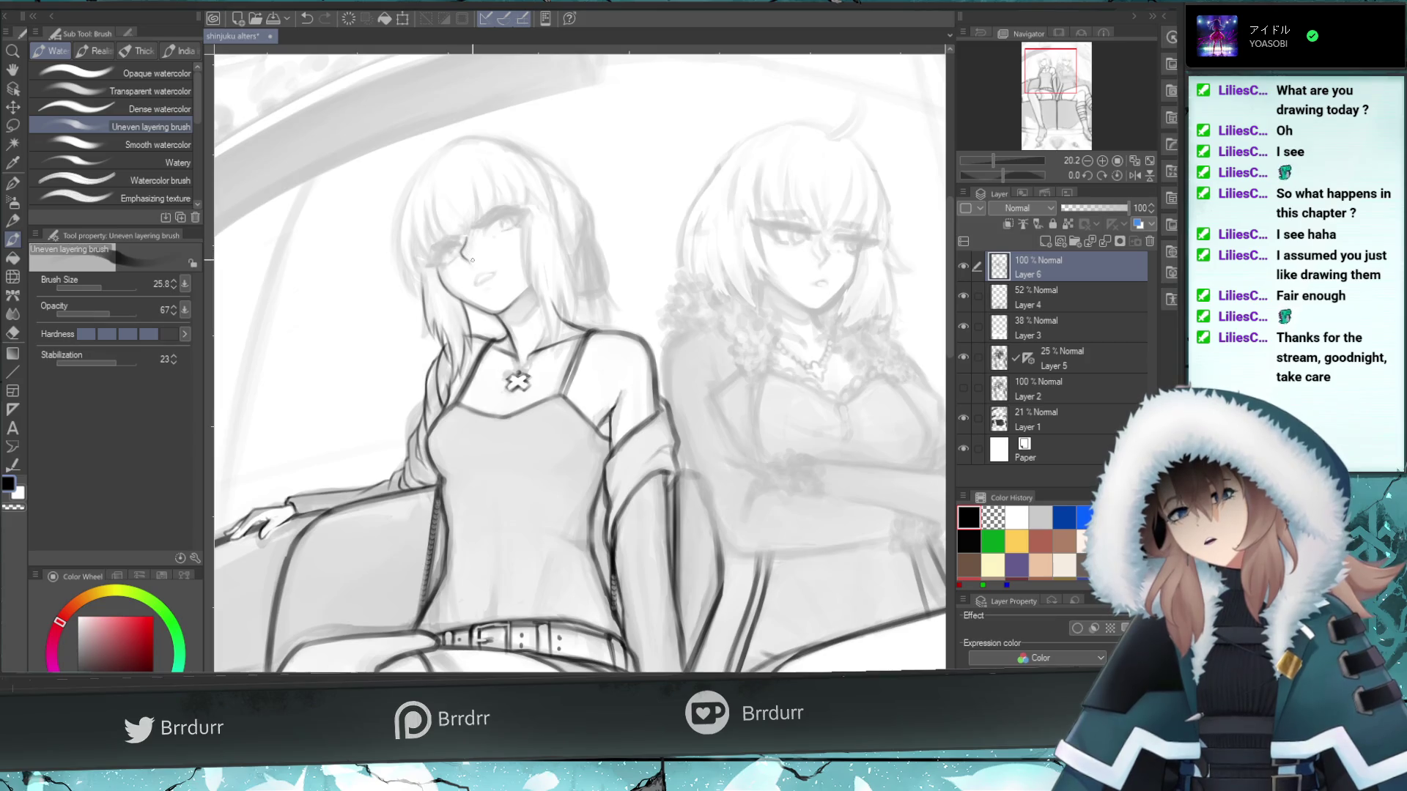
left_click_drag(475, 272, 471, 269)
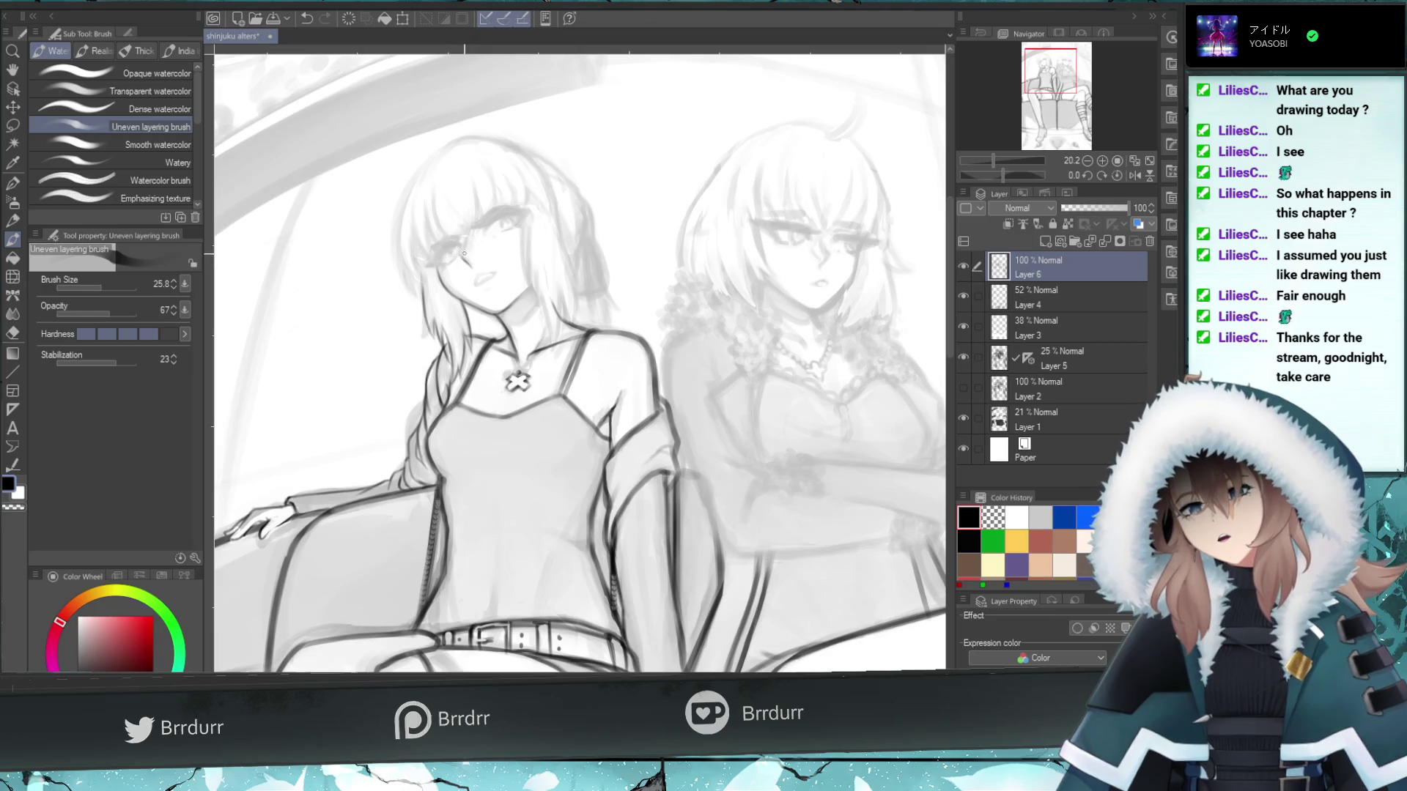
key("ctrl+z")
key("ctrl+z")
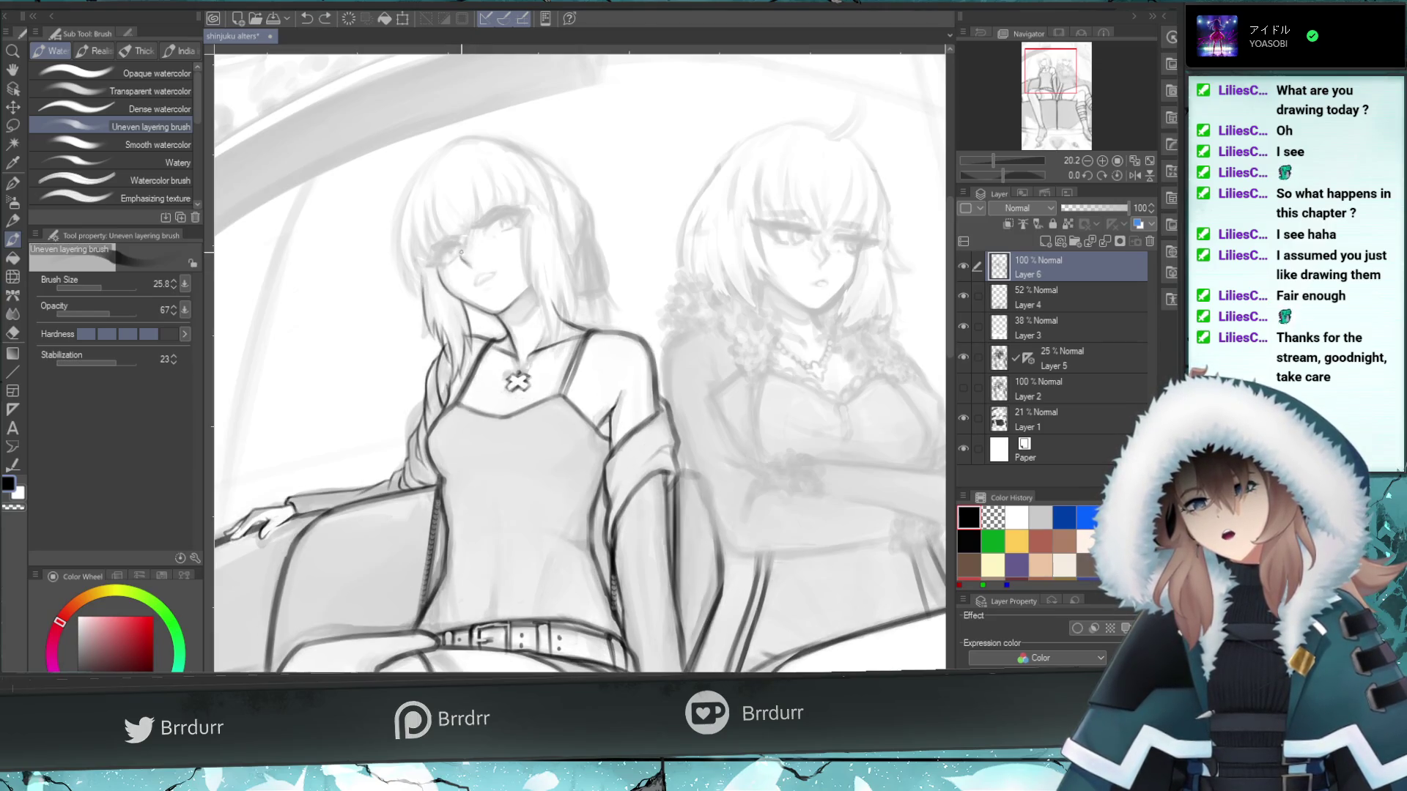
left_click_drag(470, 270, 465, 228)
key("ctrl+z")
key("ctrl+z")
key("ctrl+z")
key("ctrl+z")
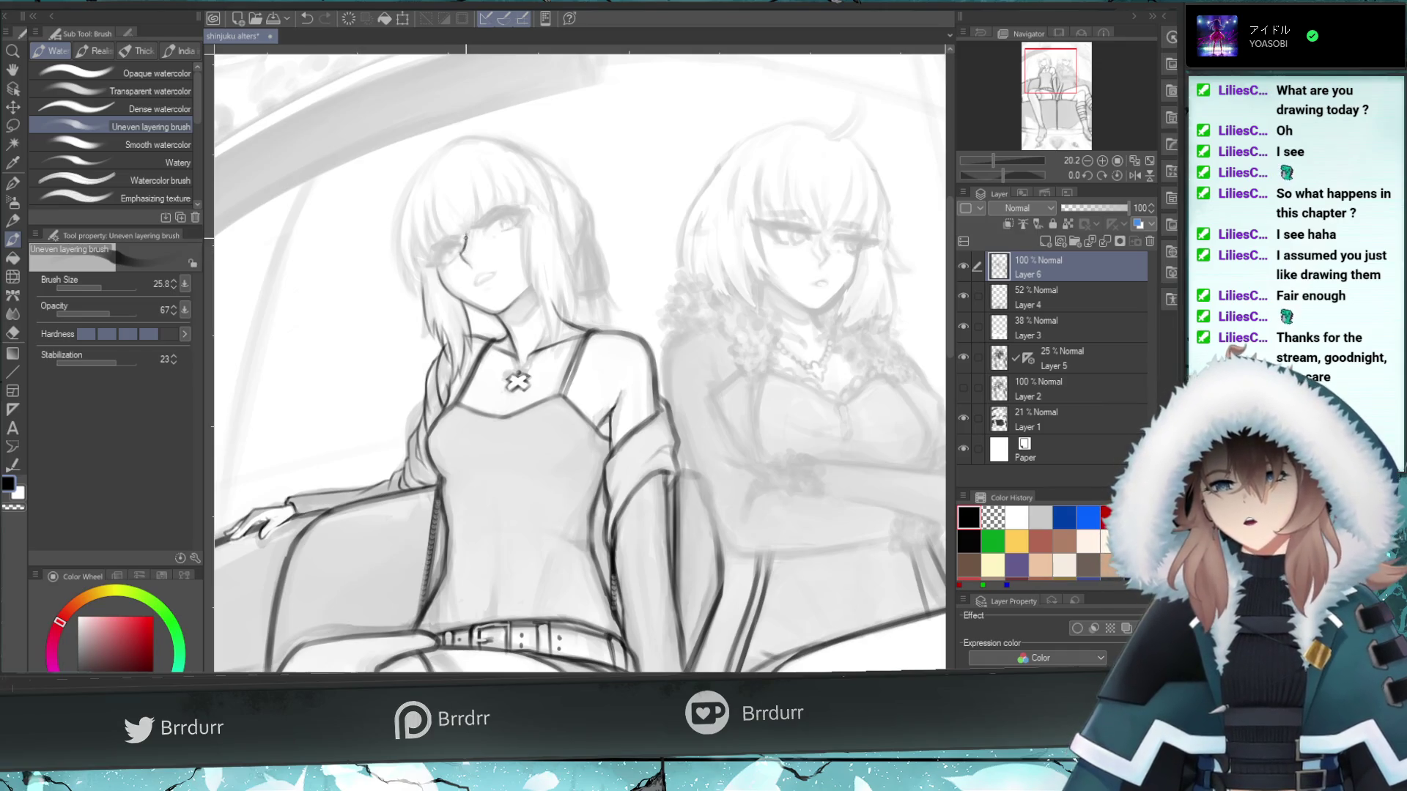
- Erase small marks near the girl's eye with the eraser at size 45, then undo
key("e")
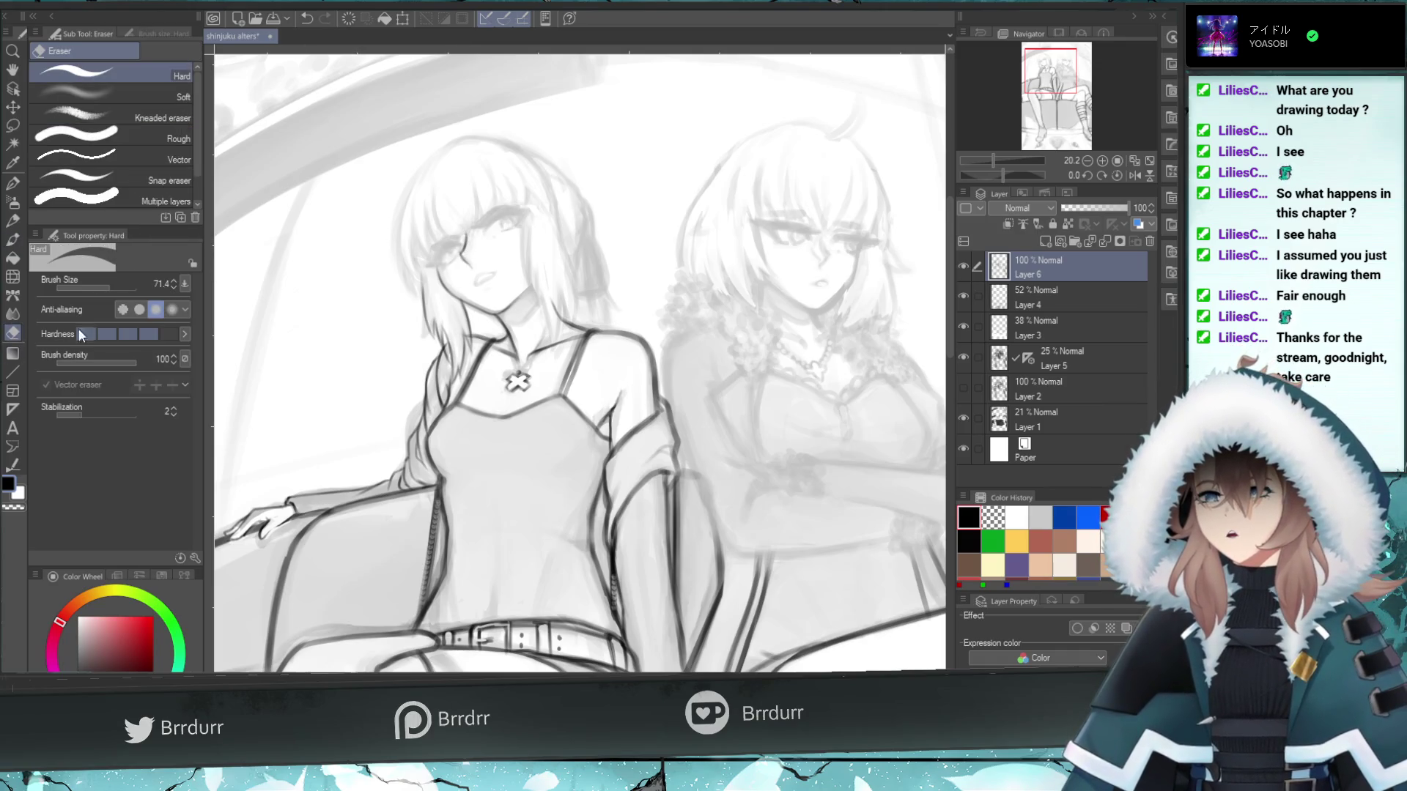
left_click_drag(468, 252, 465, 224)
key("ctrl+z")
left_click_drag(126, 279, 107, 280)
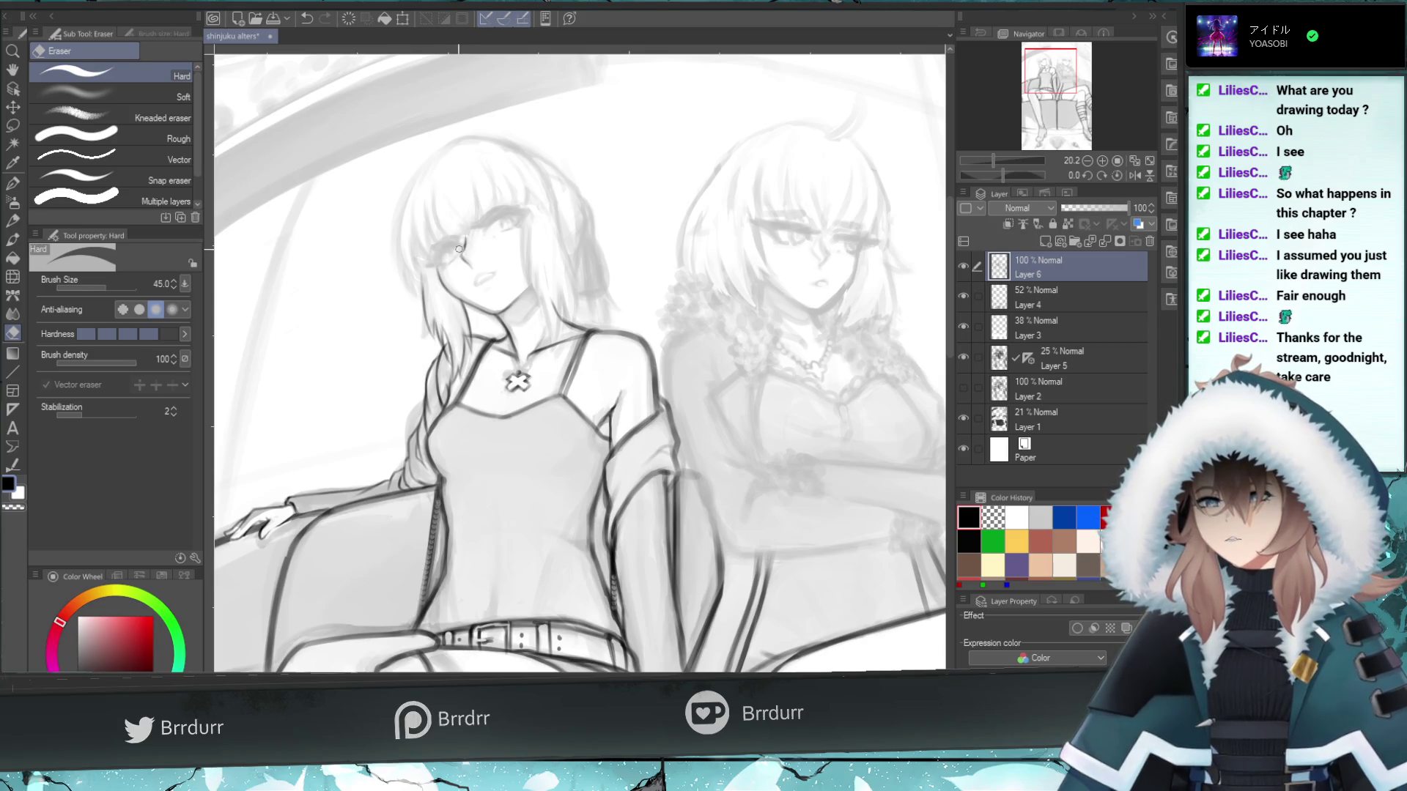
key("ctrl+z")
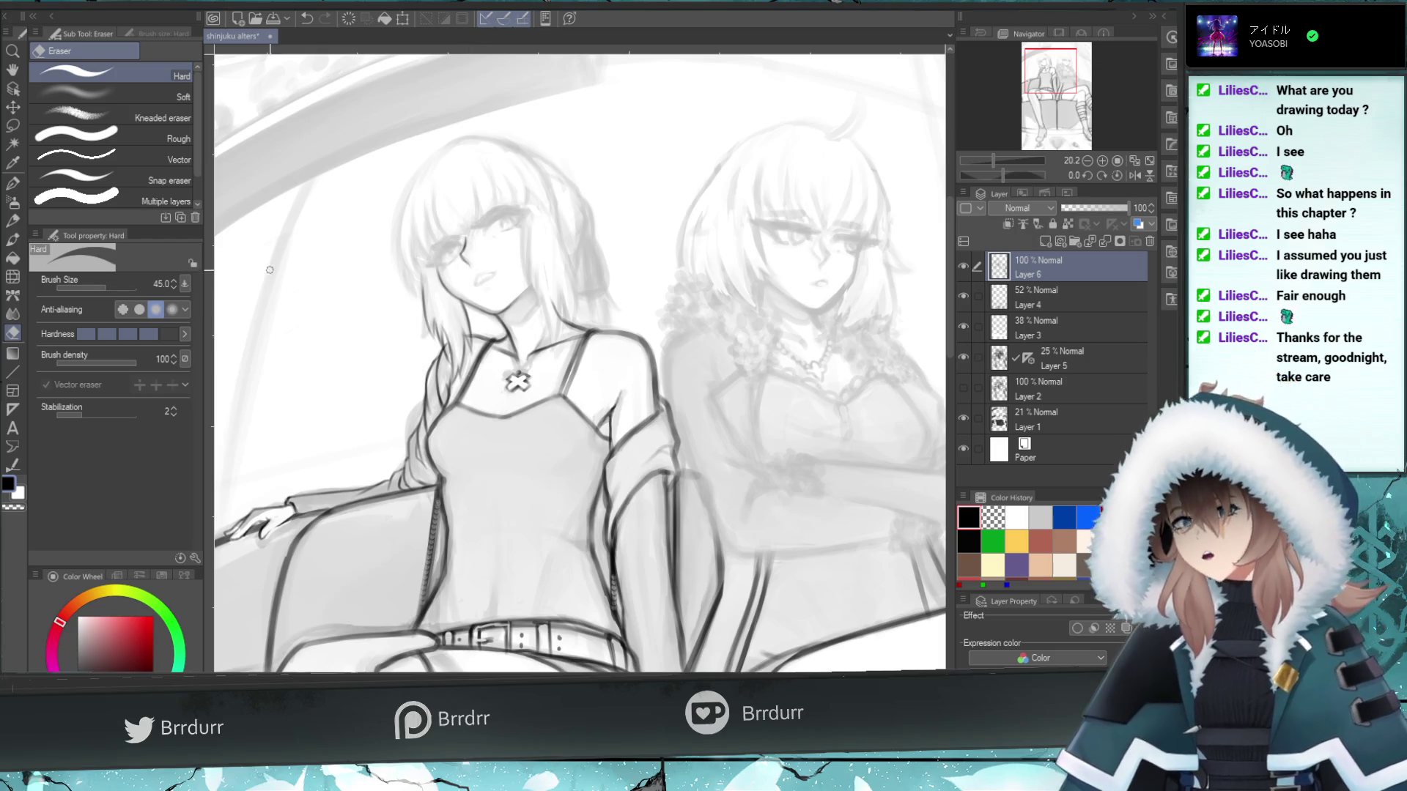
- Return to the watercolor brush and undo the recent strokes, including the mark near the mouth
key("b")
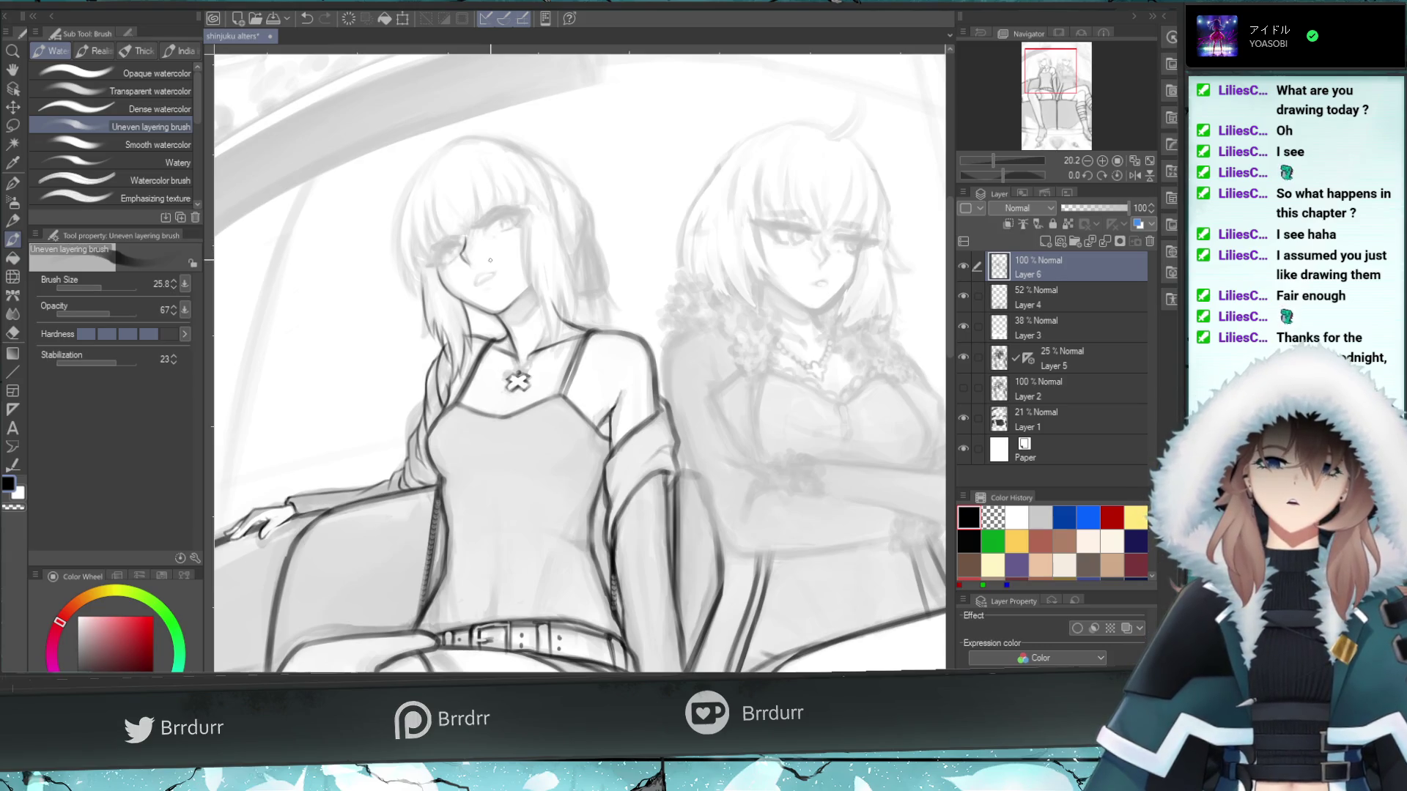
key("ctrl+z")
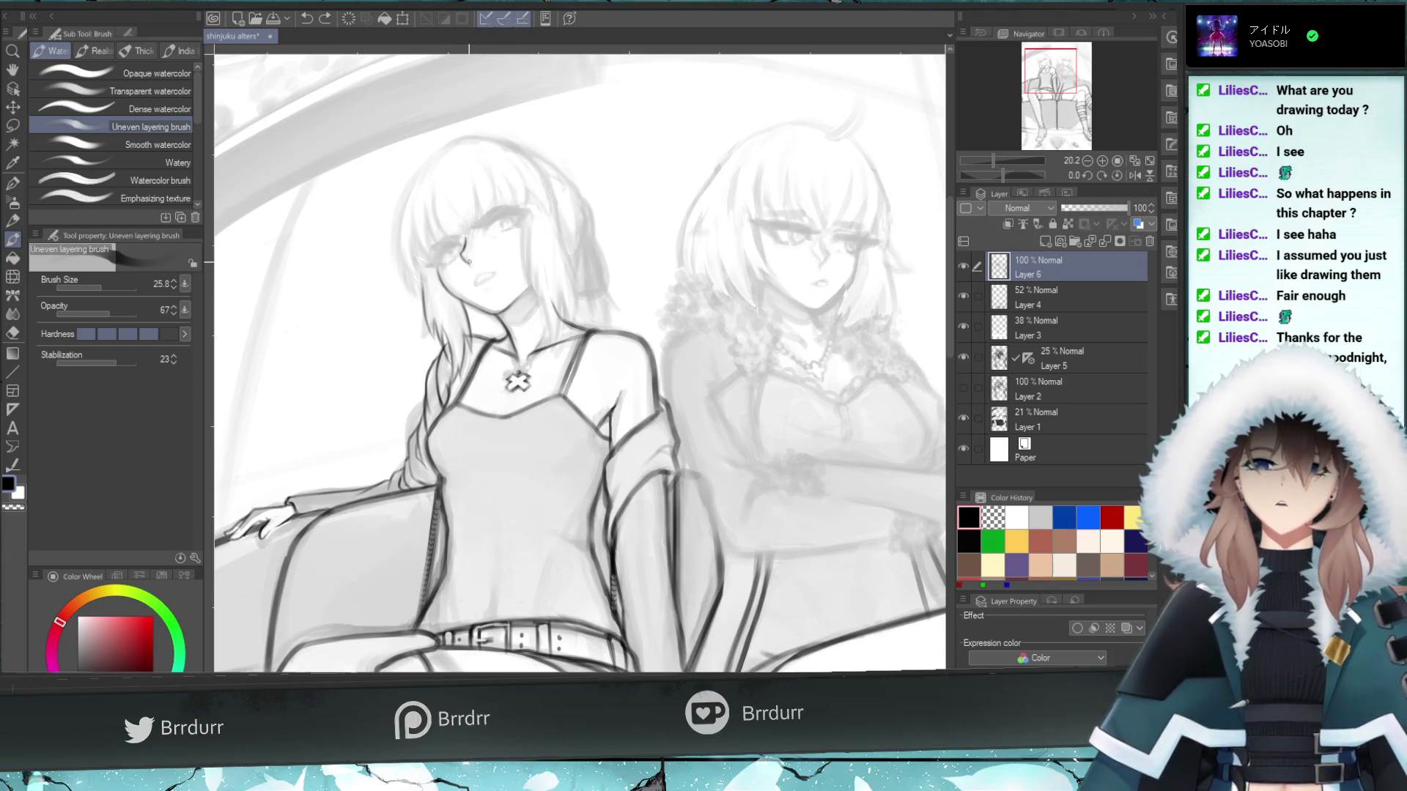
key("ctrl+y")
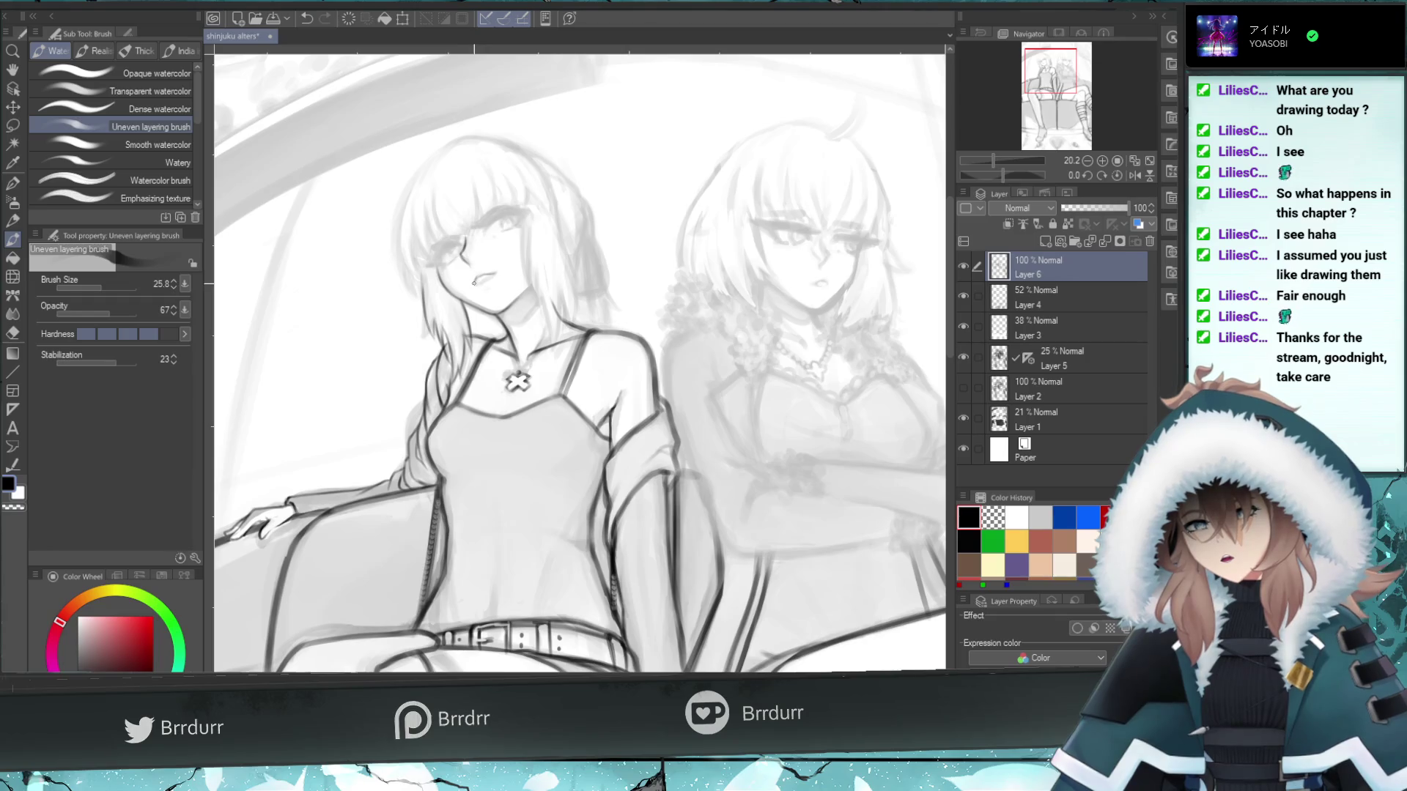
key("ctrl+z")
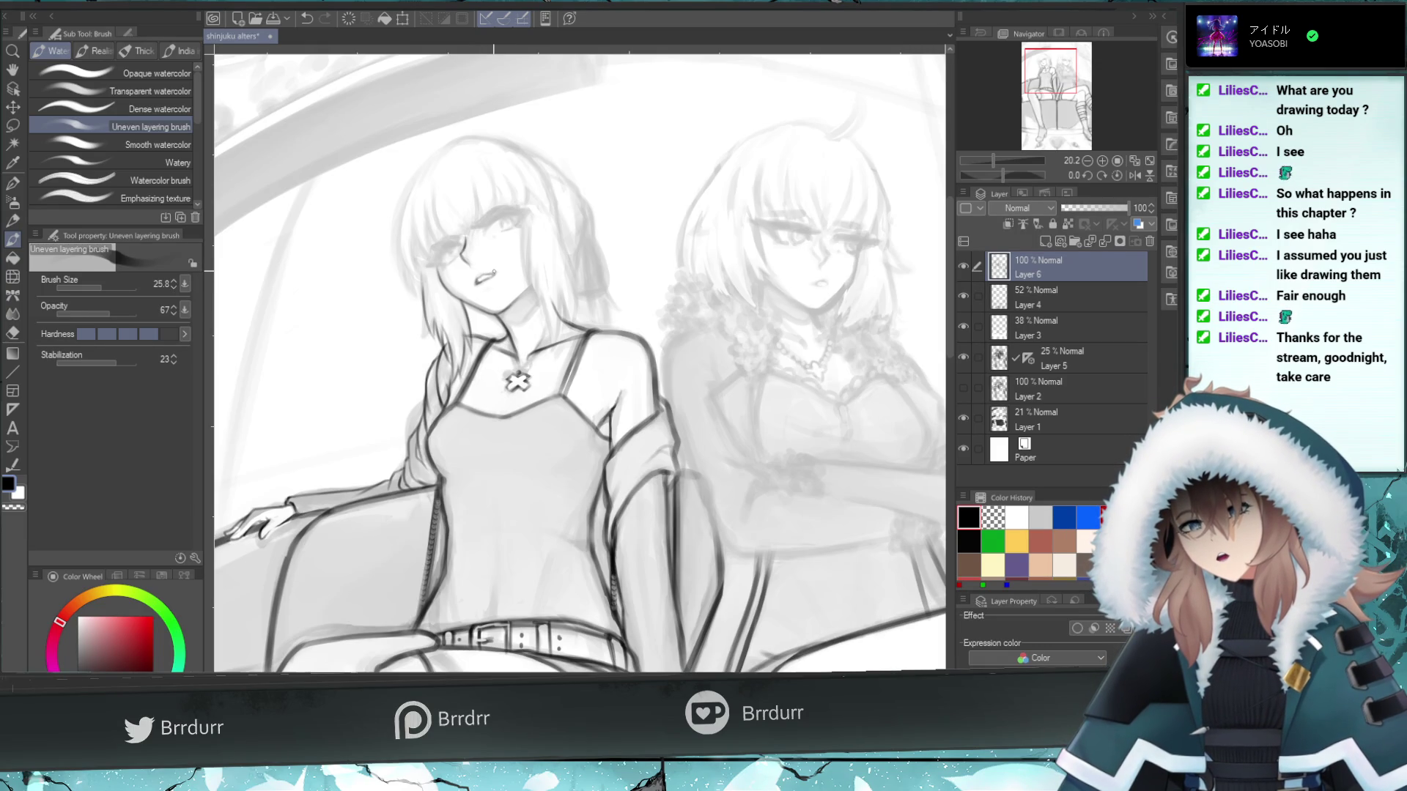
key("ctrl+z")
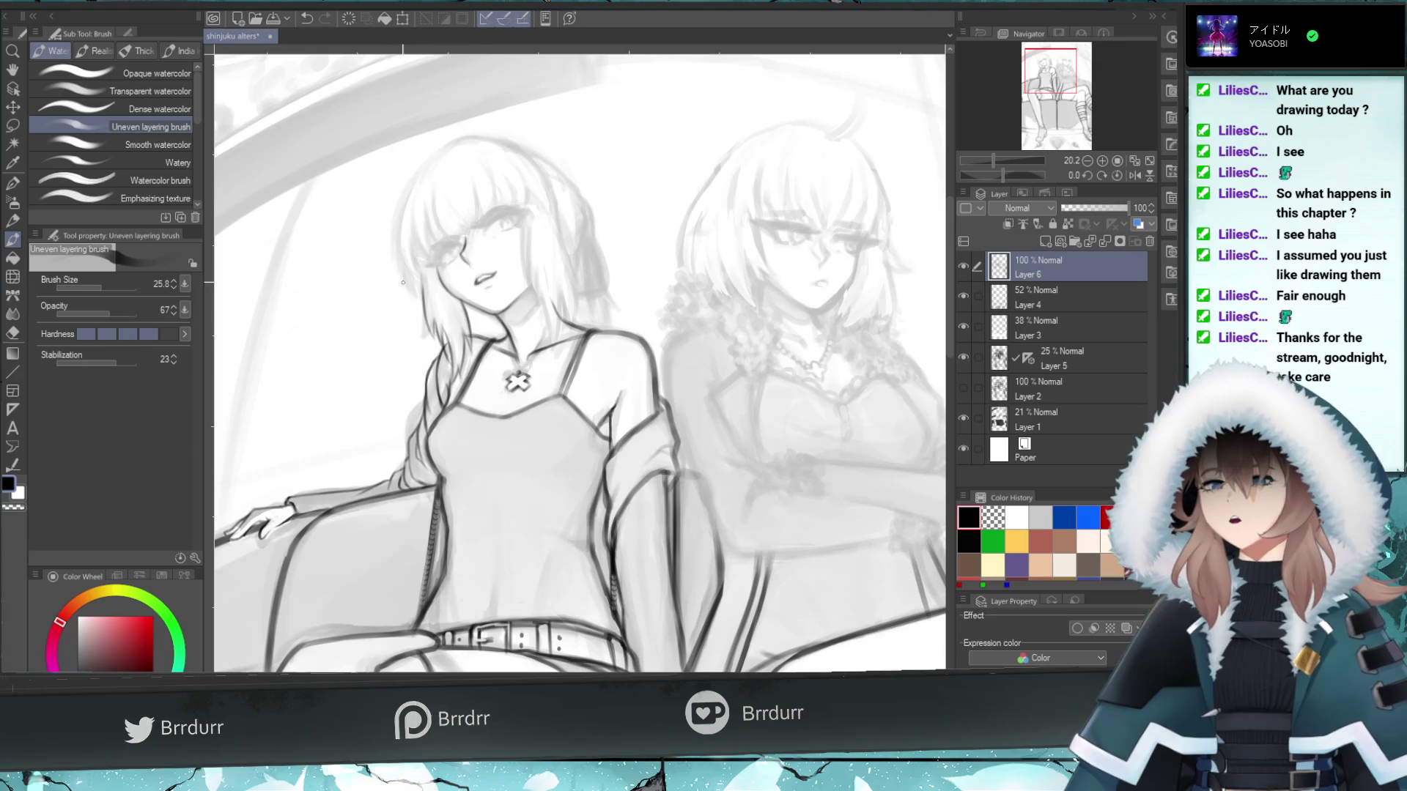
- Mirror the canvas horizontally and redraw the dark eyebrow above the eye until it looks right
left_click(1133, 175)
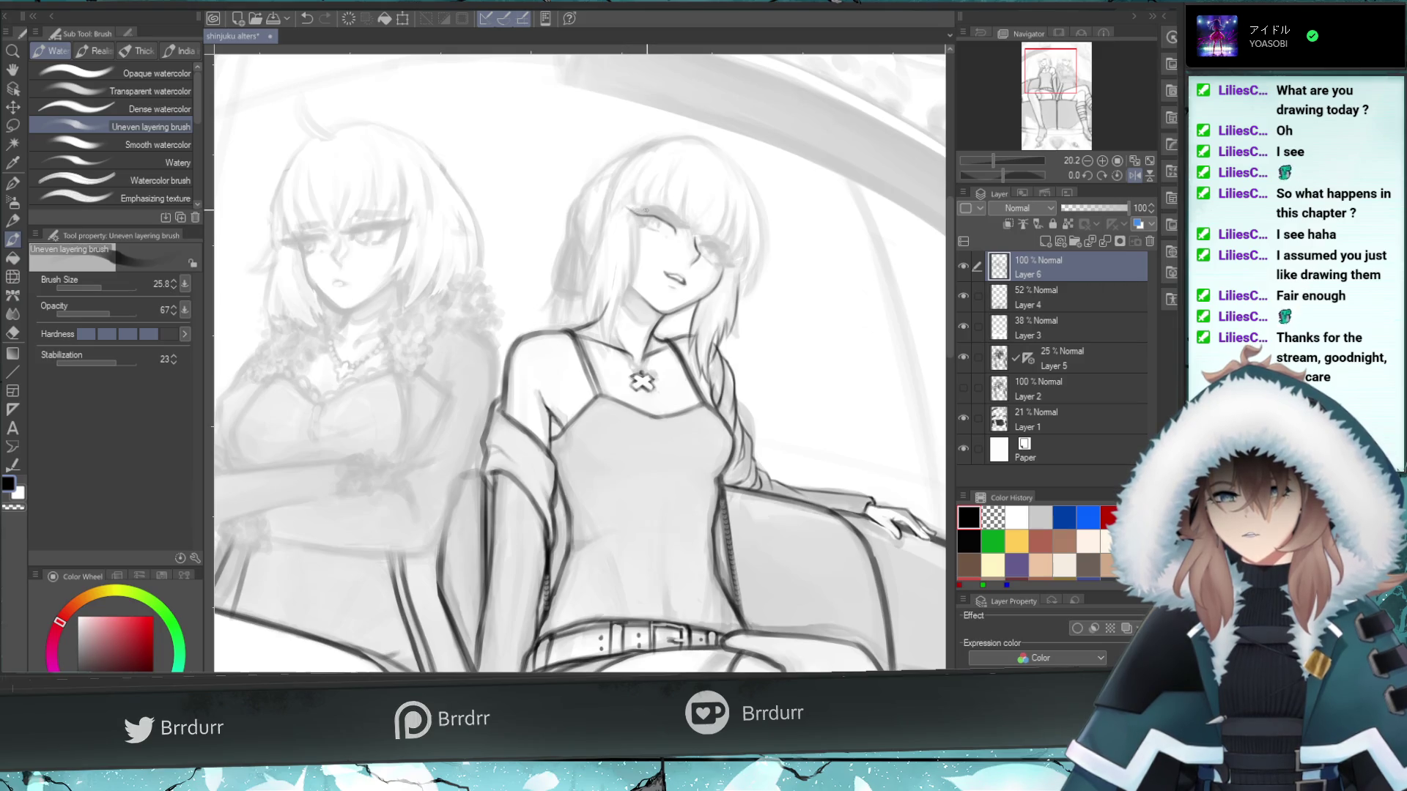
key("ctrl+z")
left_click_drag(647, 212, 622, 204)
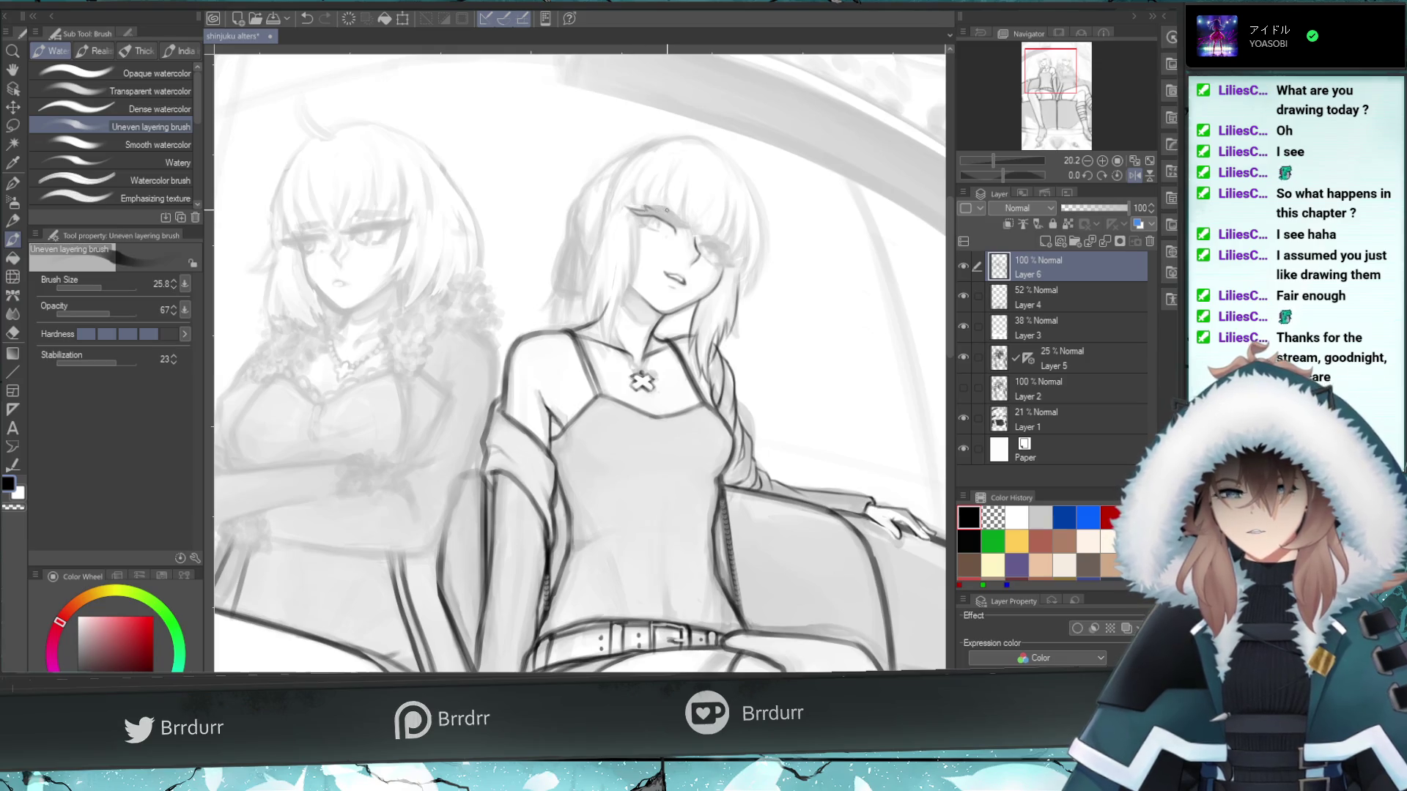
key("ctrl+z")
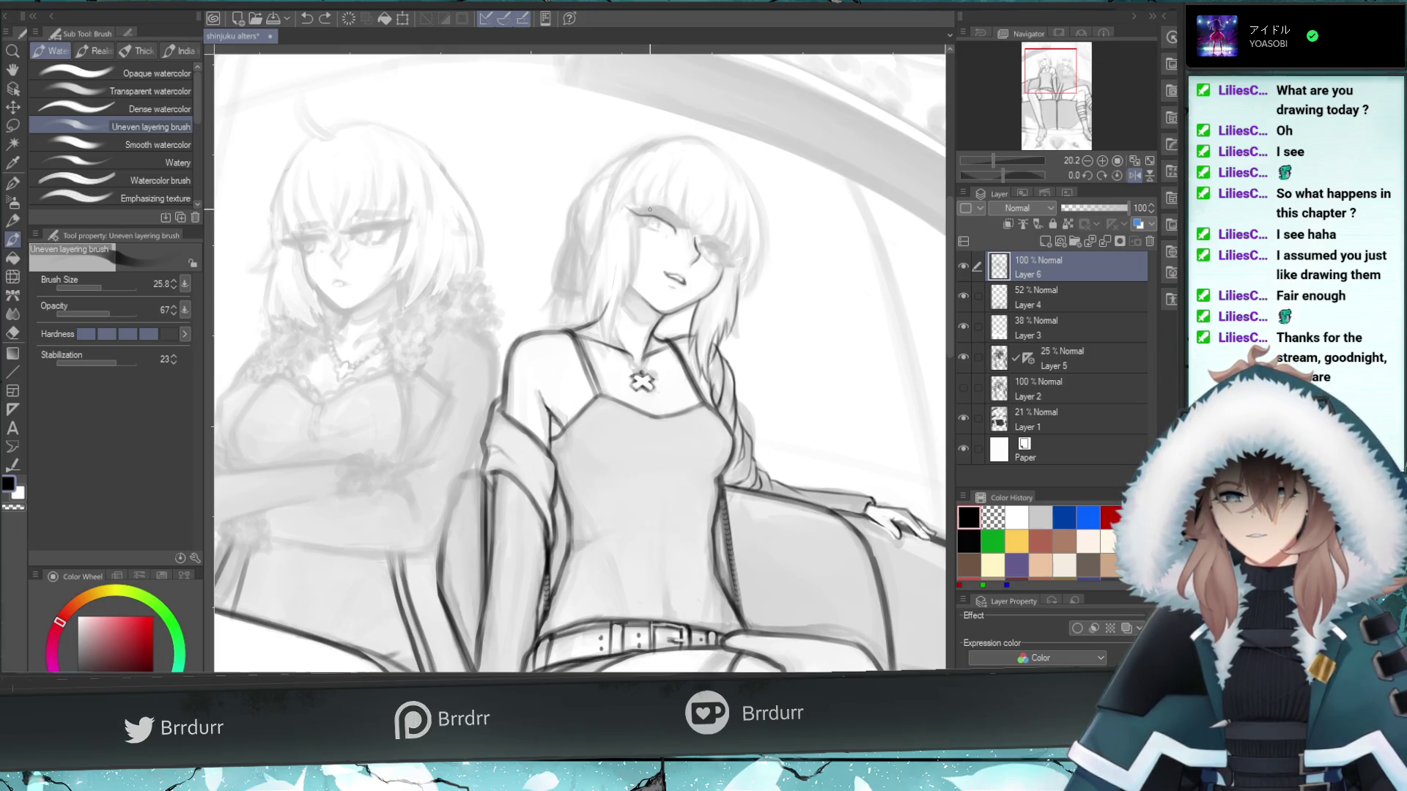
left_click_drag(678, 225, 658, 212)
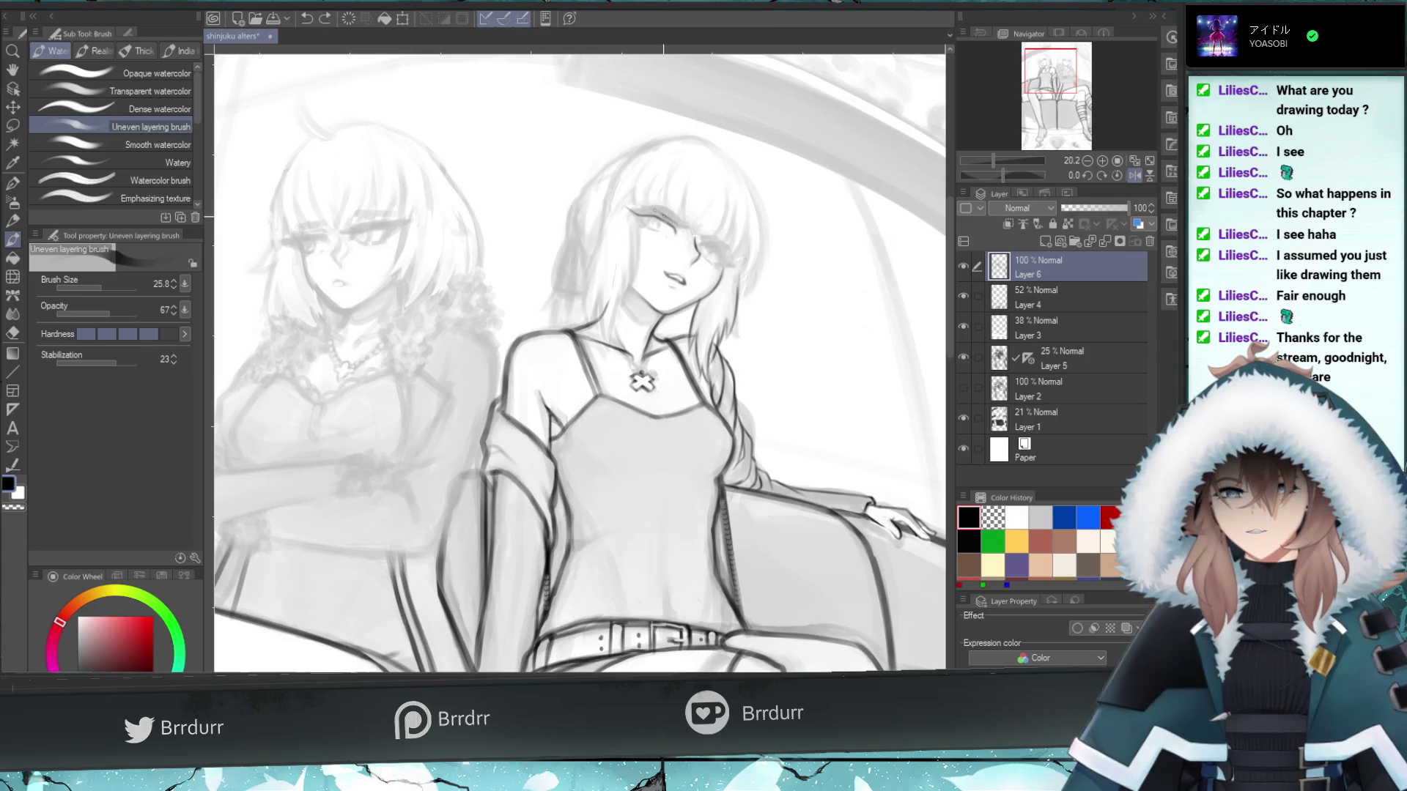
key("ctrl+z")
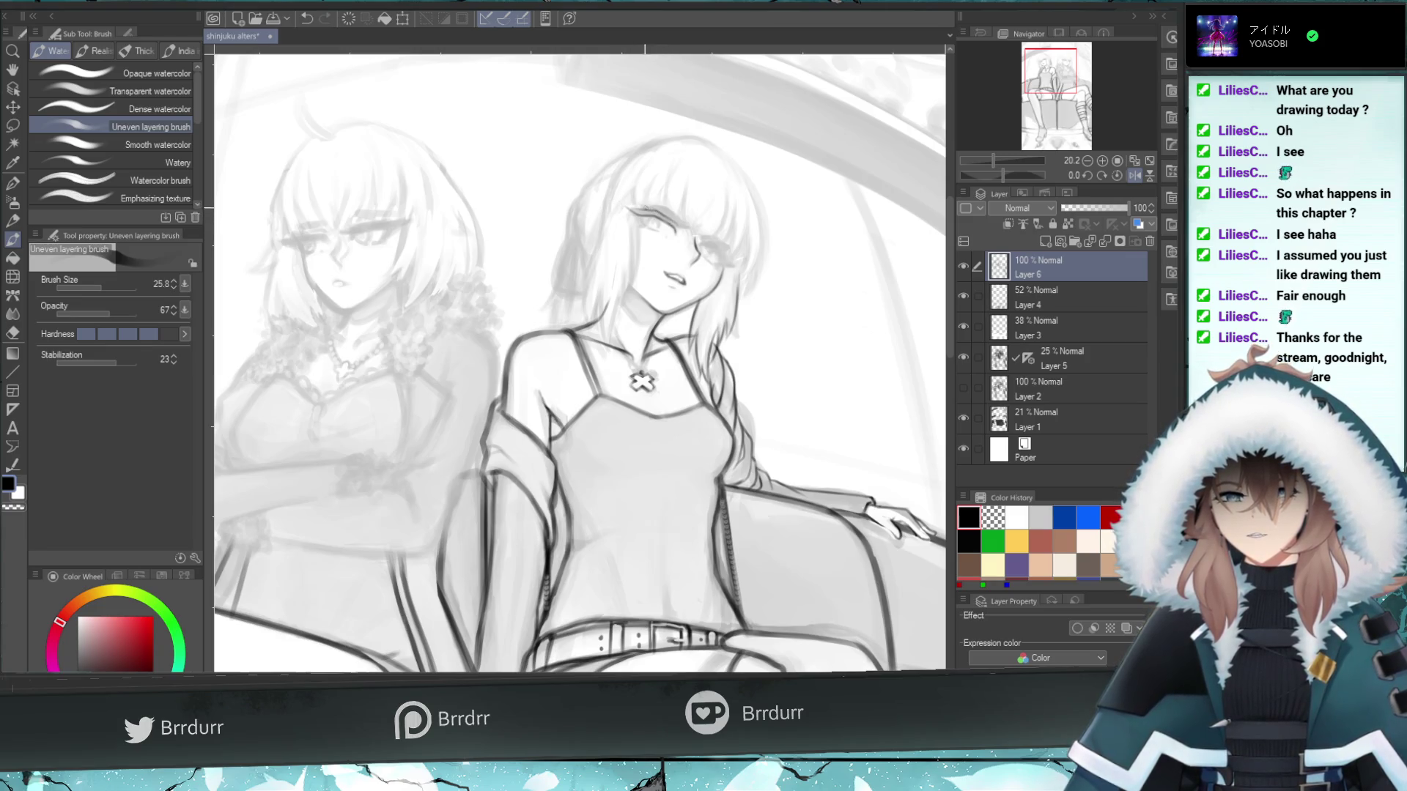
left_click_drag(650, 211, 630, 205)
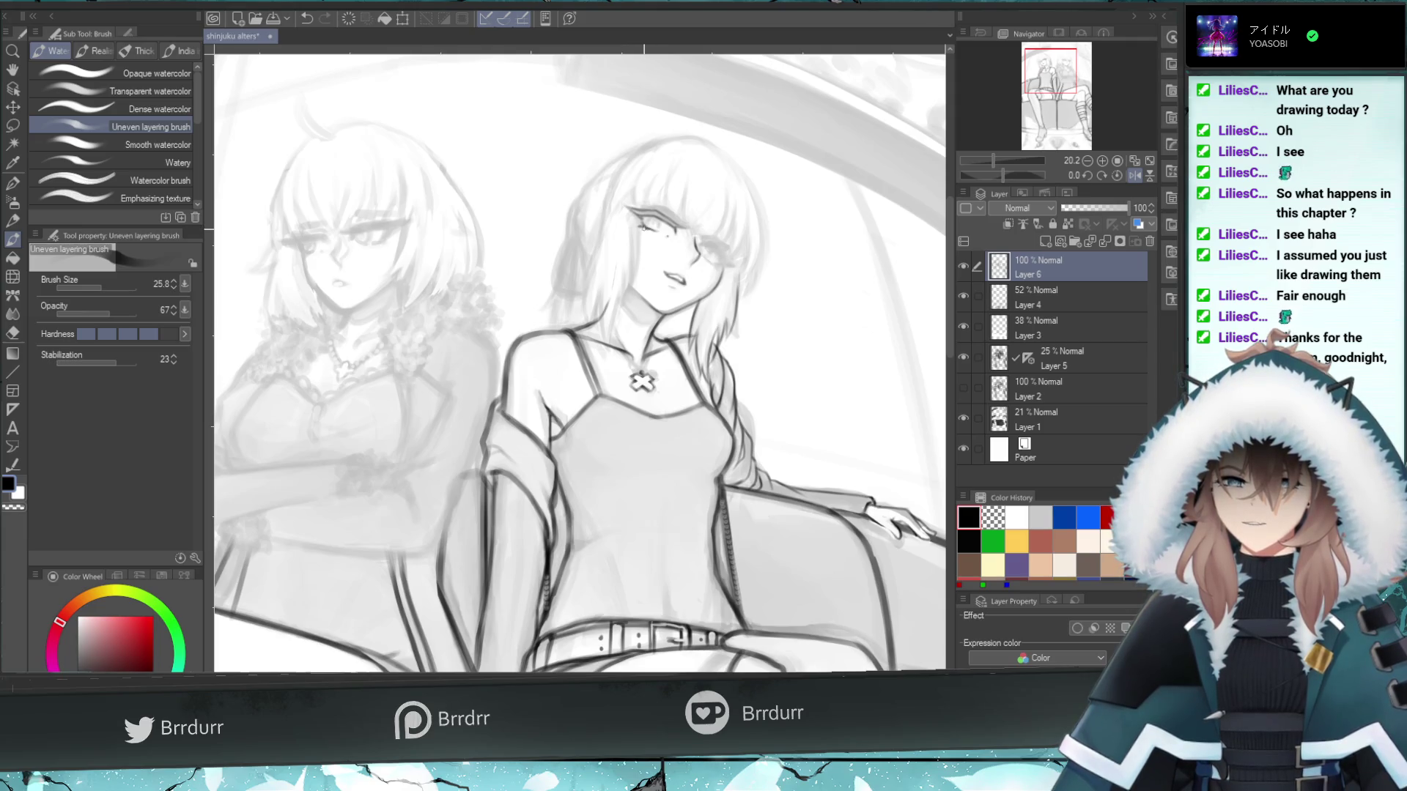
key("ctrl+z")
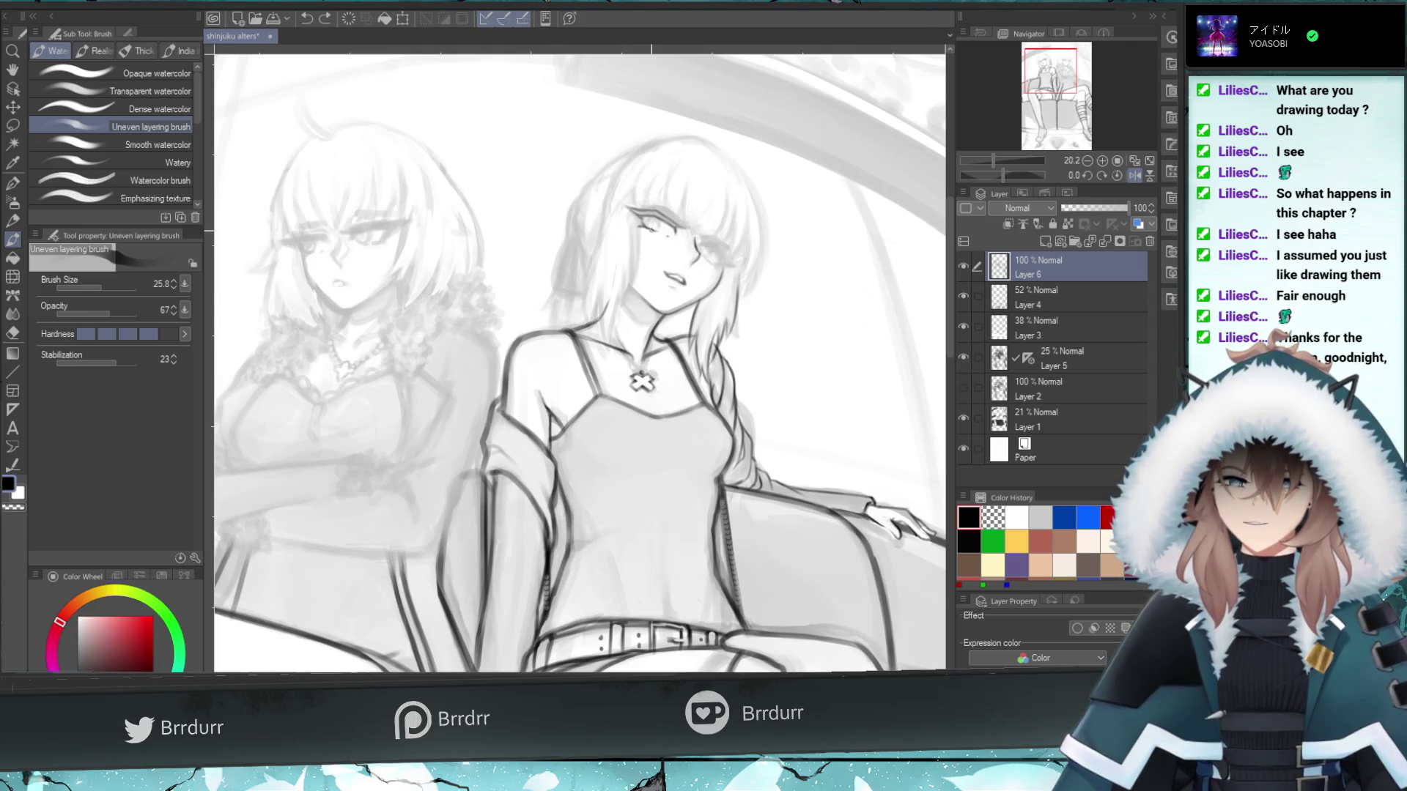
left_click_drag(645, 217, 628, 207)
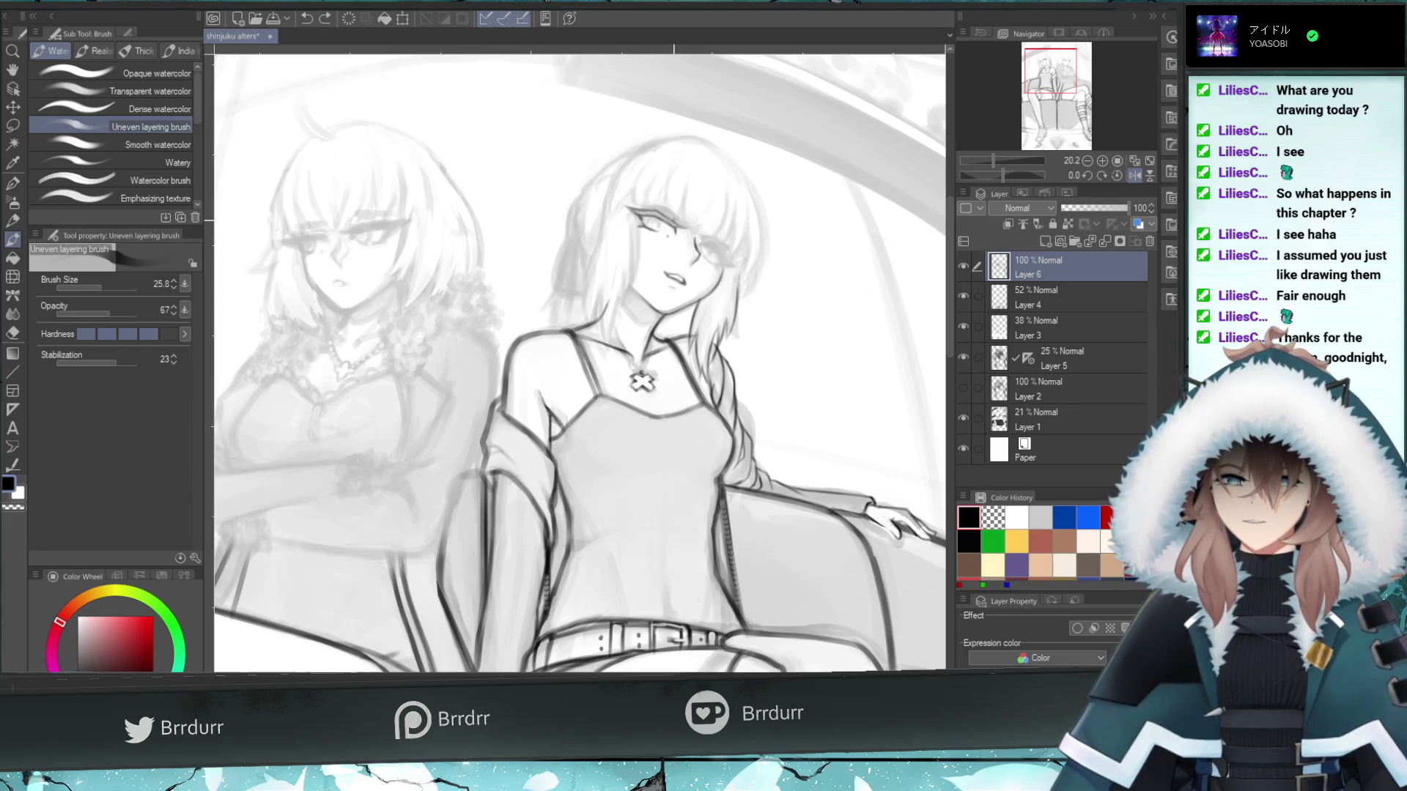
left_click(666, 211)
- Dab above the eye and paint a dark pupil into it
key("ctrl+z")
key("ctrl+y")
key("ctrl+z")
left_click(678, 215)
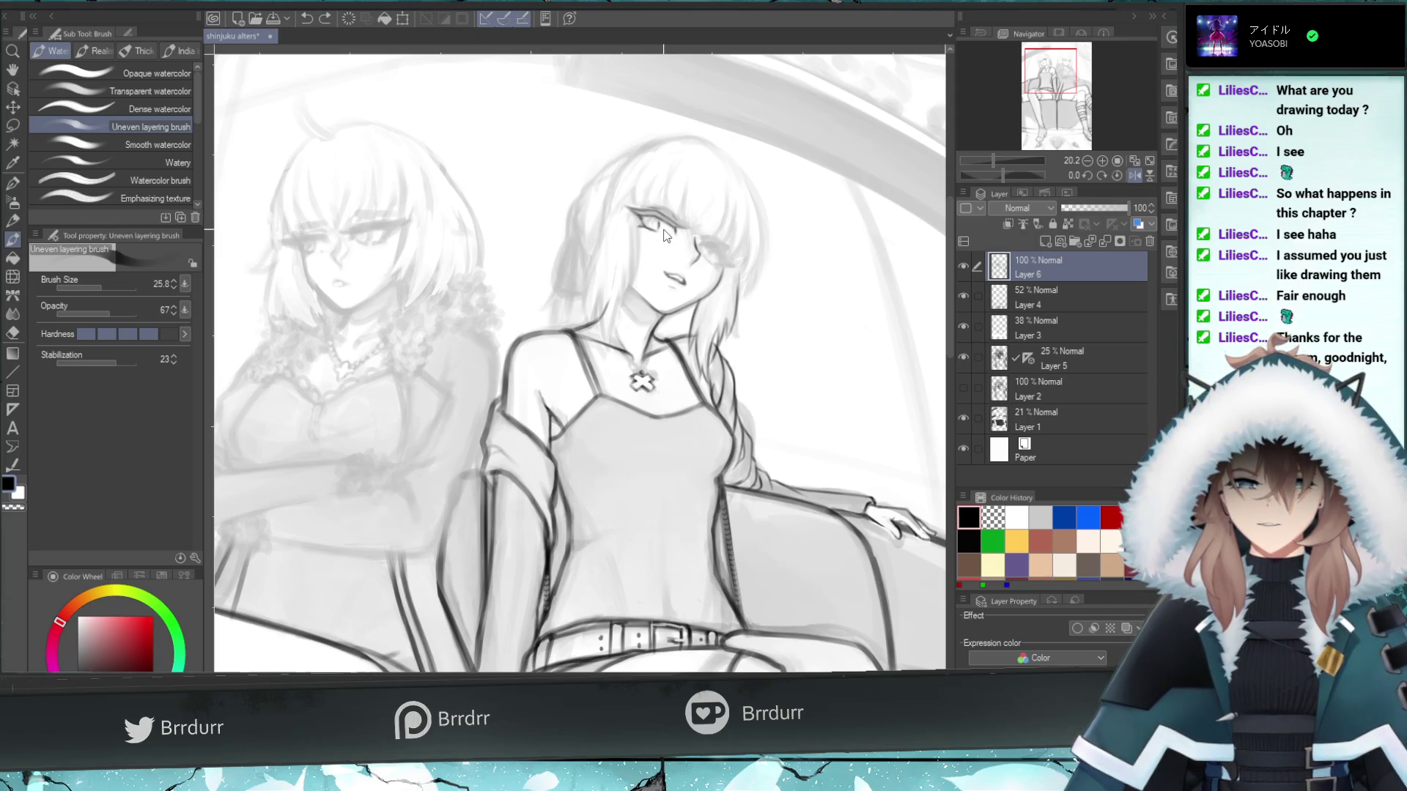
left_click_drag(659, 231, 656, 227)
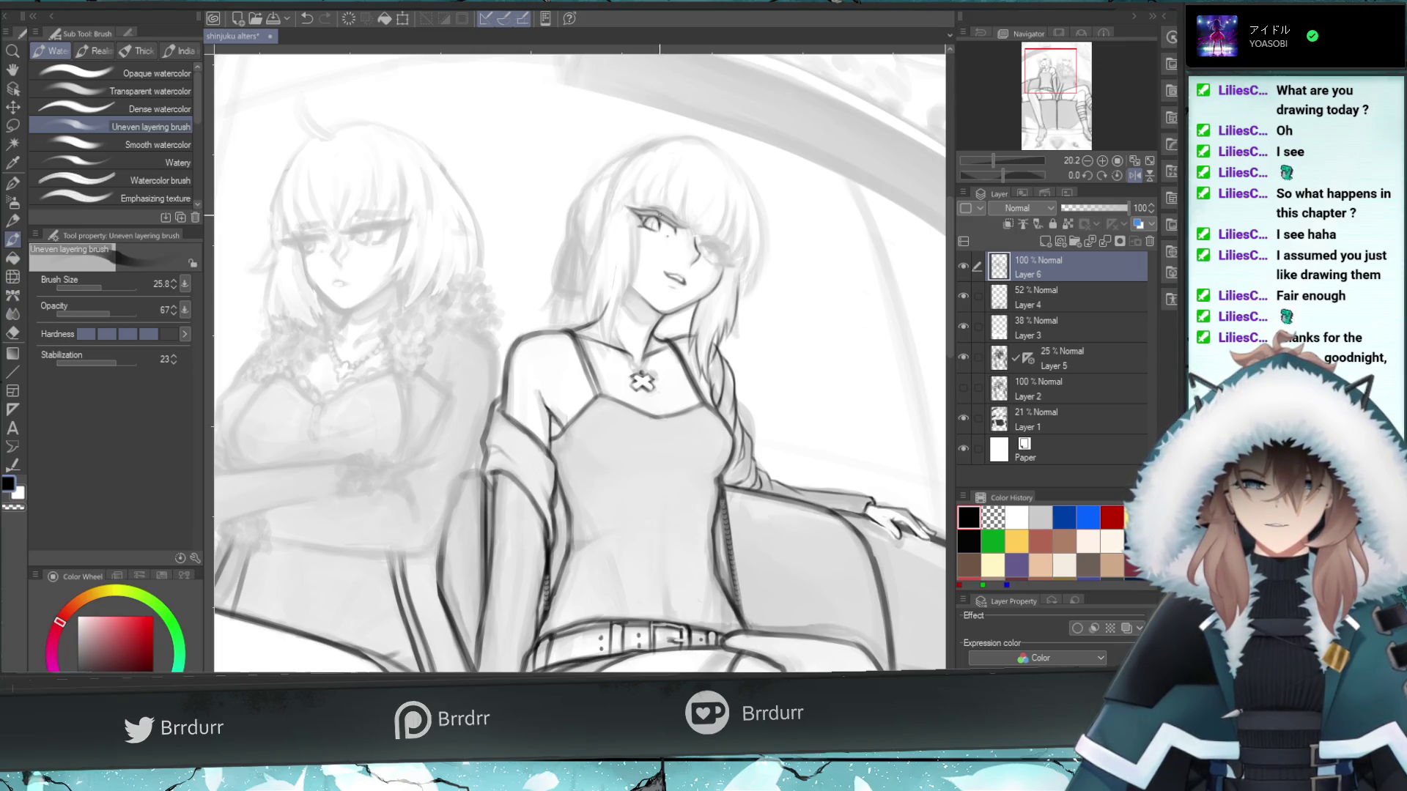
key("ctrl+z")
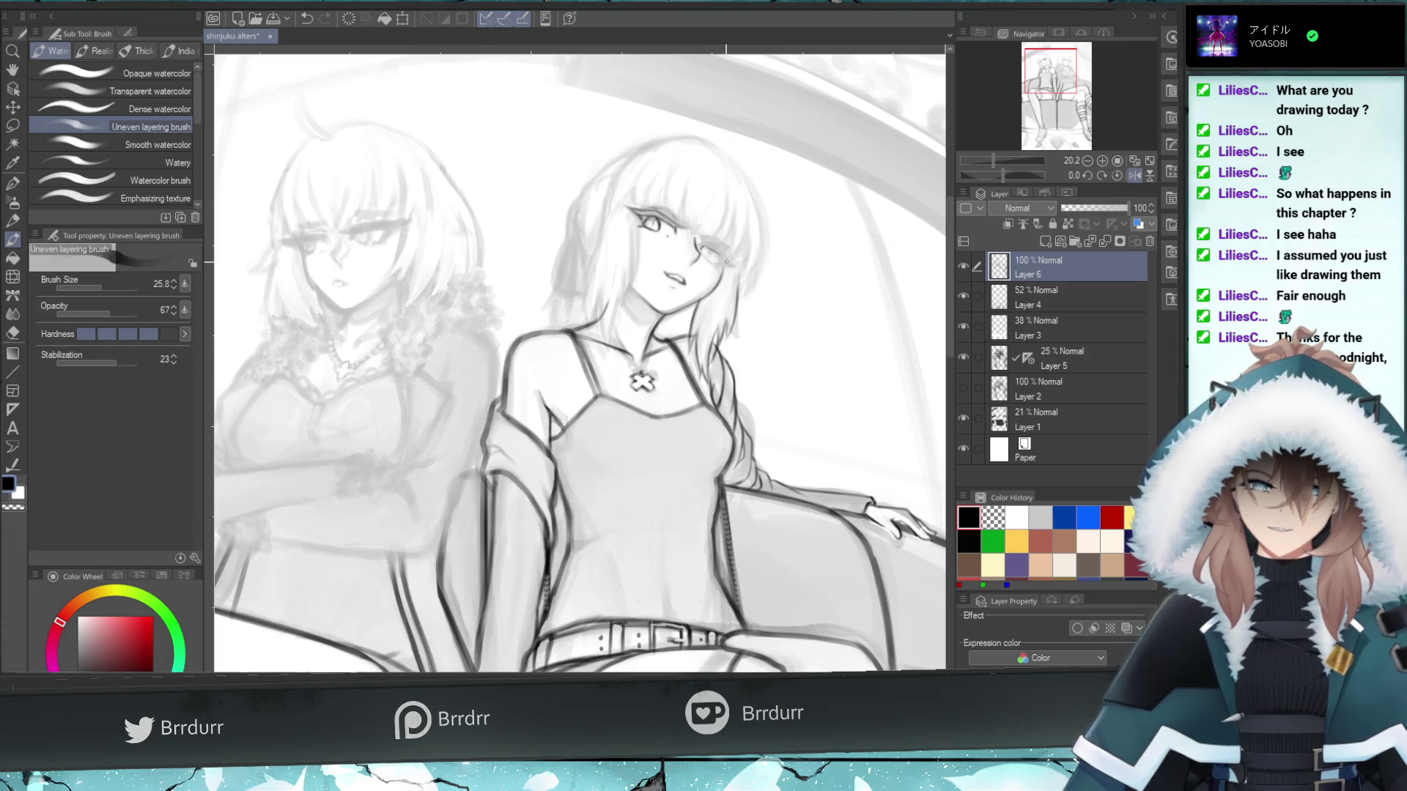
- Add a short stroke beside the eye and darken the eye's upper lash
left_click(722, 258)
key("ctrl+z")
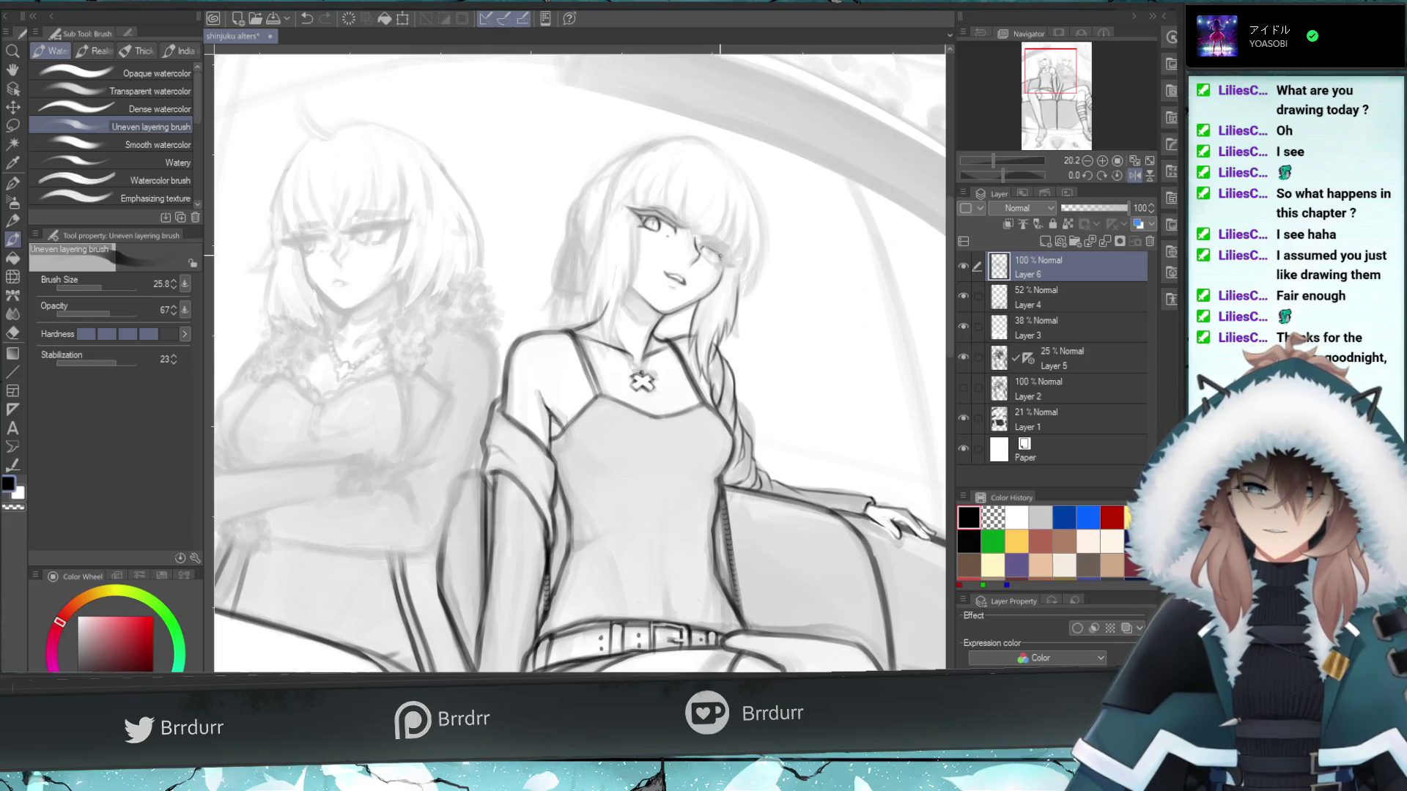
left_click(722, 260)
left_click_drag(722, 260, 715, 250)
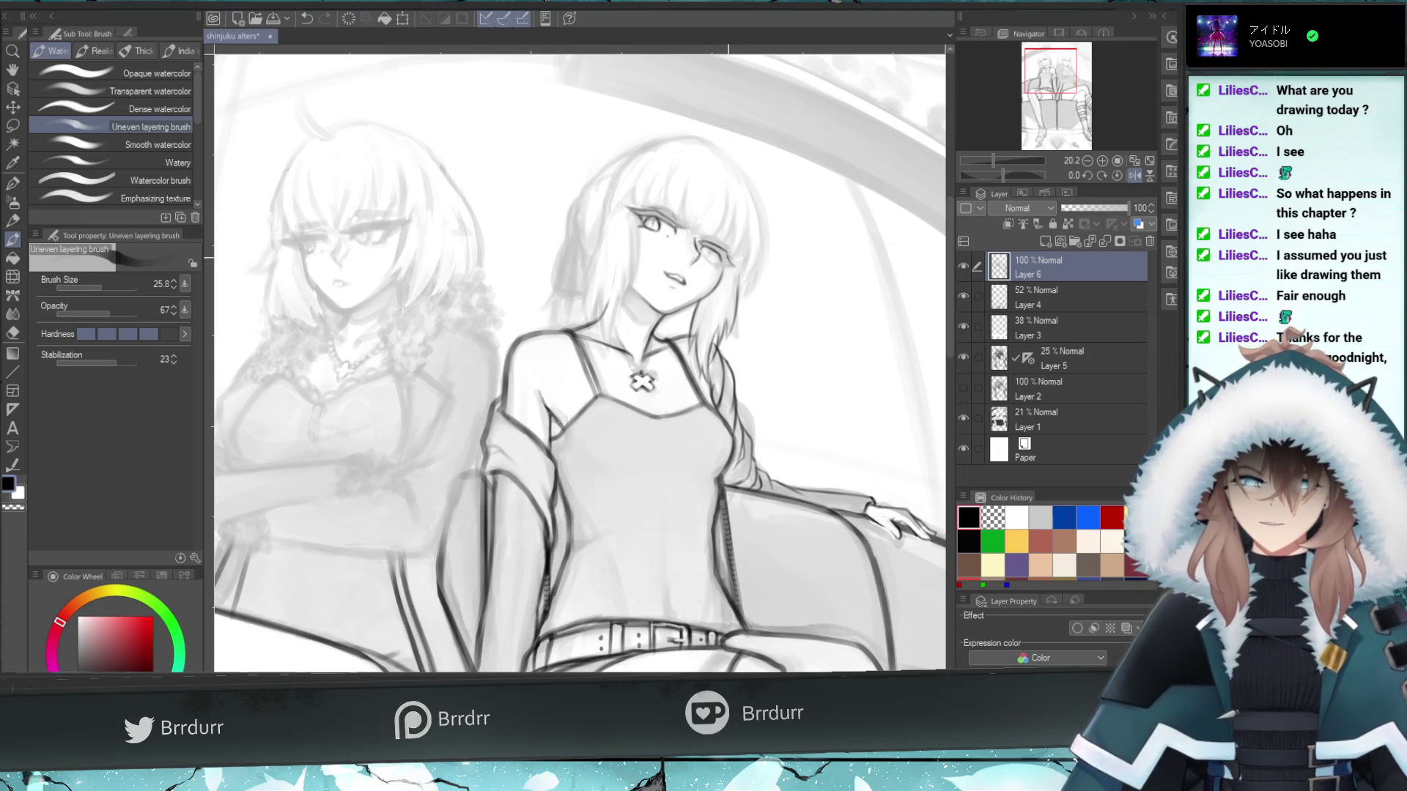
key("ctrl+z")
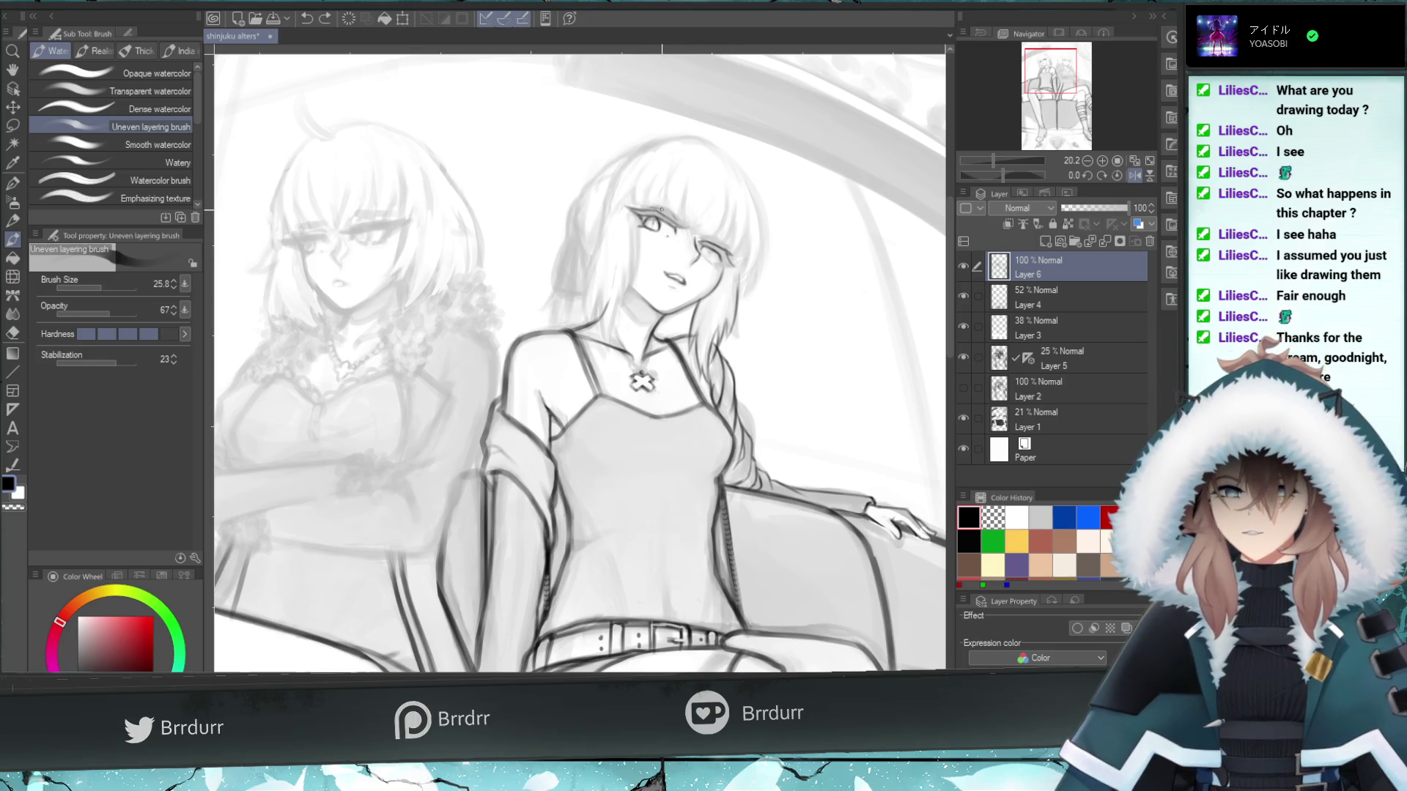
left_click_drag(638, 208, 649, 212)
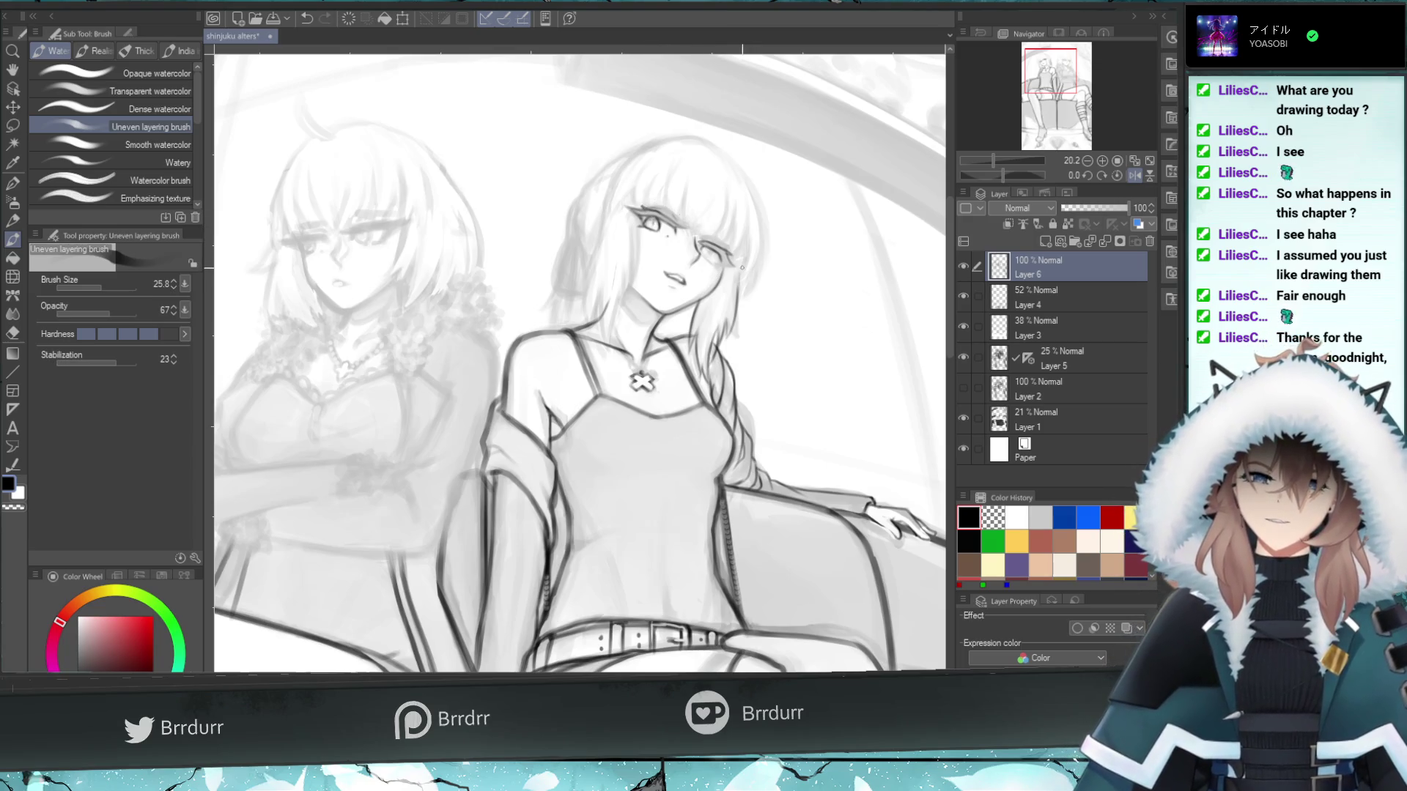
- Draw and reinforce a dark stroke at the eye's outer corner, redrawing it several times
left_click_drag(739, 269, 726, 261)
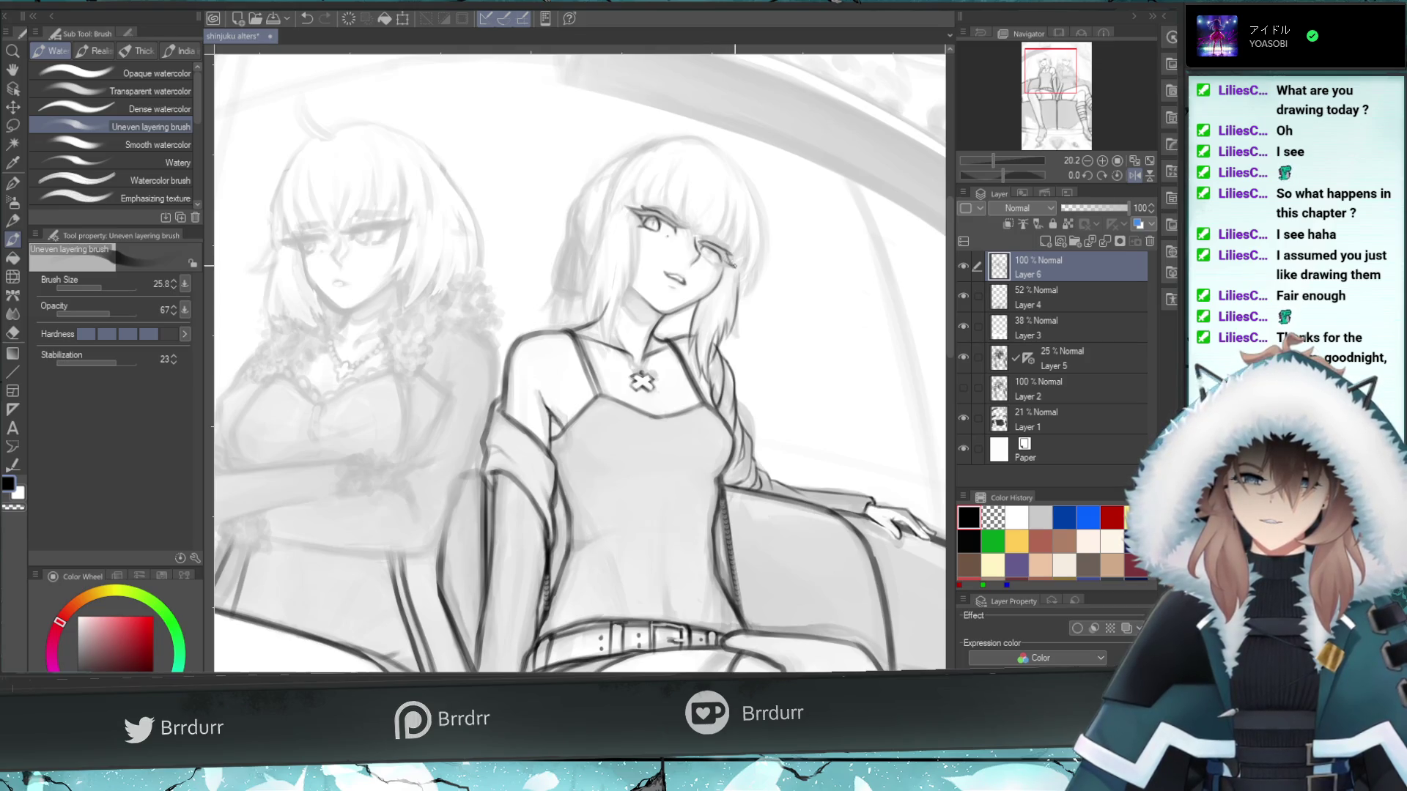
key("ctrl+z")
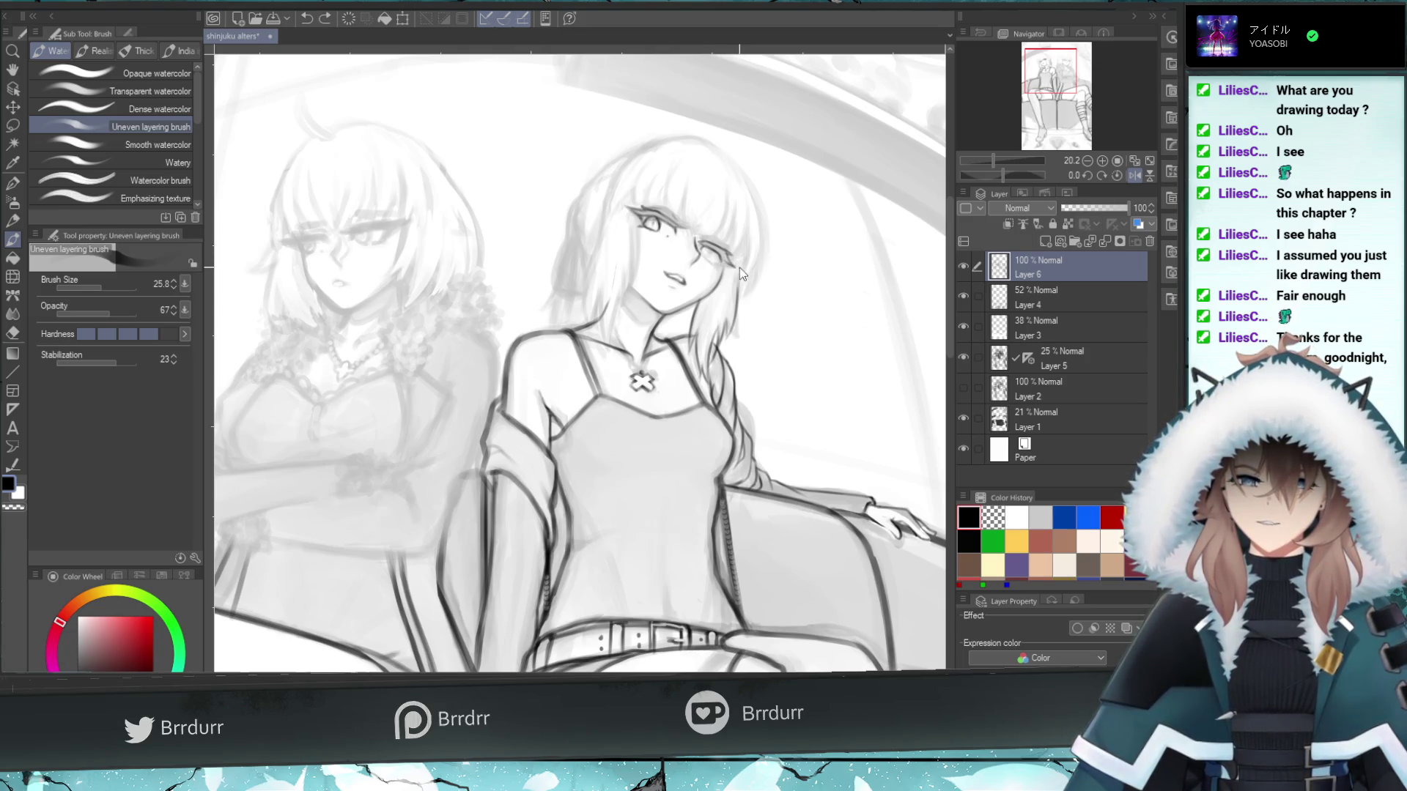
left_click_drag(736, 268, 724, 259)
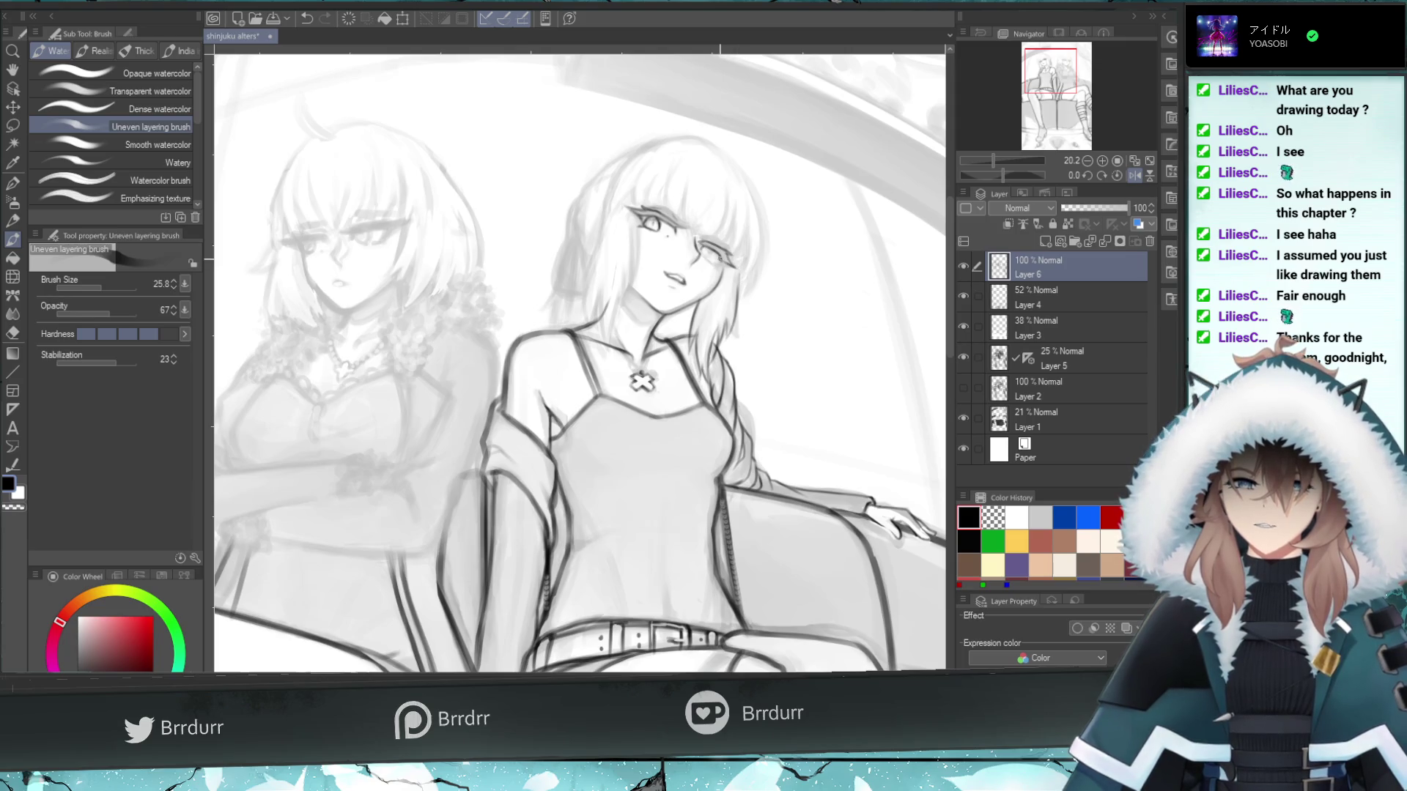
key("ctrl+z")
left_click_drag(735, 269, 721, 261)
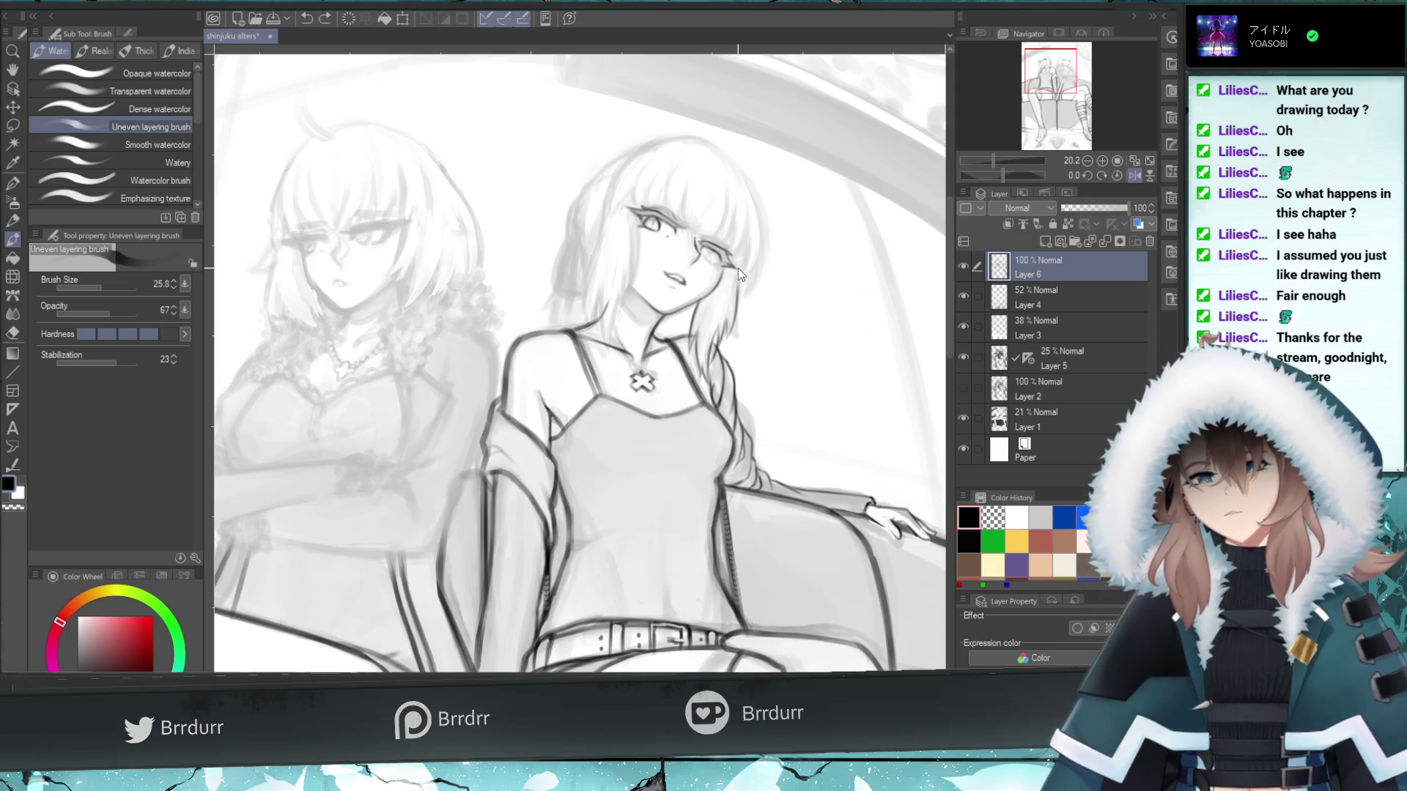
left_click_drag(722, 266, 734, 262)
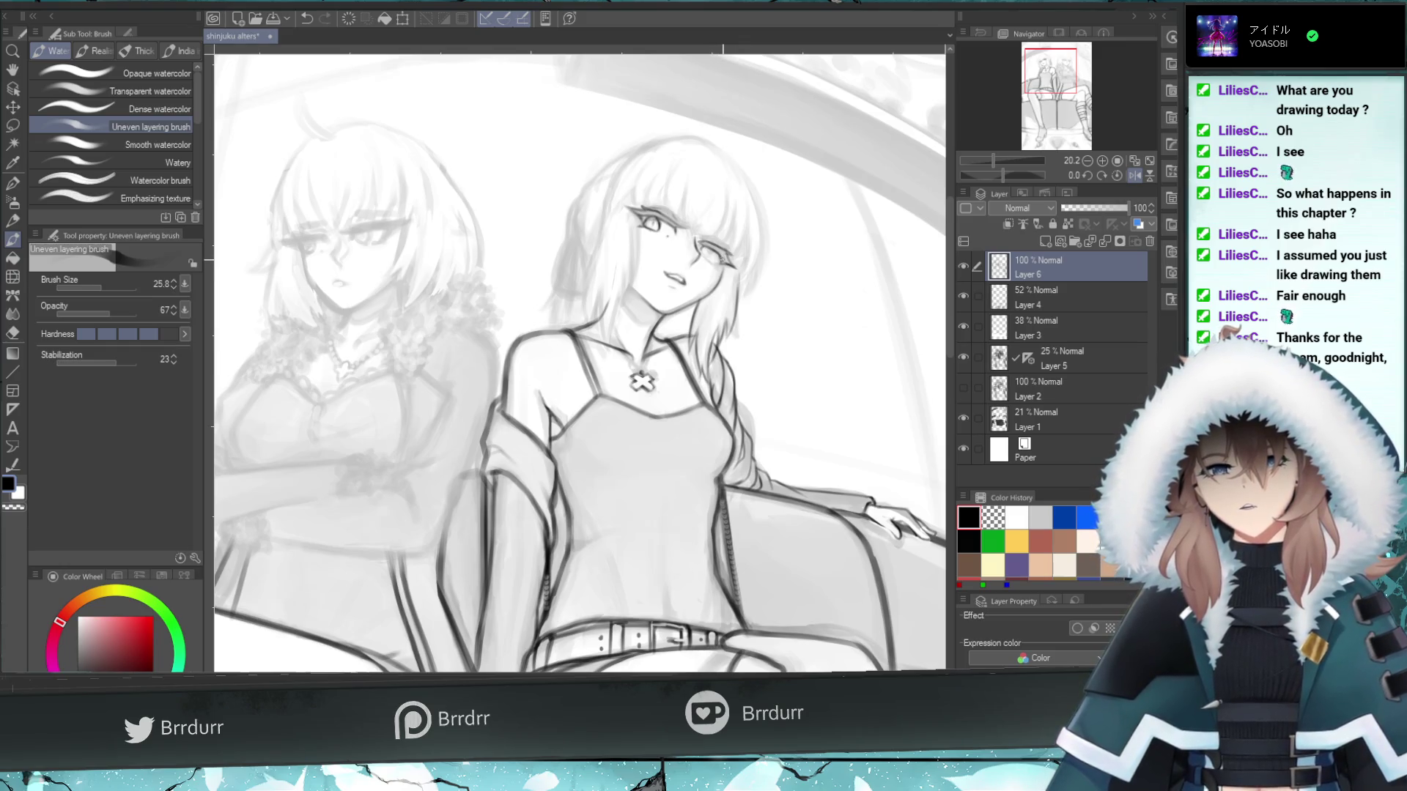
key("ctrl+z")
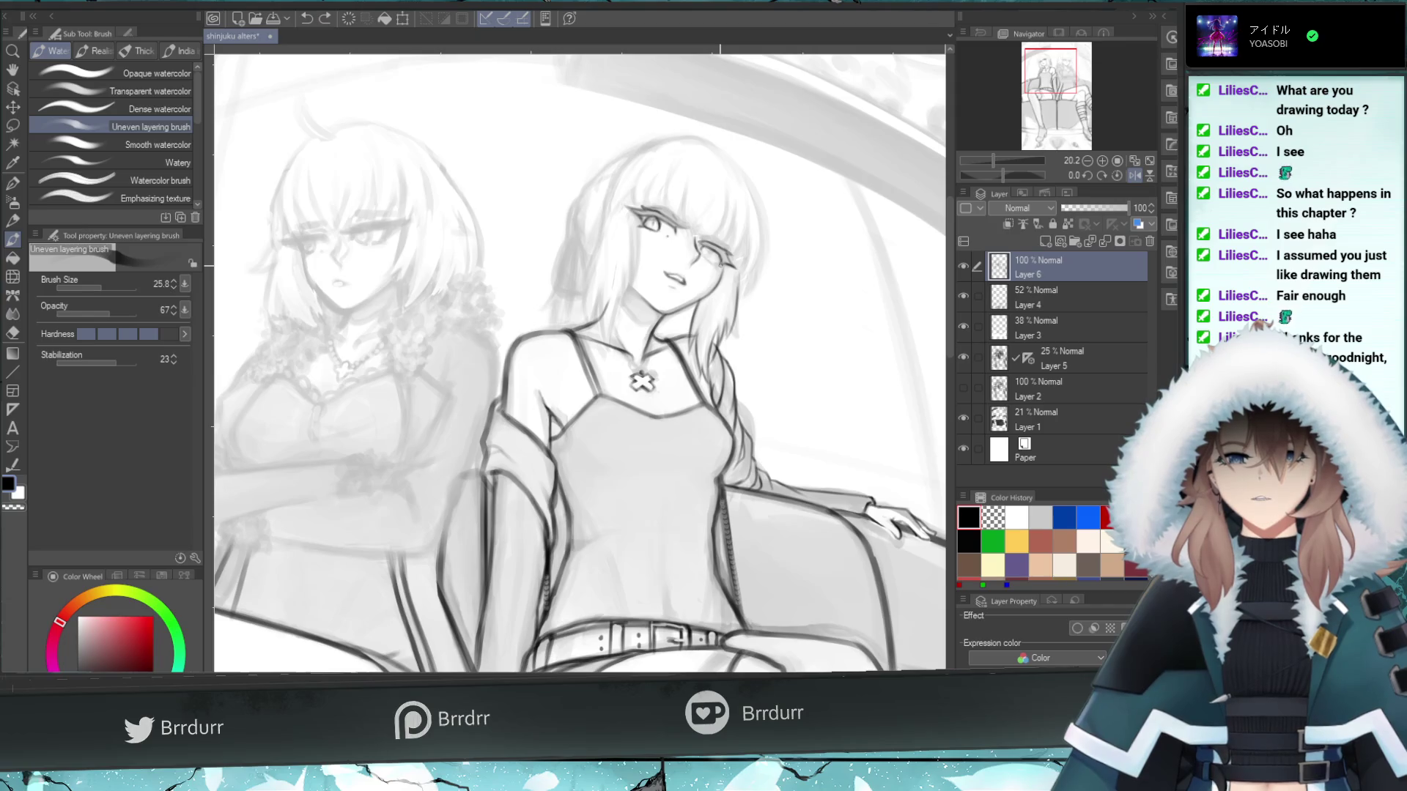
key("ctrl+y")
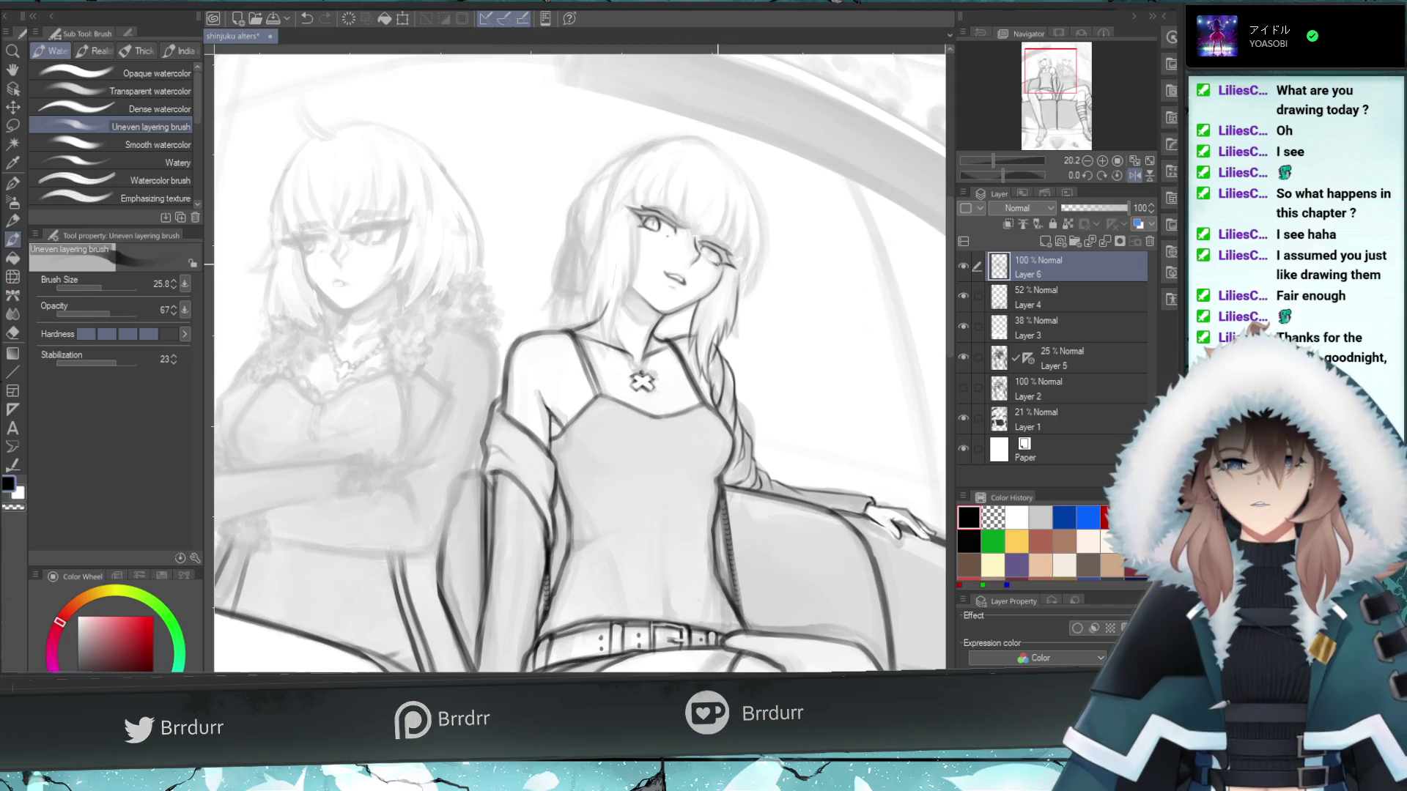
left_click_drag(718, 270, 705, 258)
key("ctrl+z")
key("ctrl+z")
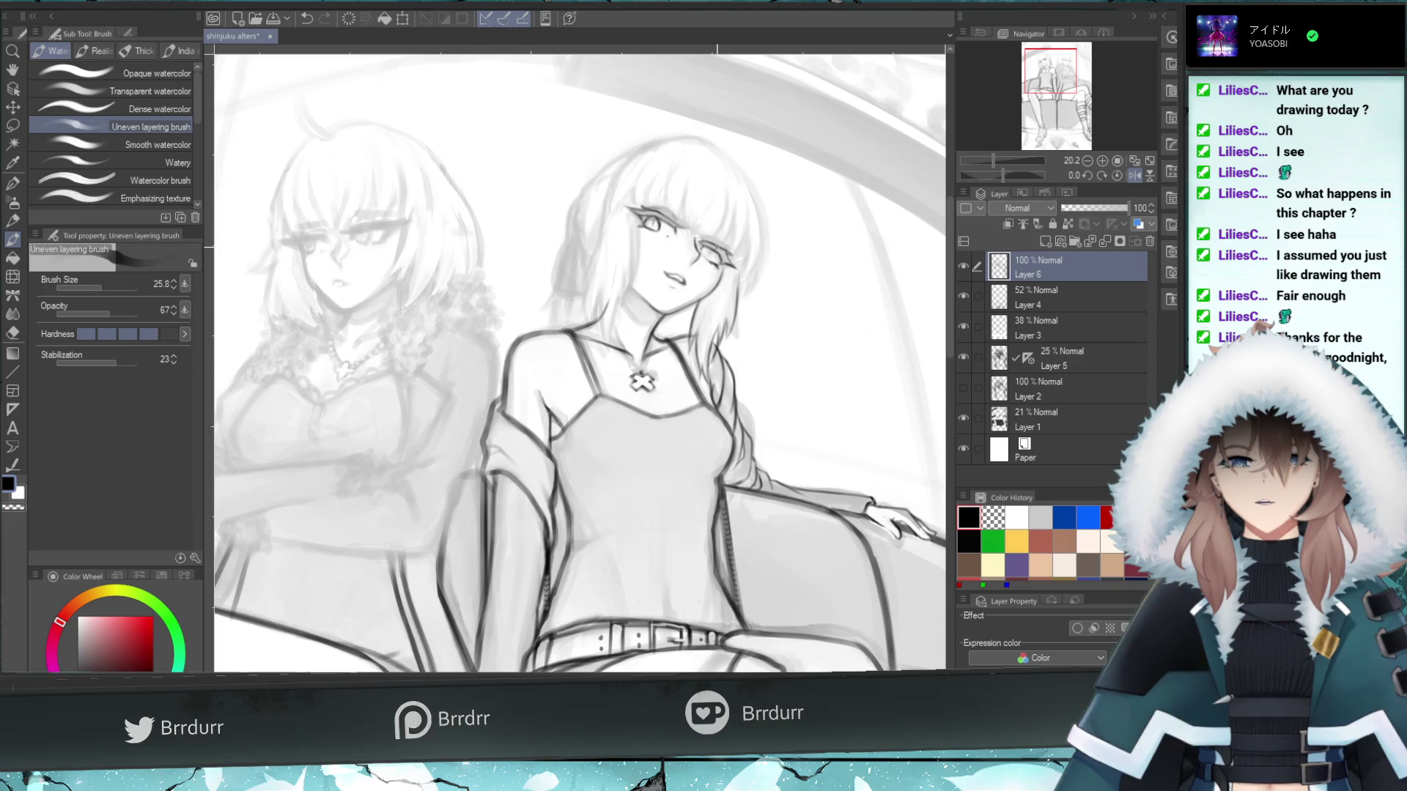
- Retry small strokes beside the eye corner, undoing them, and enlarge the brush to about 49
key("ctrl+z")
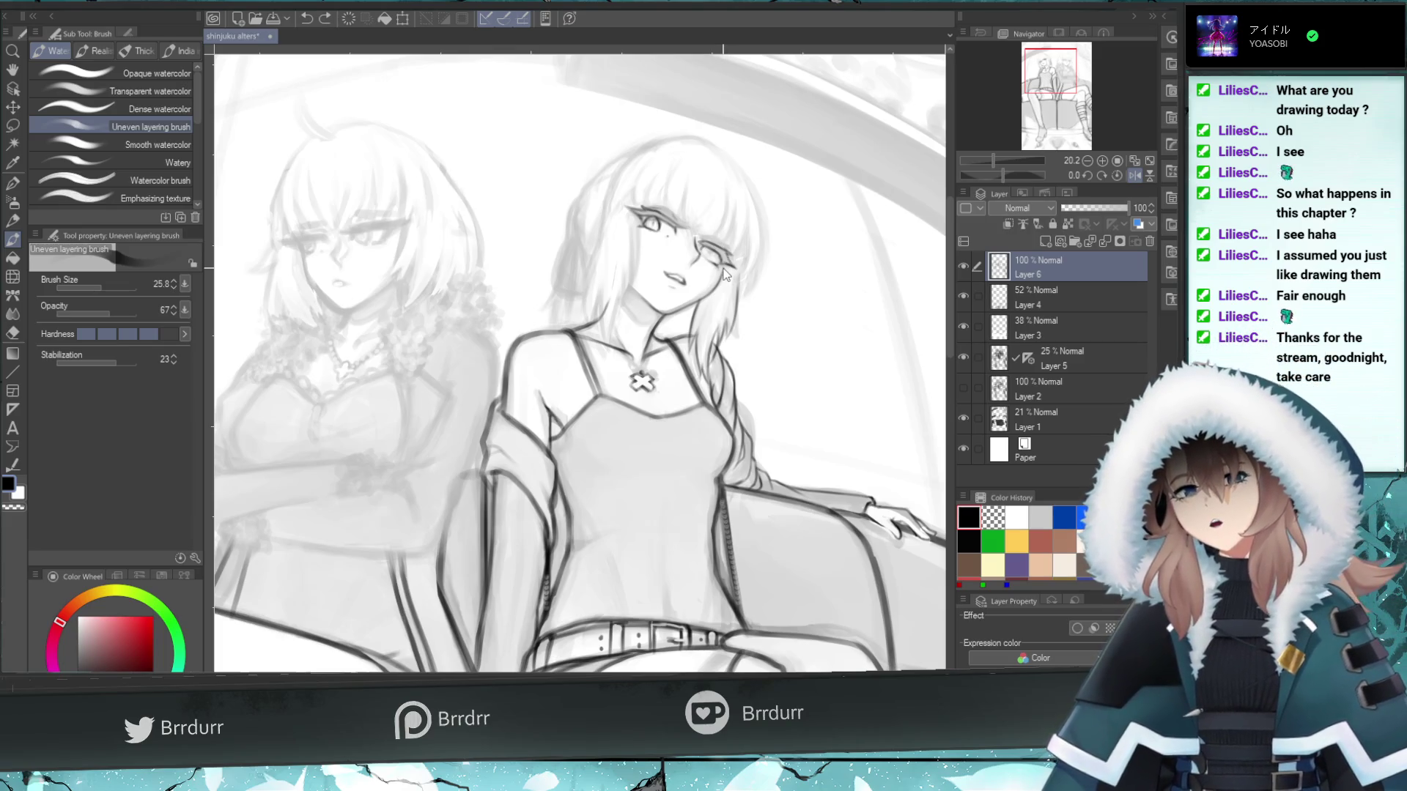
left_click_drag(724, 274, 716, 265)
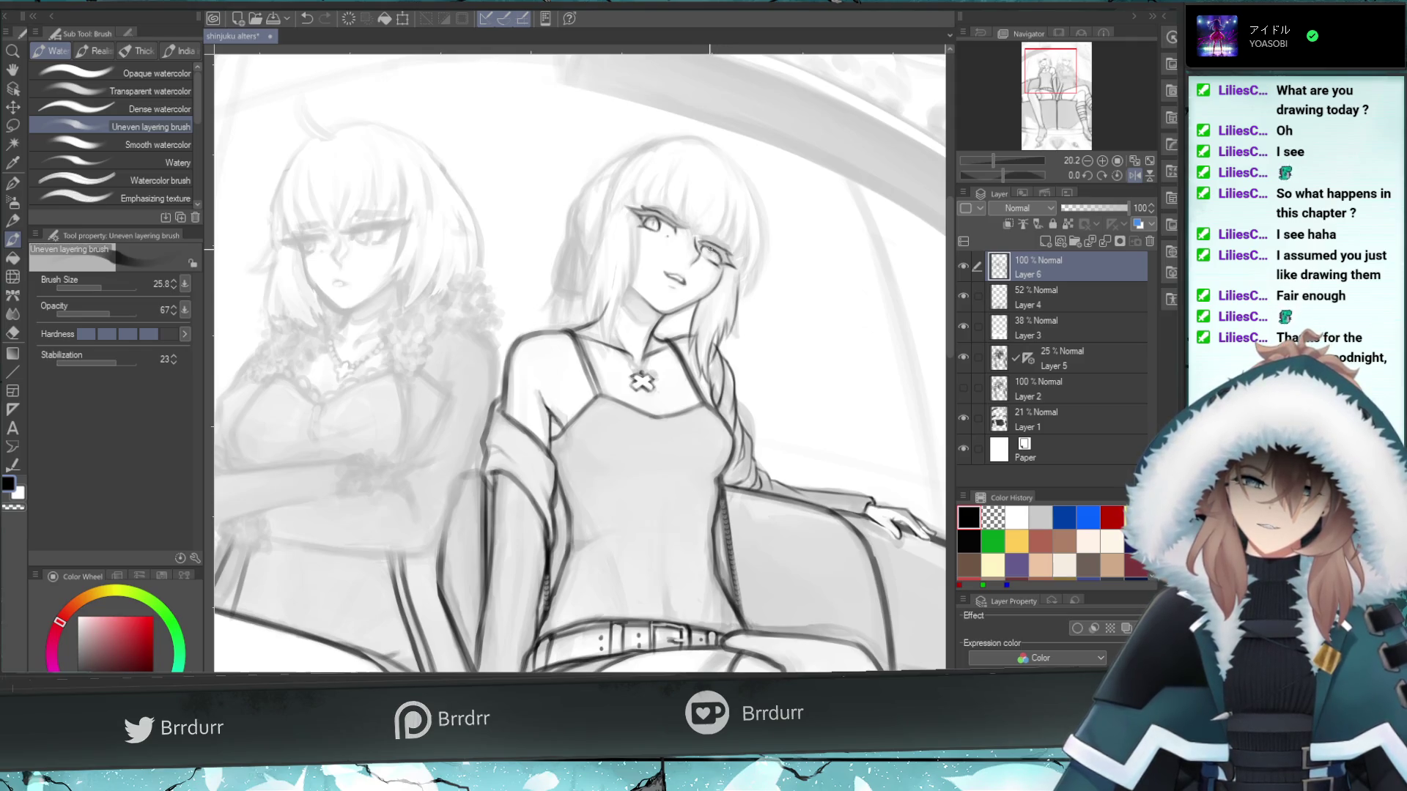
key("ctrl+z")
left_click_drag(700, 249, 715, 258)
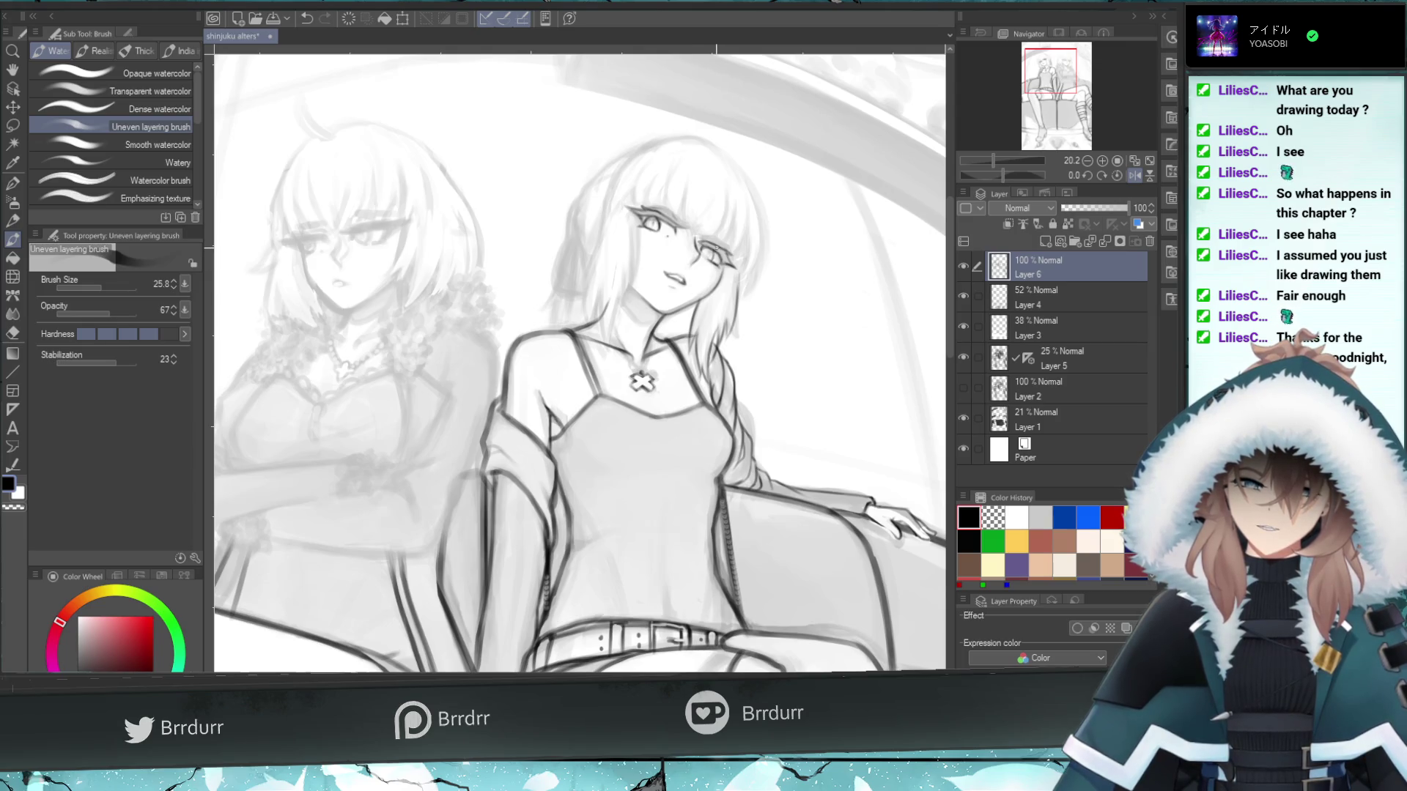
key("ctrl+z")
left_click_drag(705, 248, 715, 256)
key("ctrl+z")
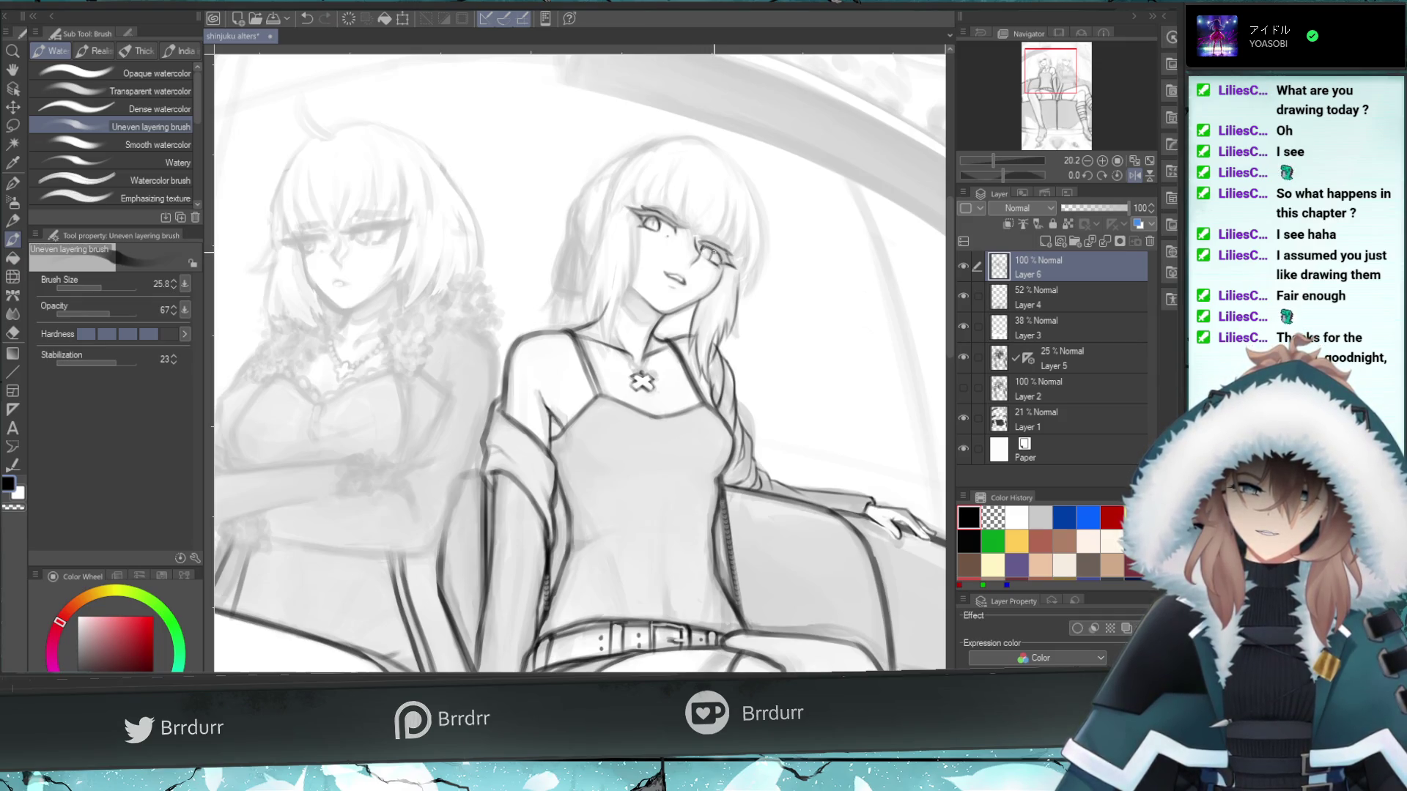
key("ctrl+z")
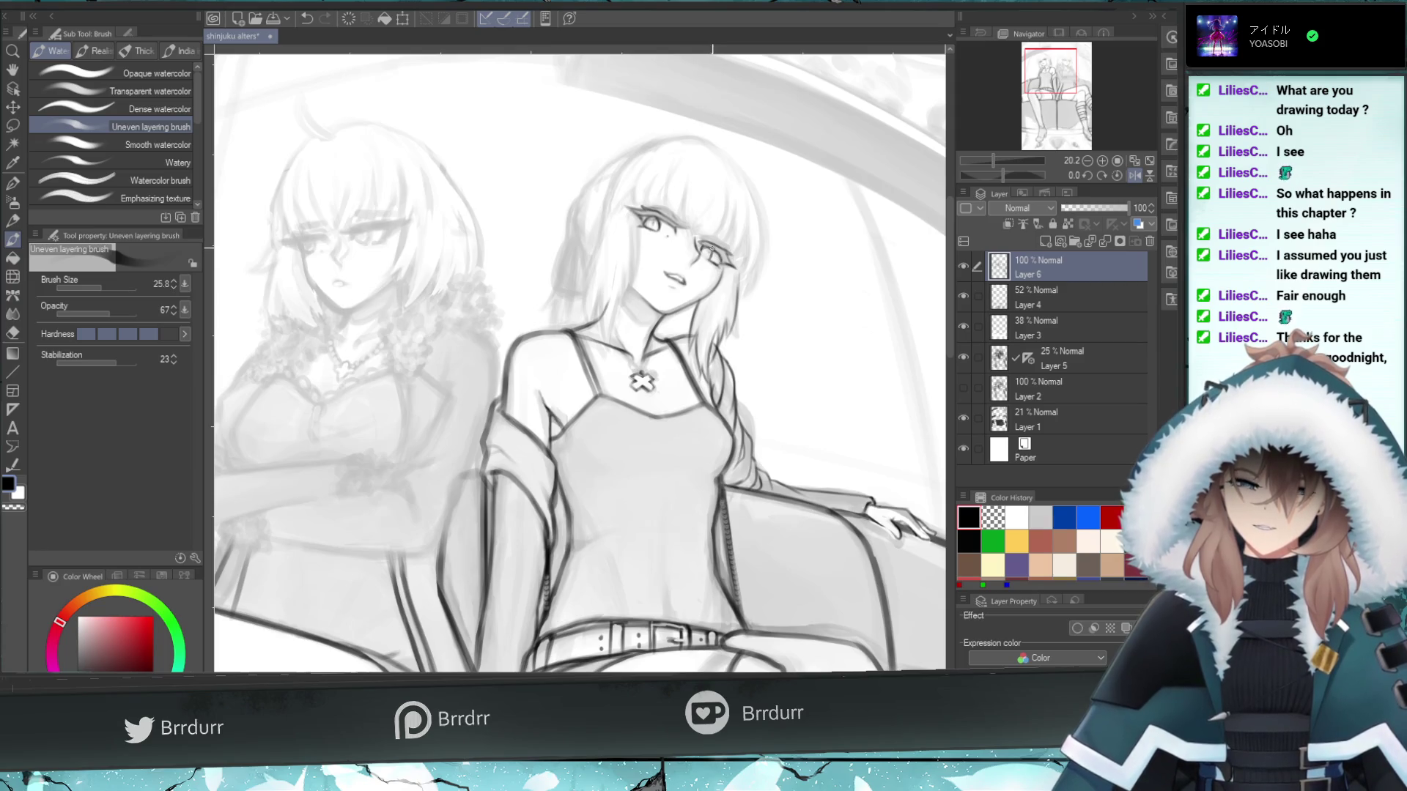
key("ctrl+z")
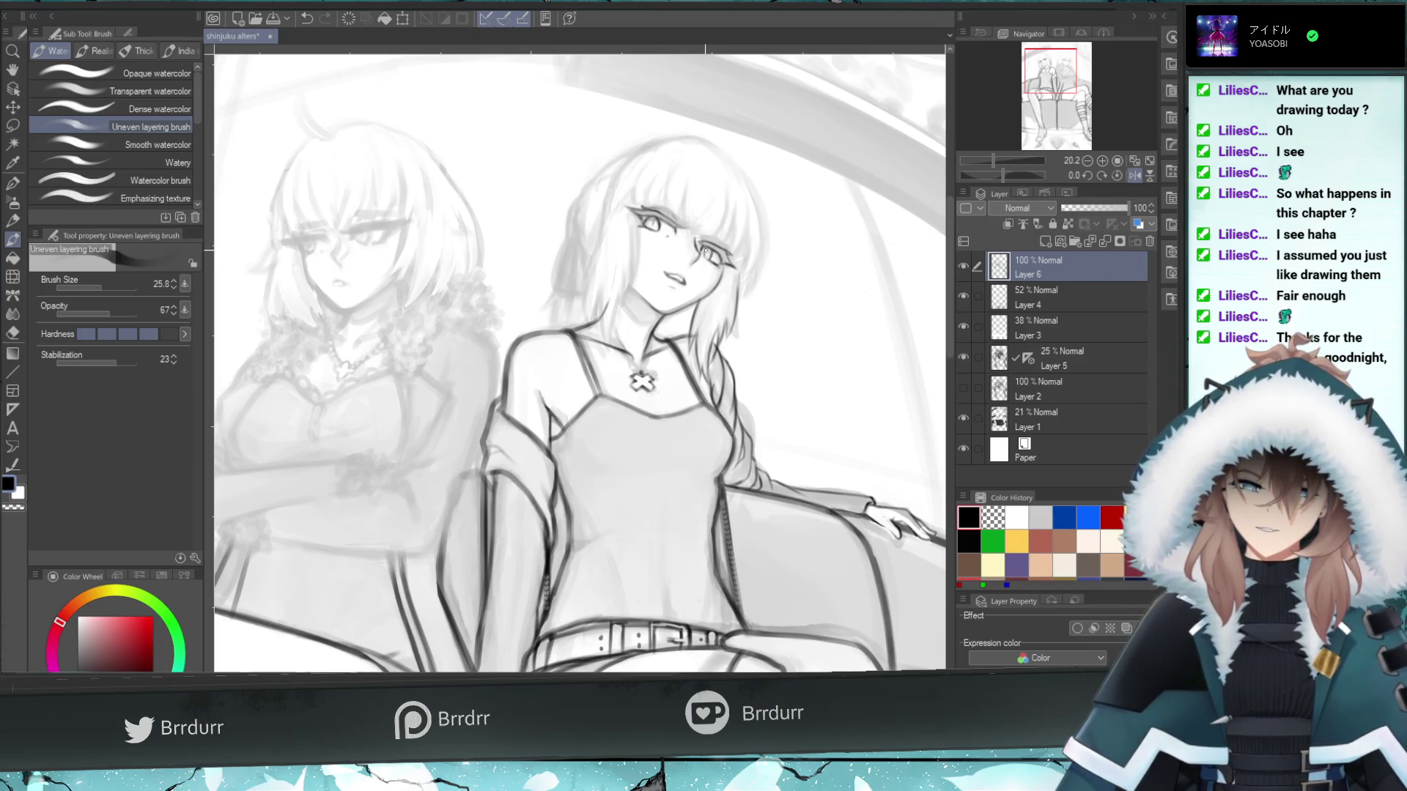
left_click_drag(703, 250, 706, 249)
key("ctrl+z")
key("ctrl+z")
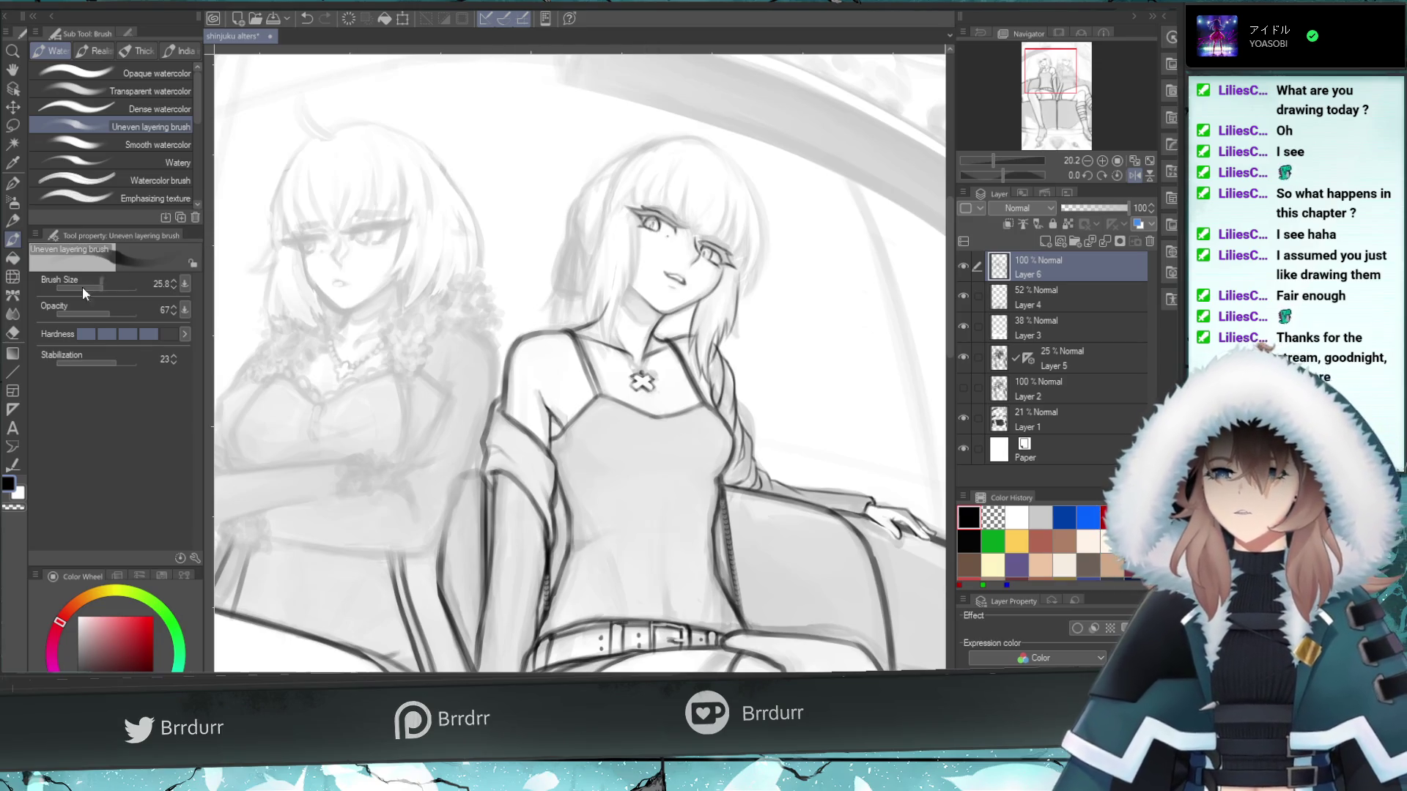
left_click(108, 287)
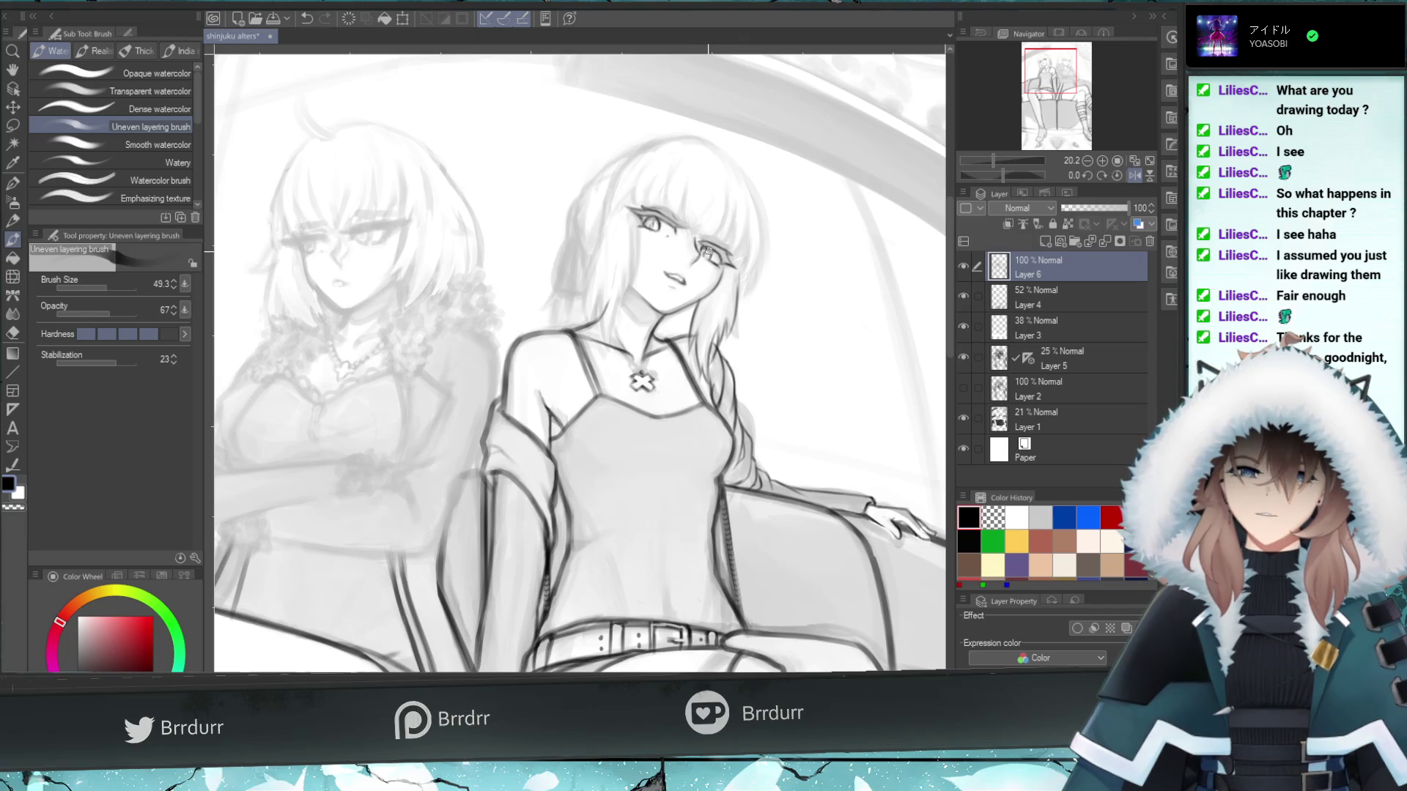
- Try small marks near both eyes, undoing each one
left_click_drag(708, 249, 698, 246)
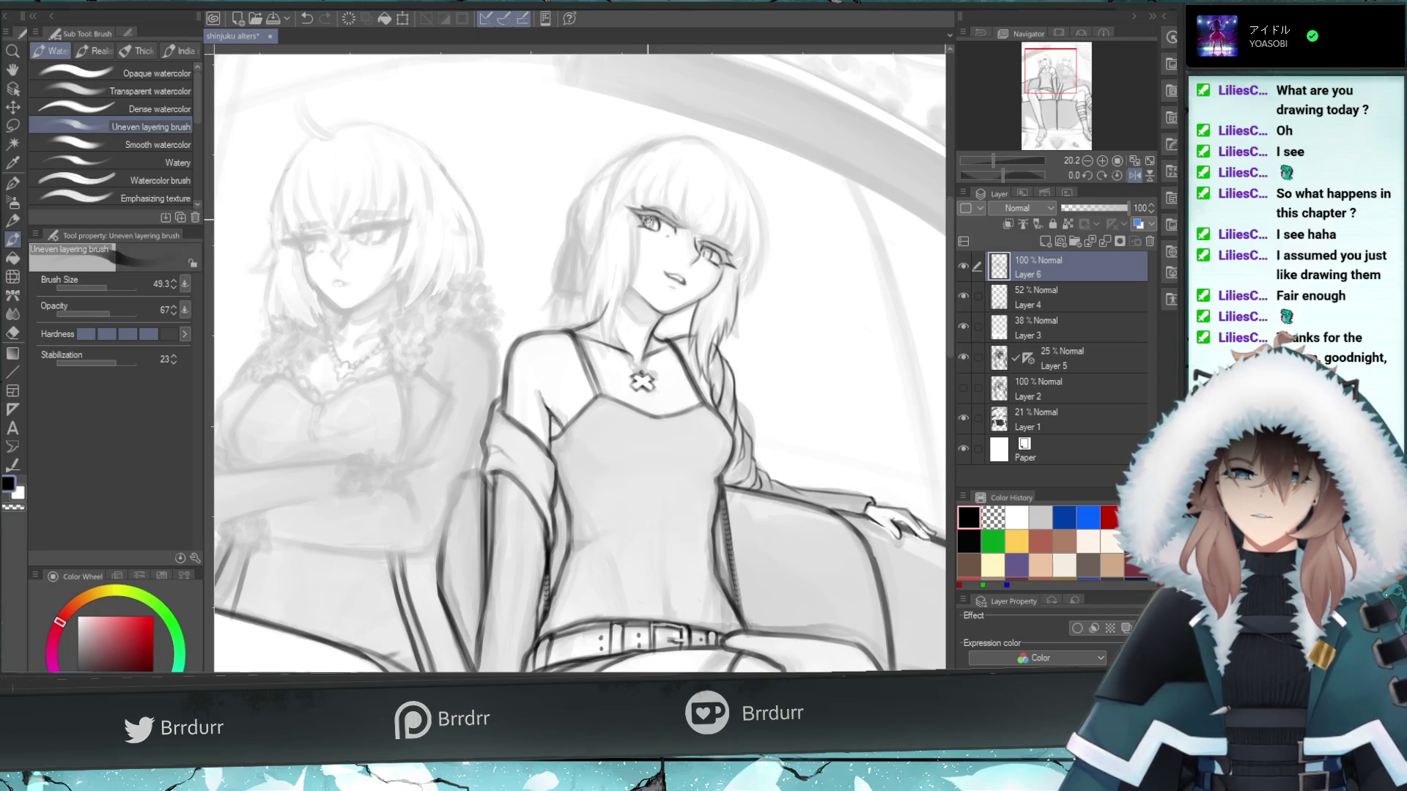
key("ctrl+z")
mouse_move(665, 228)
left_mouse_down()
mouse_move(724, 265)
mouse_move(710, 243)
left_mouse_up()
key("ctrl+z")
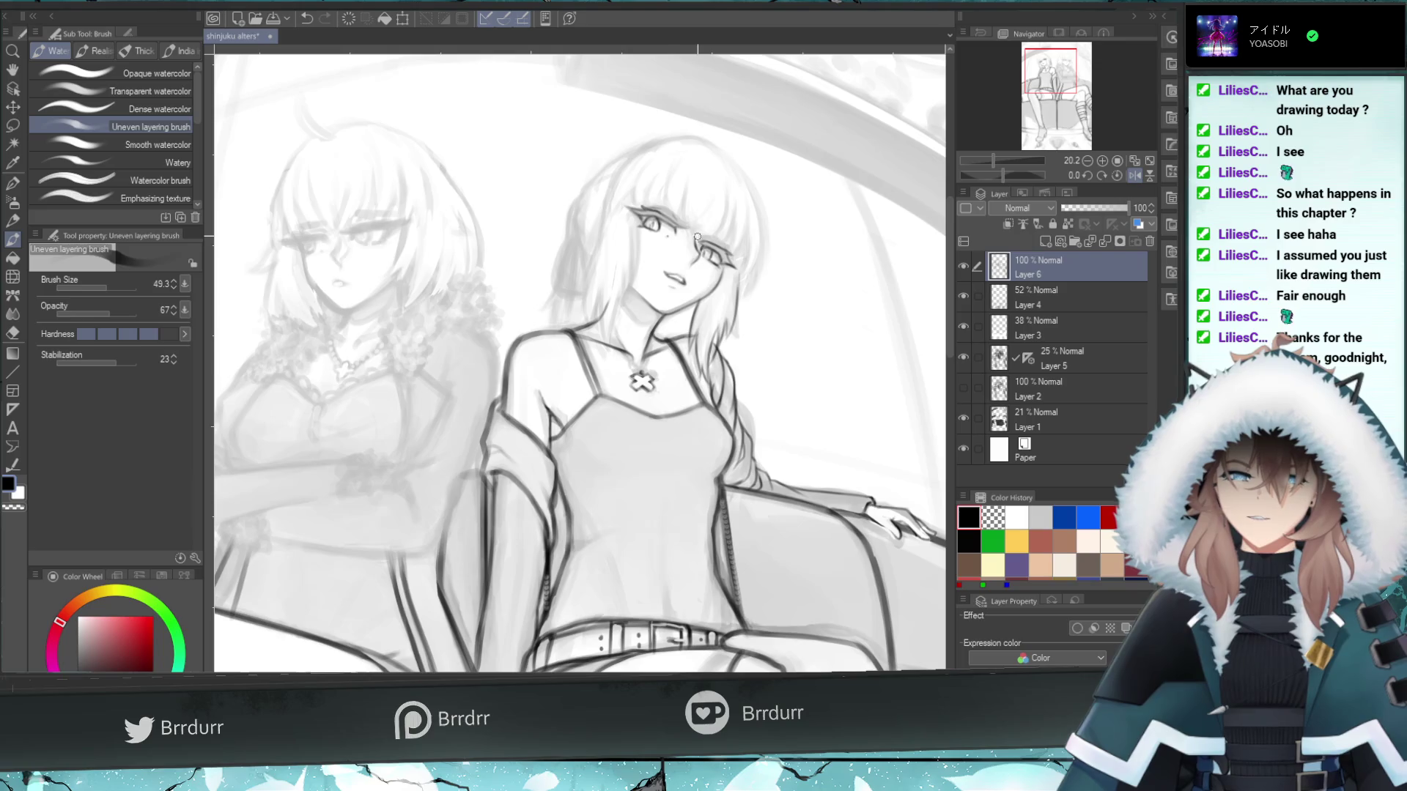
- Settle the brush size at 21.4 after a test stroke, then mirror the canvas horizontally
left_click_drag(107, 285, 103, 289)
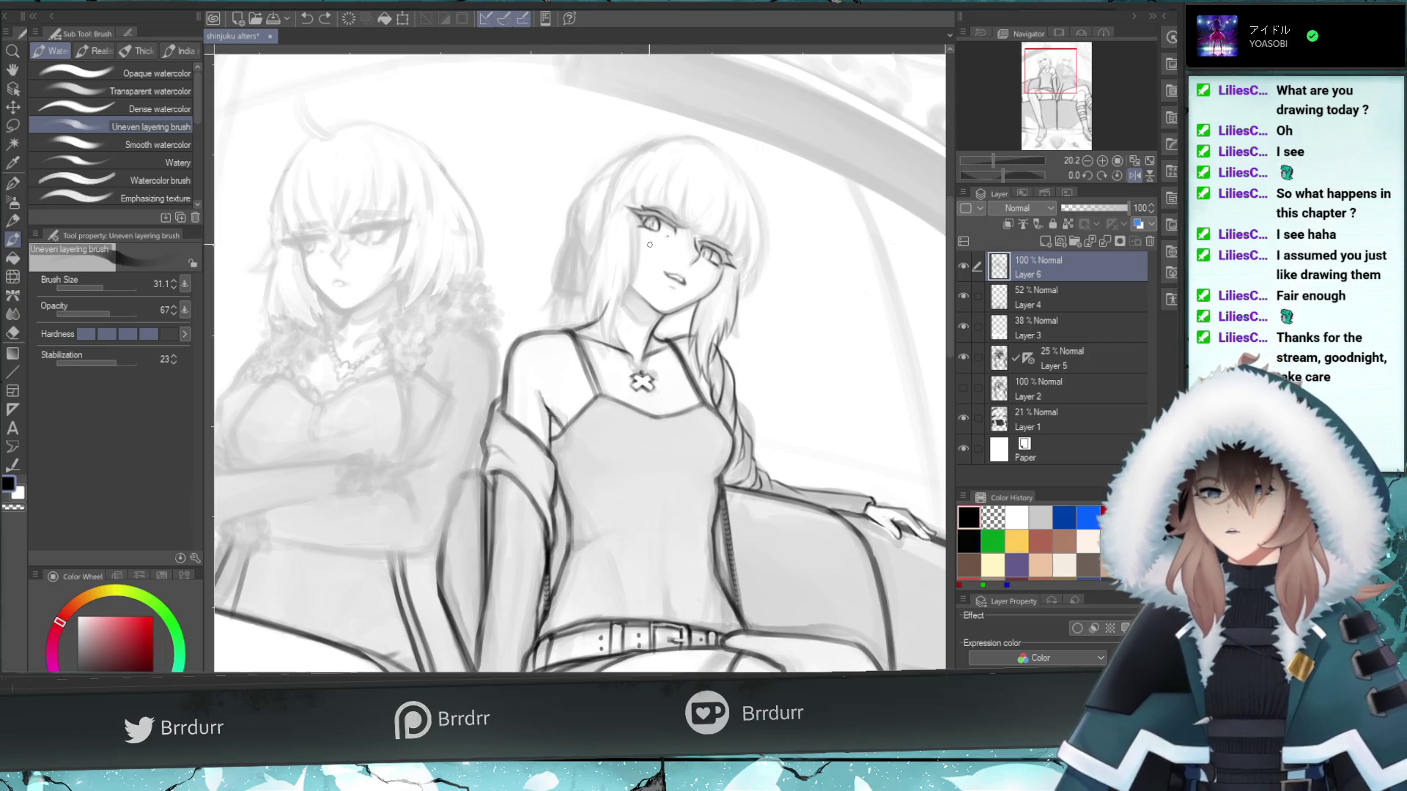
left_click_drag(653, 229, 648, 227)
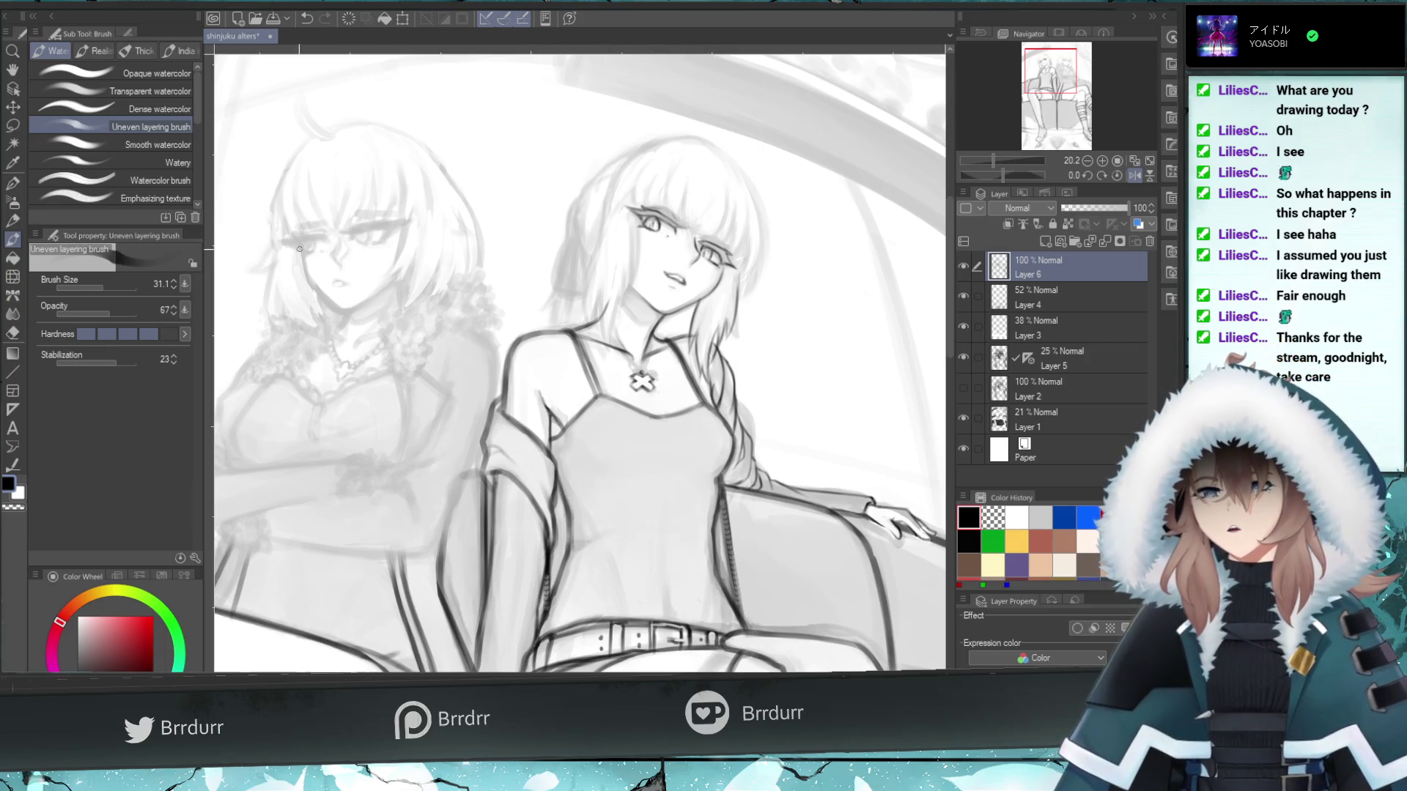
left_click(95, 287)
key("ctrl+z")
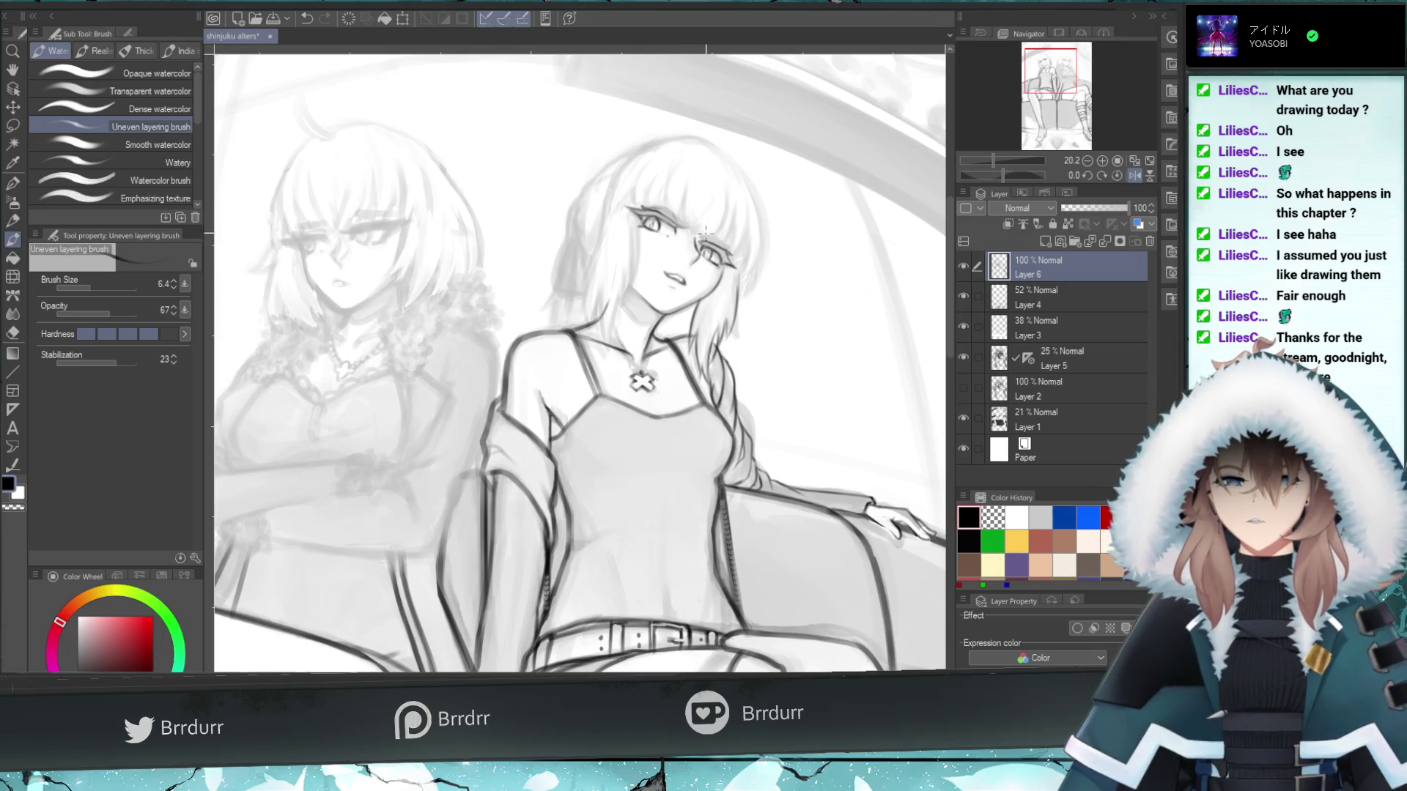
left_click_drag(91, 286, 103, 286)
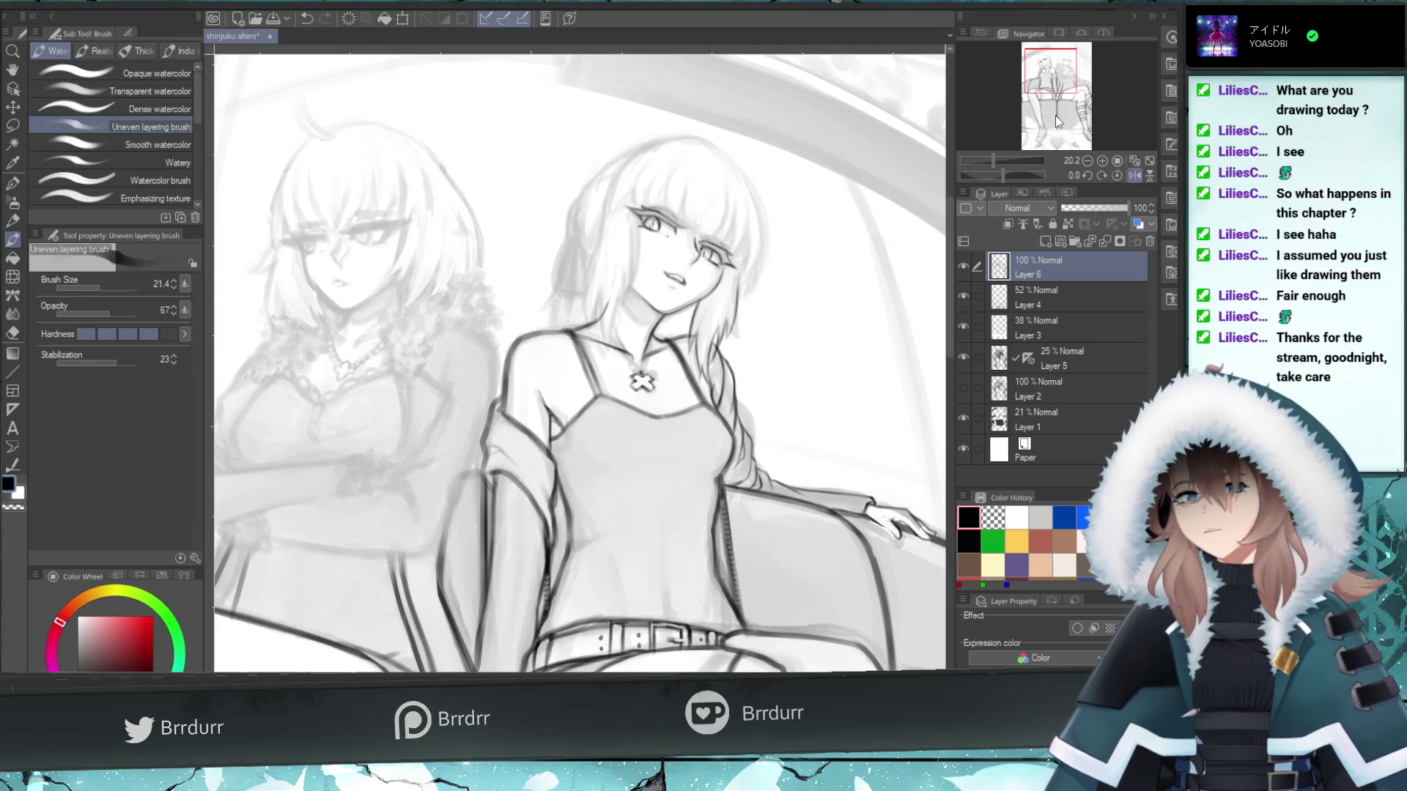
left_click(1135, 176)
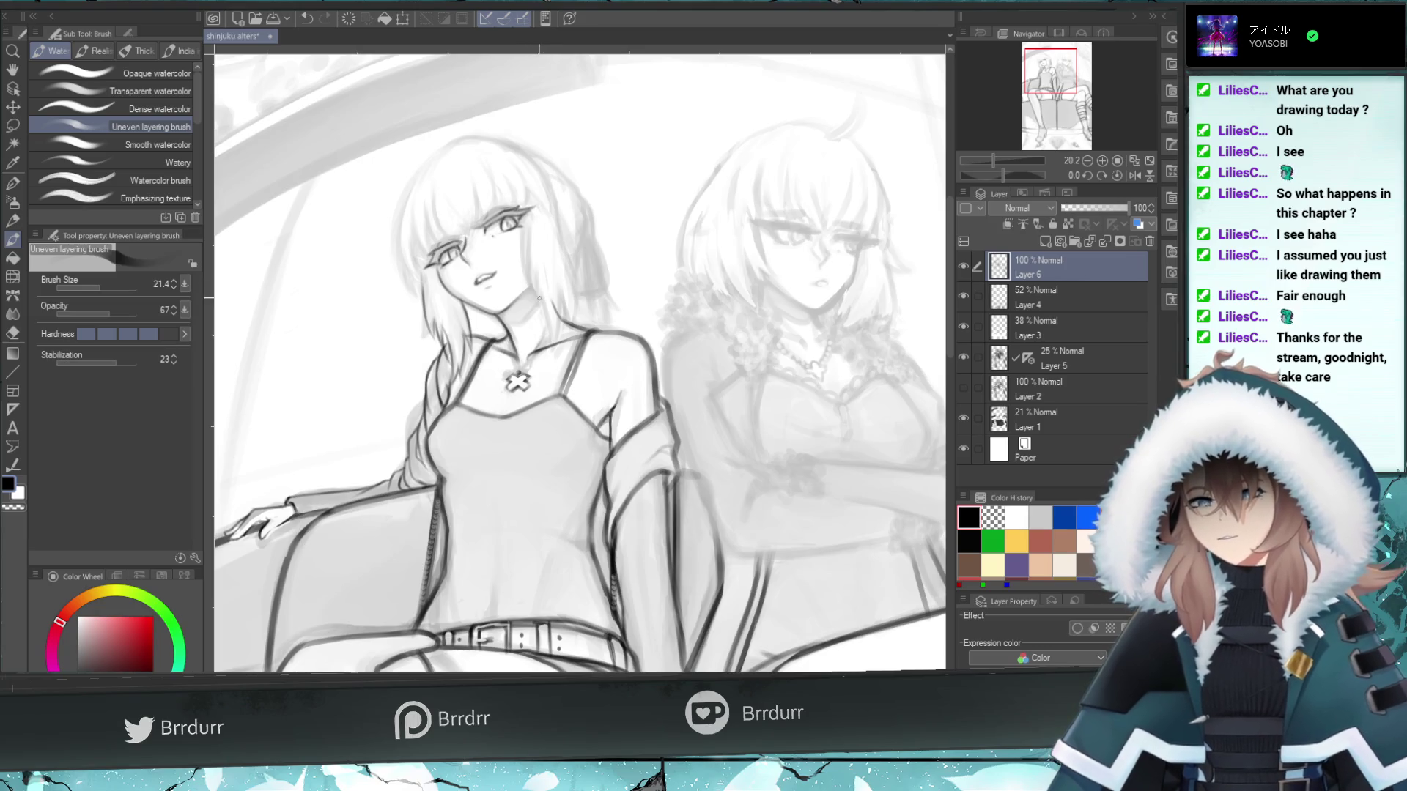
- Redraw the hair-edge line beside the cheek and brush two dark strands into the bangs
left_click_drag(534, 295, 524, 233)
key("ctrl+z")
left_click_drag(533, 302, 521, 218)
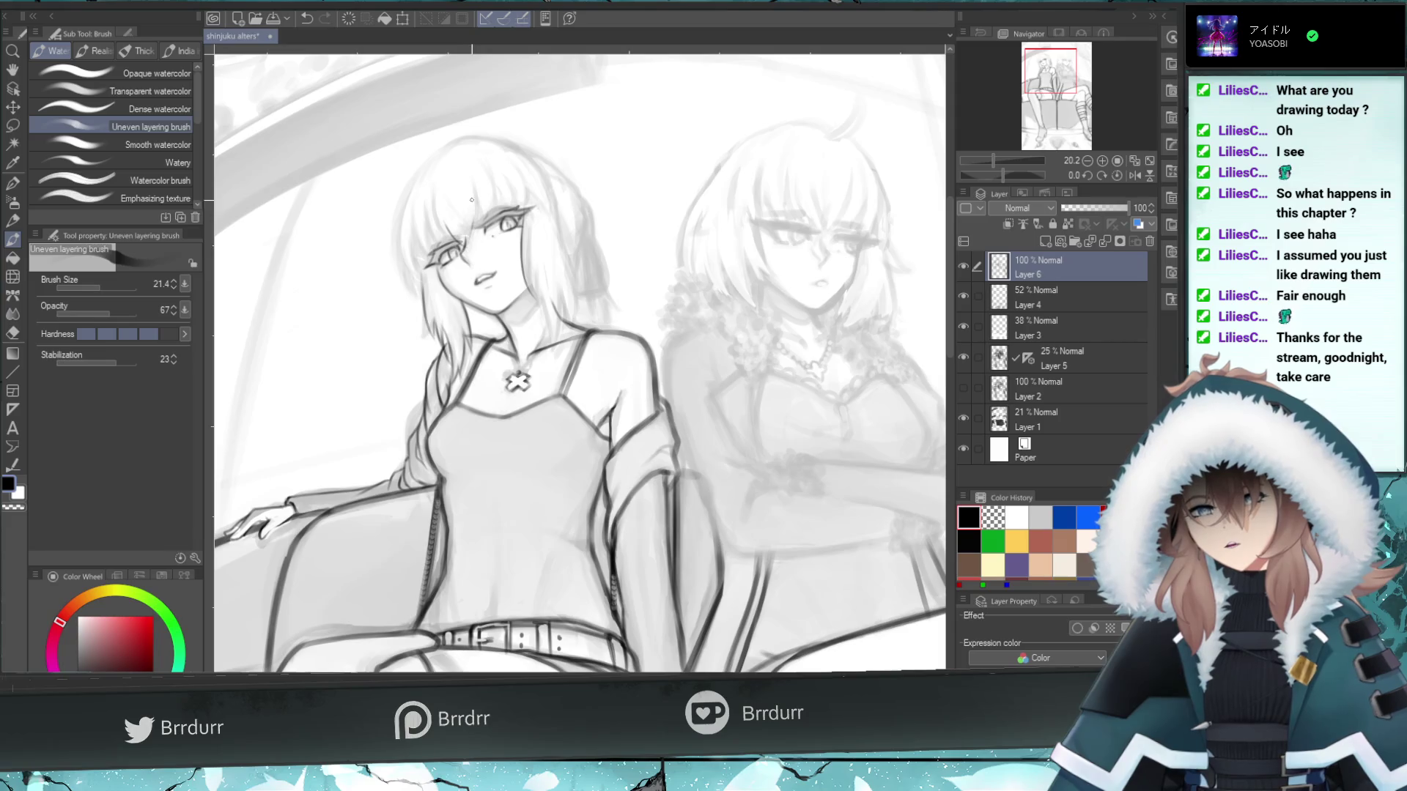
mouse_move(474, 180)
left_mouse_down()
mouse_move(480, 220)
mouse_move(465, 247)
left_mouse_up()
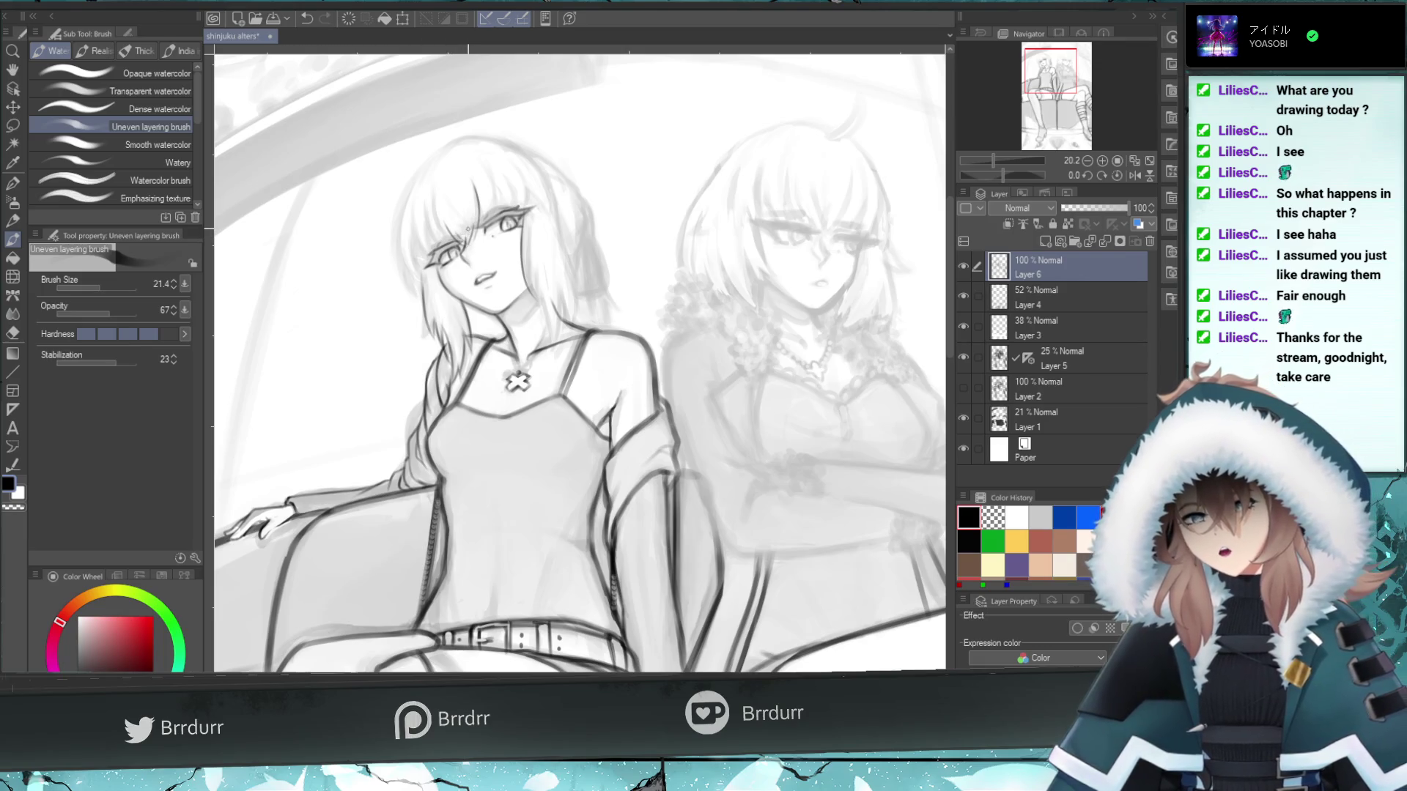
left_click_drag(466, 225, 456, 249)
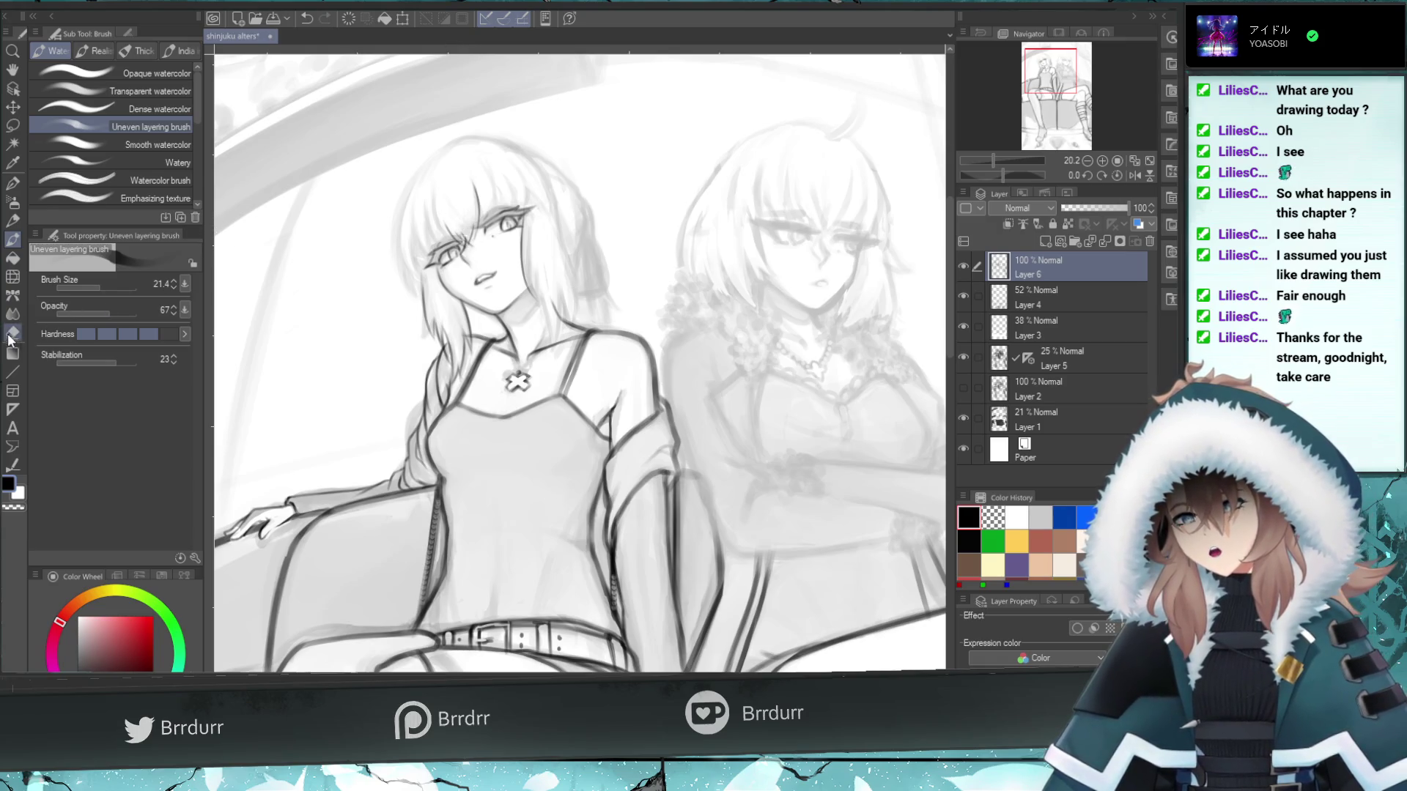
key("e")
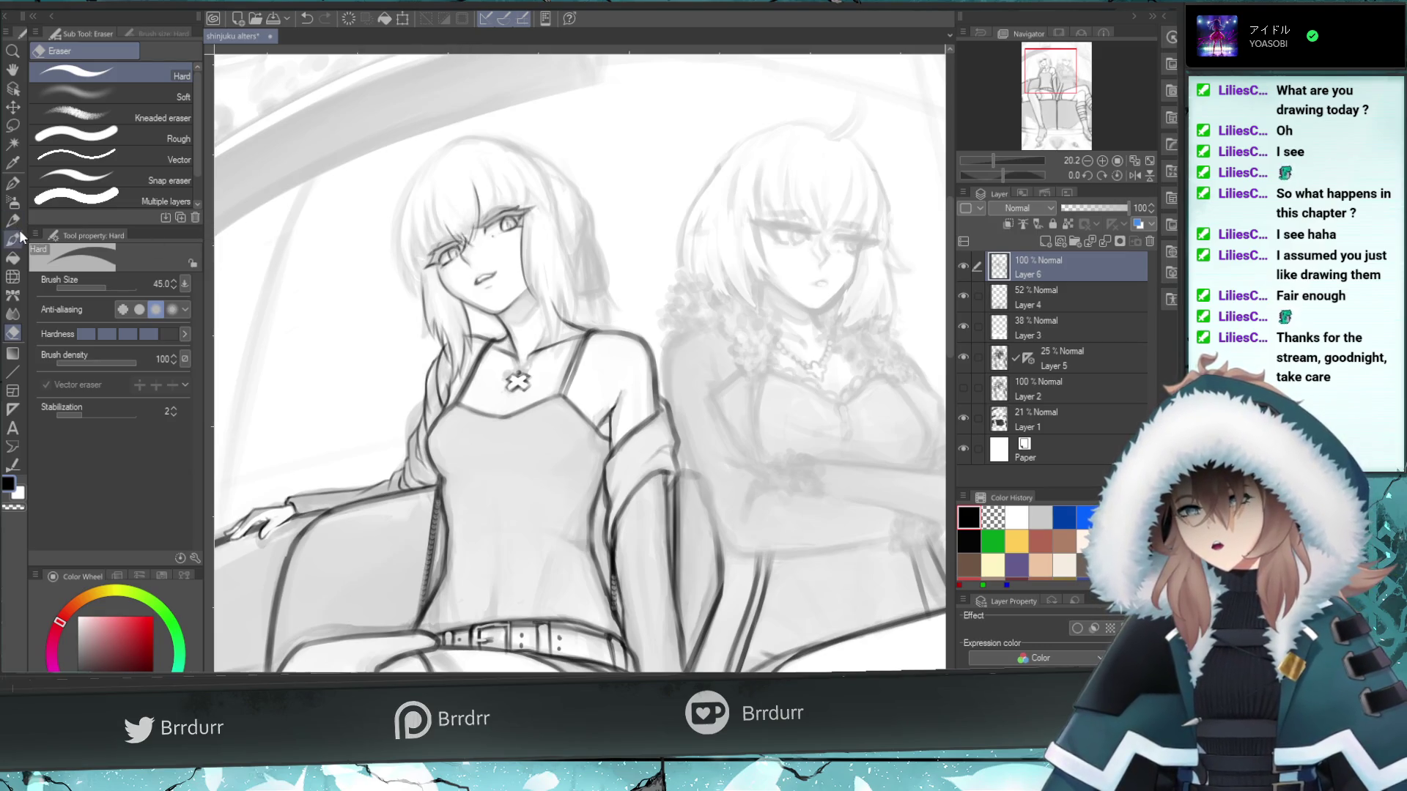
- With the Uneven layering brush, try a thin bangs strand and short left-side hair strokes, undoing them
left_click(12, 239)
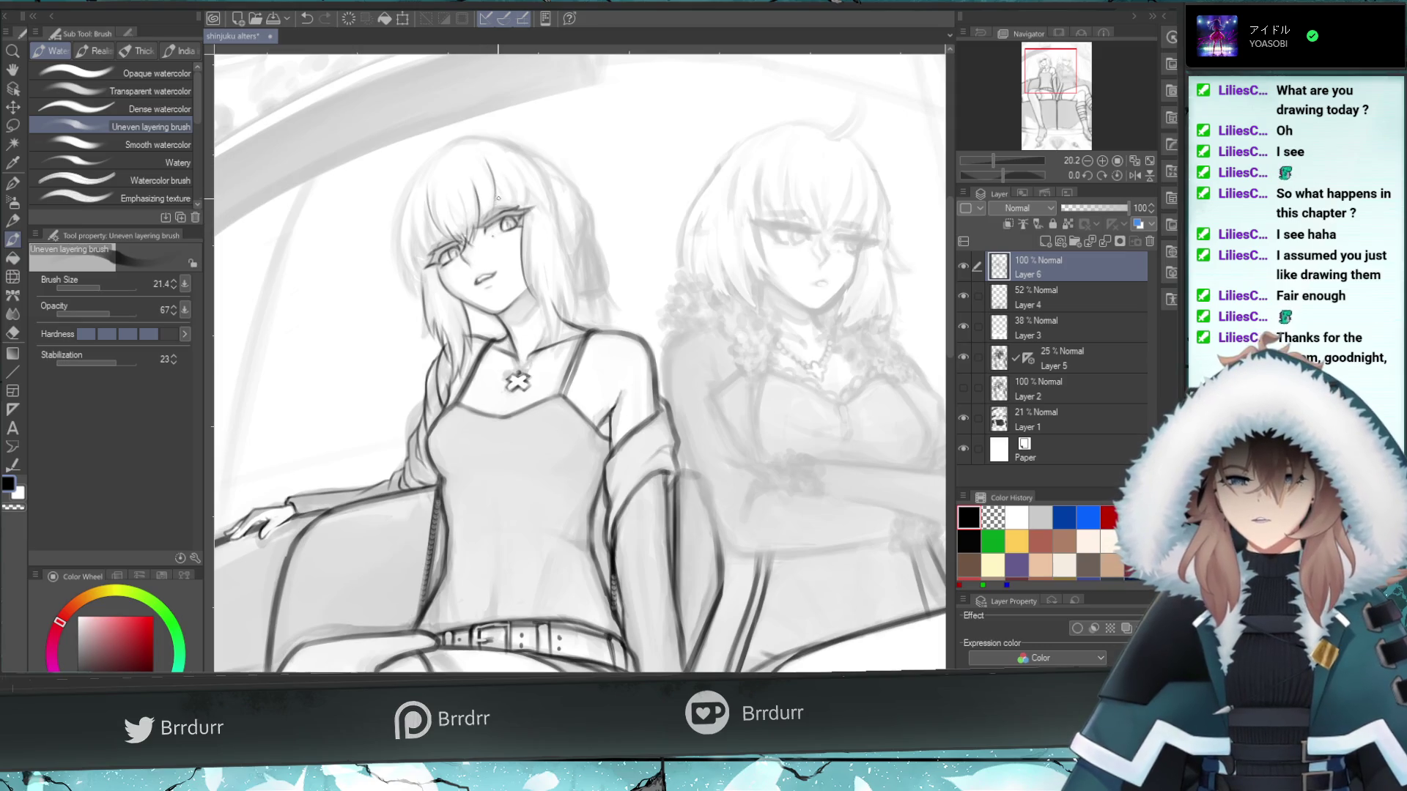
left_click_drag(489, 159, 485, 214)
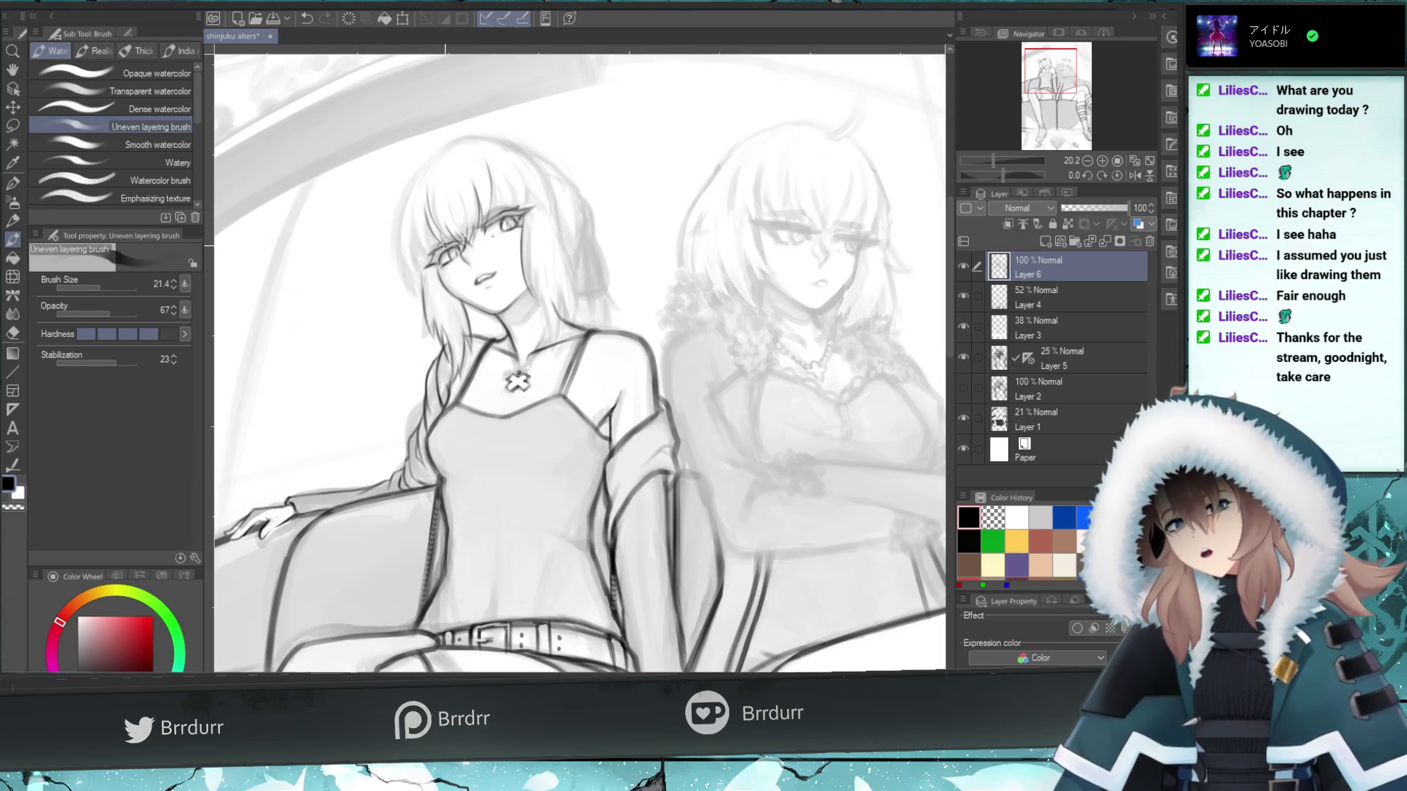
key("ctrl+z")
left_click_drag(423, 249, 417, 192)
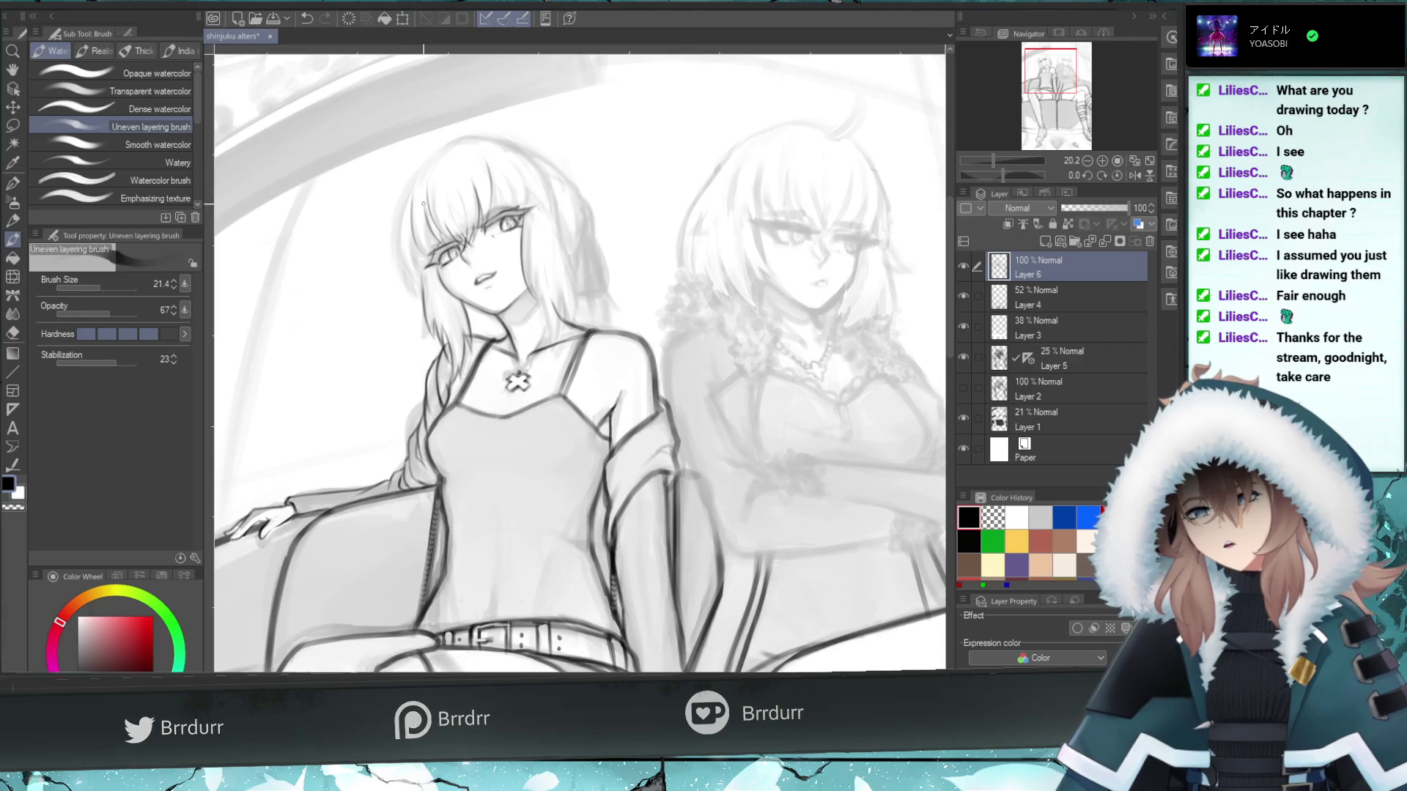
left_click_drag(422, 253, 413, 202)
key("ctrl+z")
key("ctrl+z")
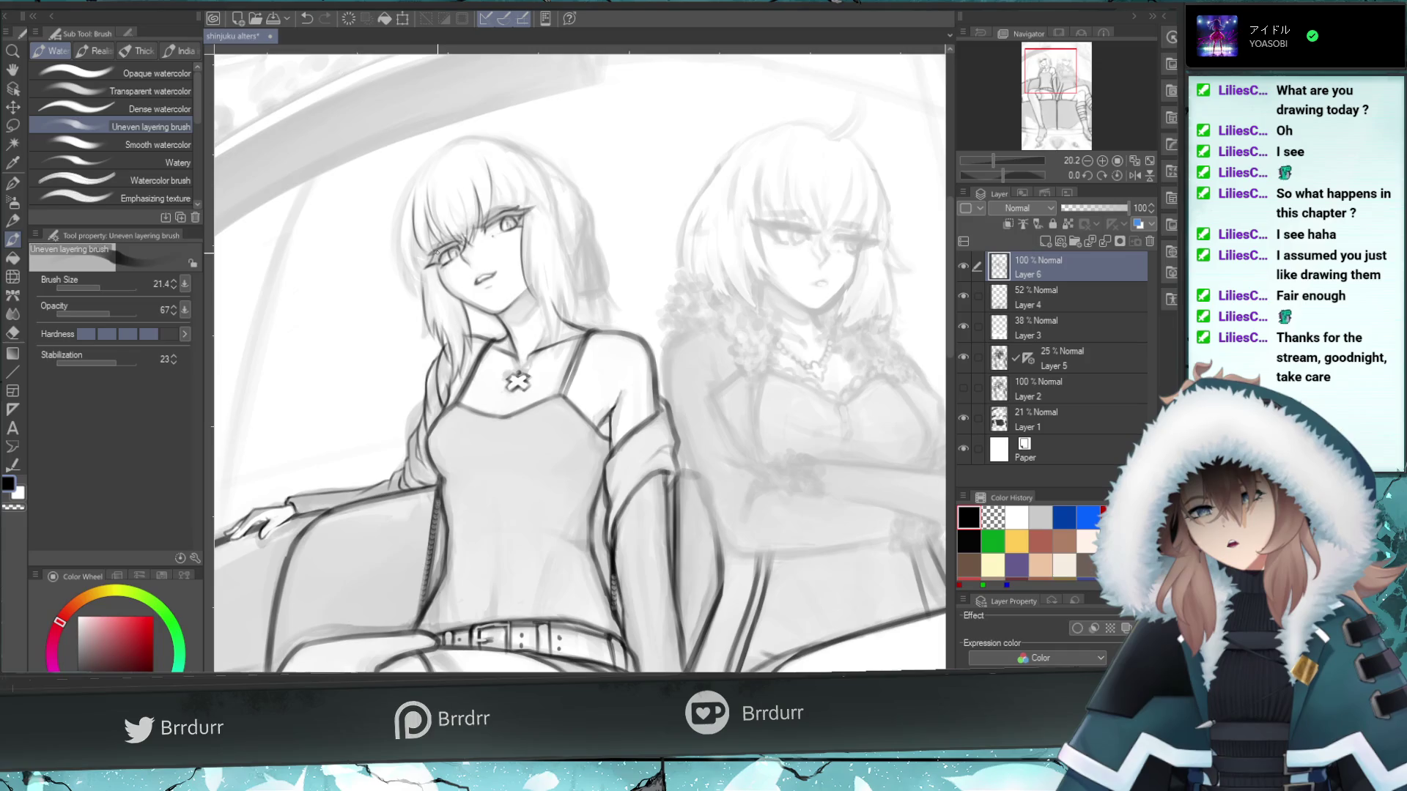
left_click_drag(432, 251, 440, 234)
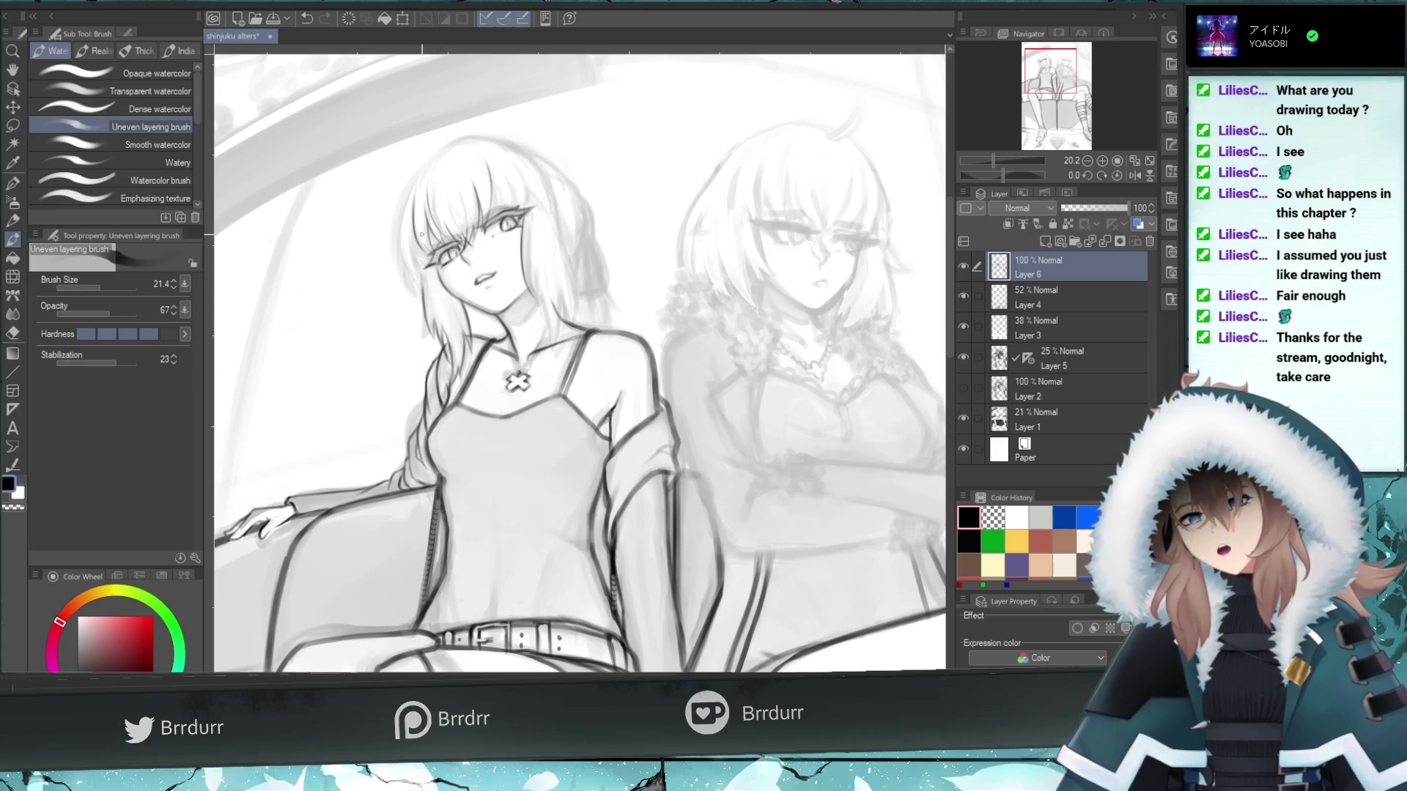
key("ctrl+z")
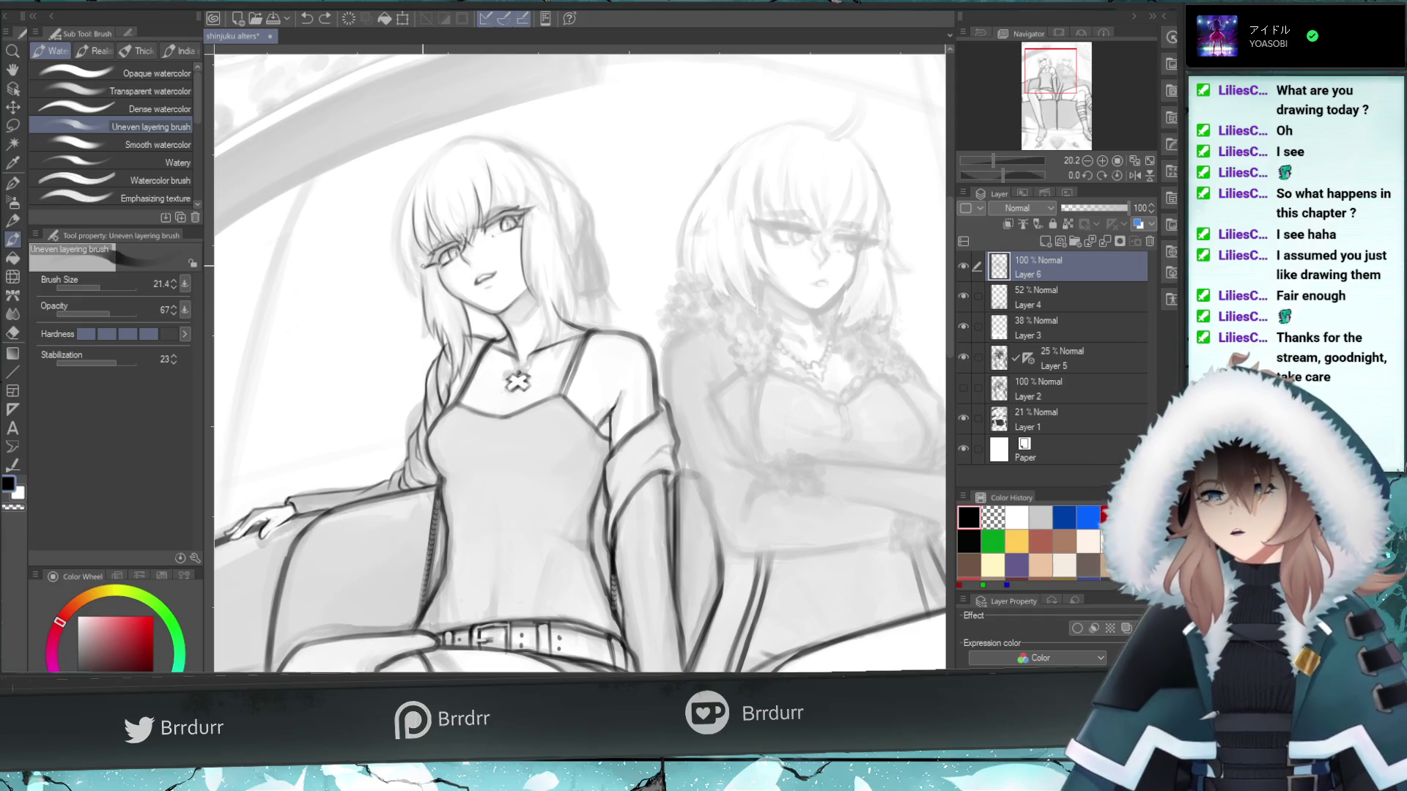
- Darken the left edge of the girl's hair with long strokes, redrawing until it looks right
left_click_drag(412, 223, 421, 261)
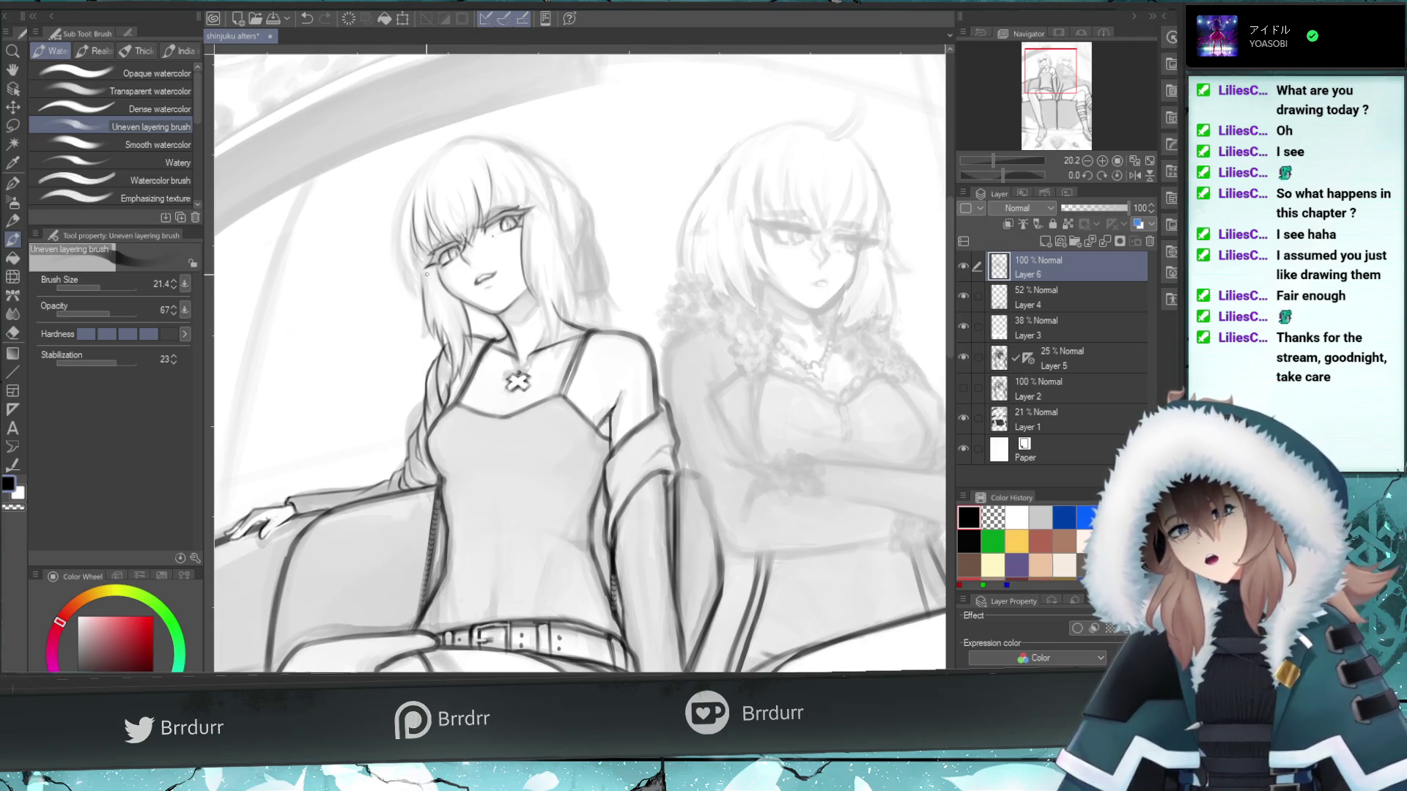
left_click_drag(405, 240, 417, 282)
key("ctrl+z")
left_click_drag(401, 202, 421, 273)
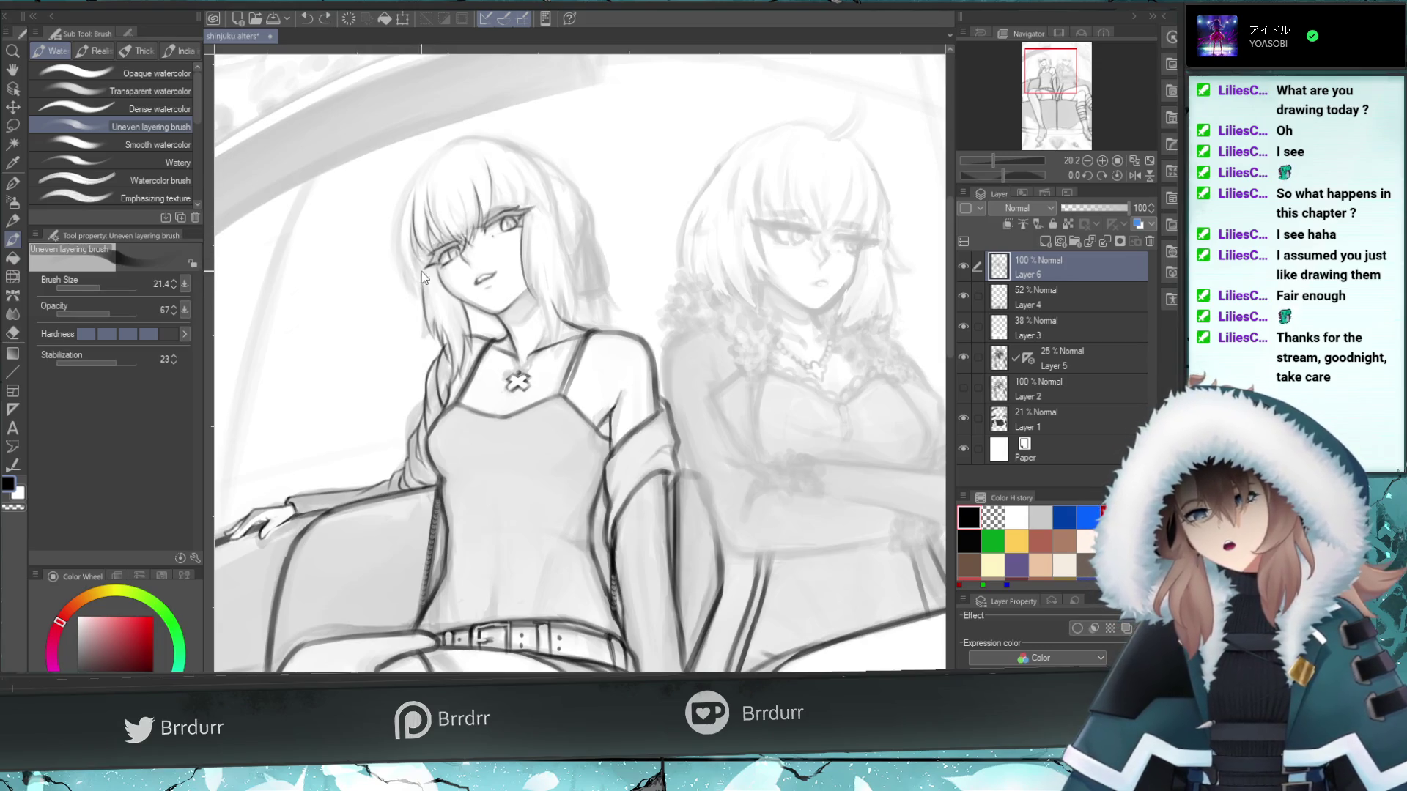
key("ctrl+z")
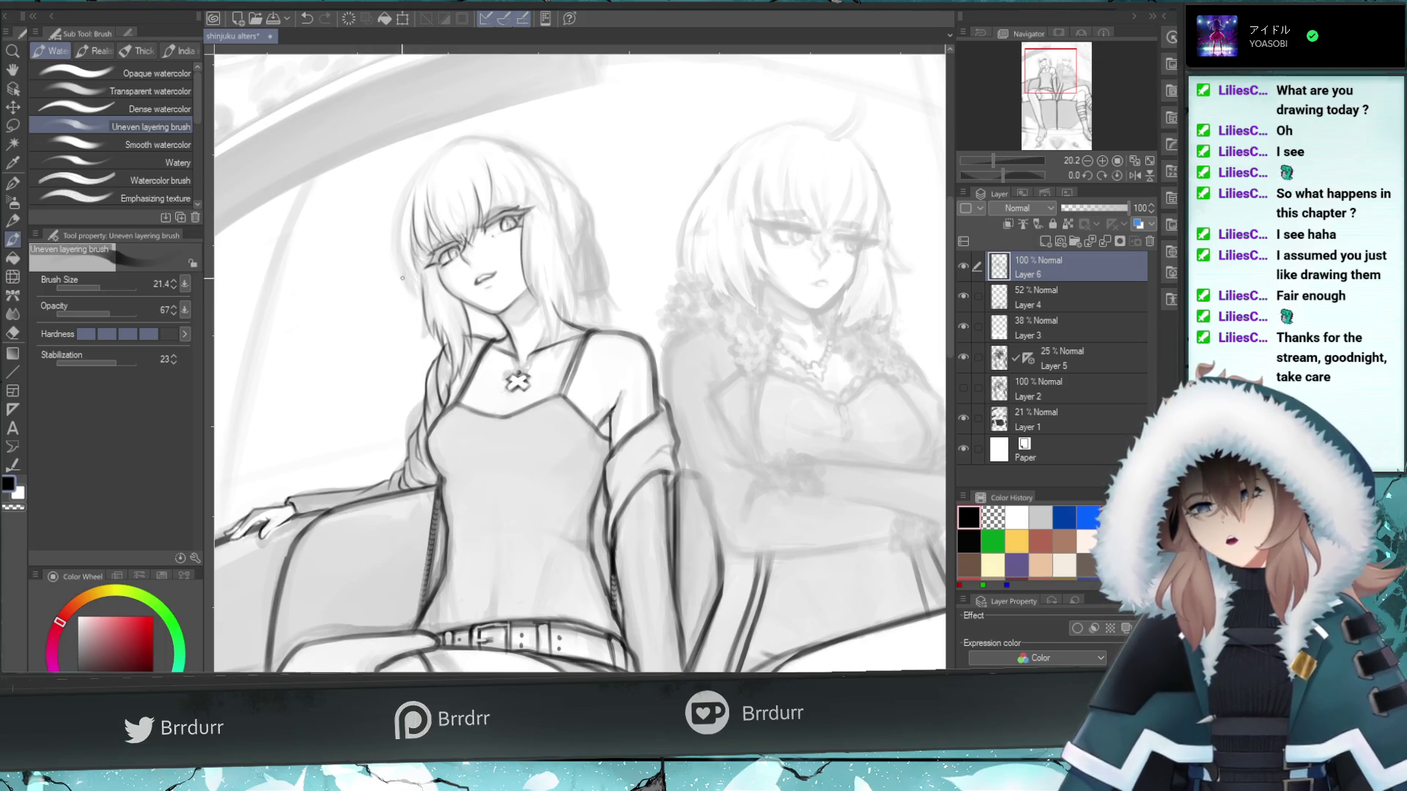
left_click_drag(403, 201, 412, 288)
key("ctrl+z")
left_click_drag(404, 182, 412, 286)
key("ctrl+z")
left_click_drag(404, 185, 414, 282)
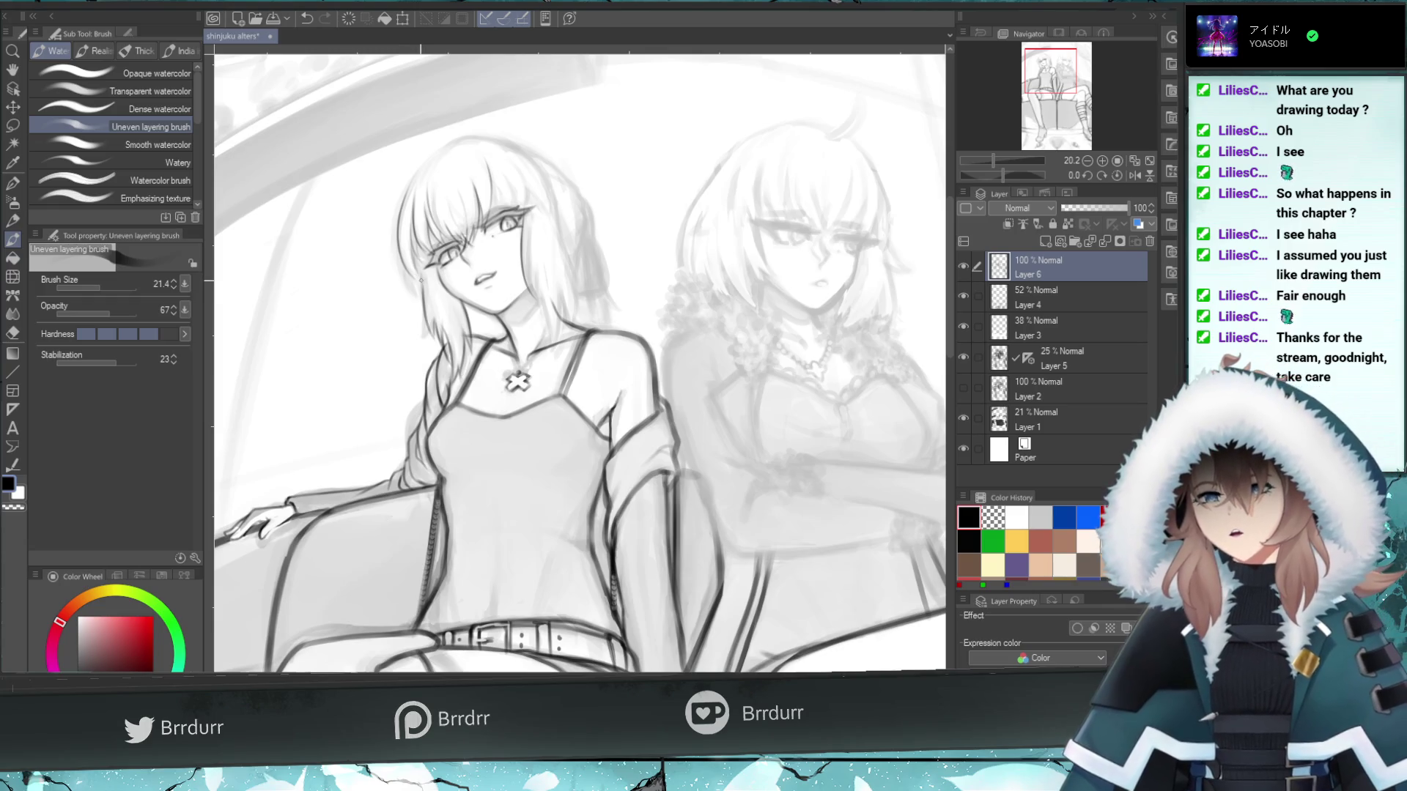
left_click_drag(409, 175, 399, 285)
key("ctrl+z")
left_click_drag(421, 169, 398, 263)
key("ctrl+z")
key("ctrl+z")
left_click_drag(410, 180, 391, 214)
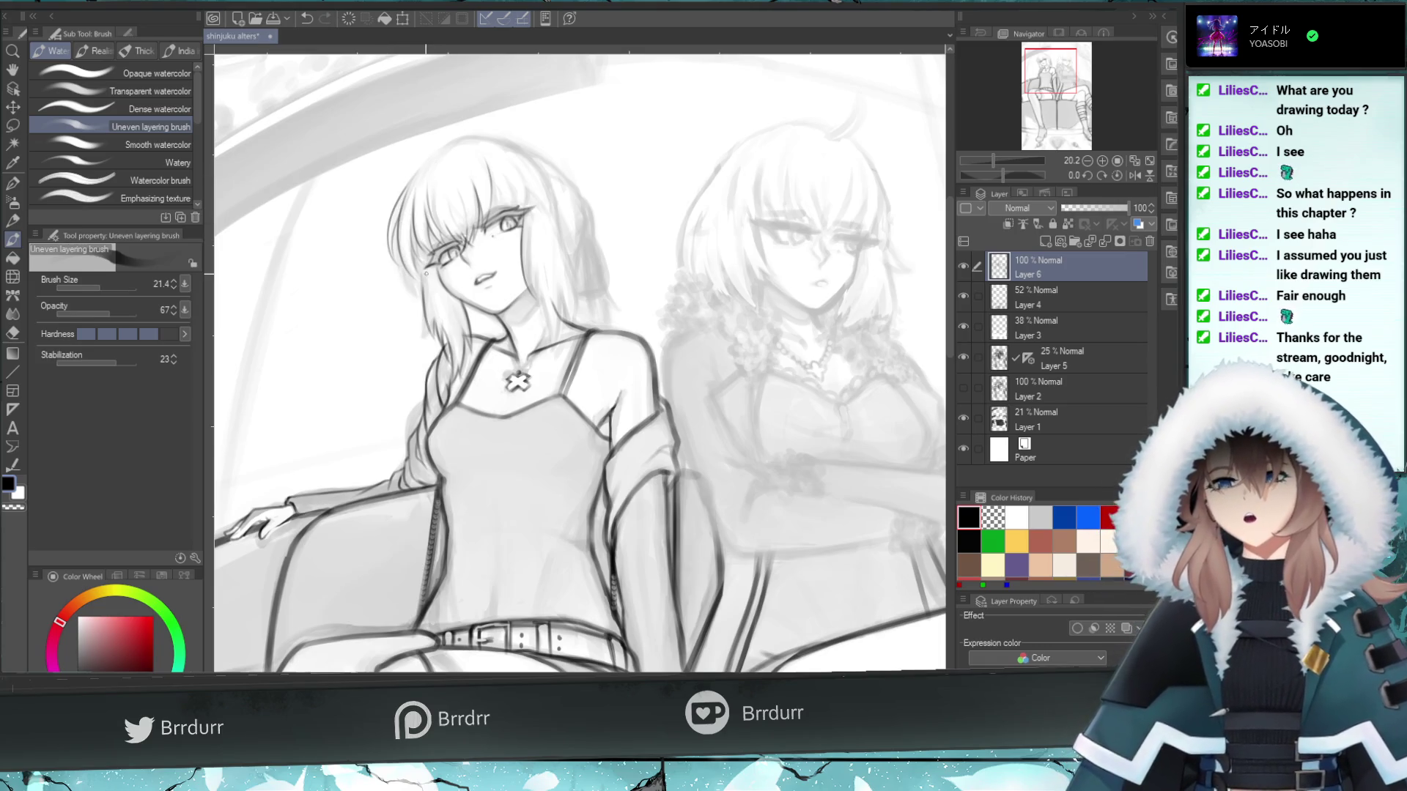
- Add a faint stroke along the lower hair edge, then pick the Hard eraser
left_click_drag(429, 285, 413, 242)
key("ctrl+z")
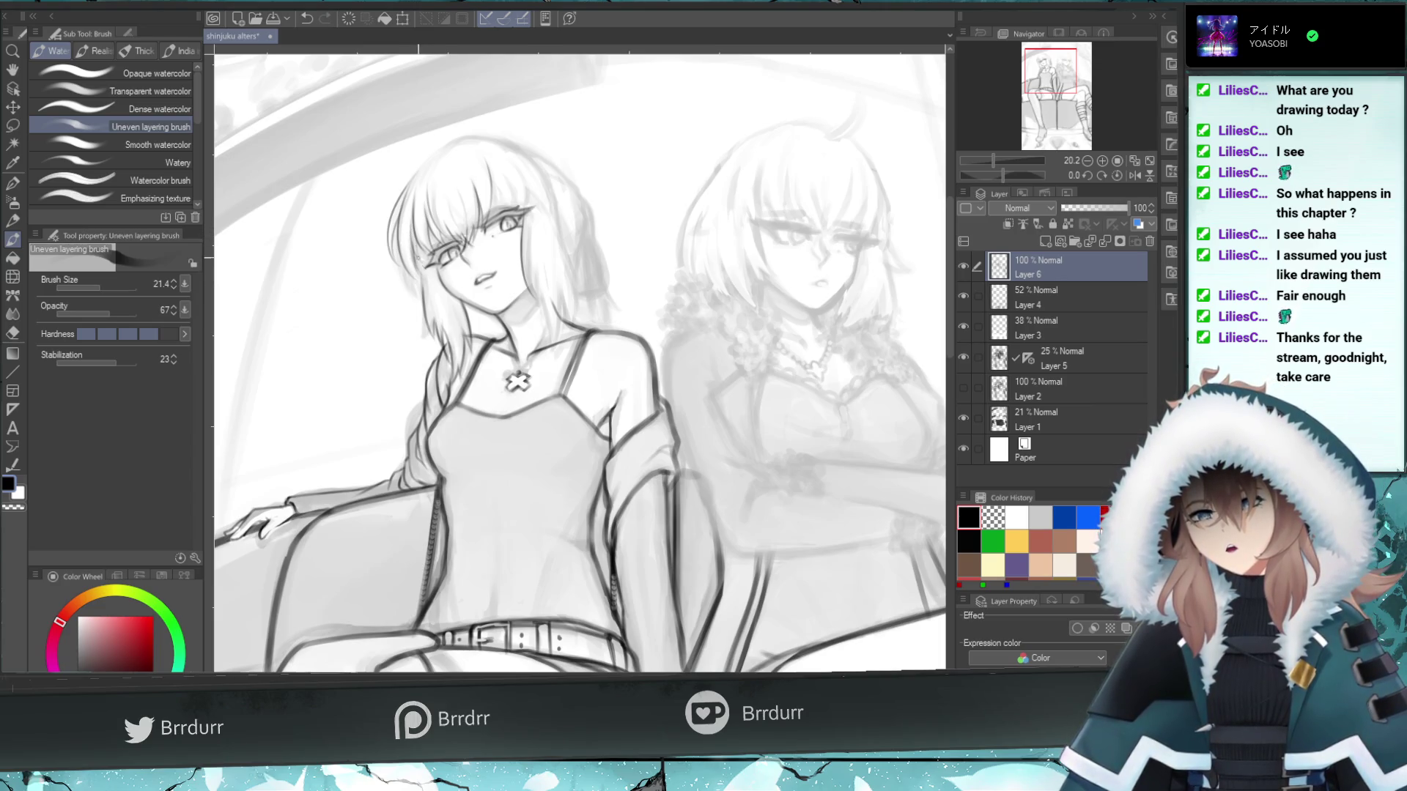
key("ctrl+z")
left_click_drag(430, 289, 411, 242)
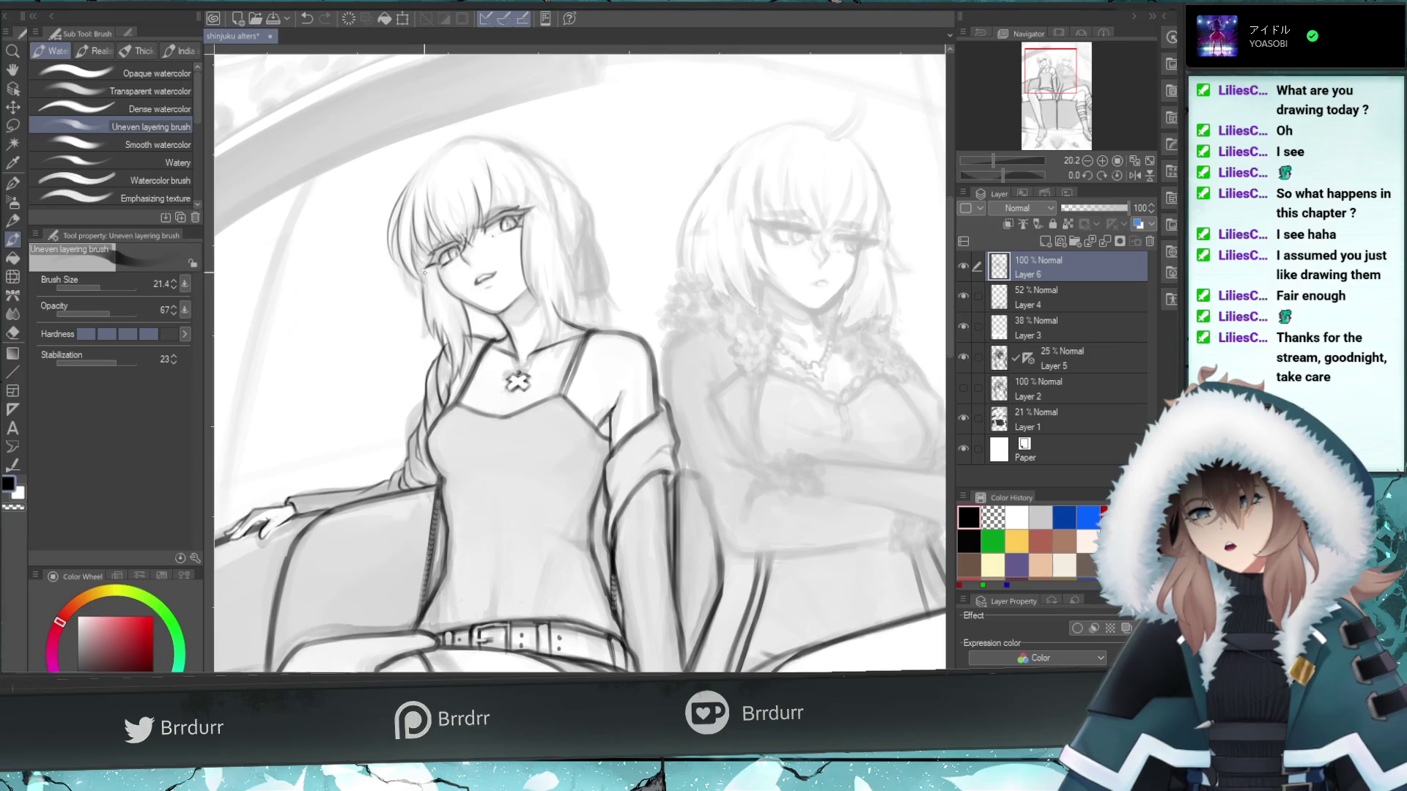
key("ctrl+z")
left_click_drag(430, 287, 413, 244)
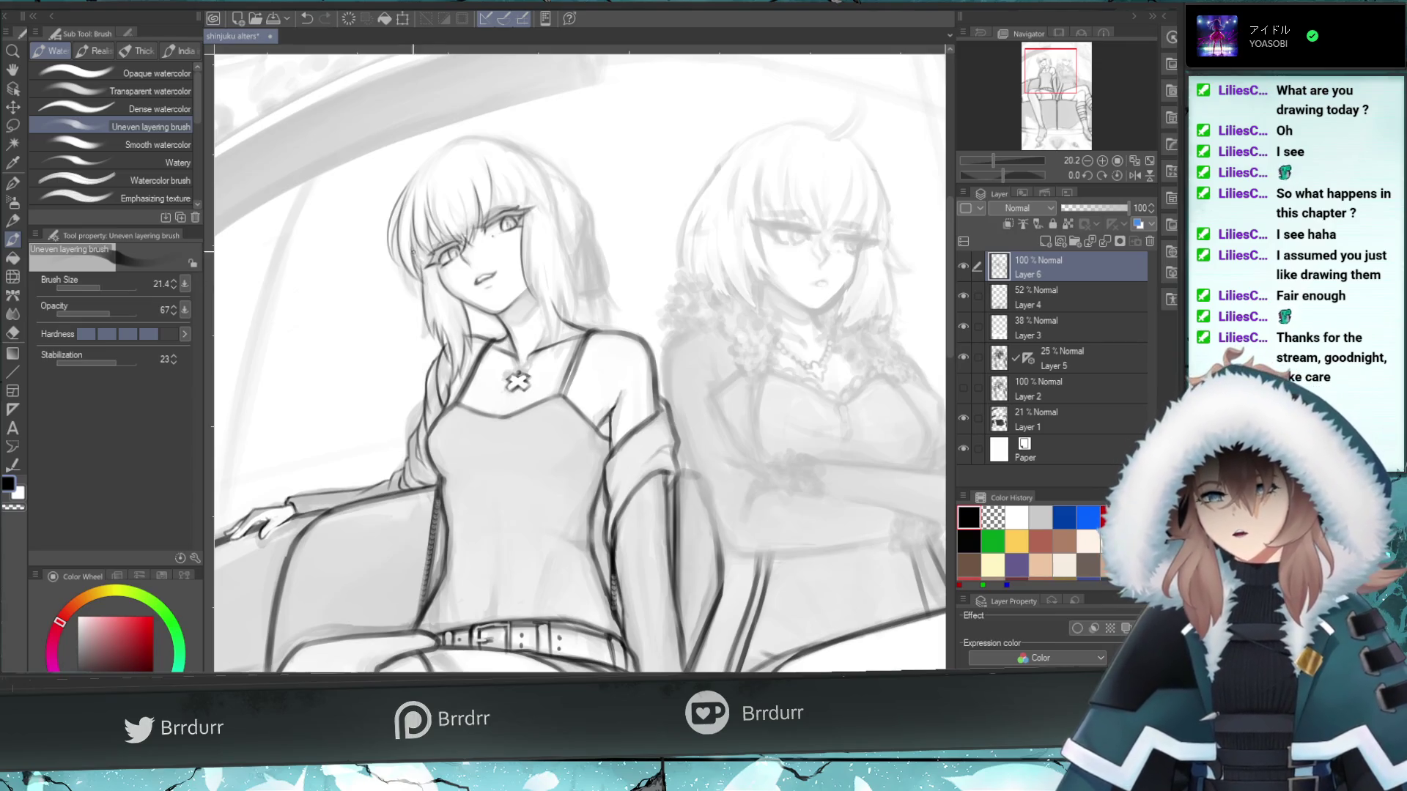
mouse_move(429, 273)
left_mouse_down()
mouse_move(417, 233)
mouse_move(417, 250)
left_mouse_up()
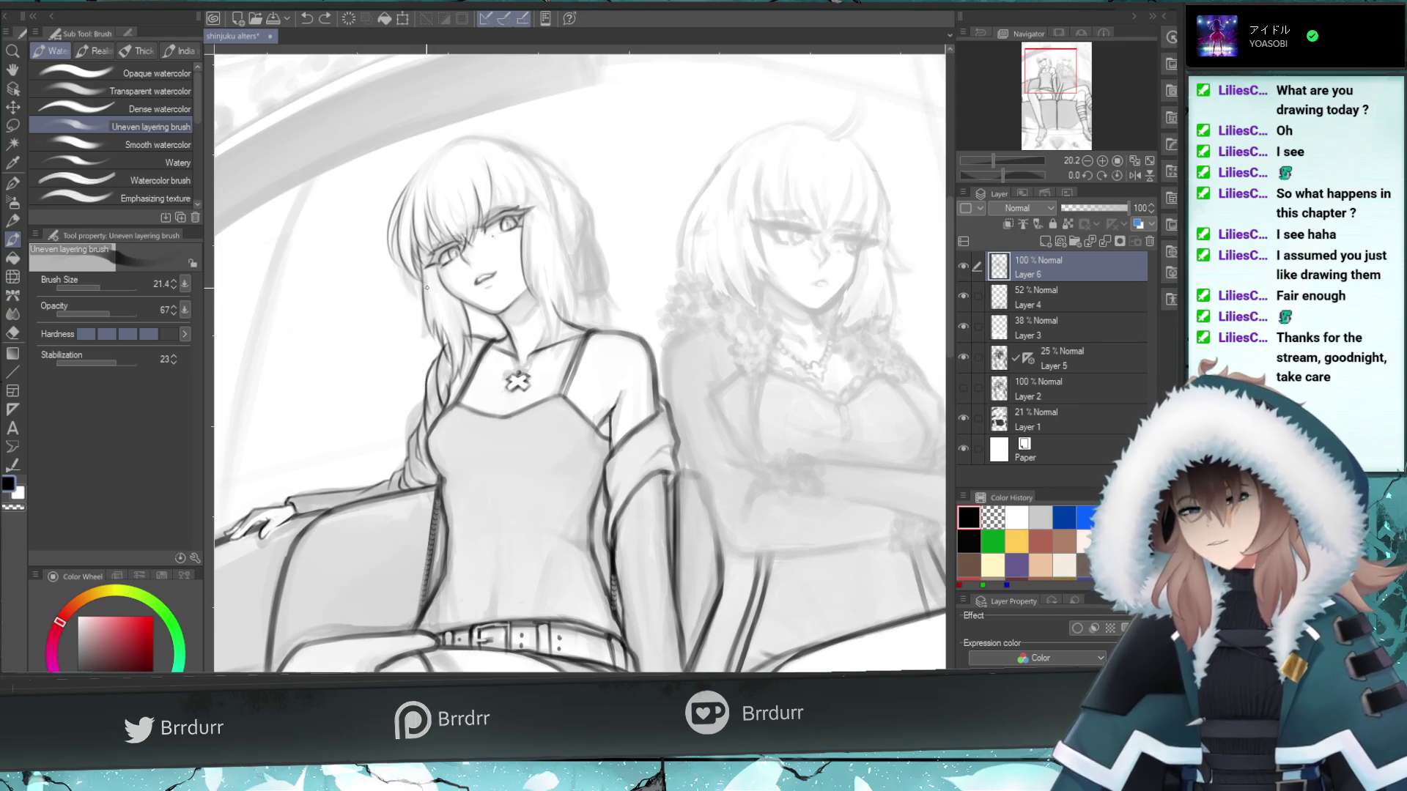
left_click(14, 334)
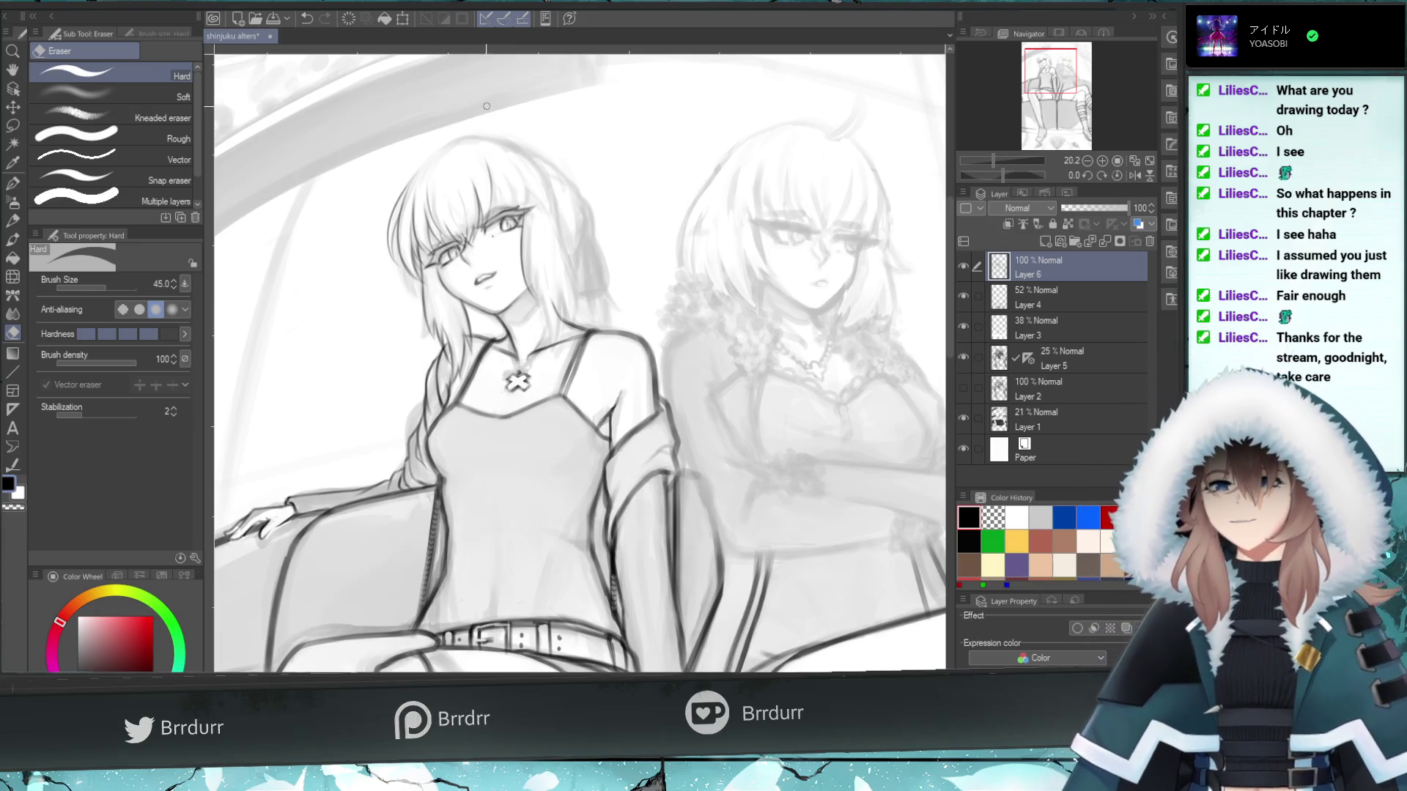
- Erase a little of the line near the left girl's mouth with the Hard eraser
key("b")
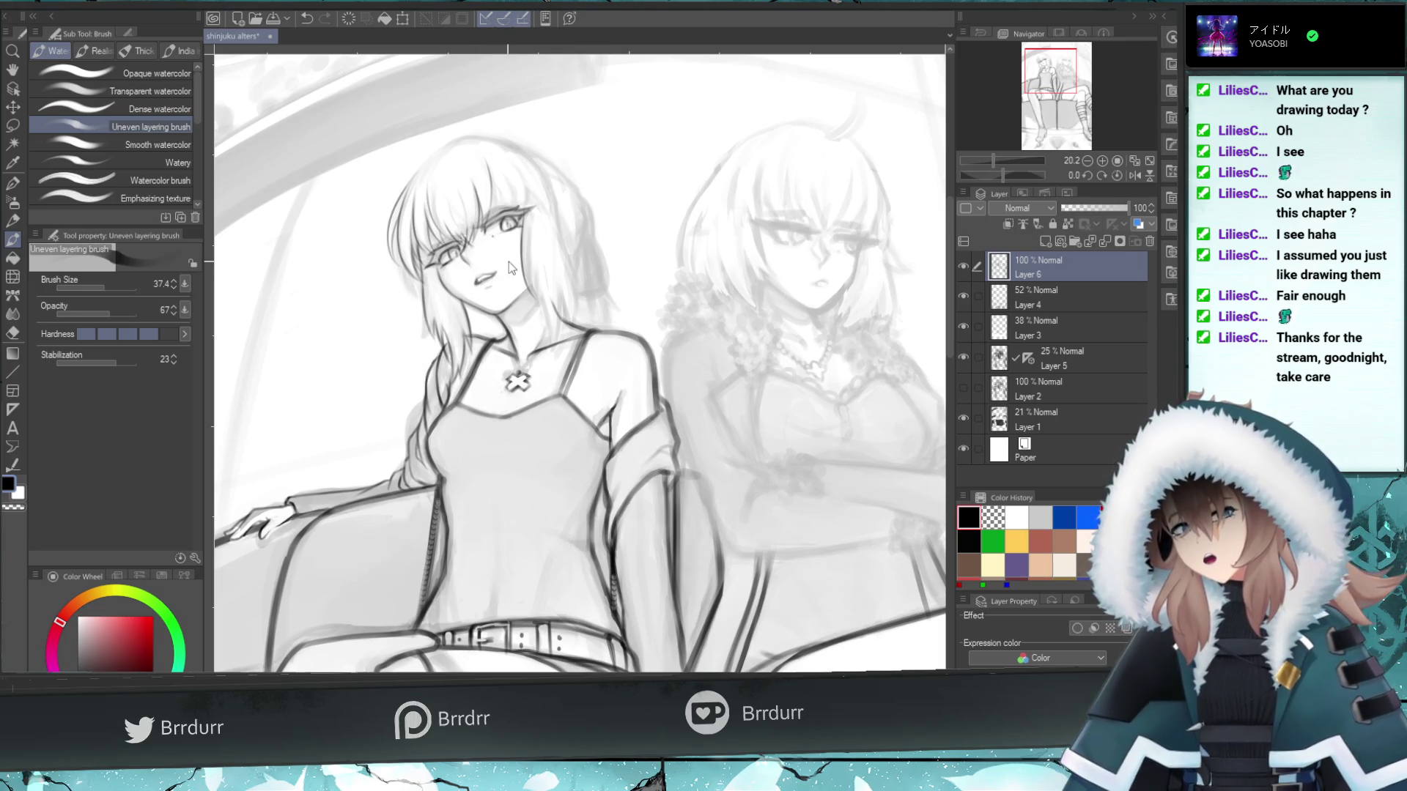
left_click(12, 333)
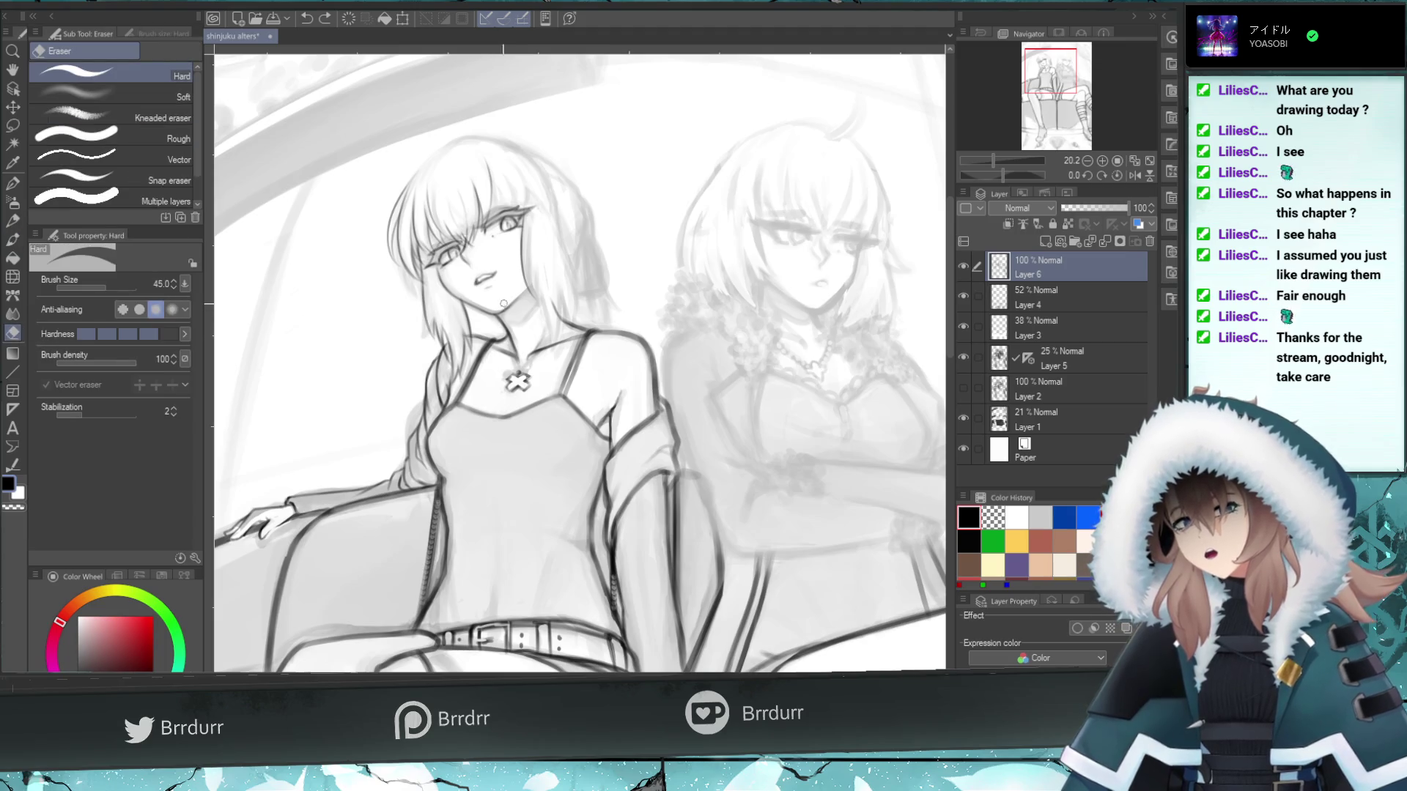
left_click_drag(500, 275, 496, 272)
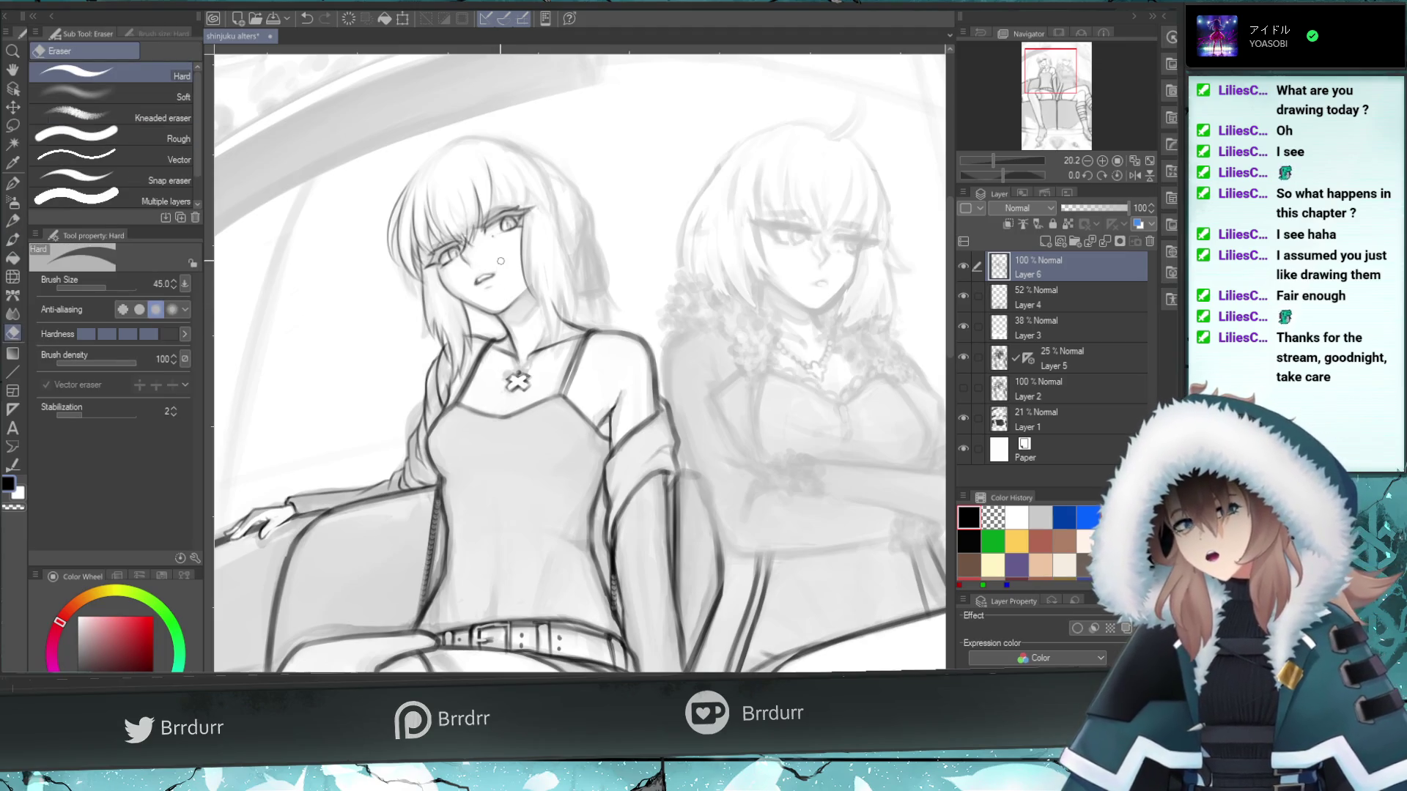
key("ctrl+z")
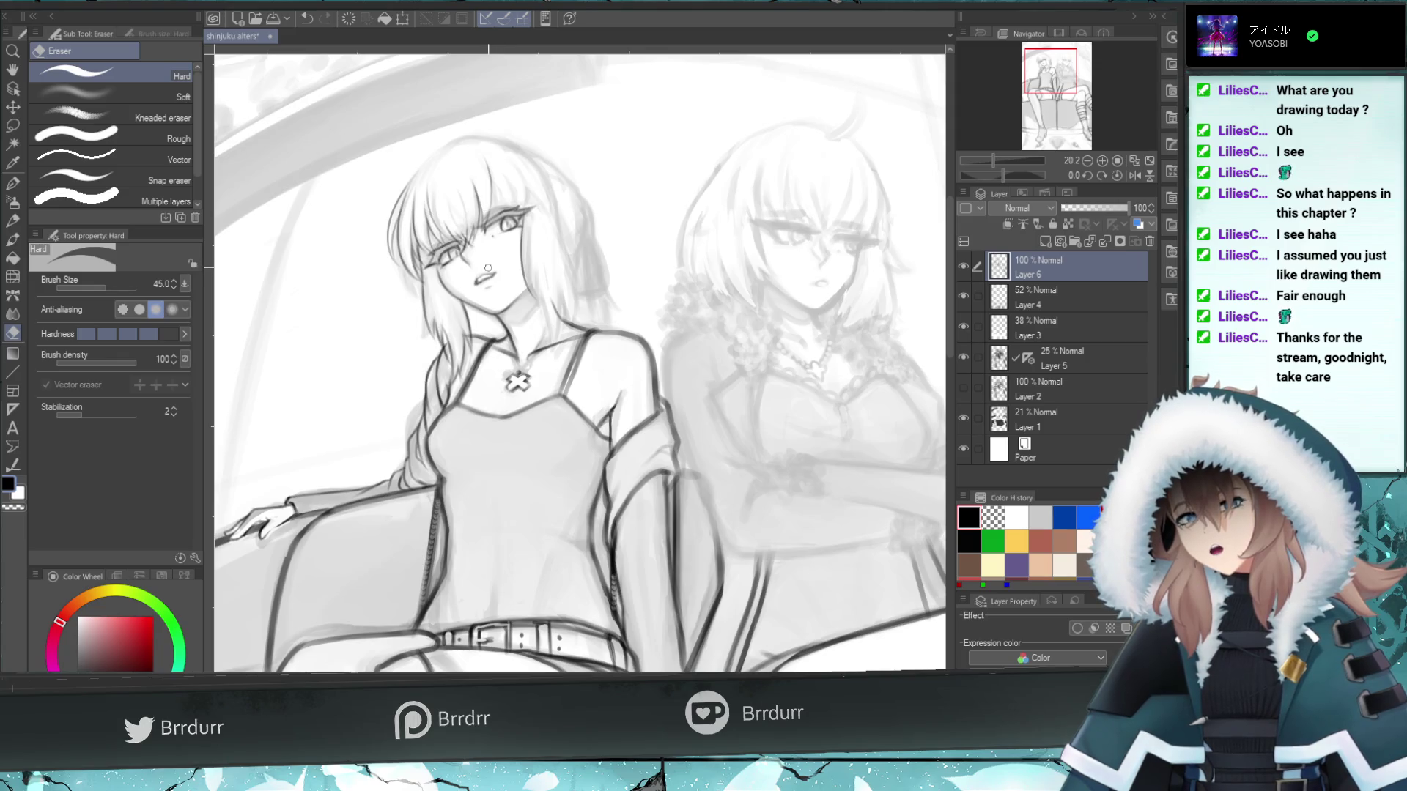
key("ctrl+z")
left_click_drag(499, 277, 492, 266)
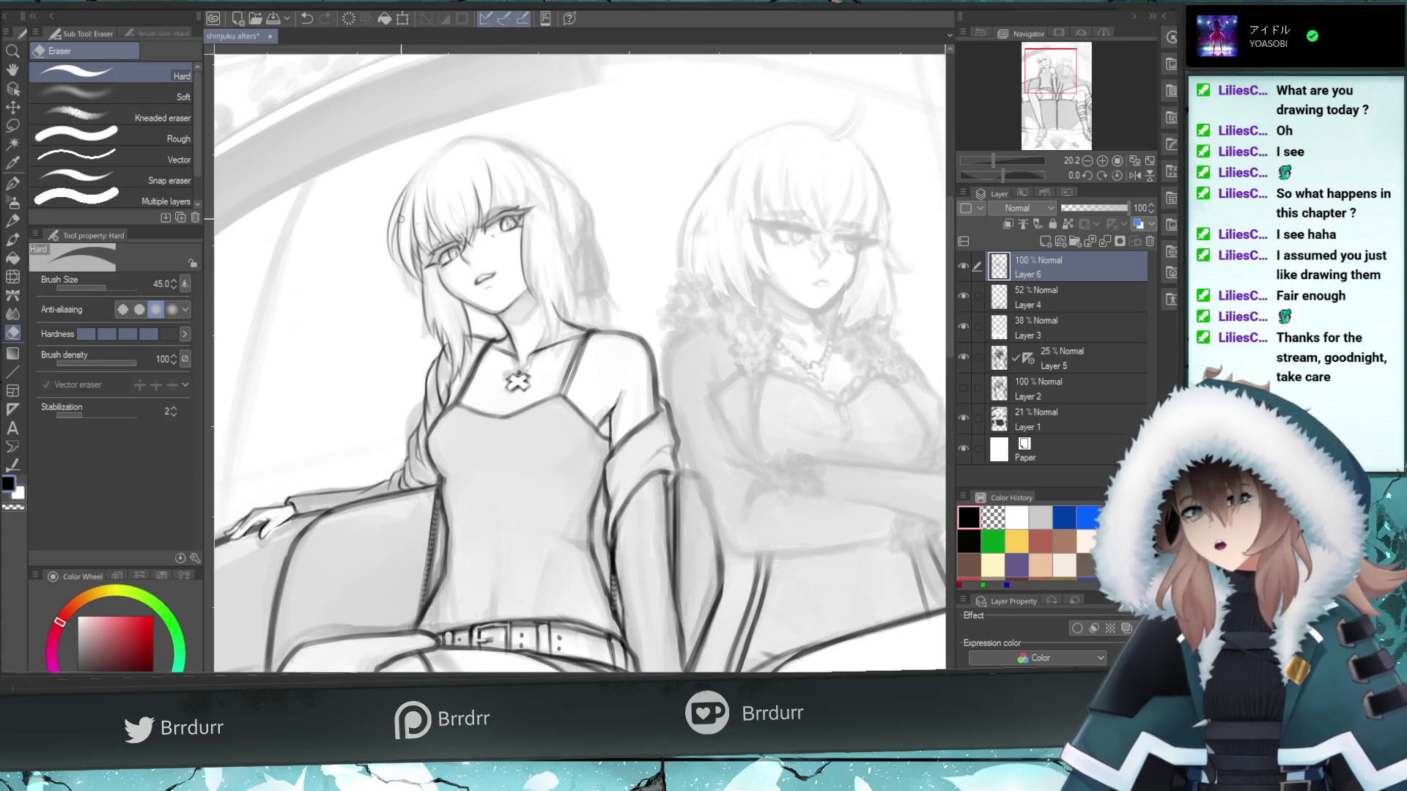
- Add short hair-edge strokes beside the neck with the Uneven layering brush, undoing failed ones
left_click(12, 241)
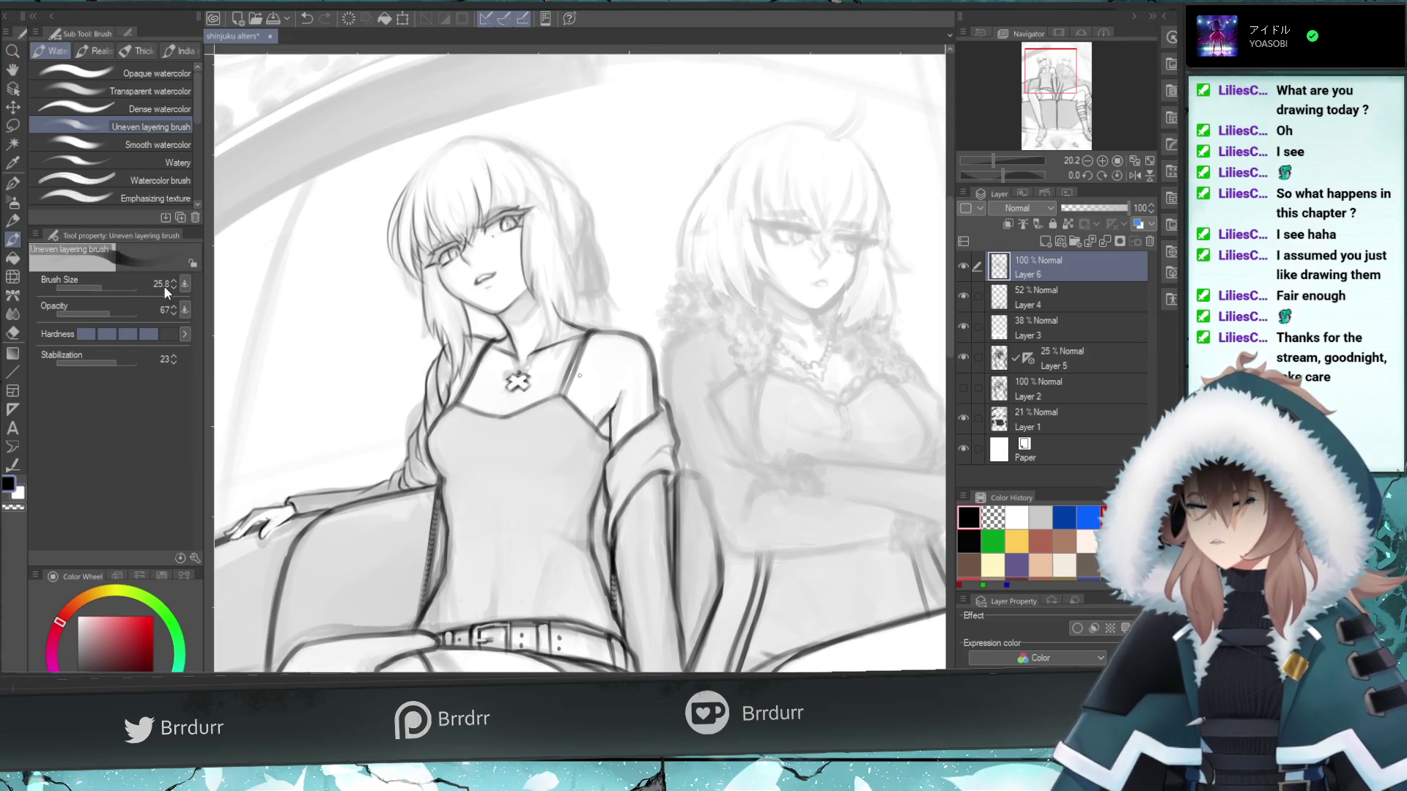
key("ctrl+z")
mouse_move(537, 290)
left_mouse_down()
mouse_move(535, 252)
mouse_move(537, 282)
left_mouse_up()
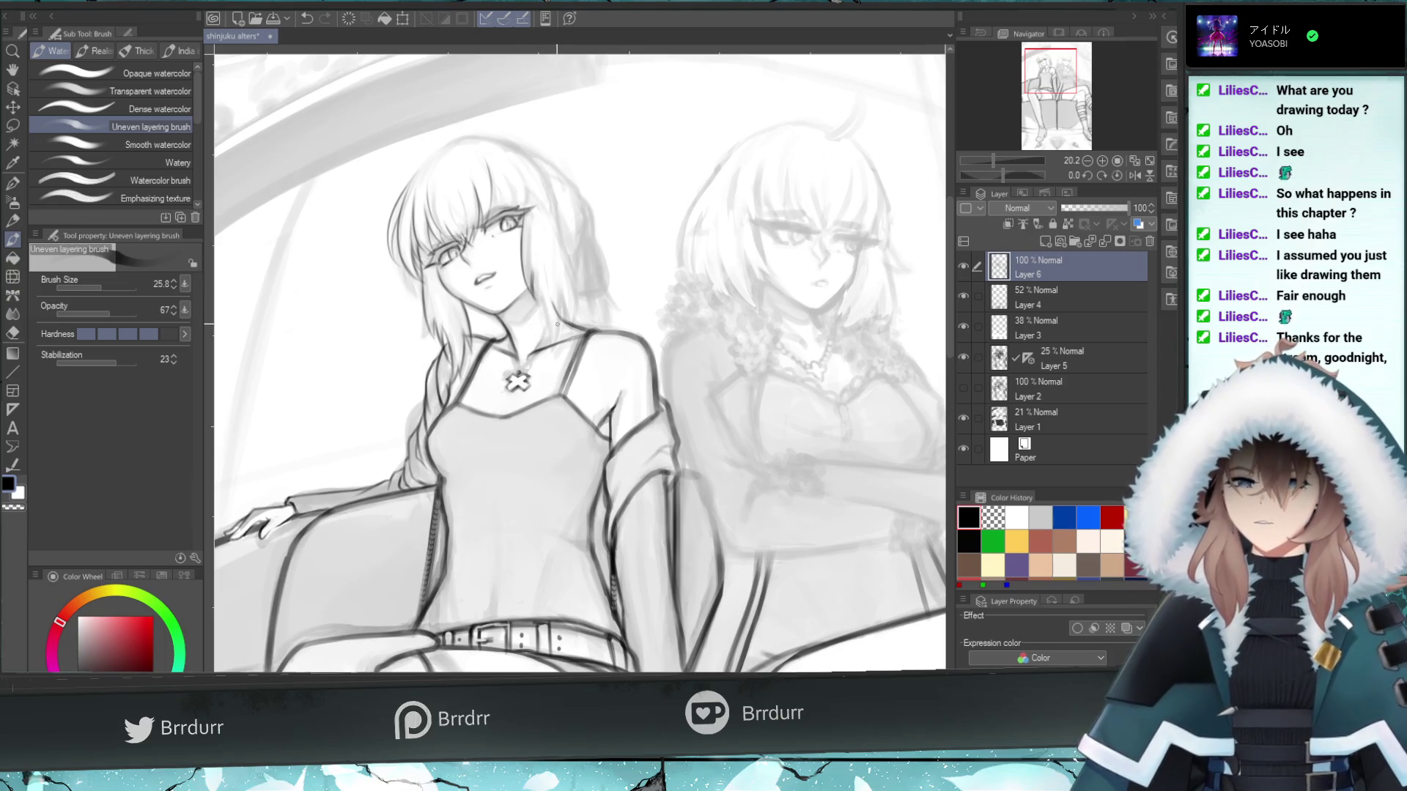
left_click_drag(548, 345, 536, 278)
key("ctrl+z")
key("ctrl+z")
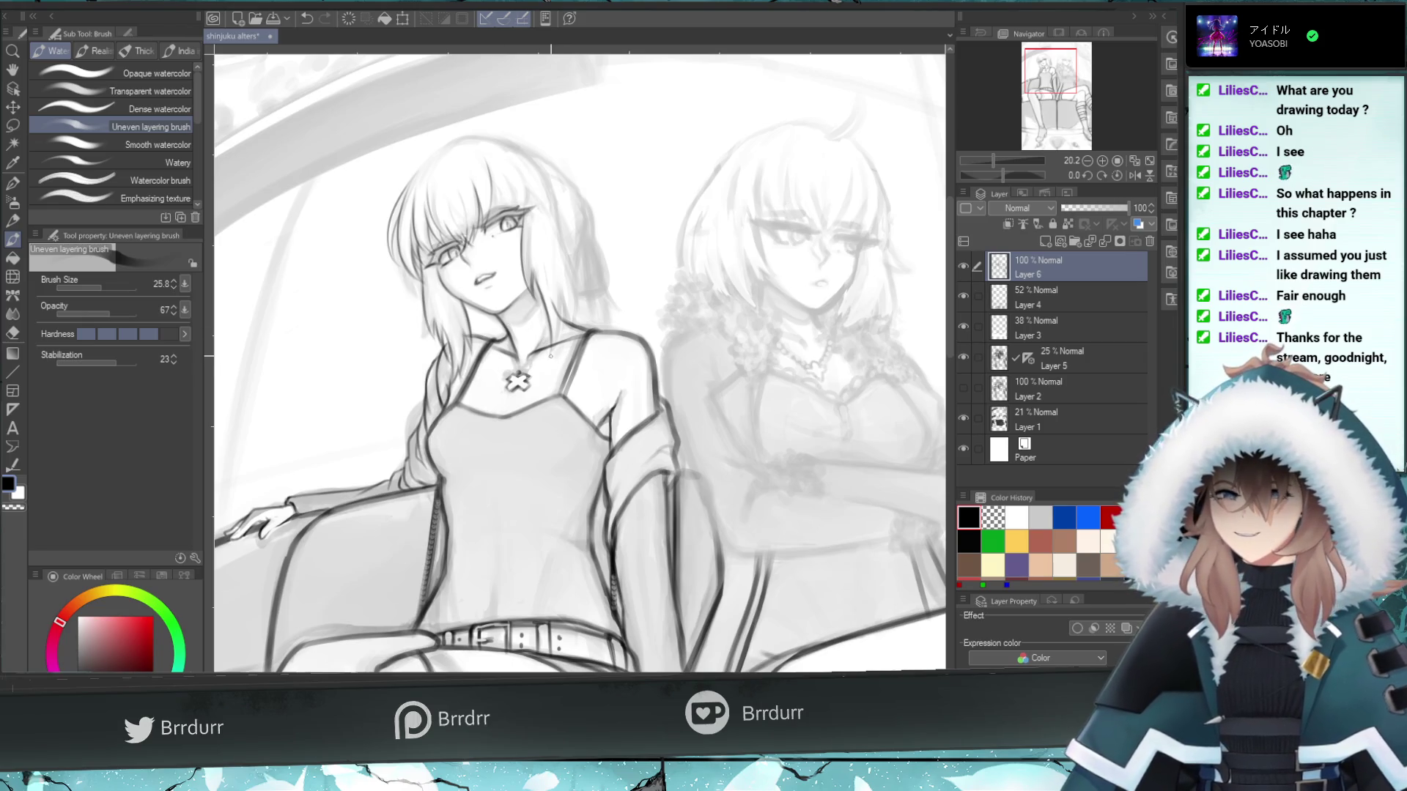
left_click_drag(560, 313, 553, 337)
key("ctrl+z")
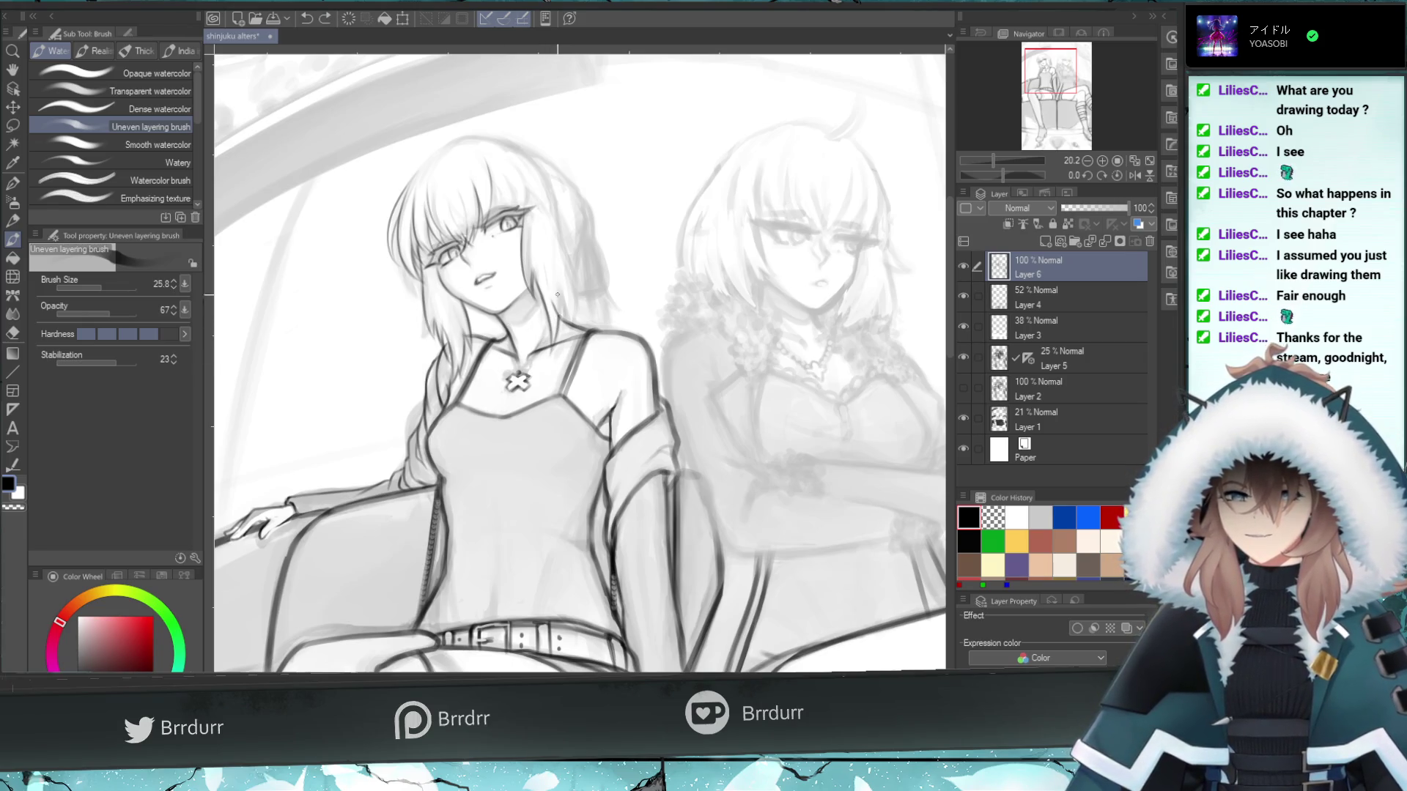
key("ctrl+z")
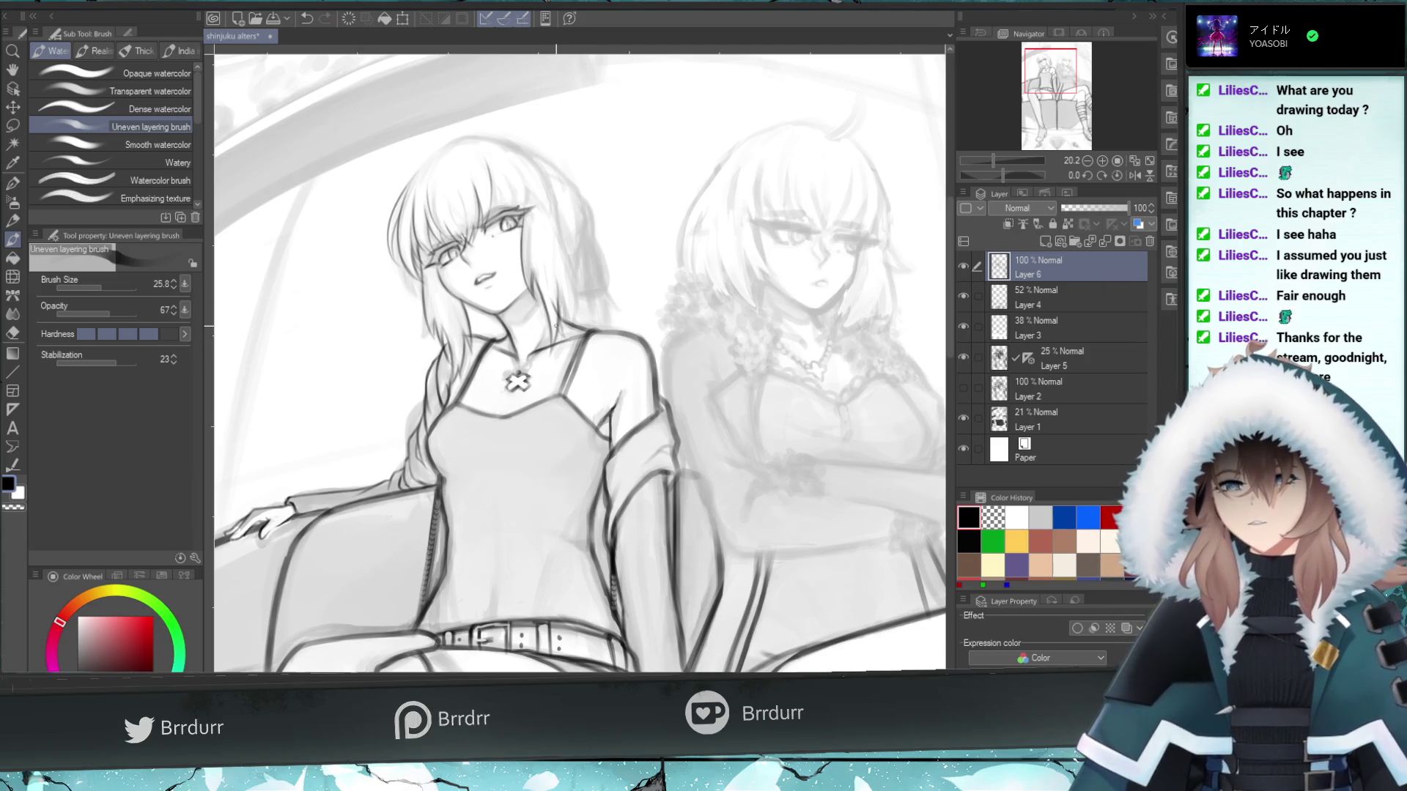
- Set the Uneven layering brush size to 103.5
left_click(13, 332)
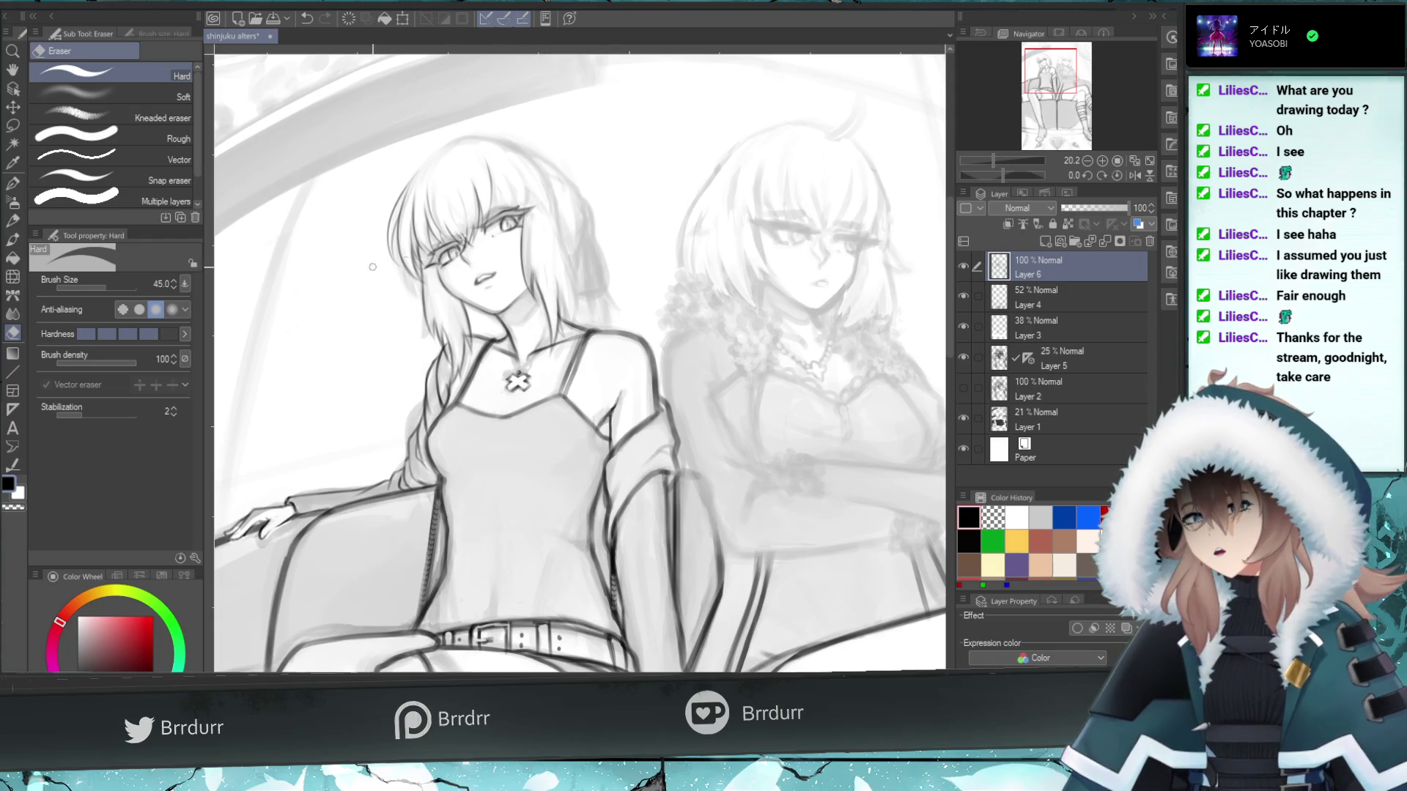
left_click(13, 240)
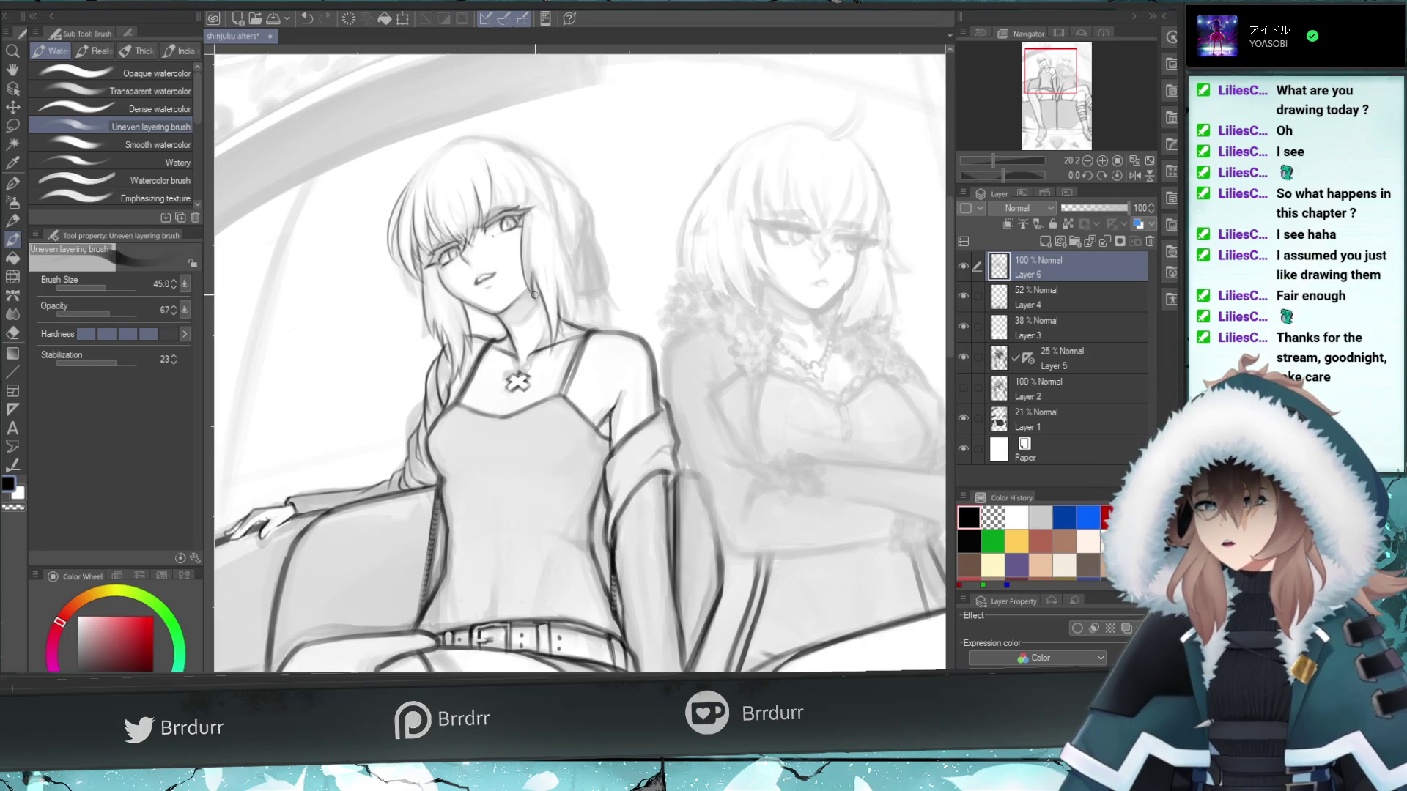
left_click(116, 284)
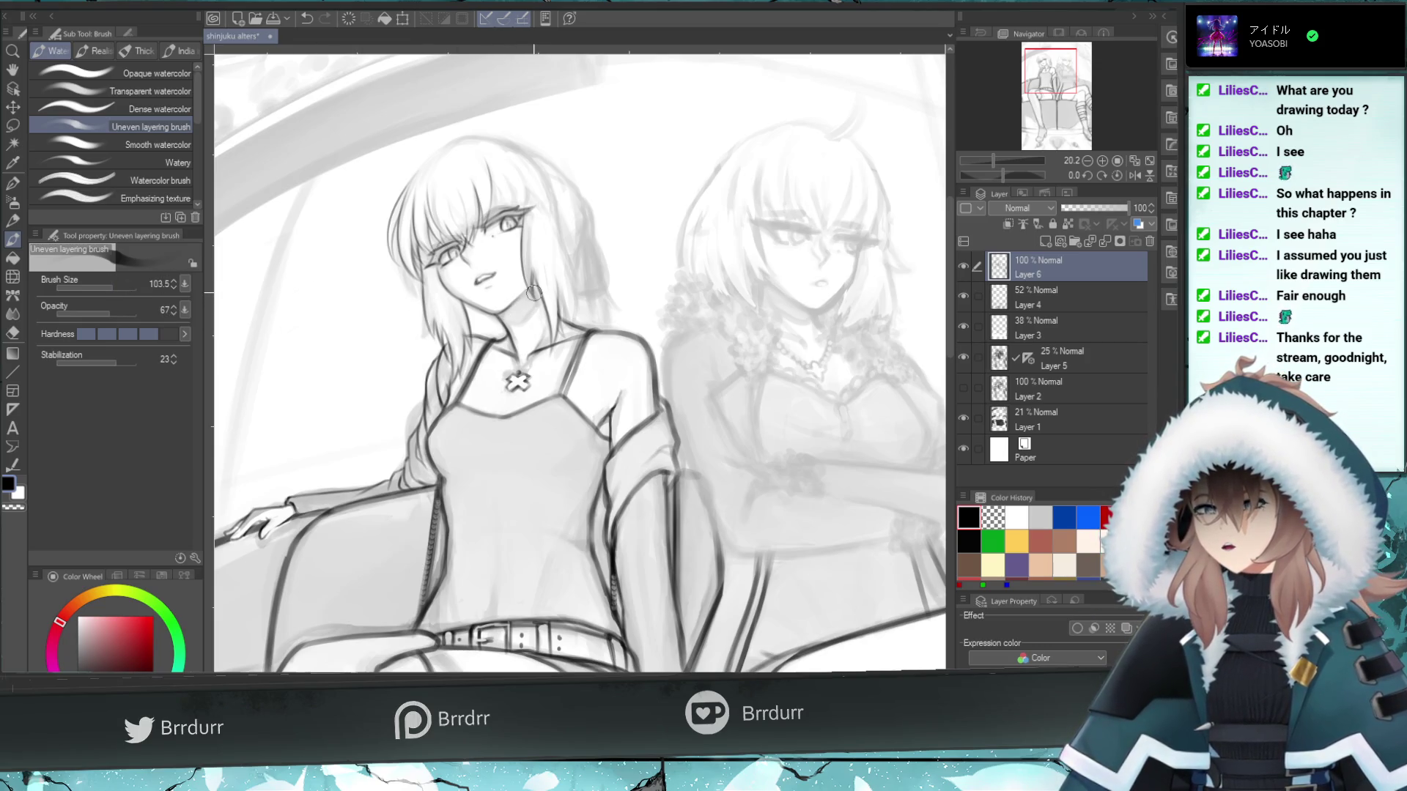
- Shade the neck grey under the chin at brush size 103.5
left_click_drag(530, 293, 526, 307)
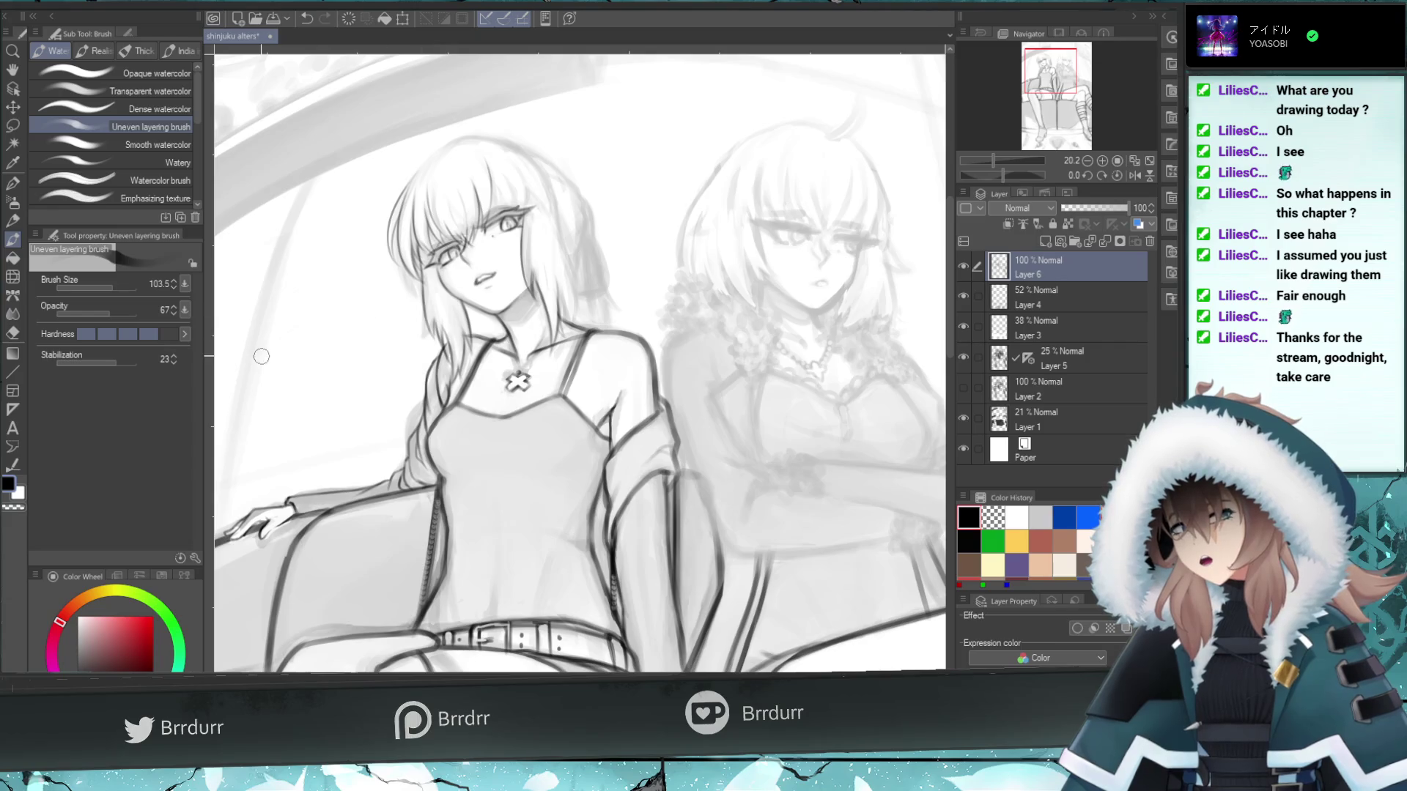
left_click(12, 332)
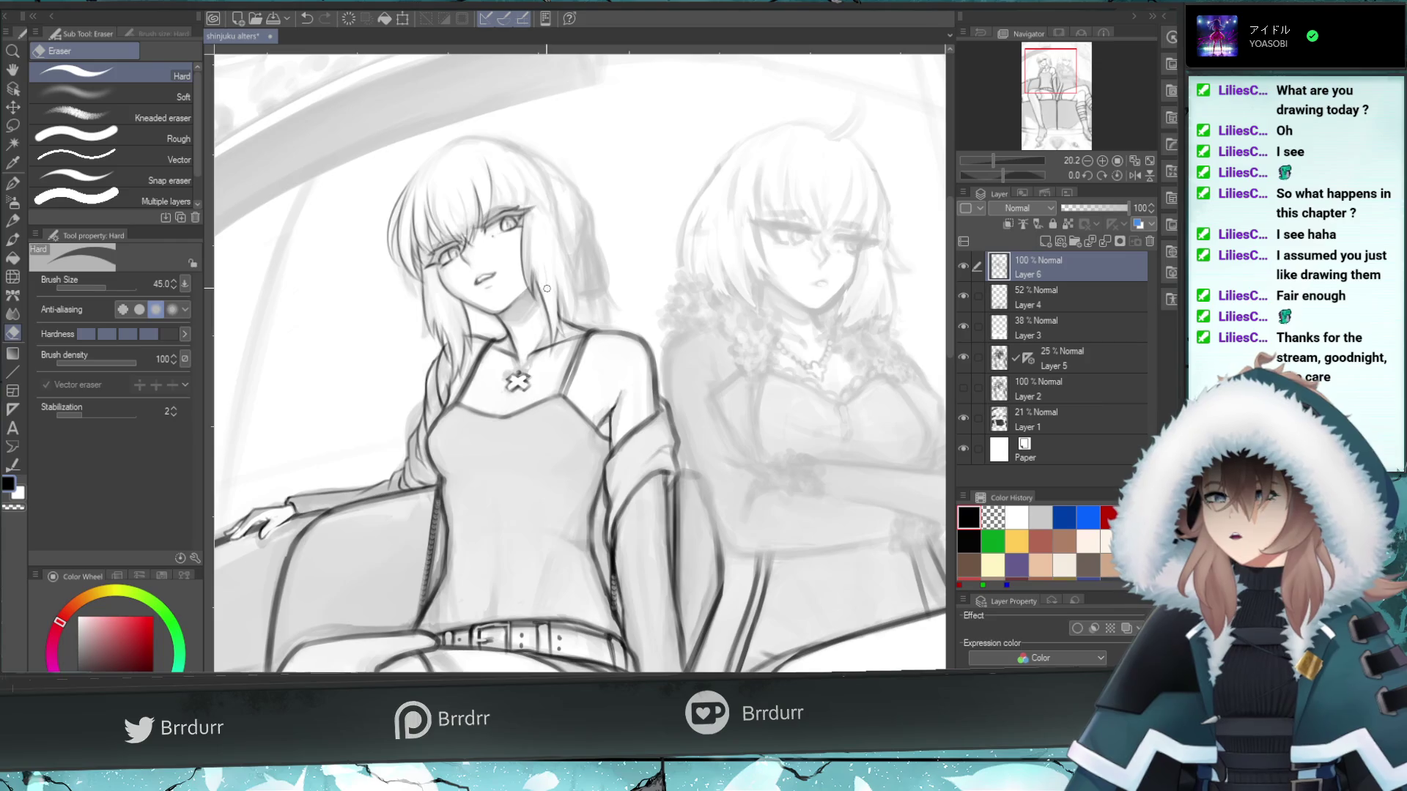
left_click(12, 239)
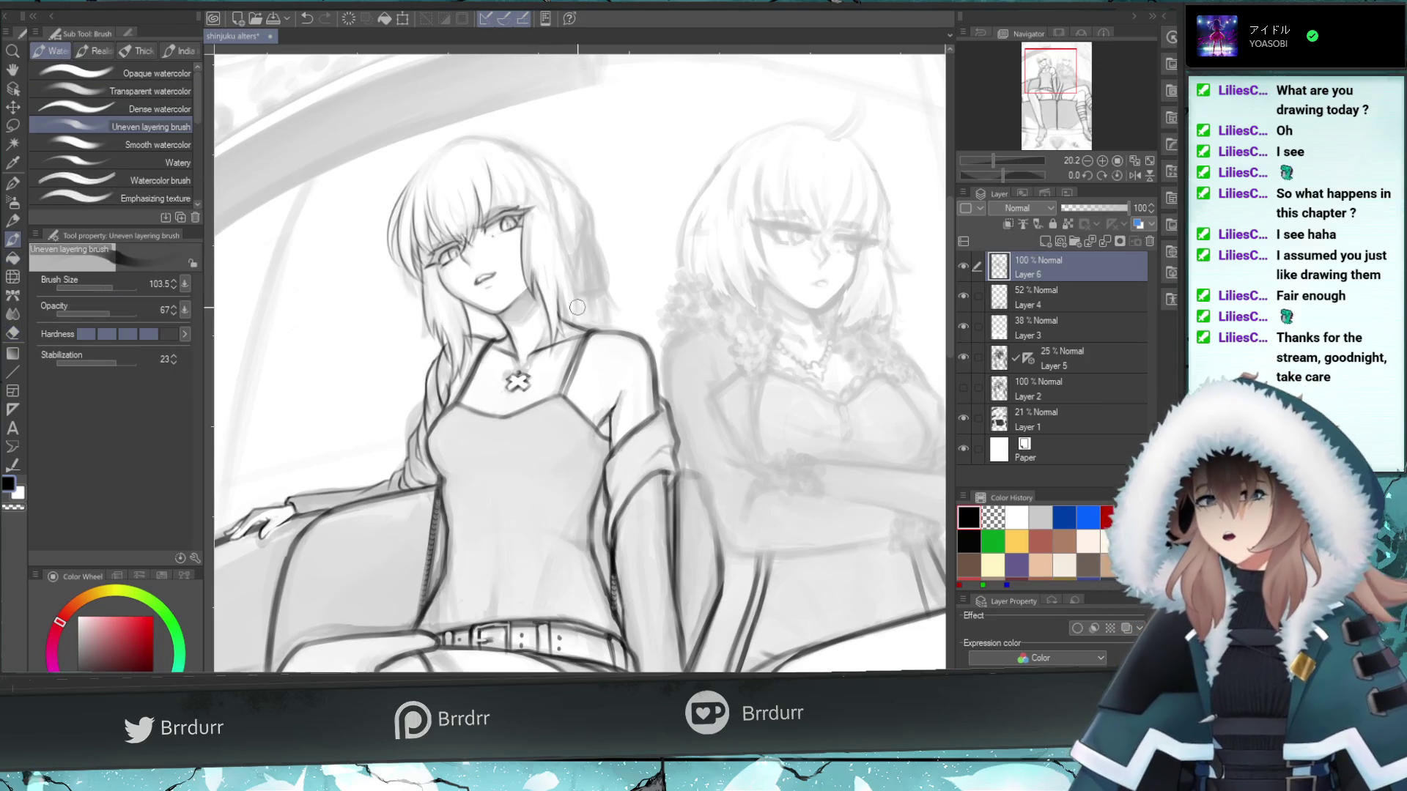
- Reduce the brush to 31.1 and darken the right edge of the hair
left_click(103, 288)
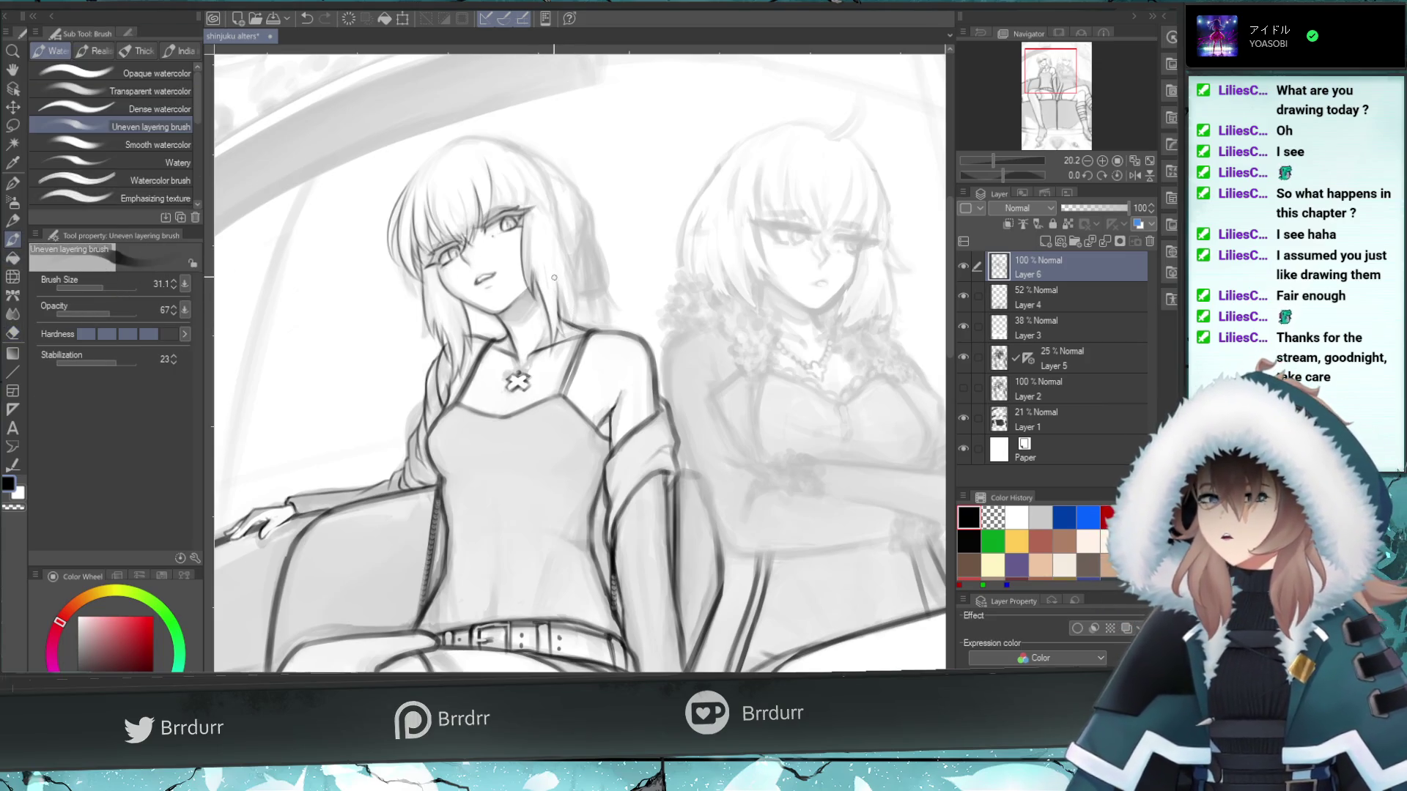
left_click_drag(571, 334, 552, 280)
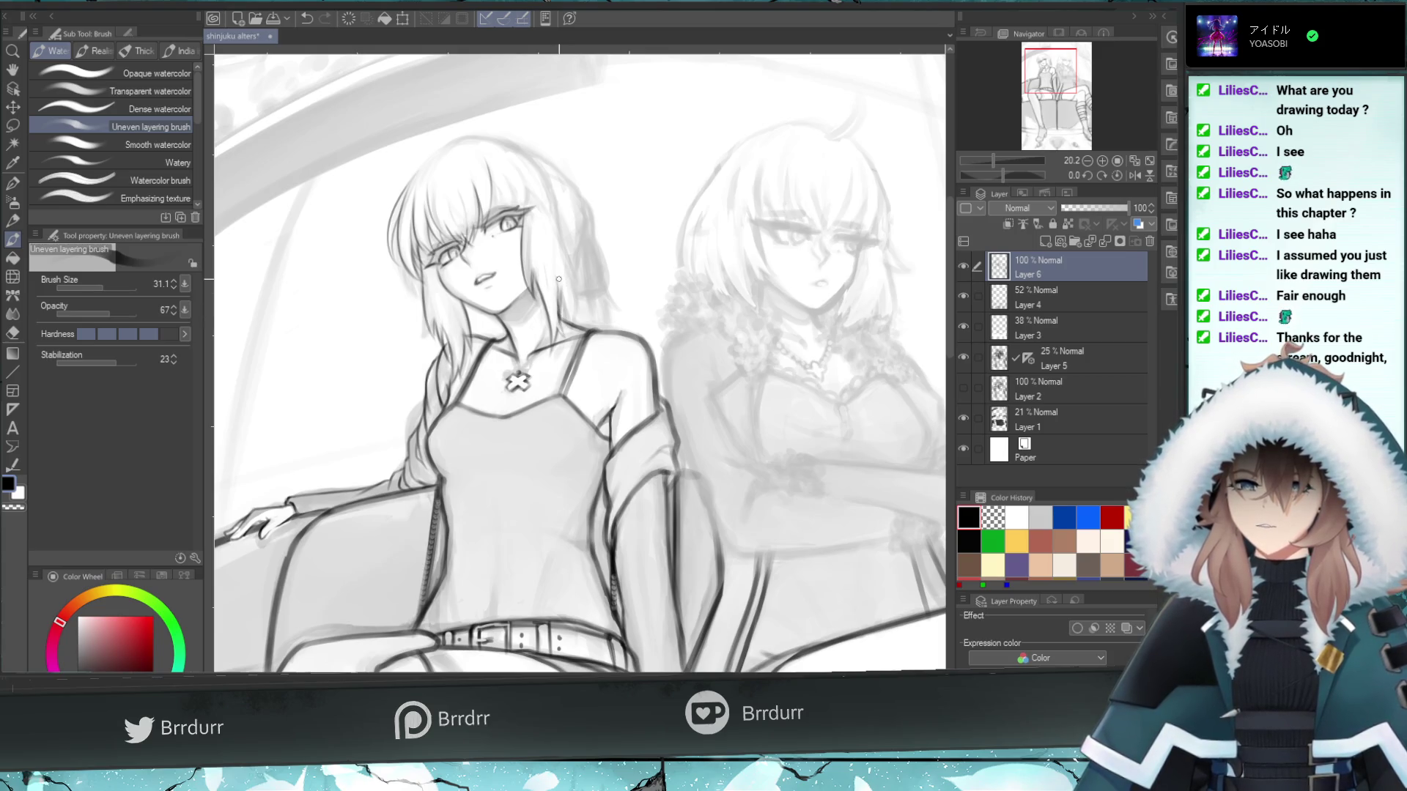
key("e")
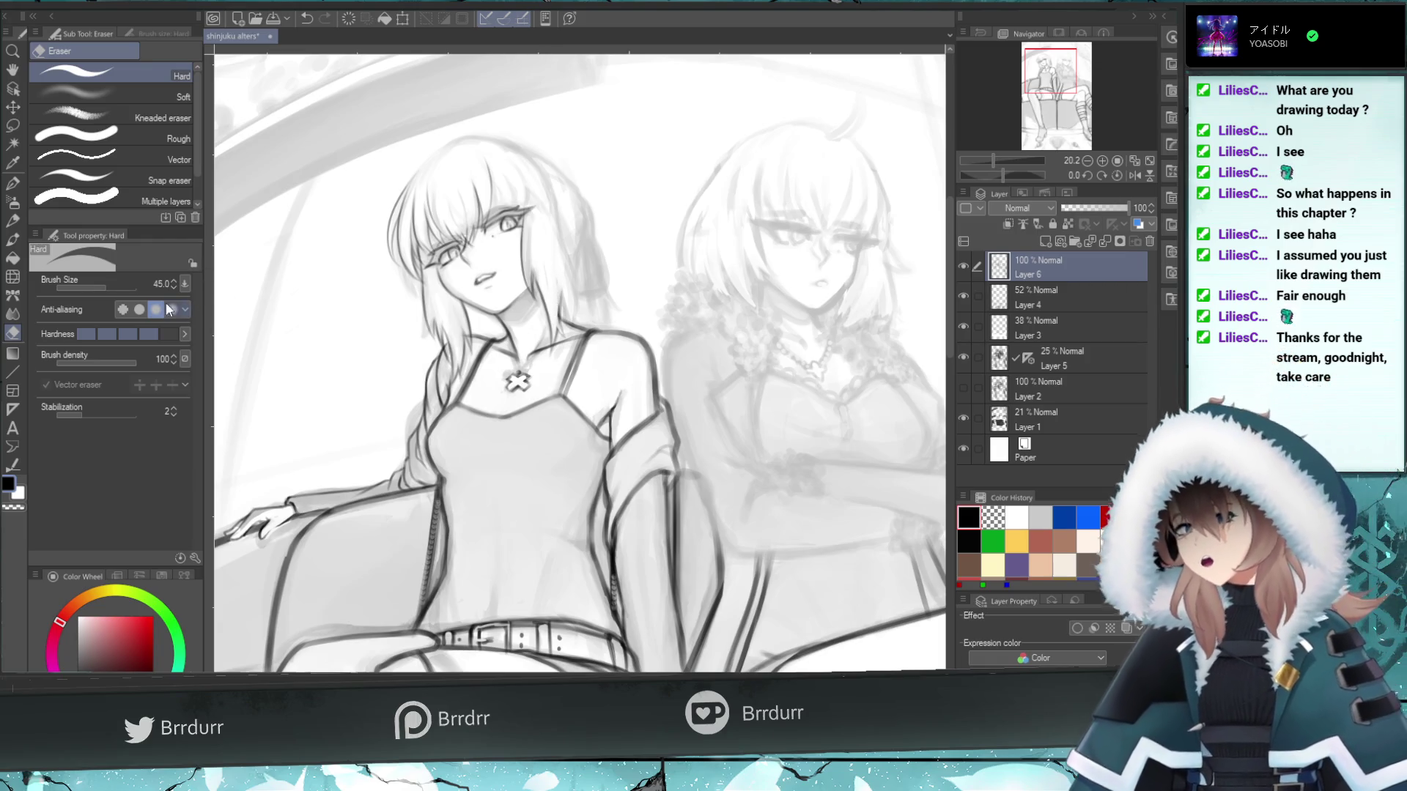
key("b")
- At brush size 25.8, redraw strokes along the right hair edge, undoing unwanted ones
left_click(101, 286)
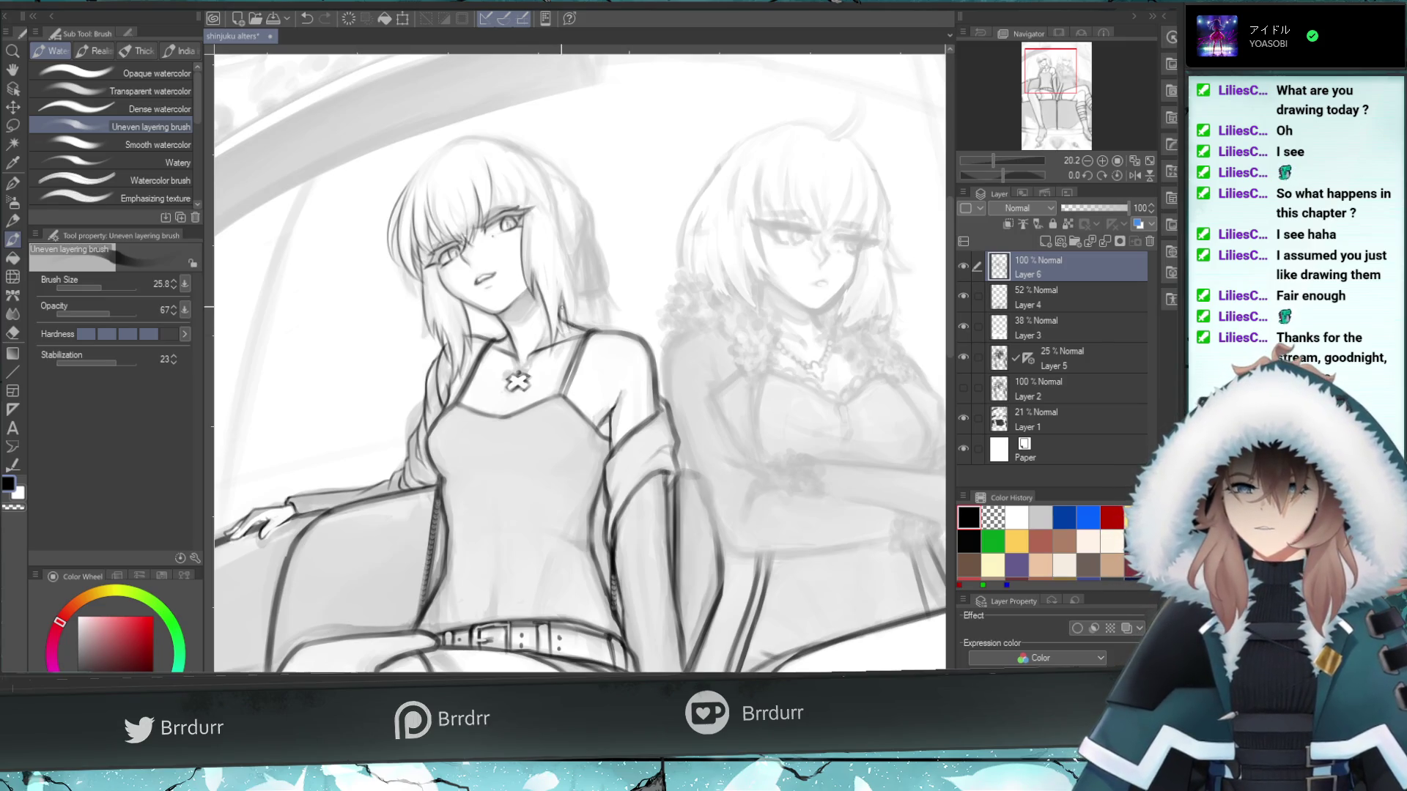
left_click_drag(558, 294, 573, 319)
key("ctrl+z")
left_click_drag(563, 233, 575, 315)
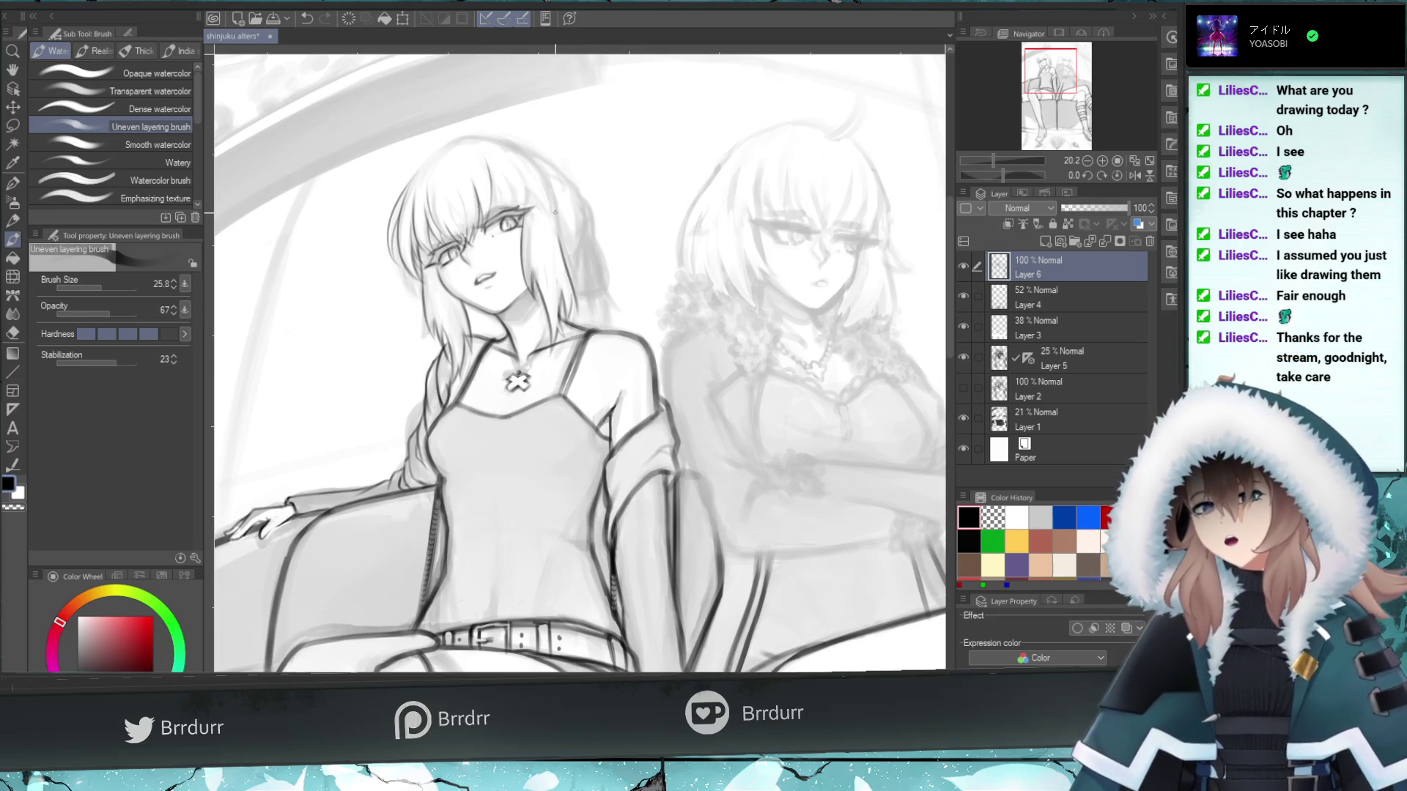
key("ctrl+z")
key("ctrl+z")
mouse_move(551, 226)
left_mouse_down()
mouse_move(573, 301)
mouse_move(570, 256)
left_mouse_up()
key("ctrl+z")
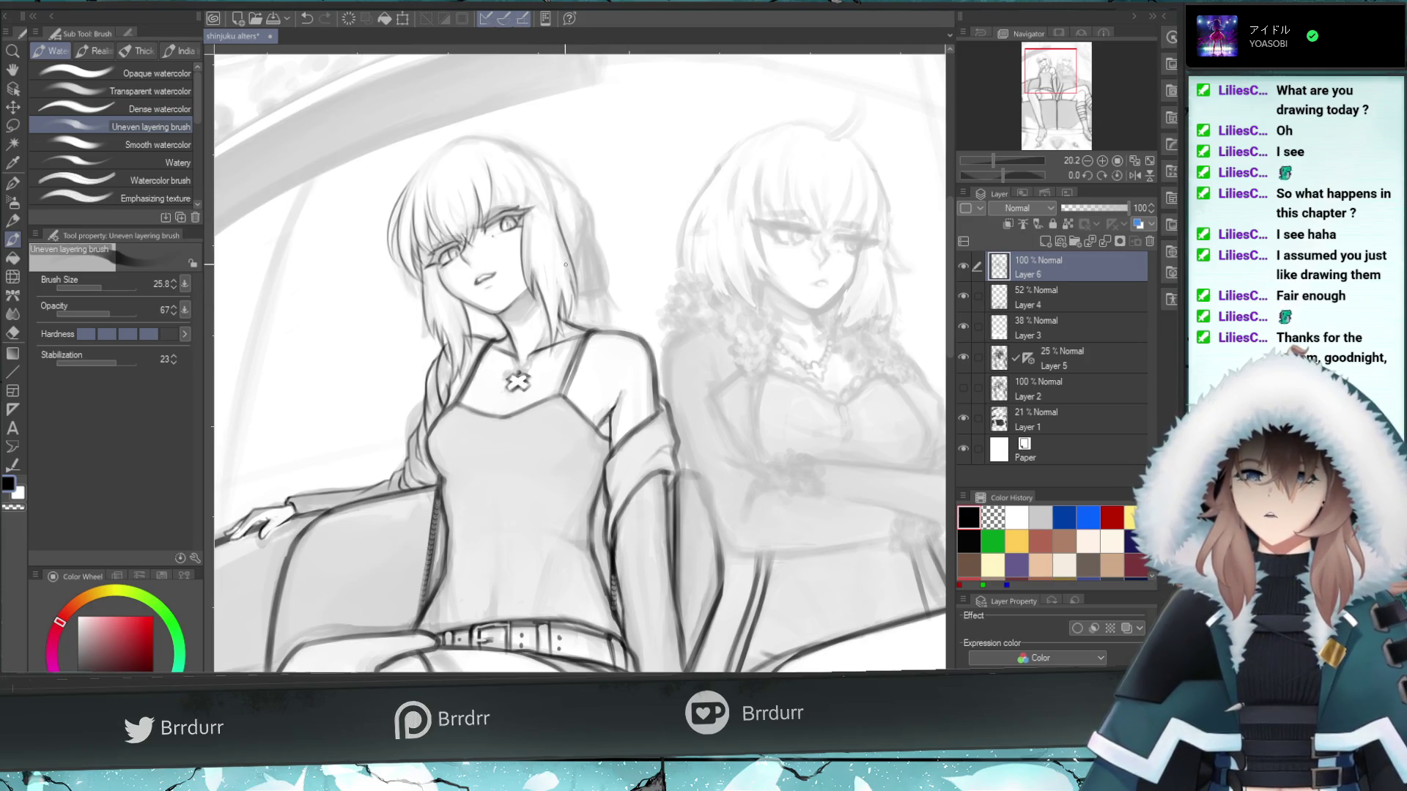
mouse_move(559, 233)
left_mouse_down()
mouse_move(573, 299)
mouse_move(555, 227)
left_mouse_up()
key("ctrl+z")
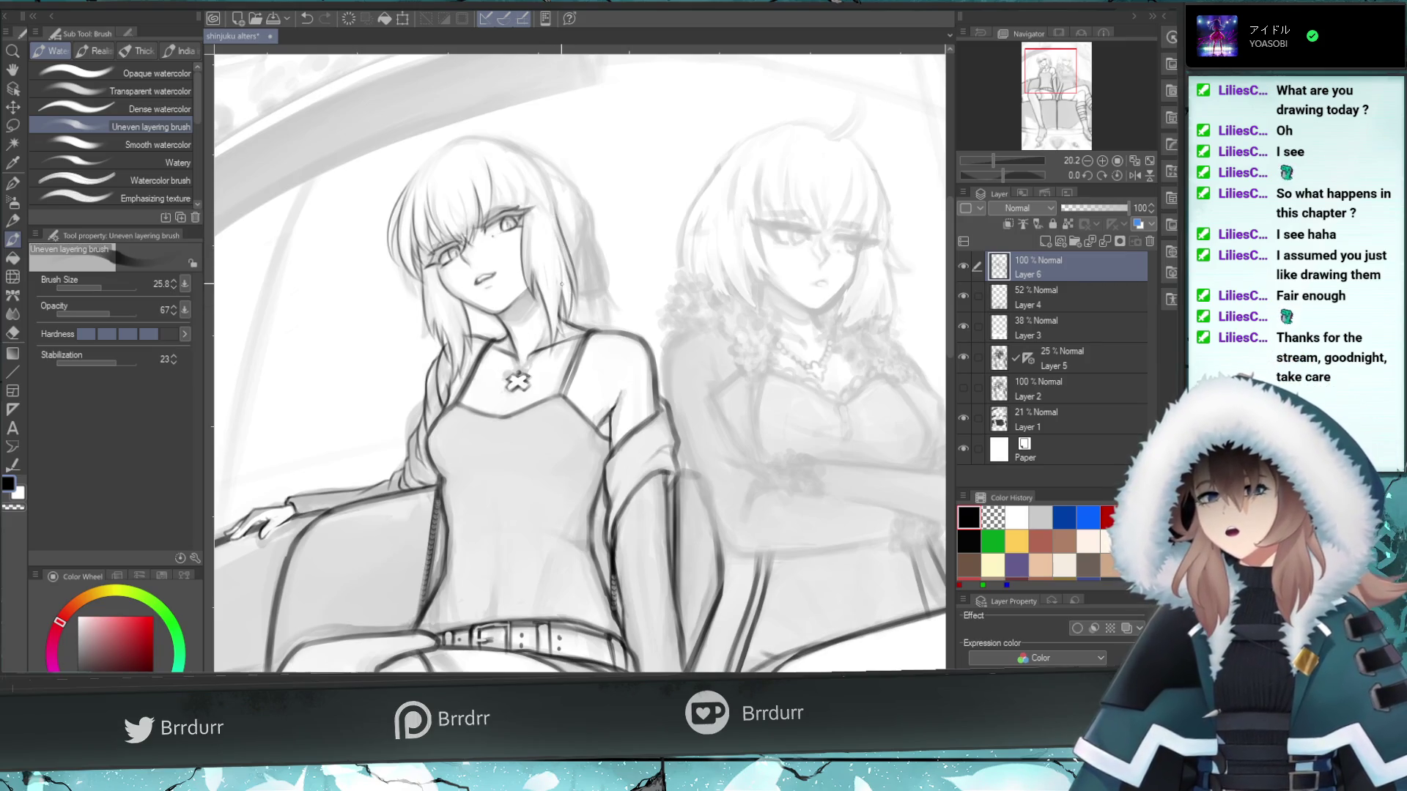
key("ctrl+z")
left_click_drag(561, 292, 544, 247)
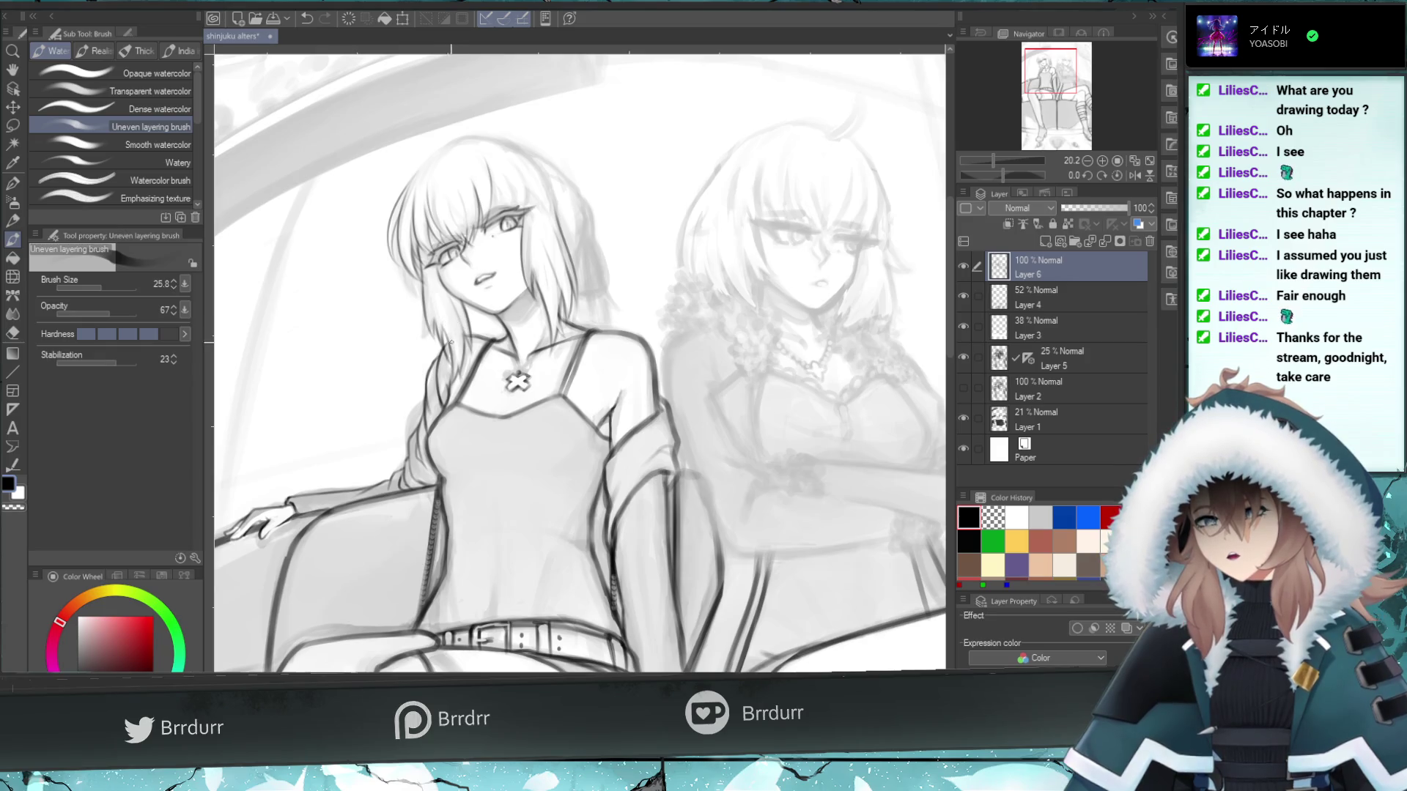
key("ctrl+z")
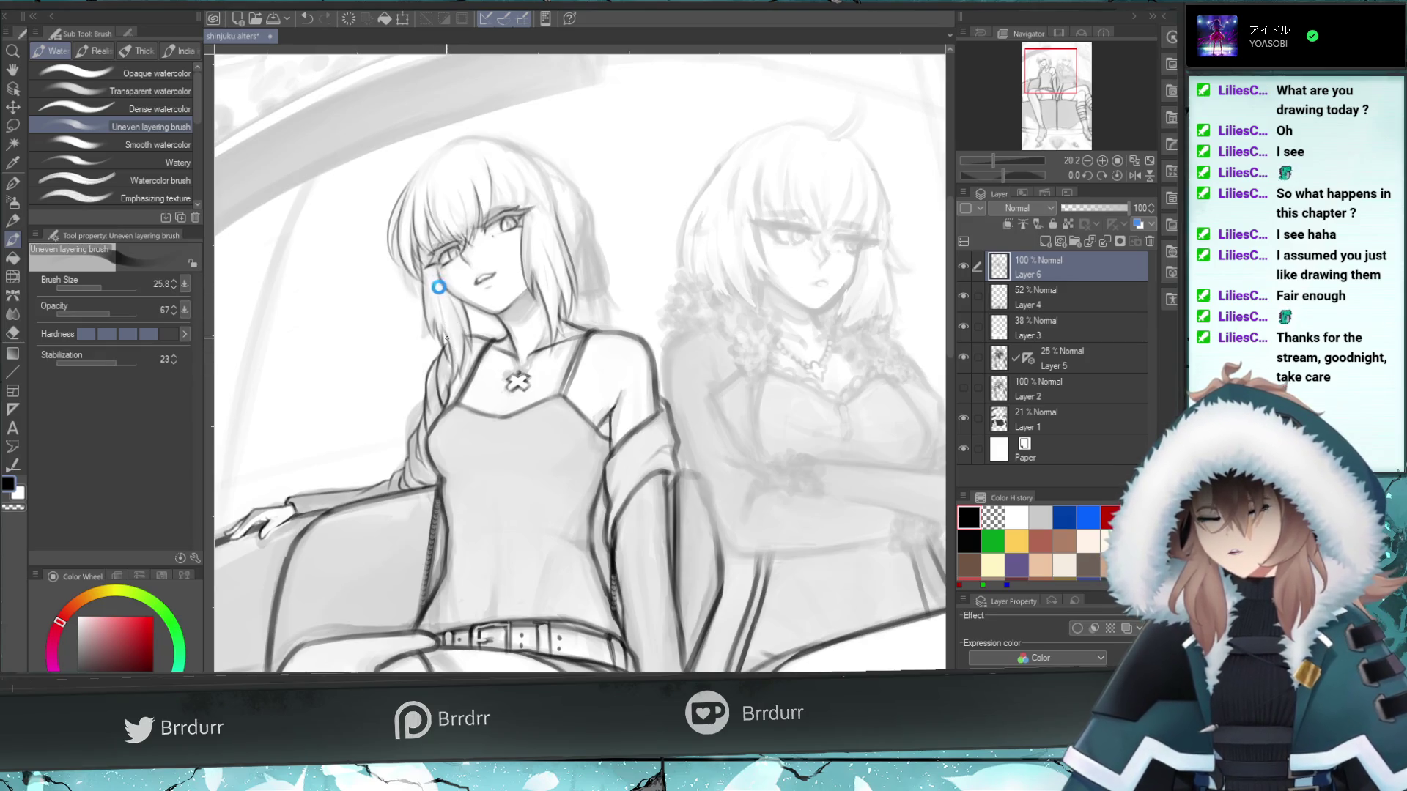
- Try a small stroke near the face and a strand on the right of the head, then undo them
left_click(451, 285)
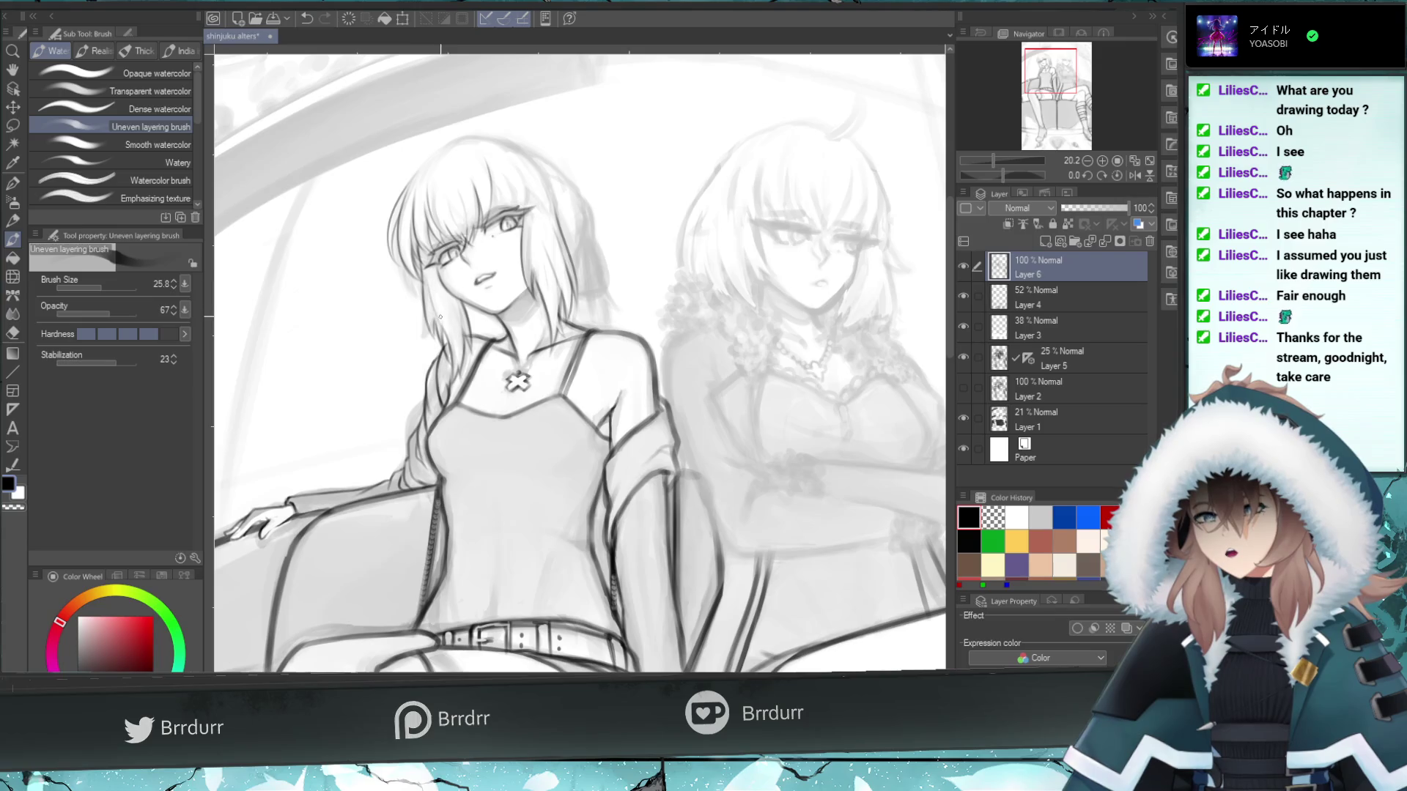
key("ctrl+z")
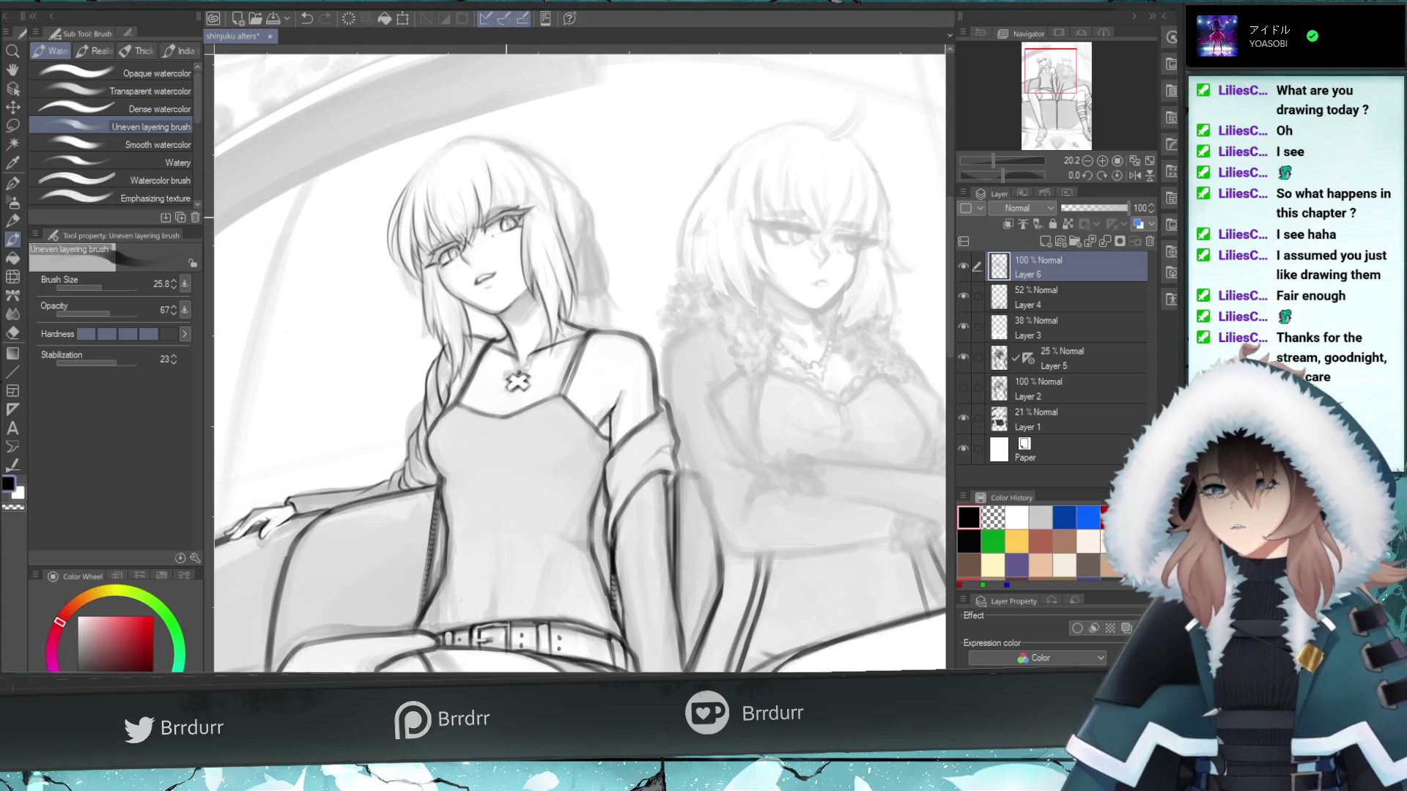
left_click_drag(502, 219, 491, 167)
key("ctrl+z")
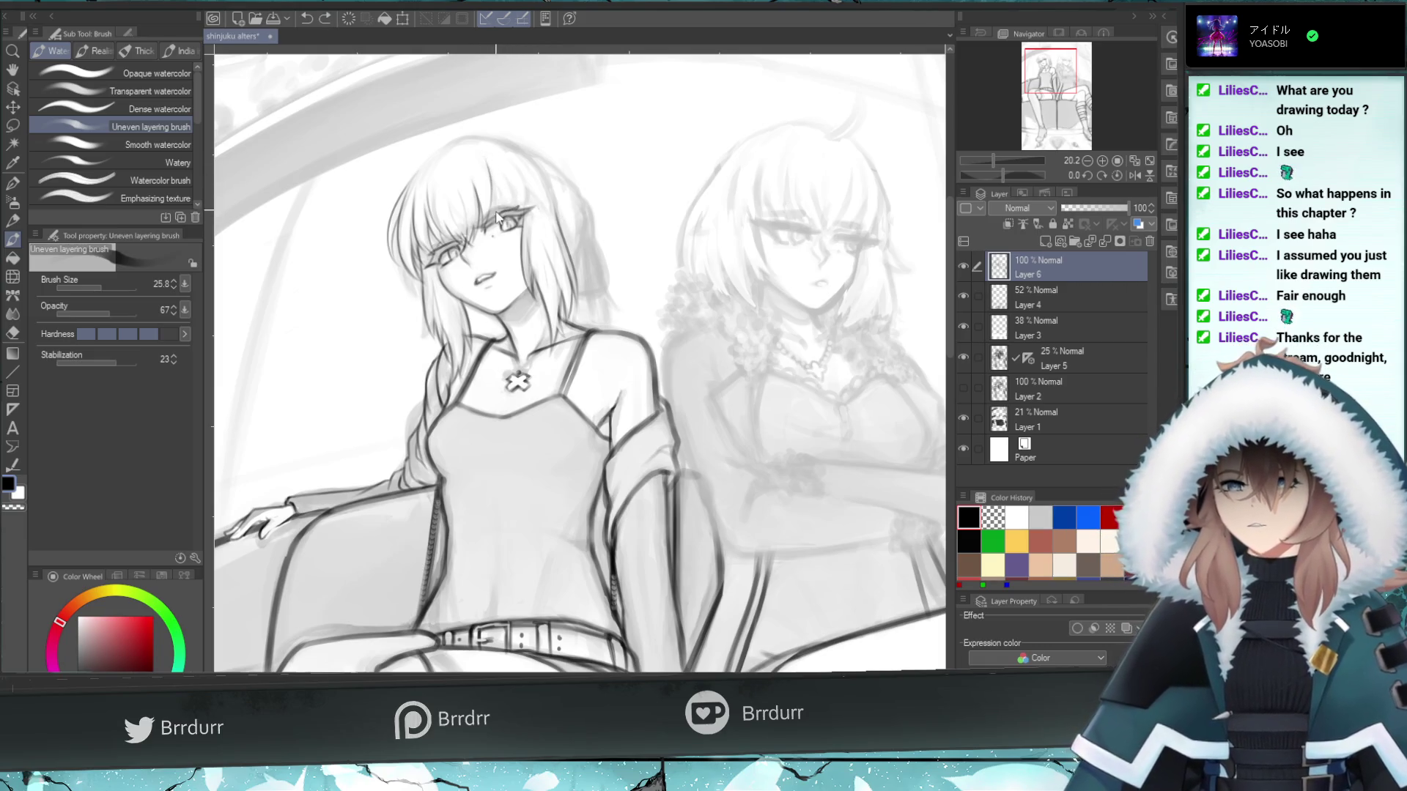
key("ctrl+z")
- Redraw the hair outline along the top and top-left of the head, darkening the top
left_click_drag(476, 155, 480, 141)
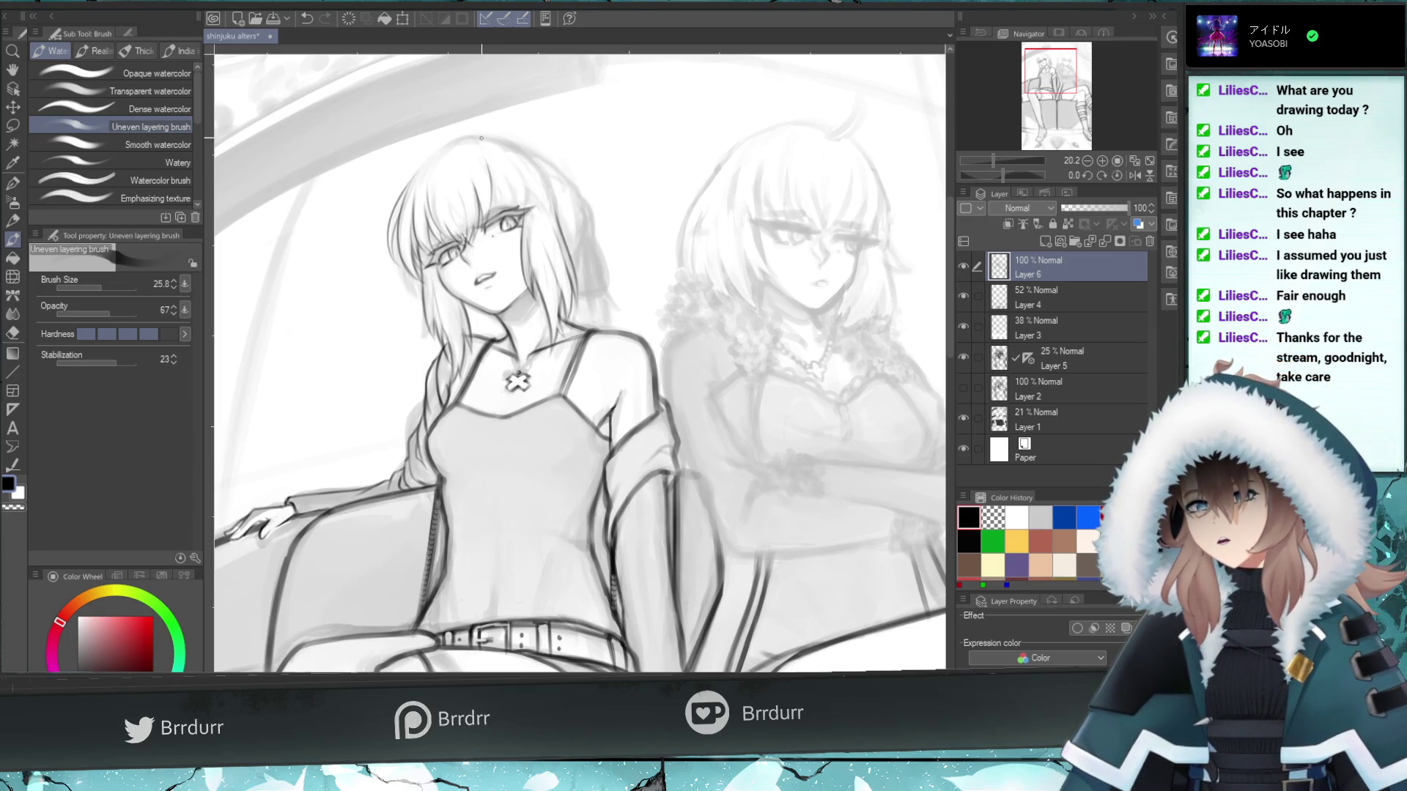
key("ctrl+z")
left_click_drag(474, 139, 414, 175)
key("ctrl+z")
key("ctrl+z")
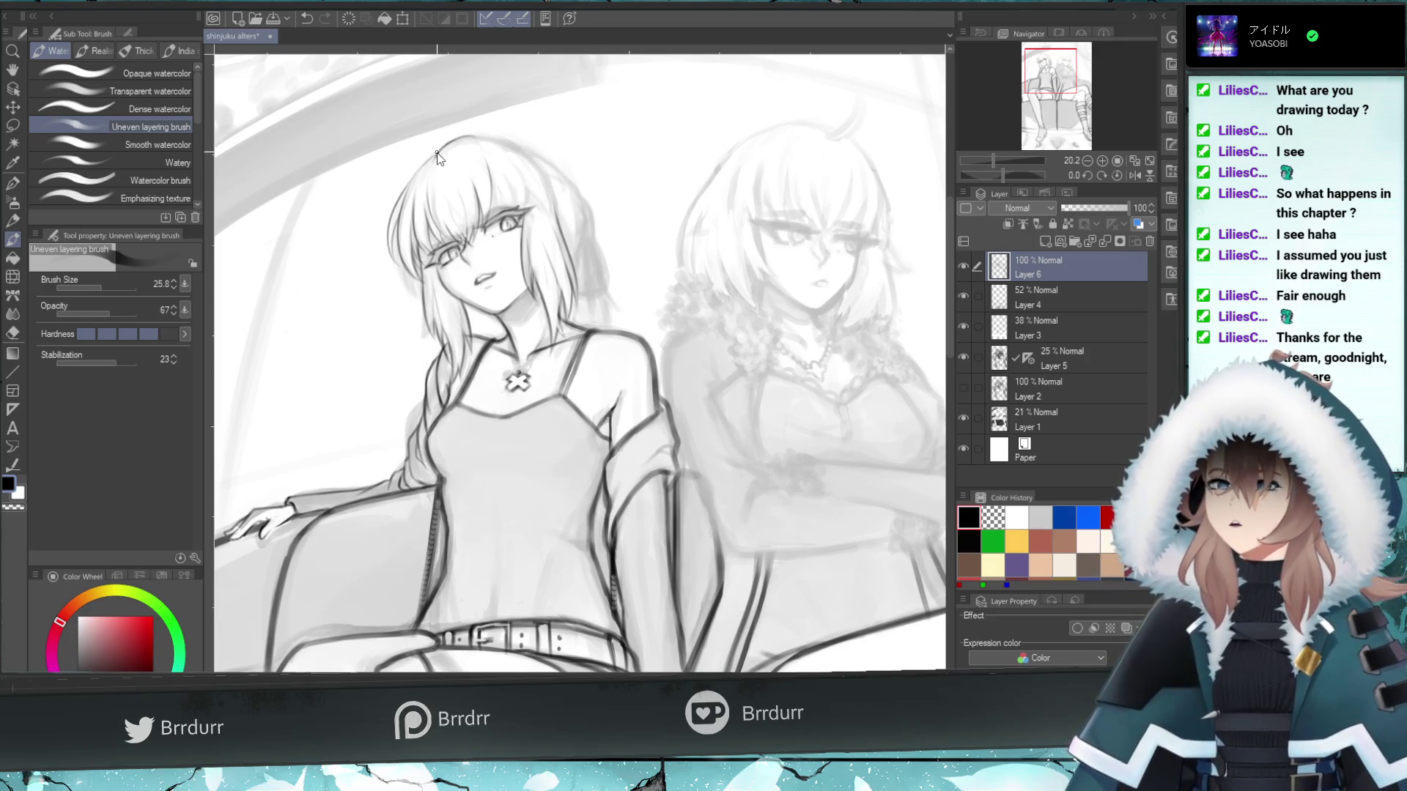
key("ctrl+z")
left_click_drag(437, 152, 412, 180)
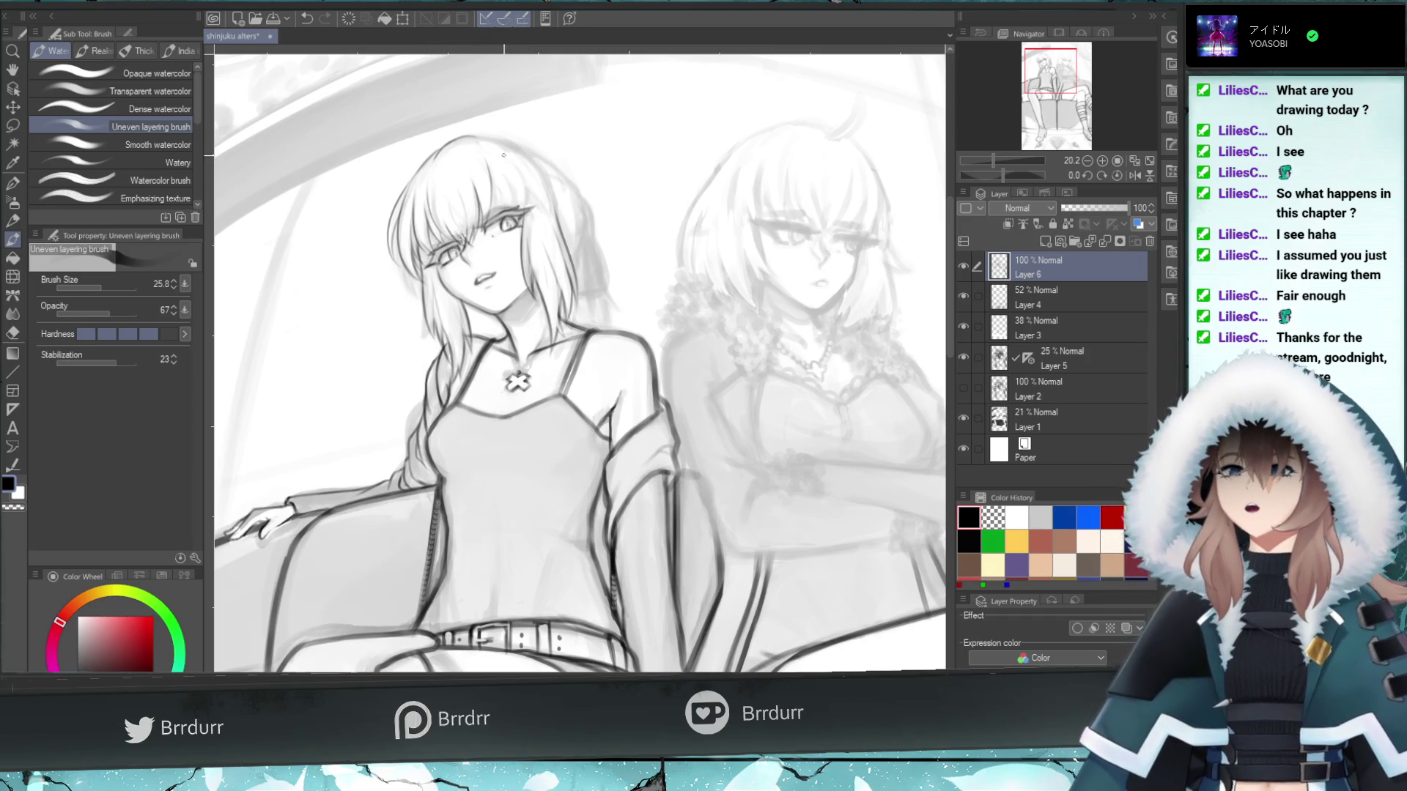
mouse_move(501, 144)
left_mouse_down()
mouse_move(463, 136)
mouse_move(503, 152)
left_mouse_up()
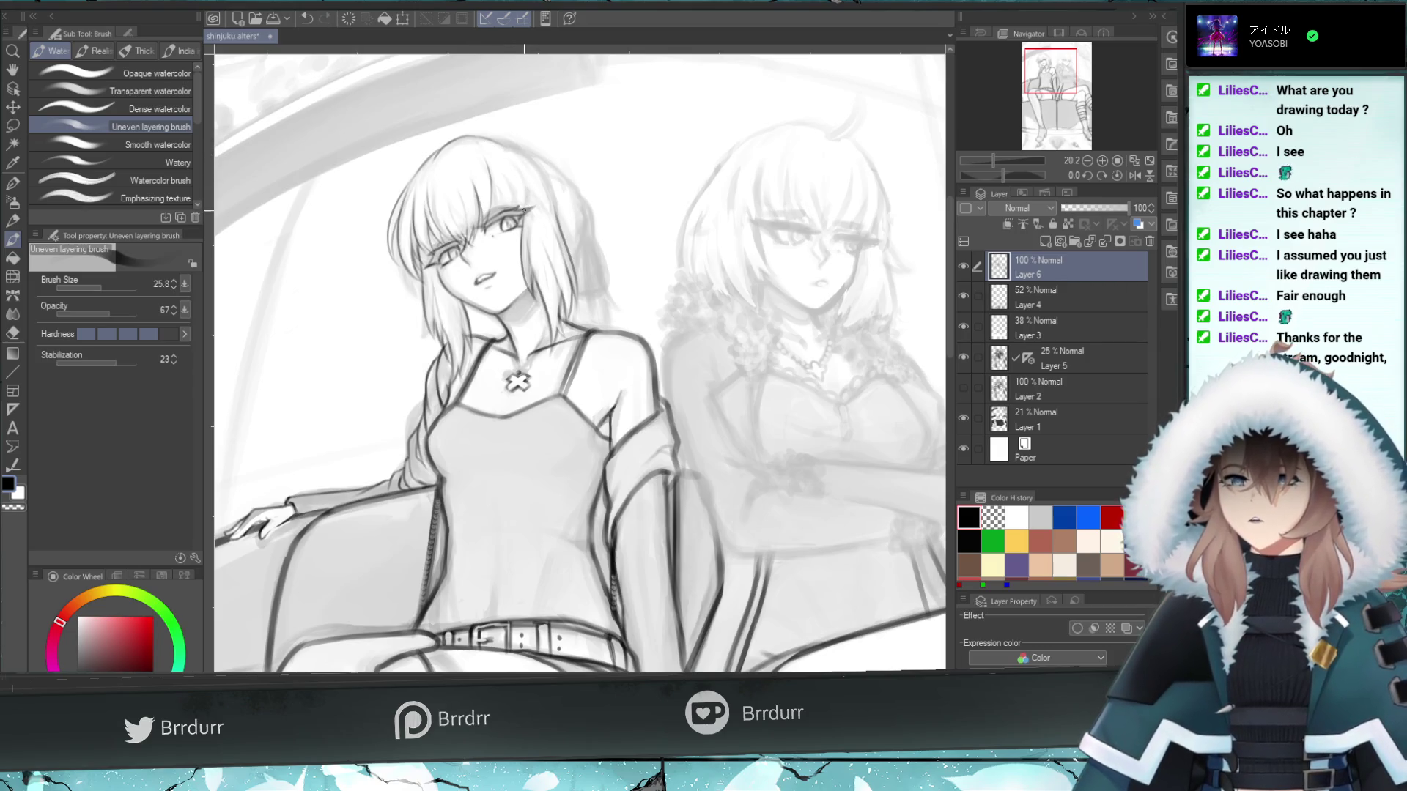
key("ctrl+z")
mouse_move(522, 168)
left_mouse_down()
mouse_move(528, 197)
mouse_move(509, 185)
left_mouse_up()
key("ctrl+z")
key("ctrl+z")
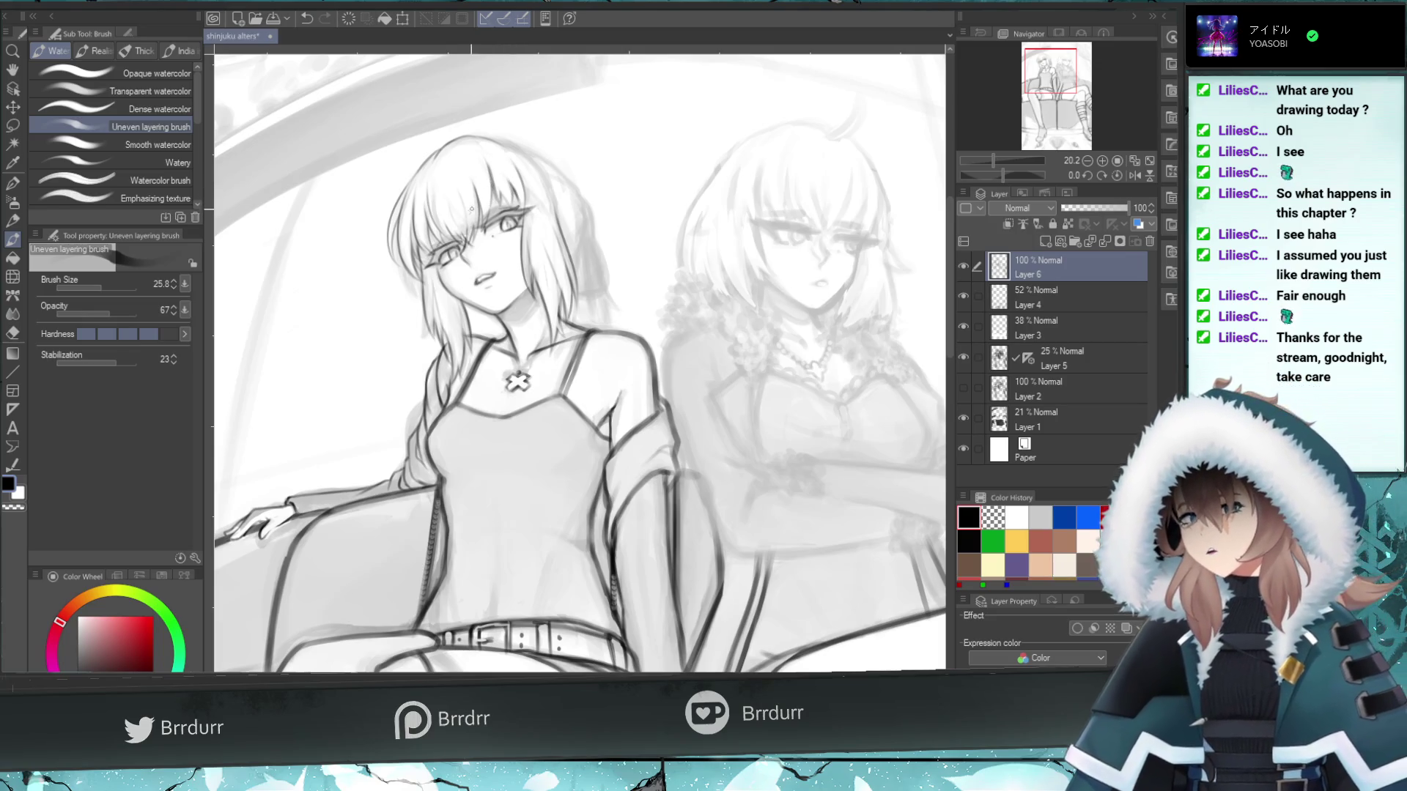
- Remove a short hair stroke and test, then undo, another short strand on the hair
key("e")
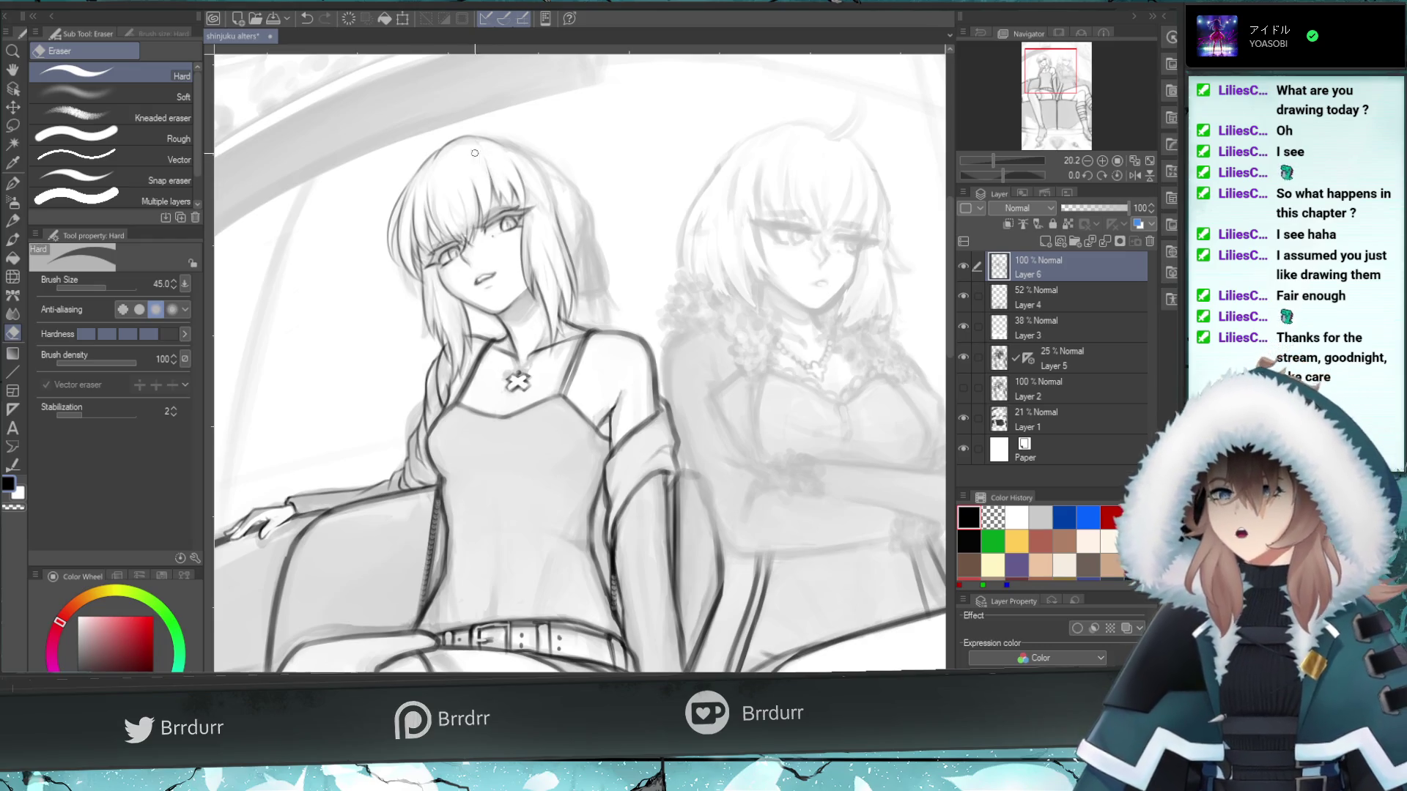
left_click(12, 239)
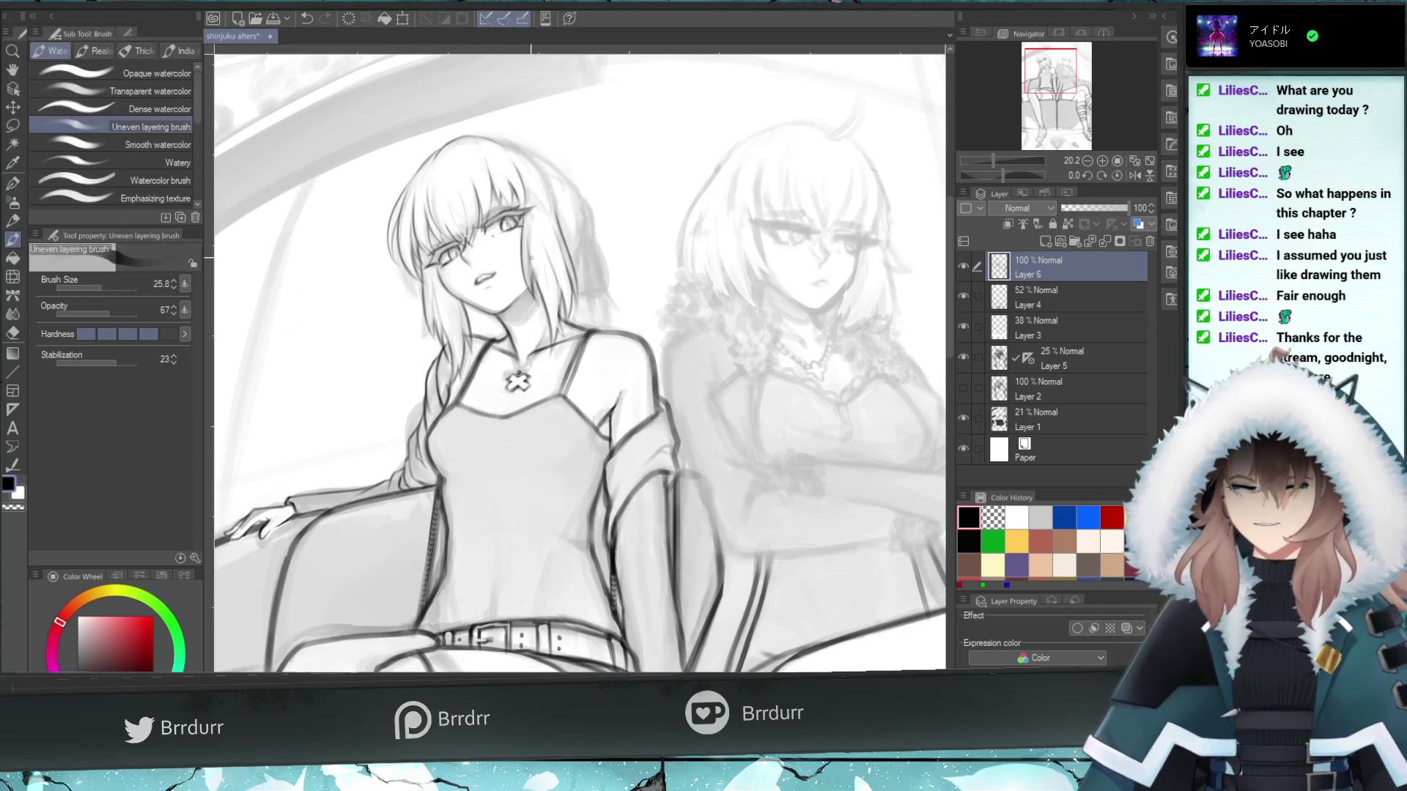
key("ctrl+z")
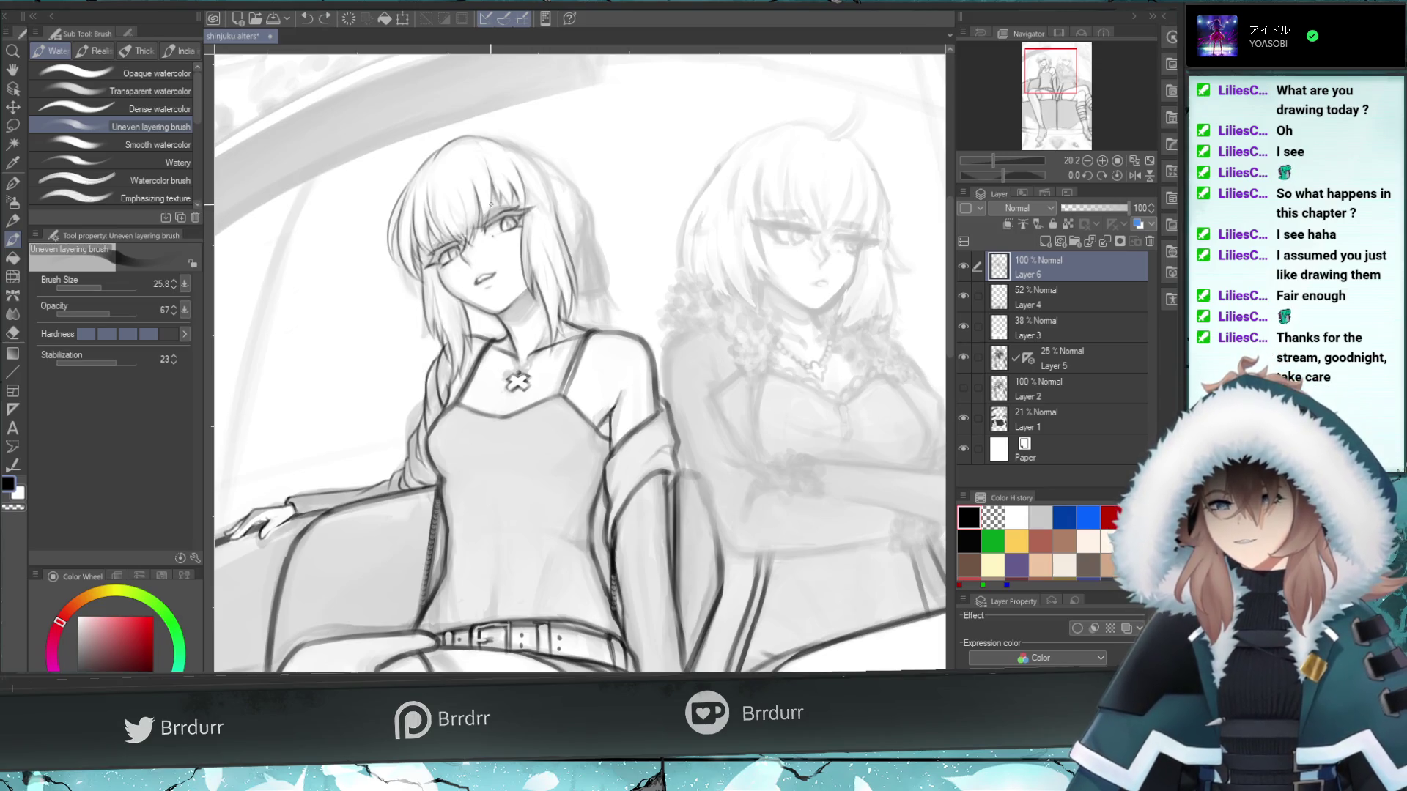
key("ctrl+y")
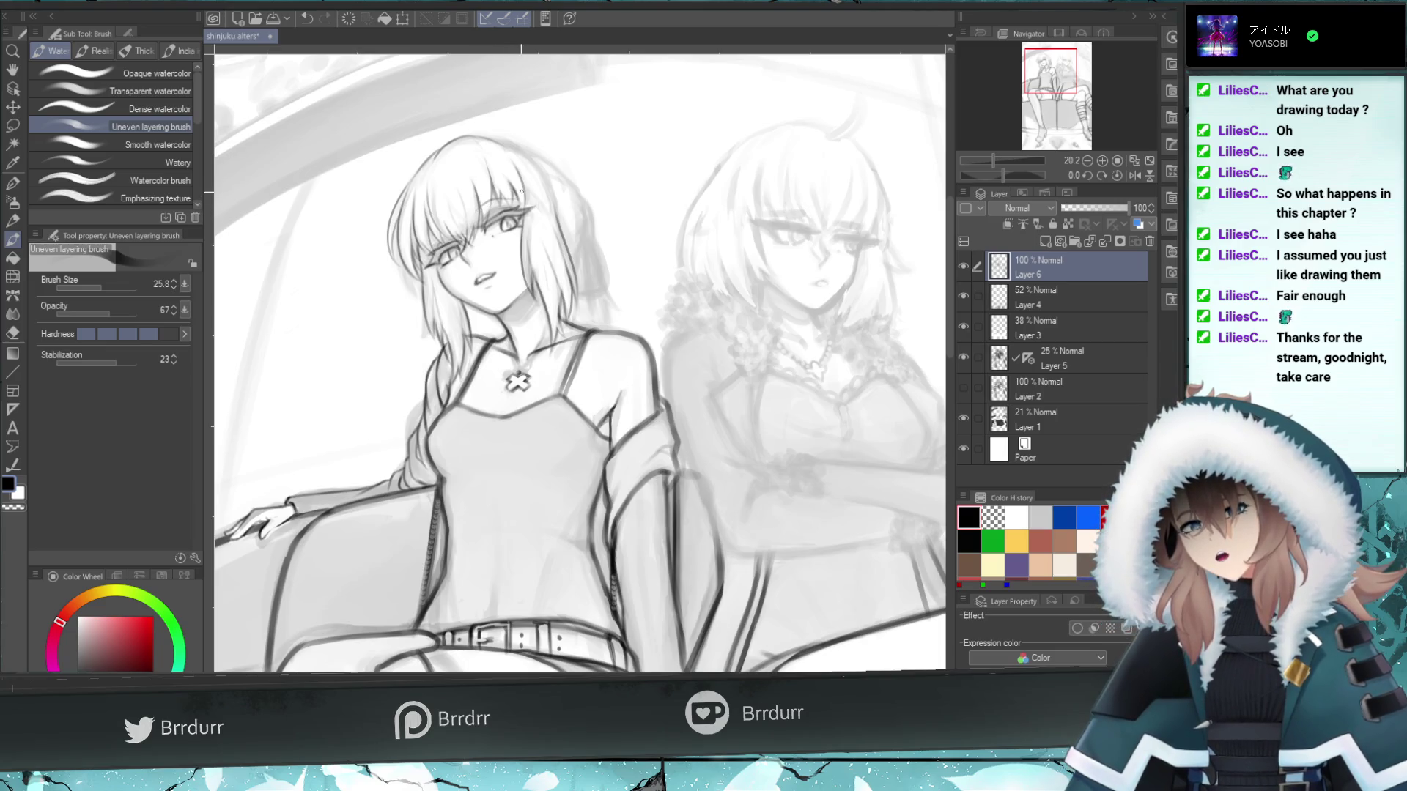
key("ctrl+z")
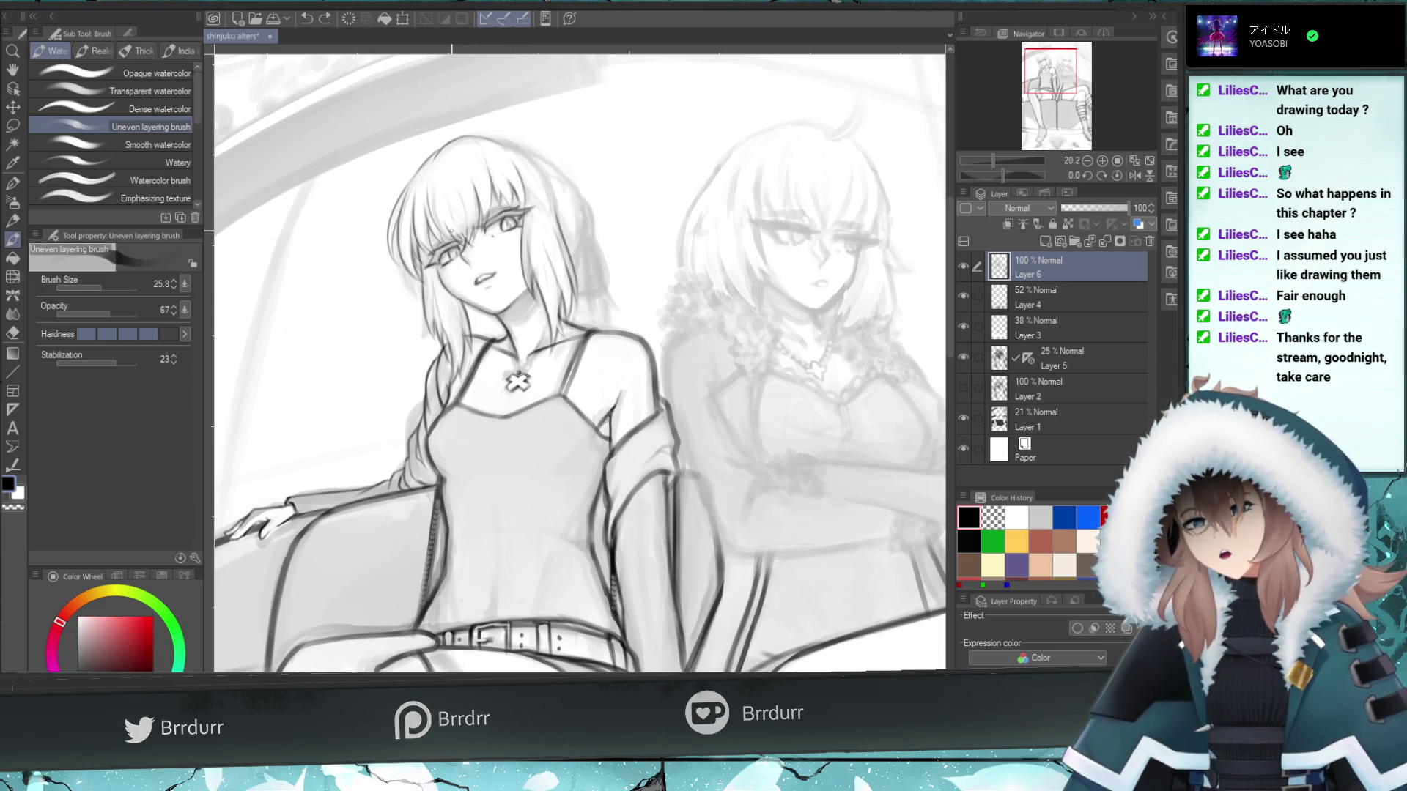
left_click_drag(438, 241, 451, 224)
key("ctrl+z")
key("ctrl+z")
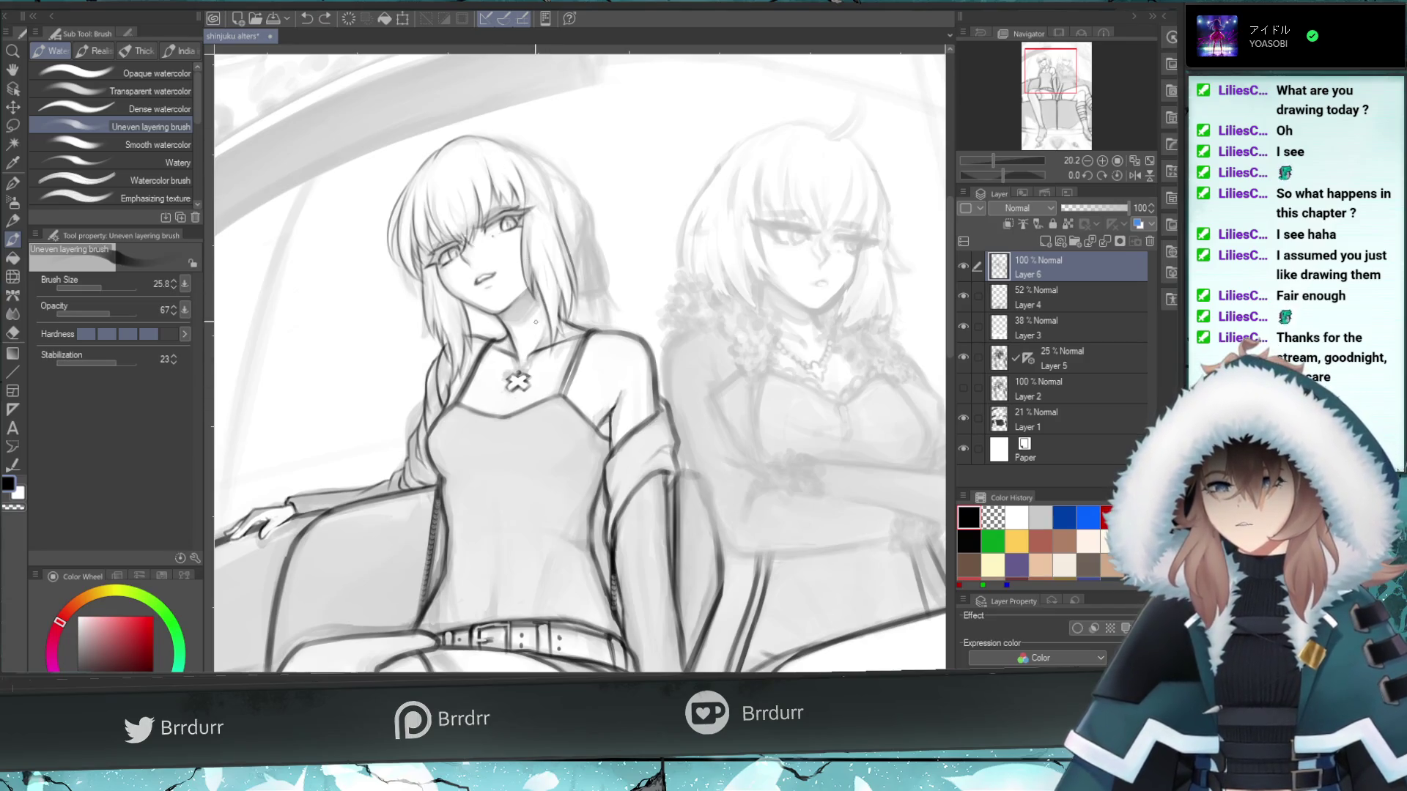
- Redraw short dark strokes on the right hair edge, then mirror the canvas to check the drawing
left_click_drag(546, 319, 522, 361)
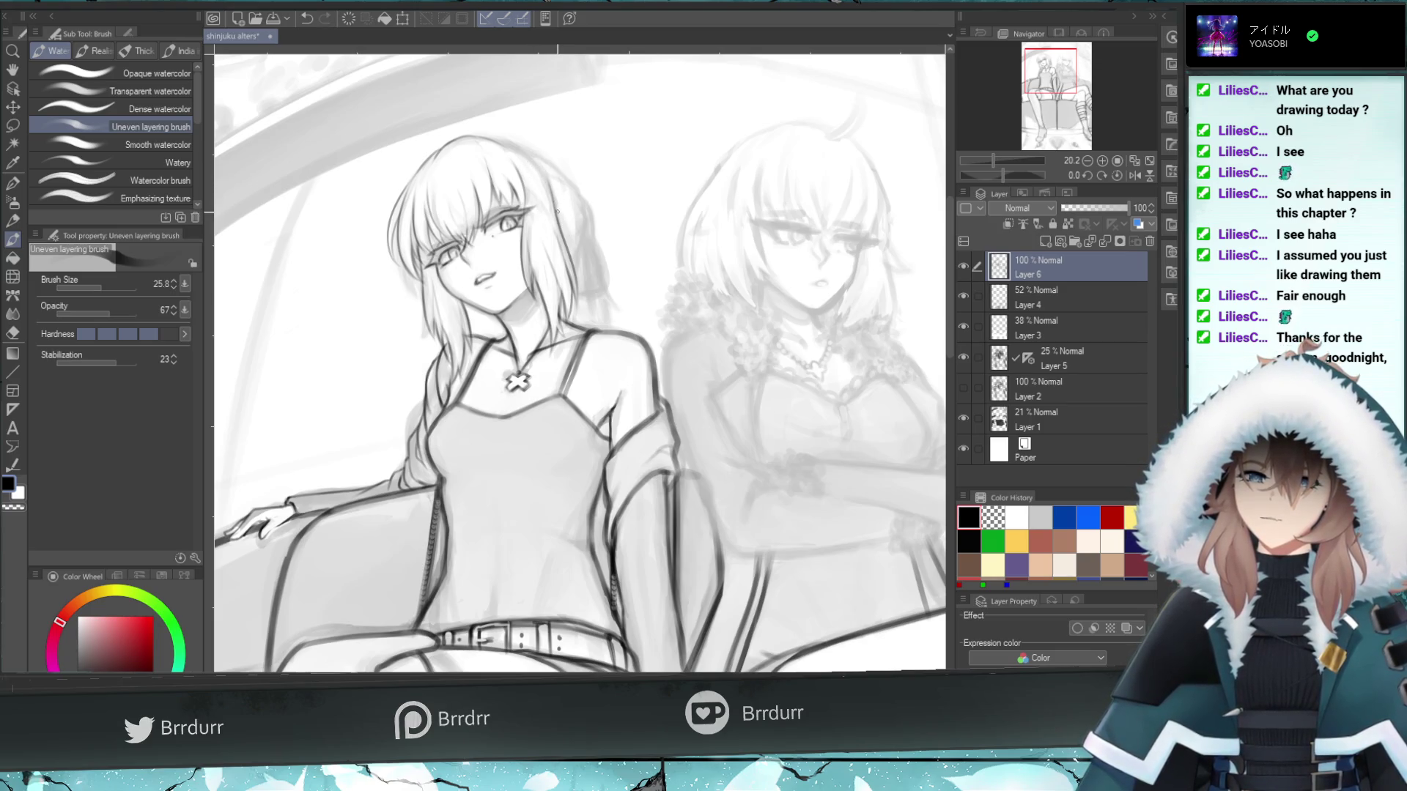
key("ctrl+z")
left_click_drag(536, 174, 551, 220)
key("ctrl+z")
key("ctrl+y")
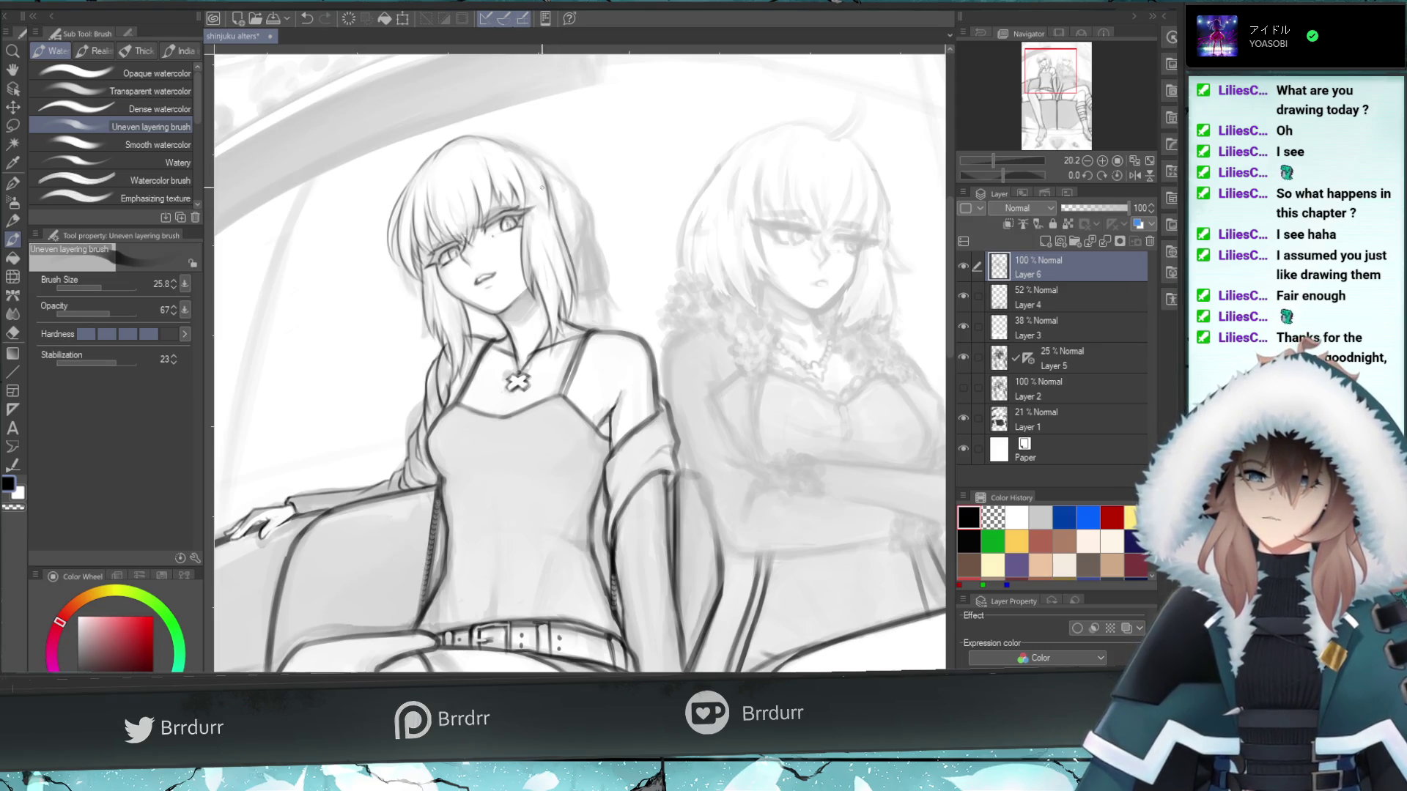
key("ctrl+z")
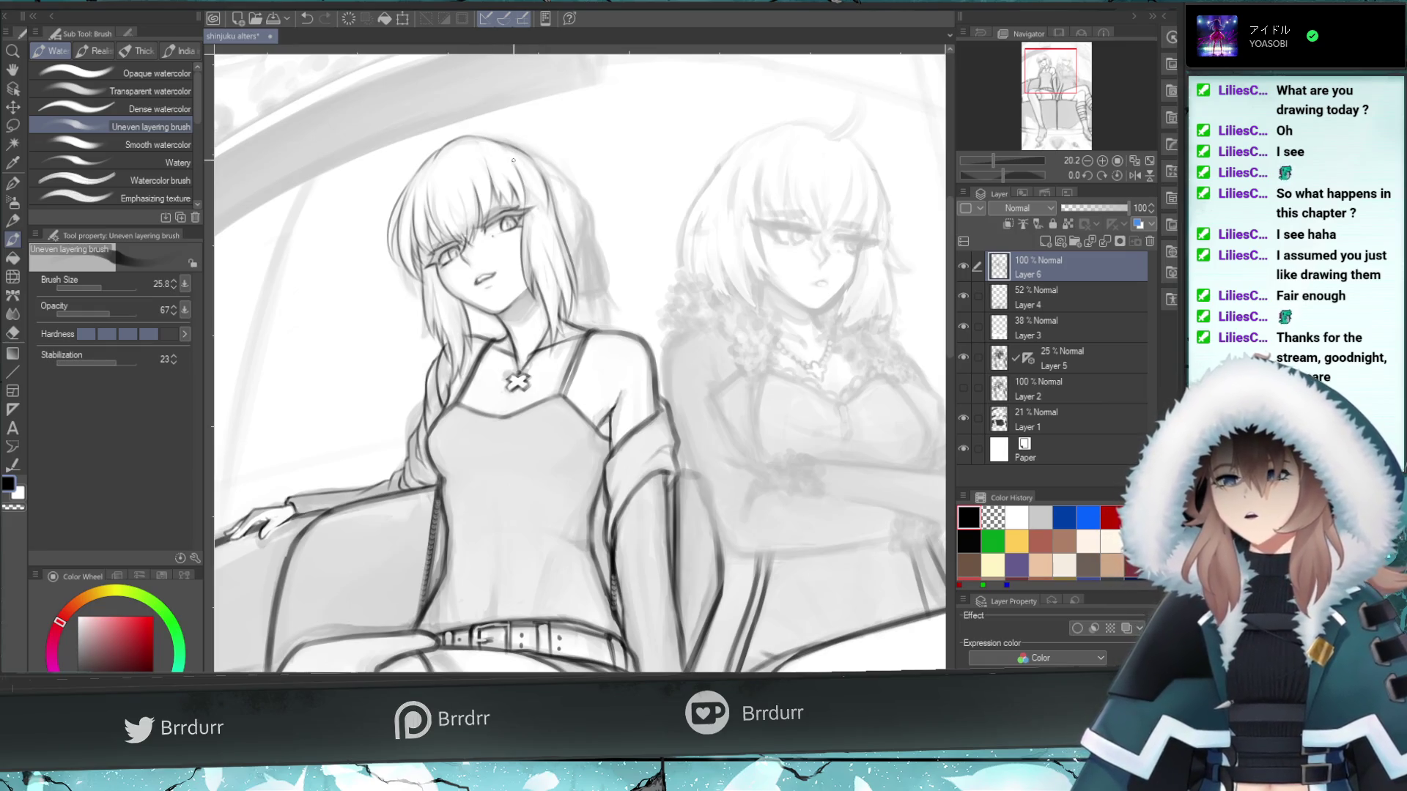
left_click_drag(546, 189, 548, 224)
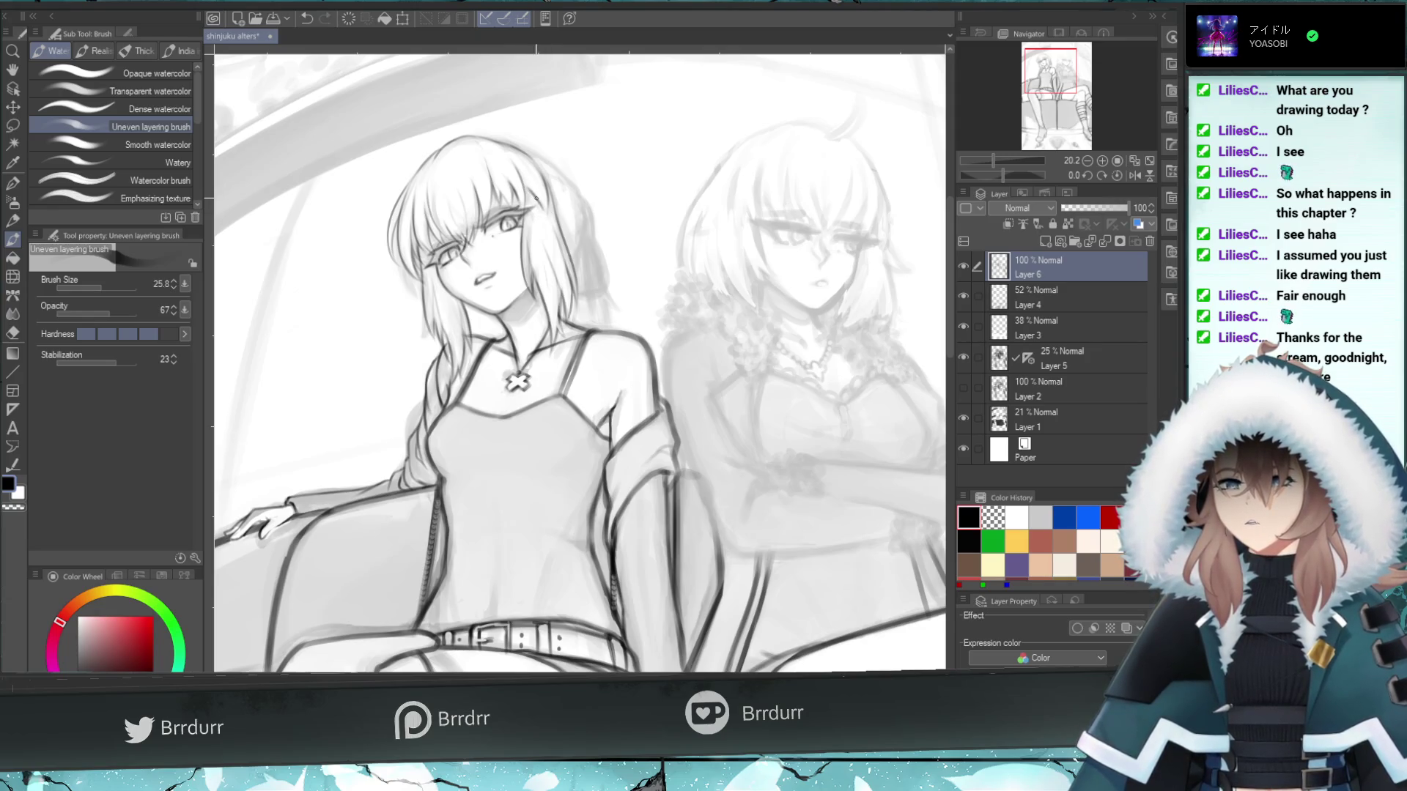
left_click_drag(533, 165, 533, 202)
key("ctrl+z")
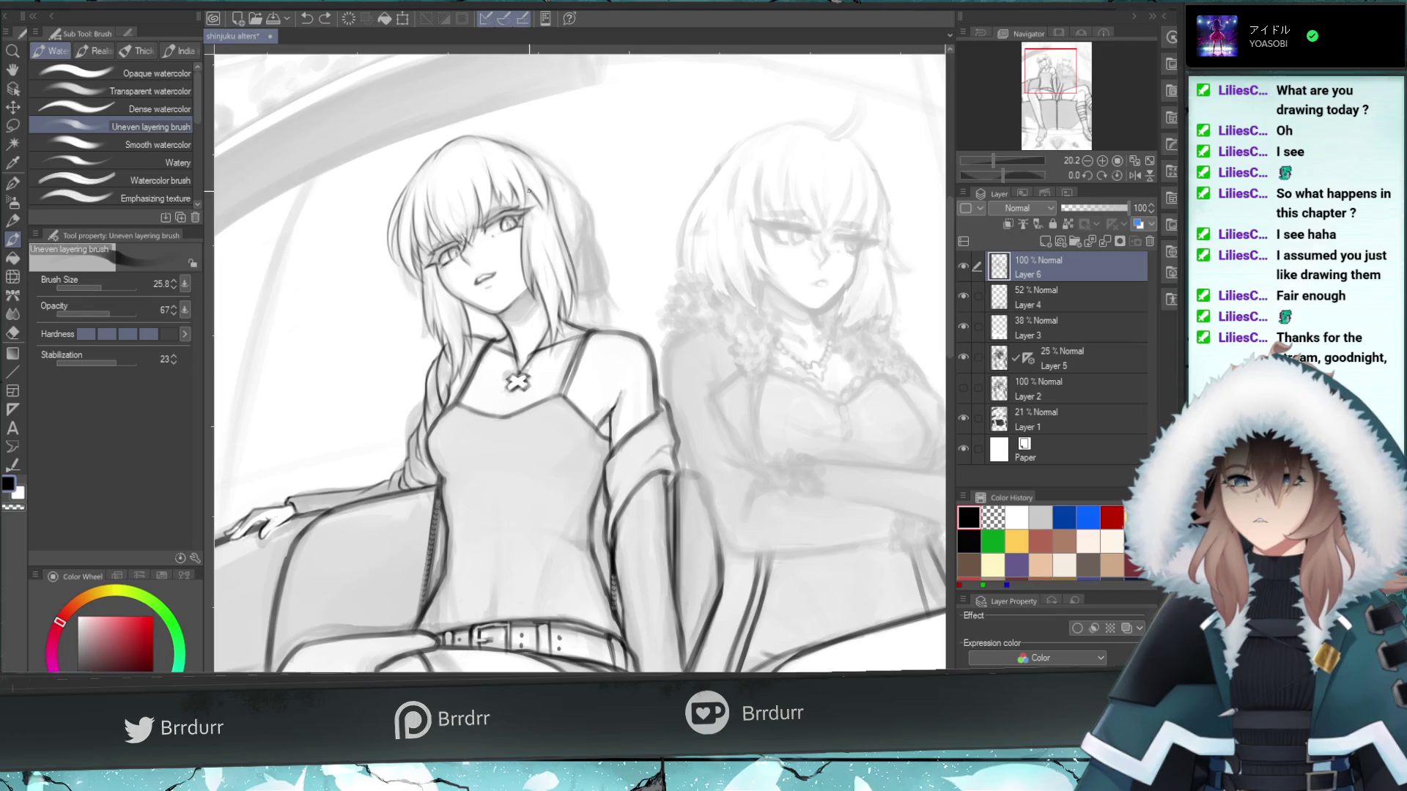
key("ctrl+z")
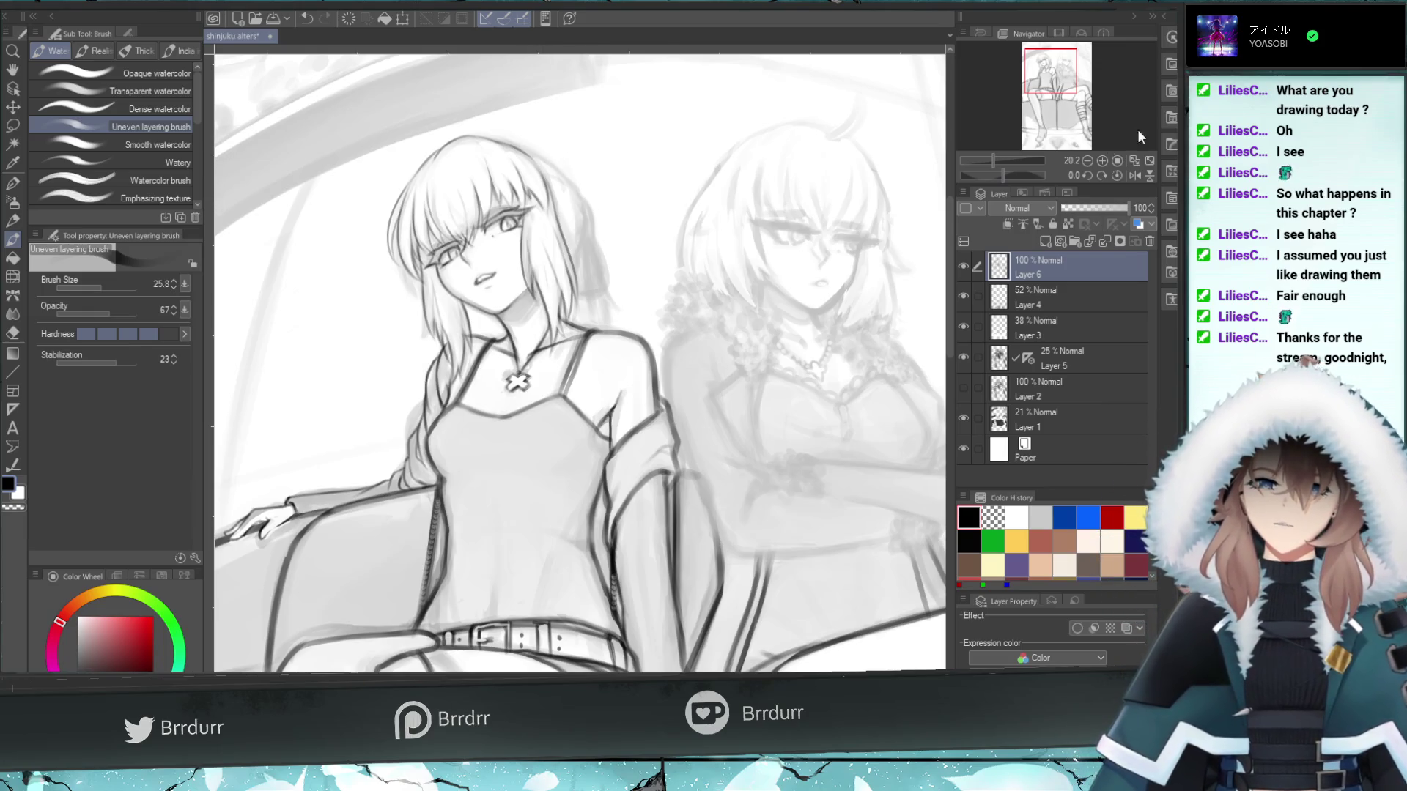
left_click(1133, 176)
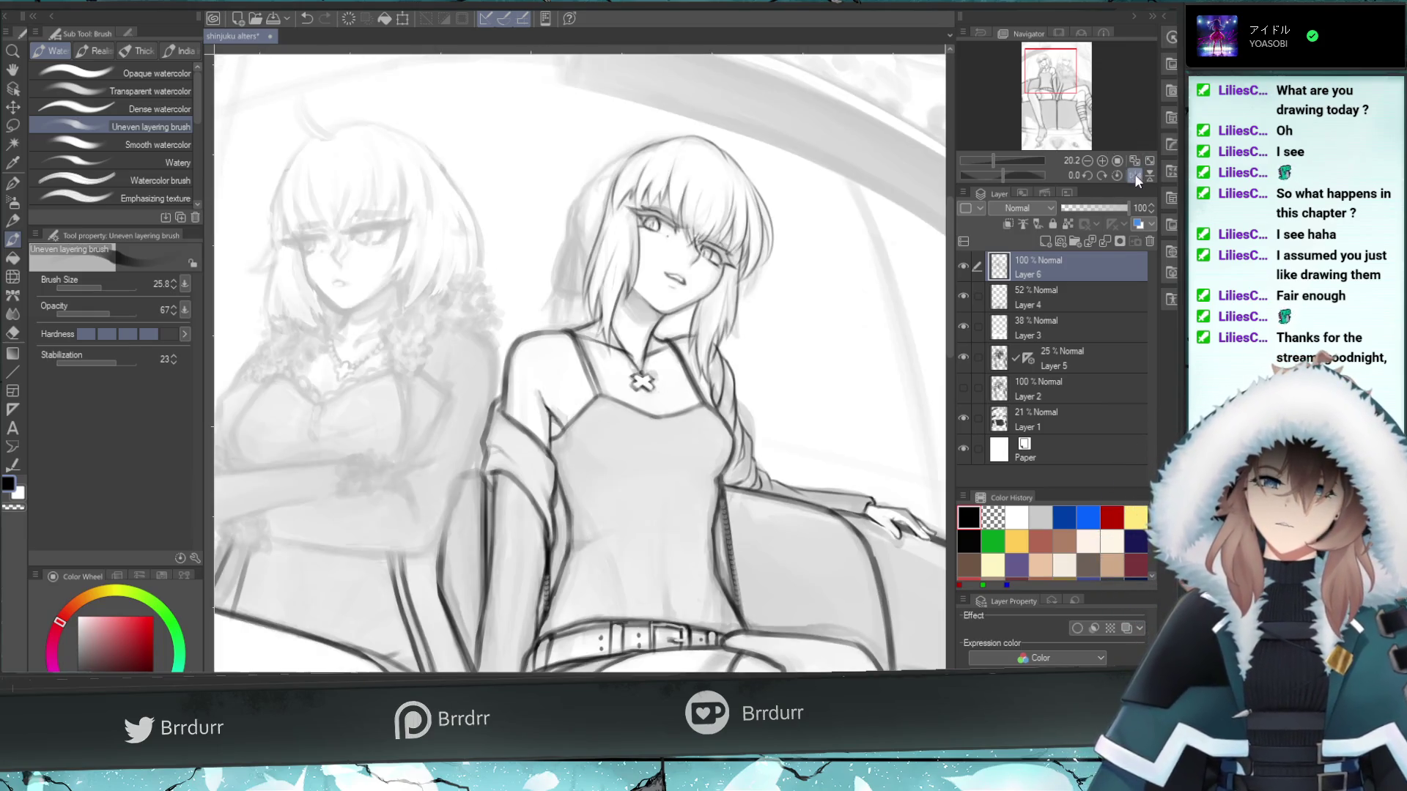
left_click(1135, 174)
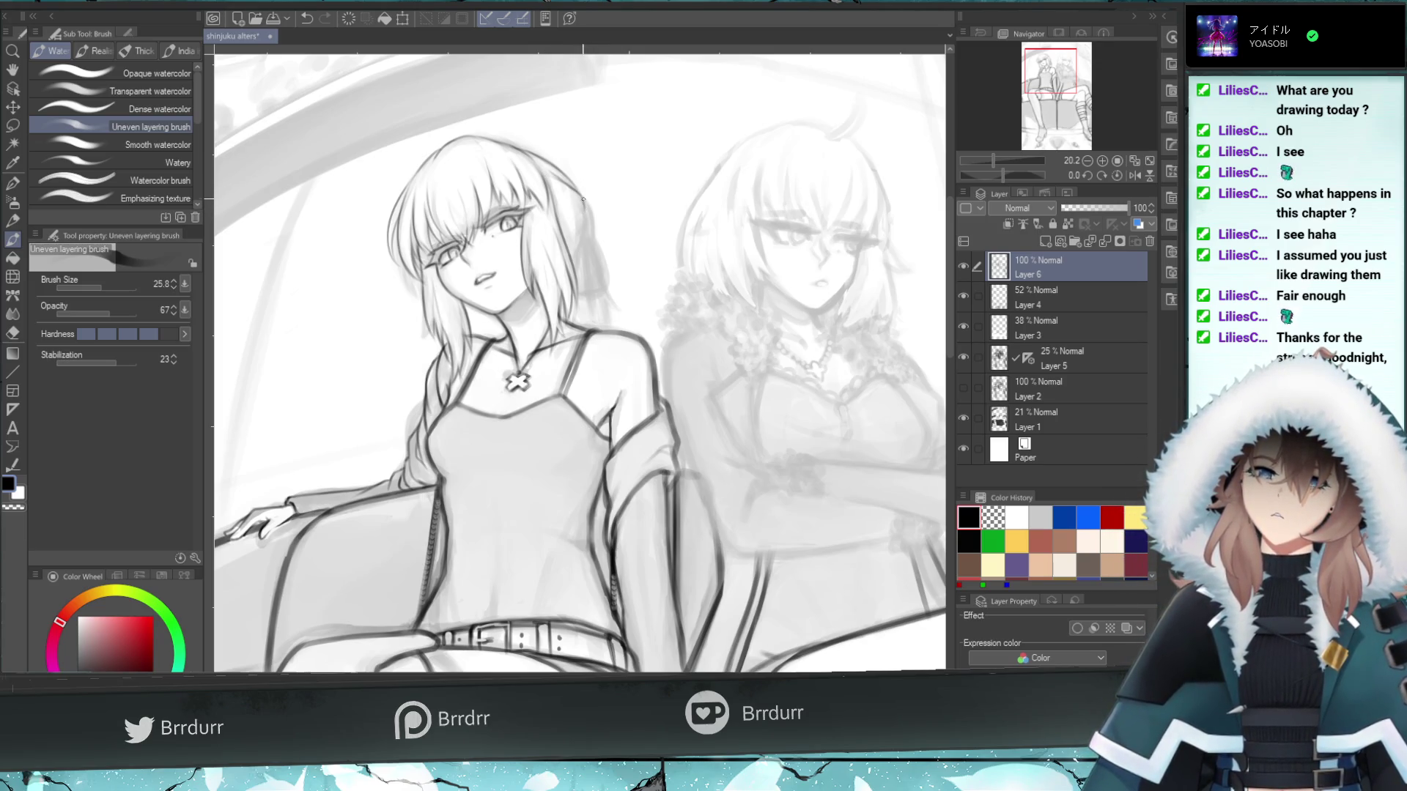
mouse_move(585, 209)
left_mouse_down()
mouse_move(580, 196)
mouse_move(584, 226)
left_mouse_up()
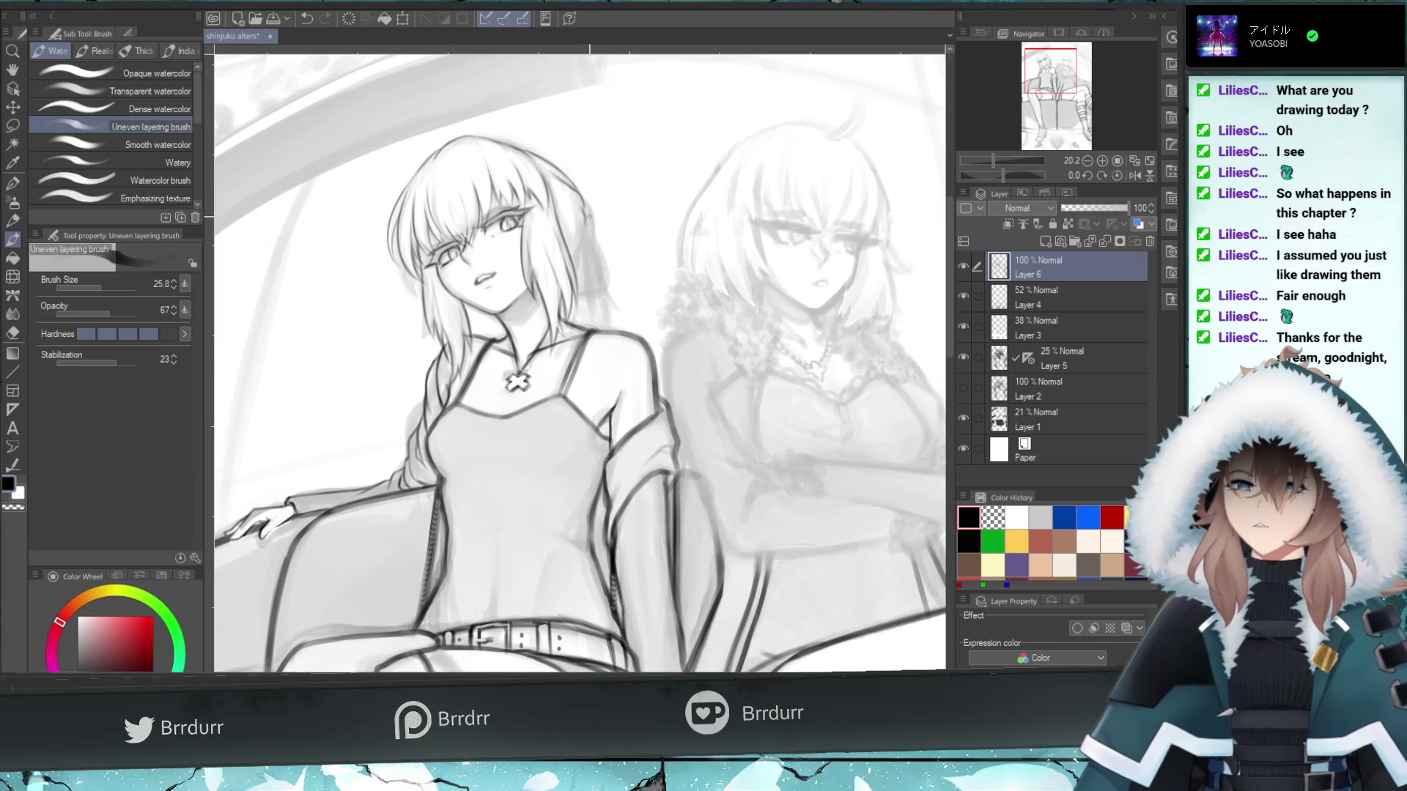
- Undo the recent dark hair strokes, toggling undo/redo to compare the hair with and without the small patch
key("ctrl+z")
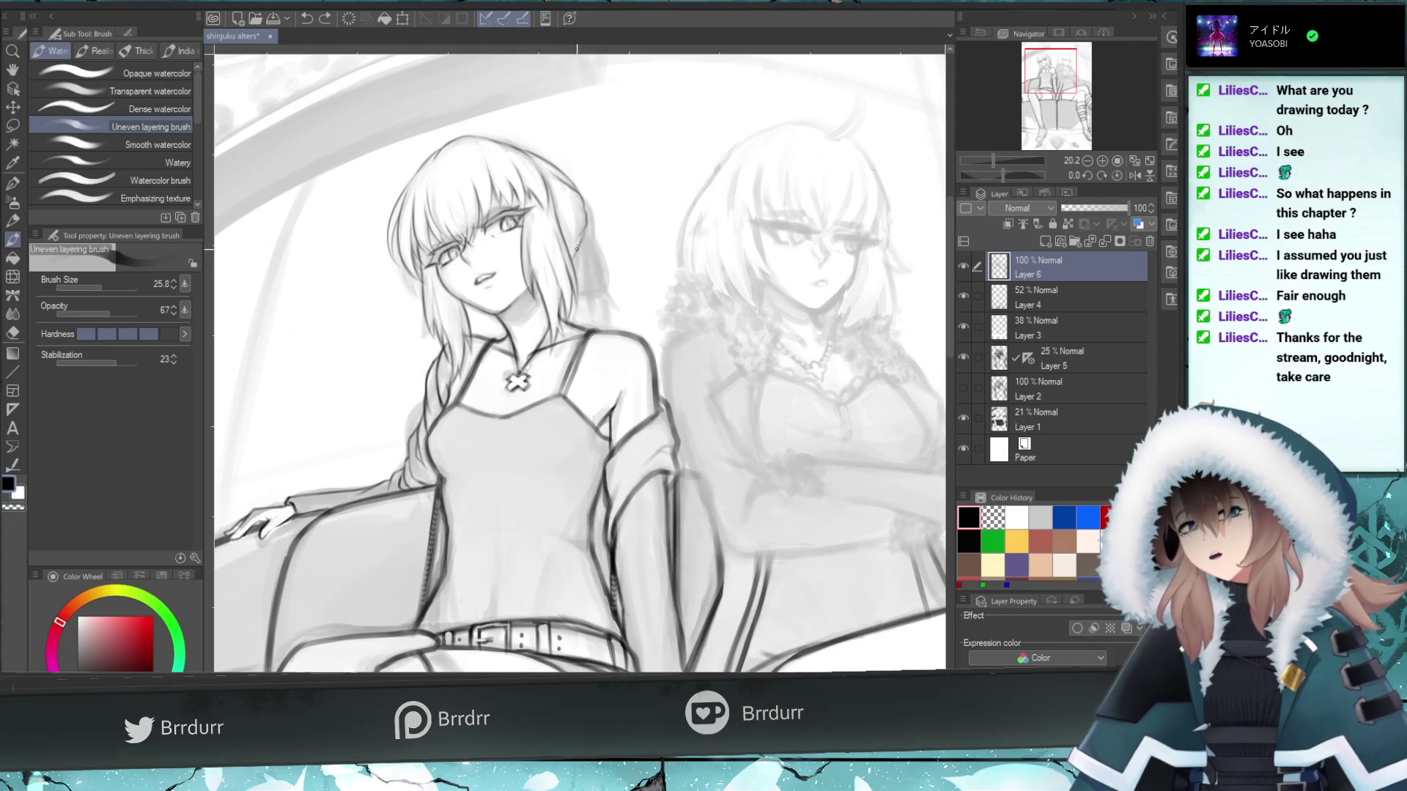
key("ctrl+z")
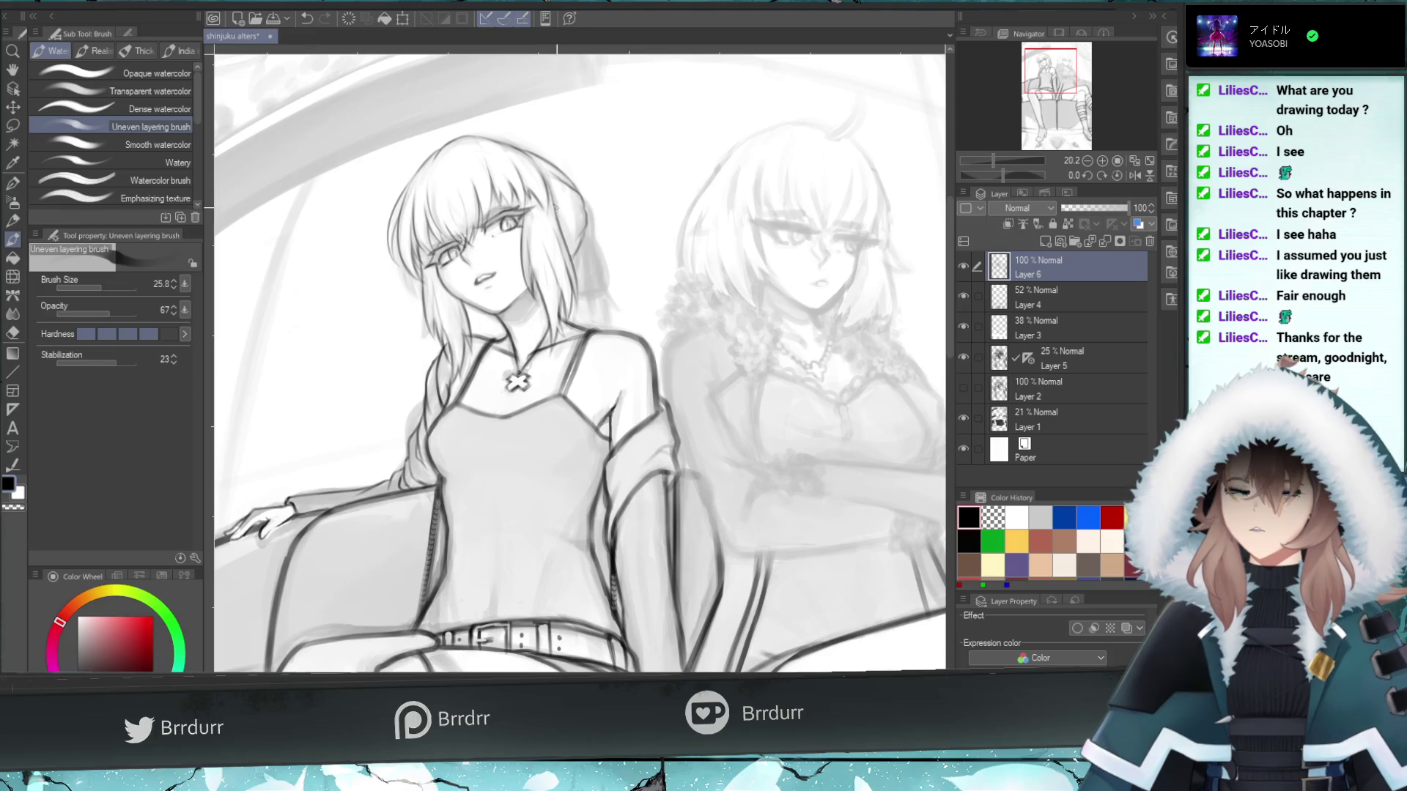
key("ctrl+z")
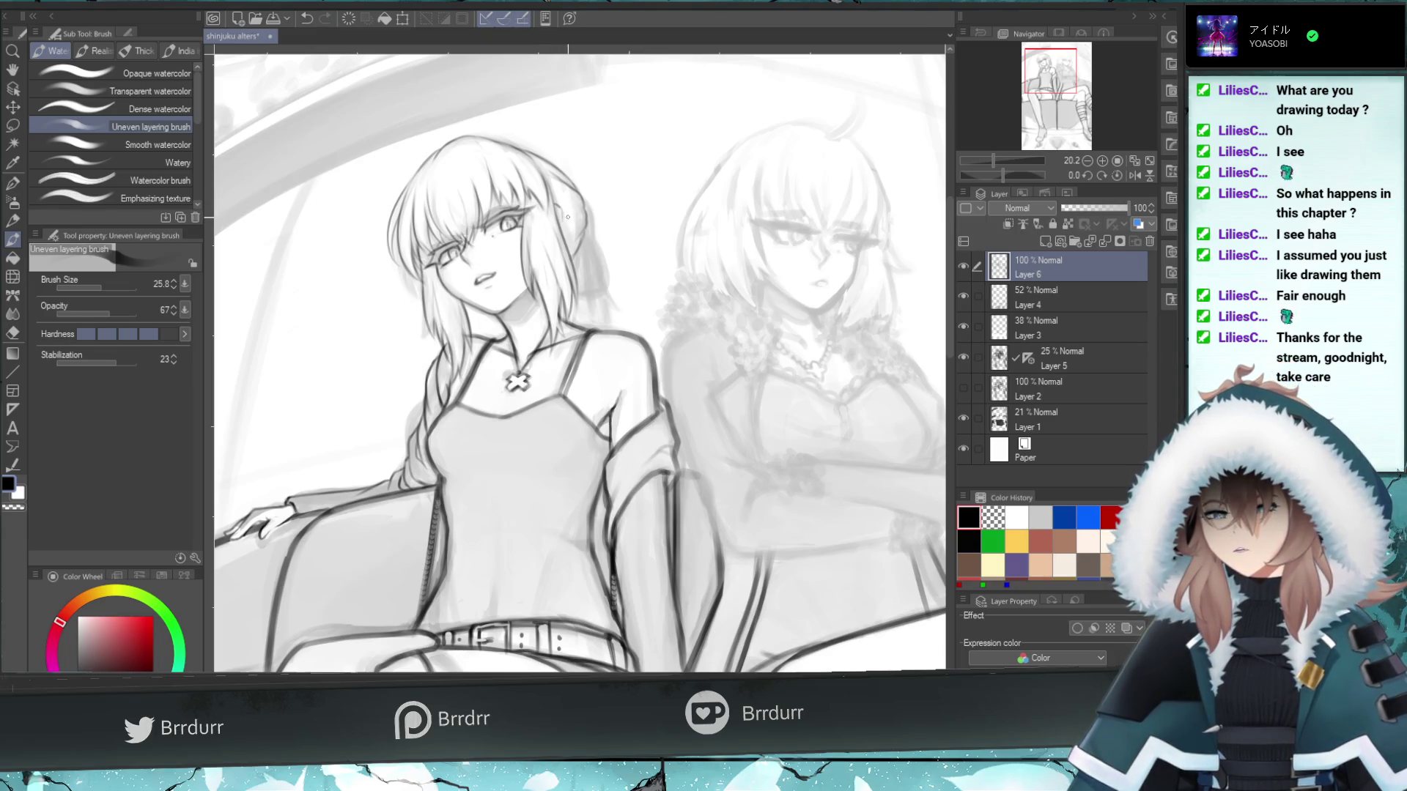
key("ctrl+z")
key("ctrl+y")
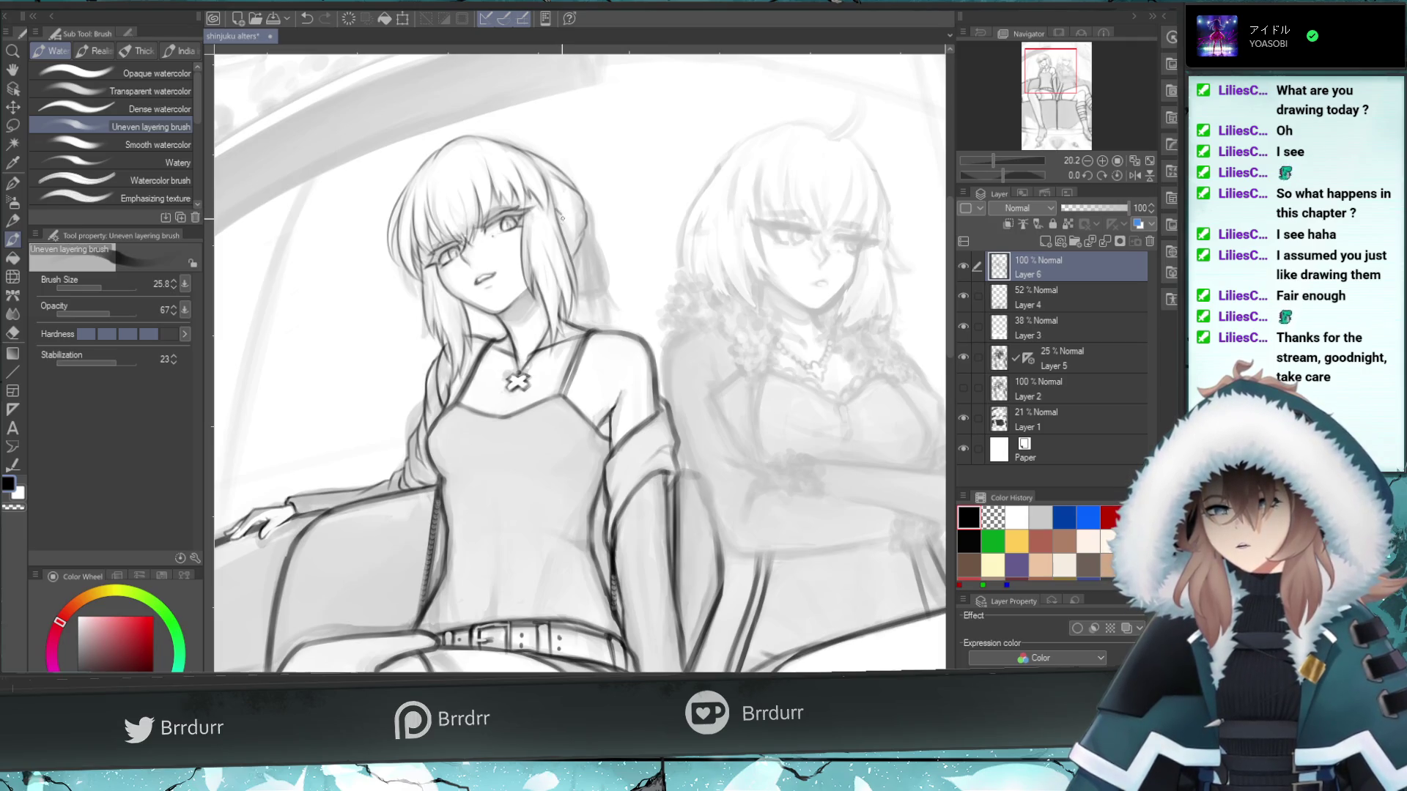
key("ctrl+z")
key("ctrl+y")
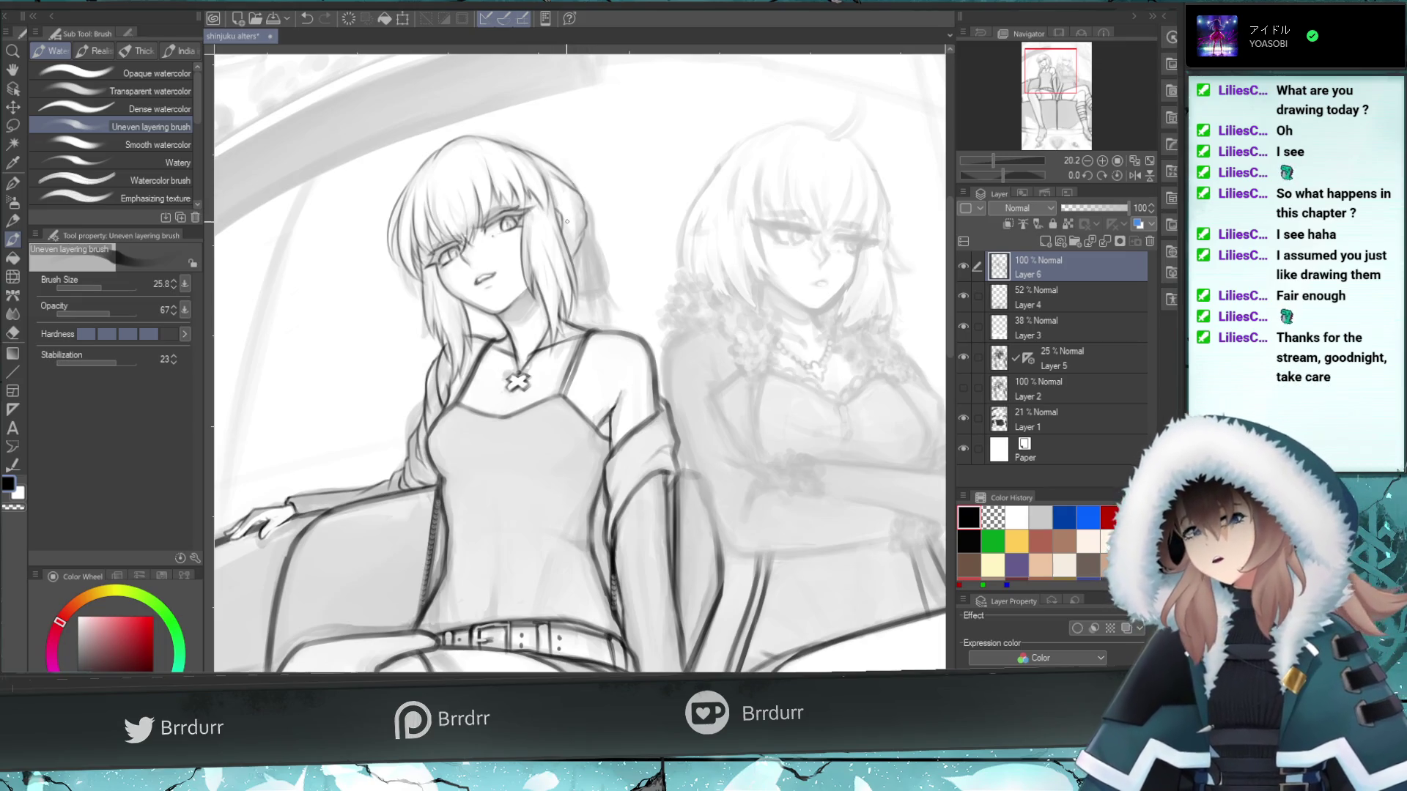
key("ctrl+z")
key("ctrl+y")
key("ctrl+z")
key("ctrl+y")
key("ctrl+z")
key("ctrl+y")
key("ctrl+z")
key("ctrl+y")
key("ctrl+z")
key("ctrl+y")
key("ctrl+z")
key("ctrl+y")
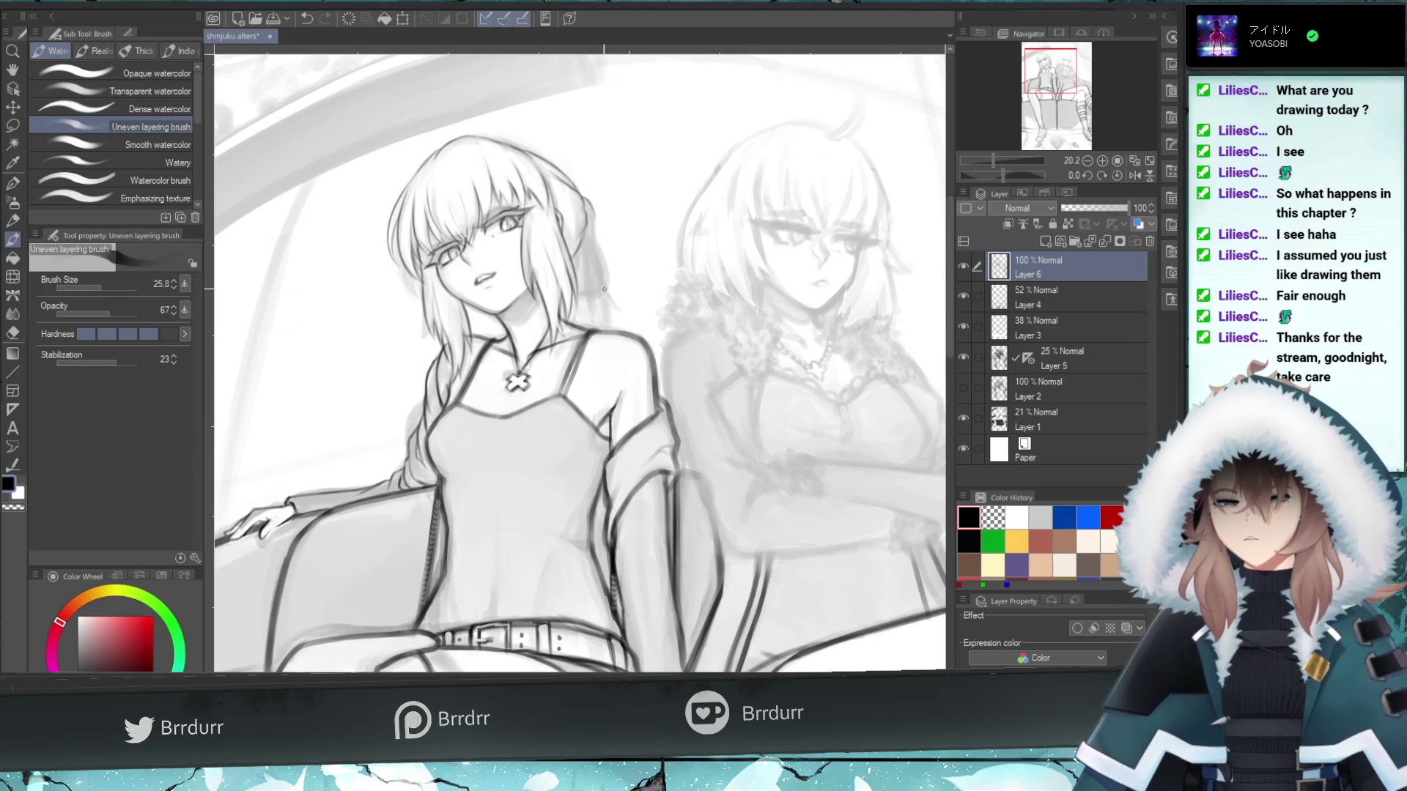
- Try dark strokes right of the hair, then sketch the ribbon outline beside the head
left_click_drag(592, 283, 609, 287)
key("ctrl+z")
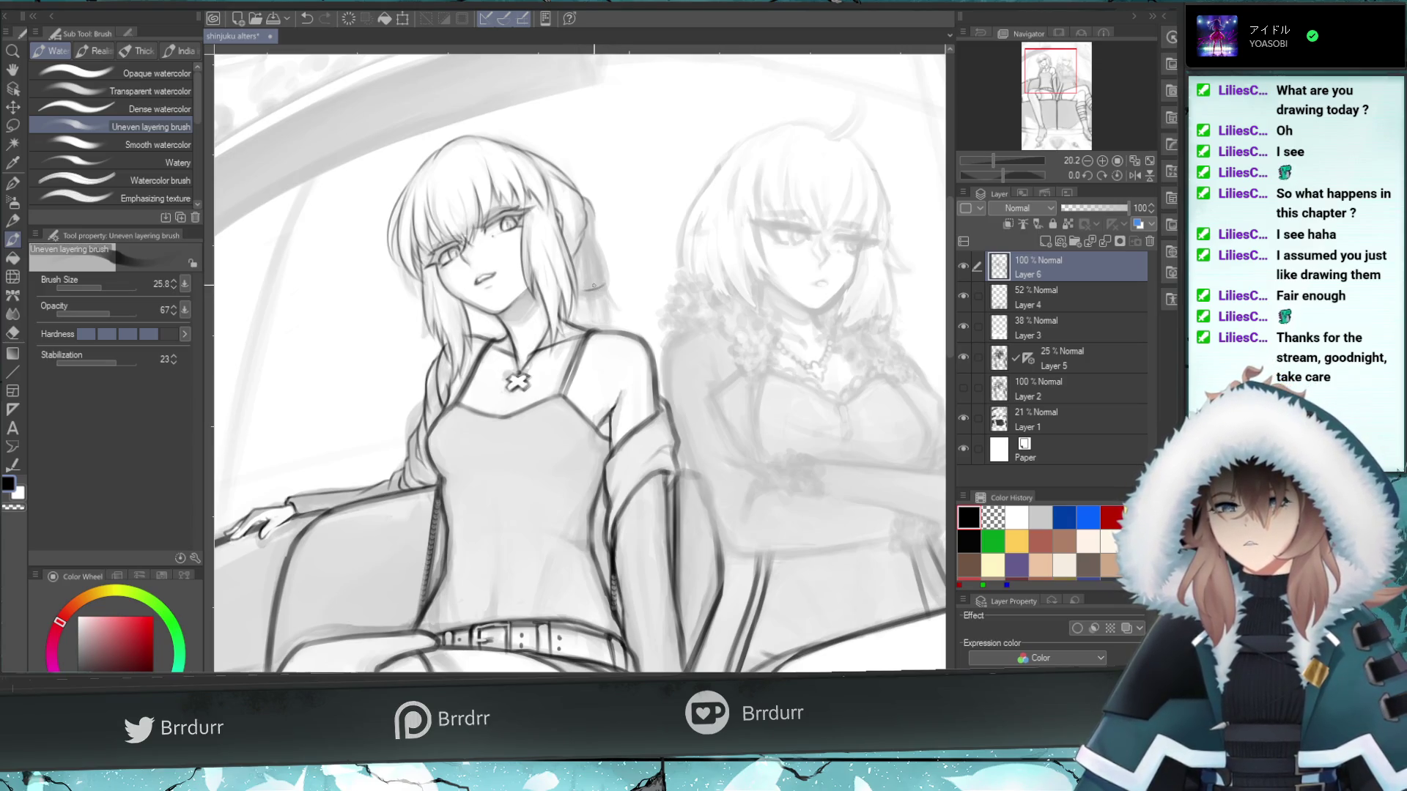
left_click_drag(590, 230, 599, 265)
key("ctrl+z")
key("ctrl+z")
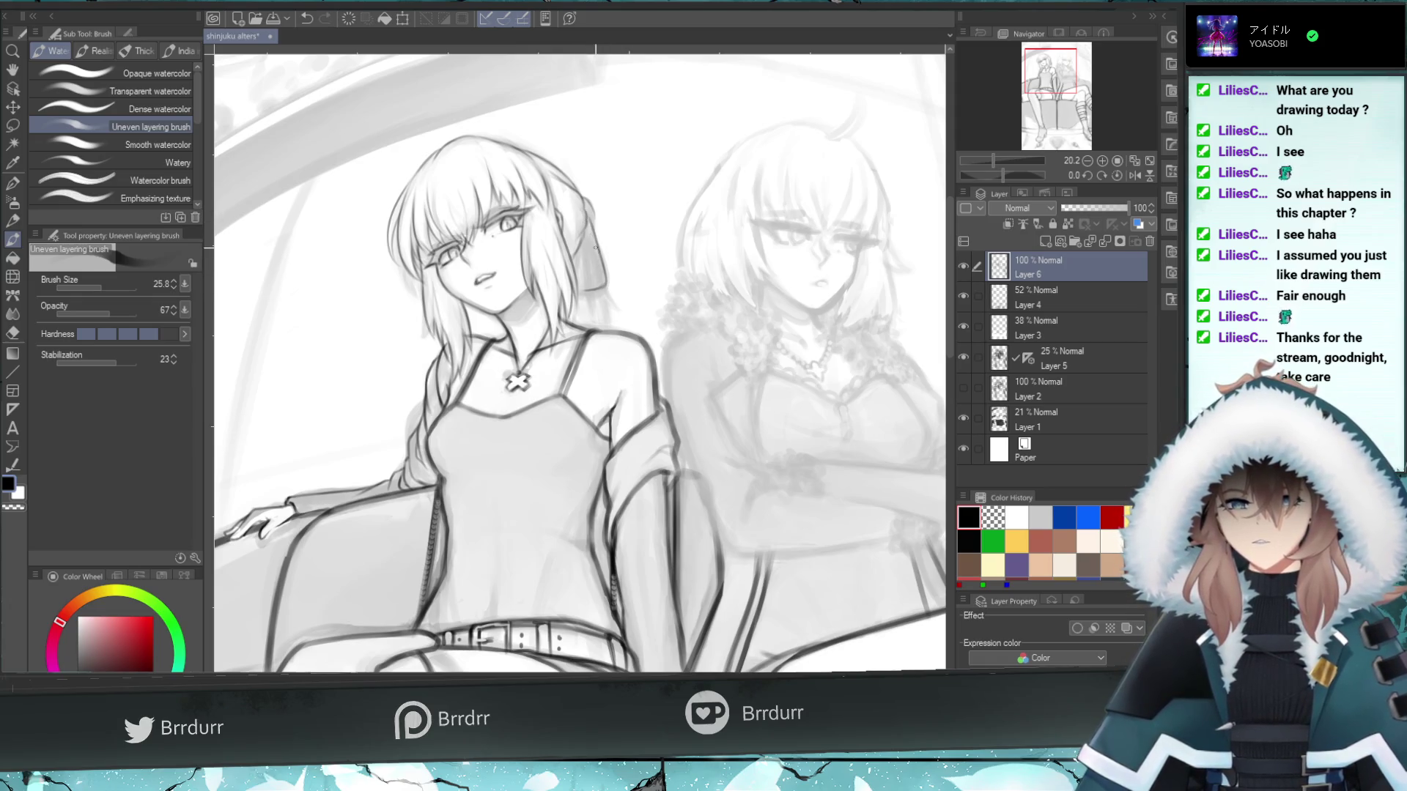
key("ctrl+z")
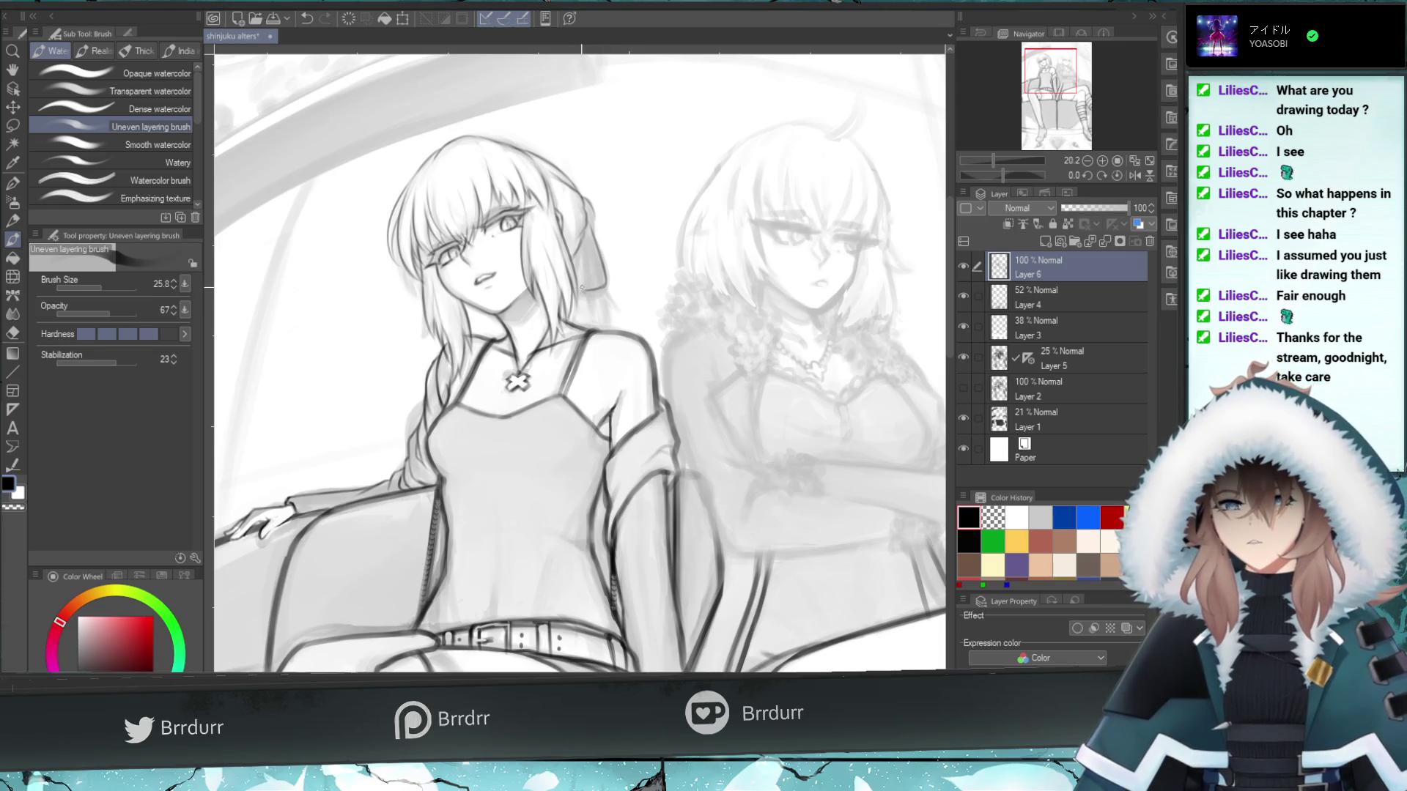
left_click_drag(585, 242, 581, 283)
key("ctrl+z")
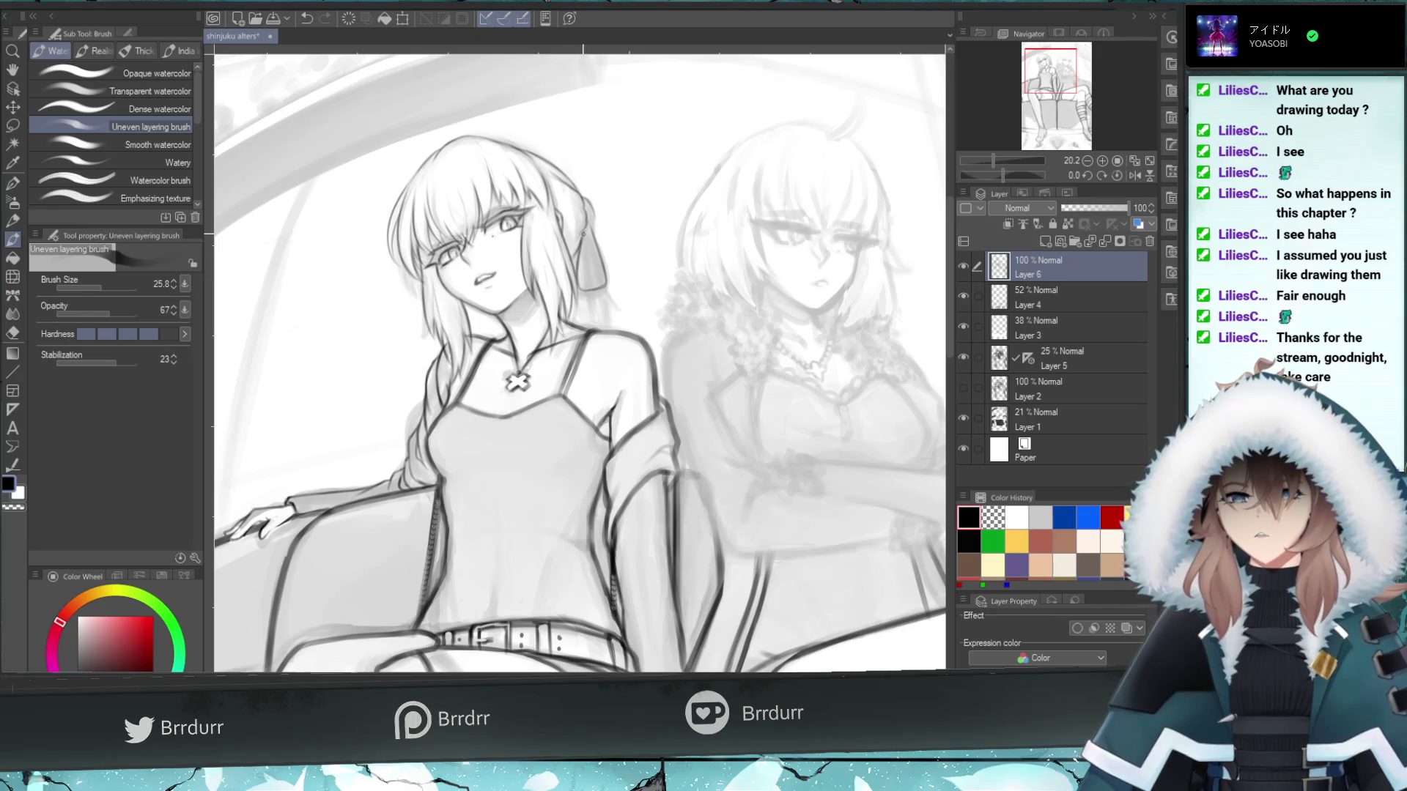
- Enlarge the brush to about 49 and paint the ribbon strip beside the head dark
left_click_drag(584, 233, 579, 283)
left_click_drag(95, 287, 107, 286)
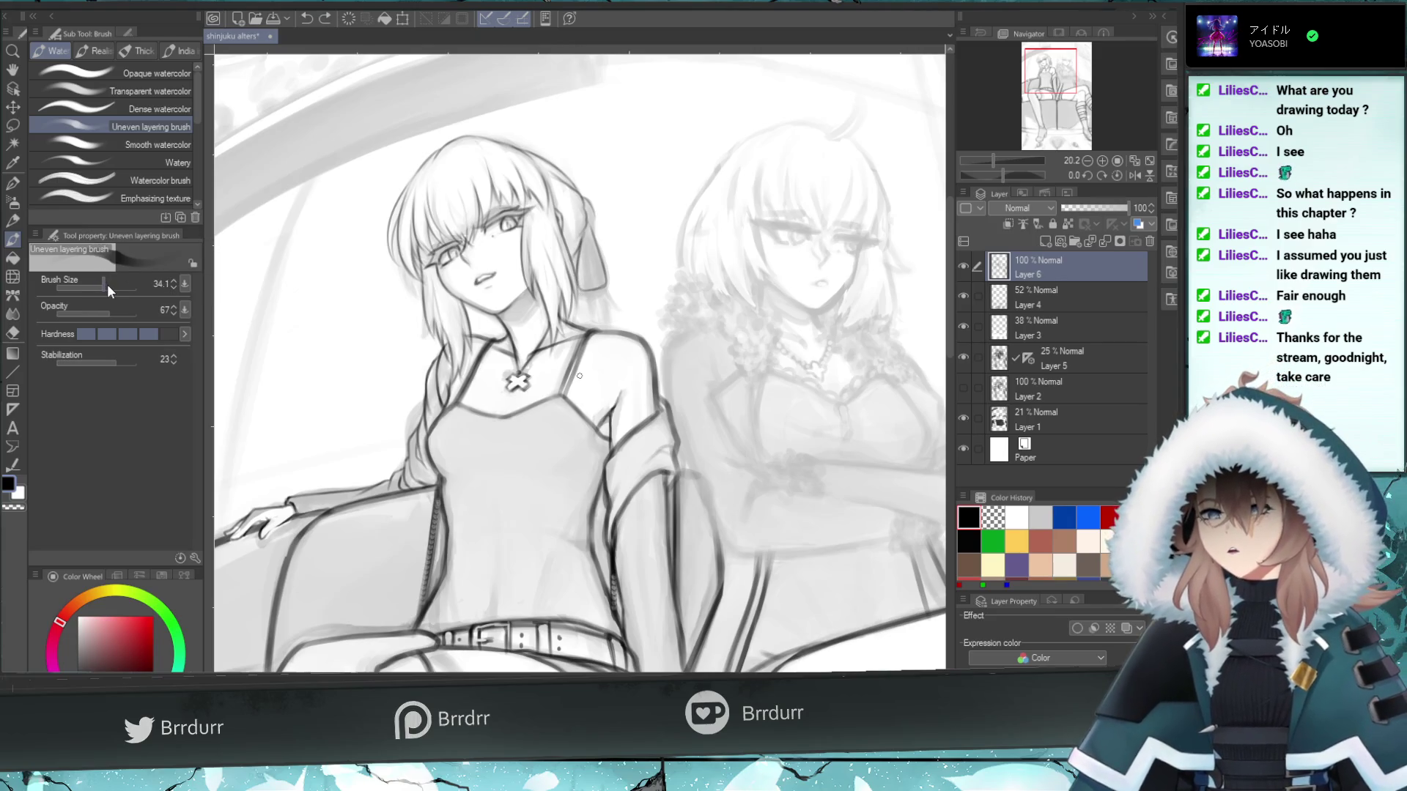
left_click_drag(603, 281, 579, 291)
key("ctrl+z")
left_click_drag(582, 235, 599, 300)
key("ctrl+z")
left_click_drag(585, 227, 597, 300)
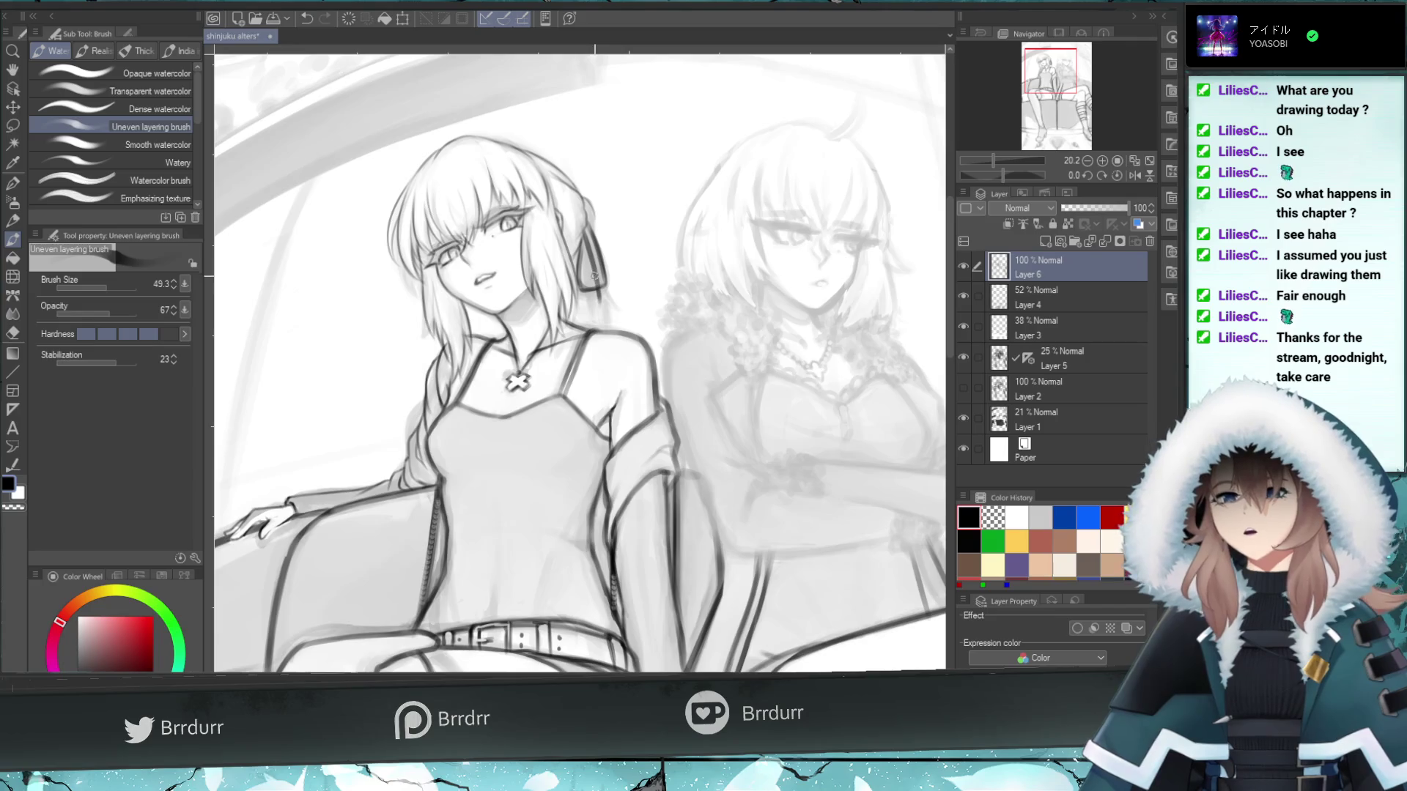
left_click_drag(596, 260, 587, 227)
key("ctrl+z")
- Touch up the ribbon's top edge and shrink the brush to 23.5
left_click(12, 332)
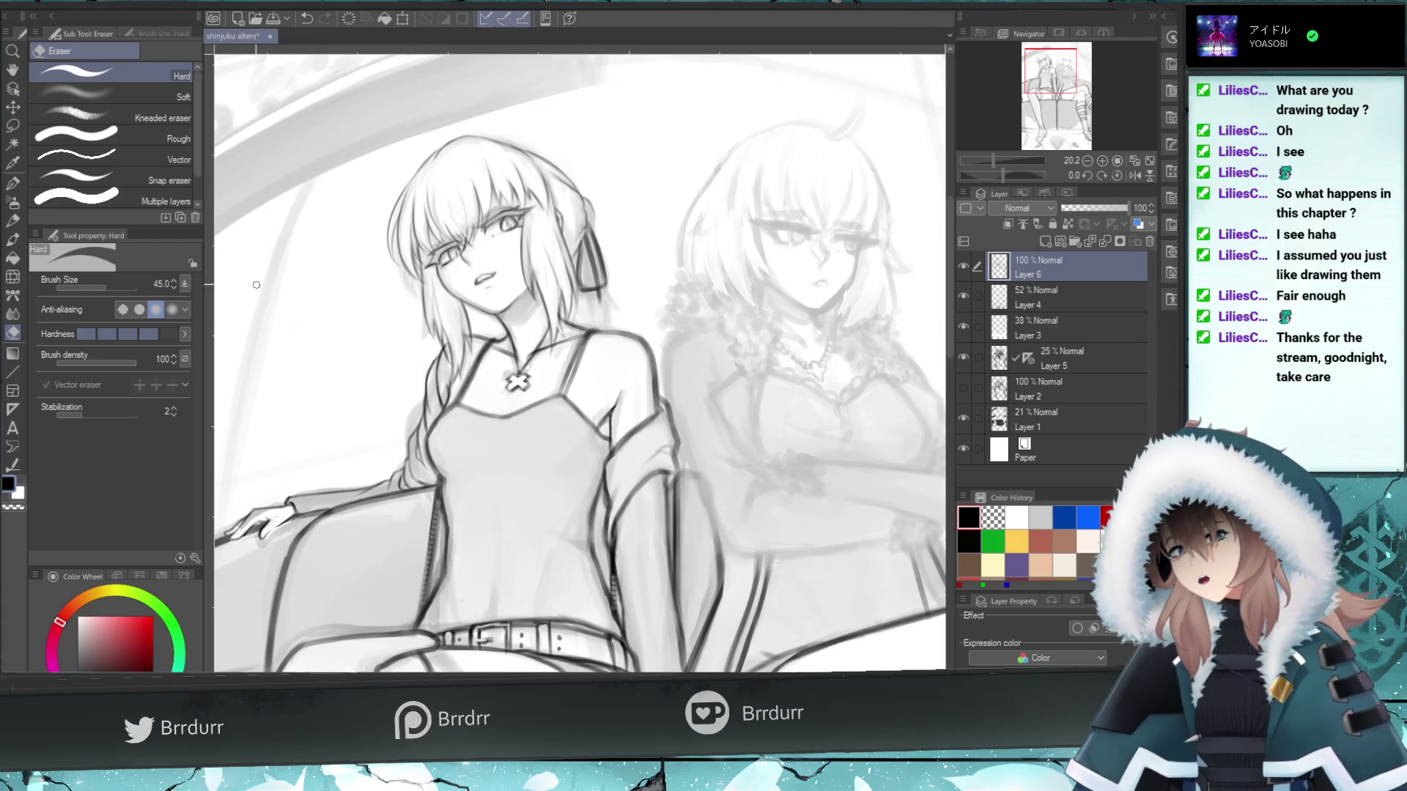
left_click(12, 242)
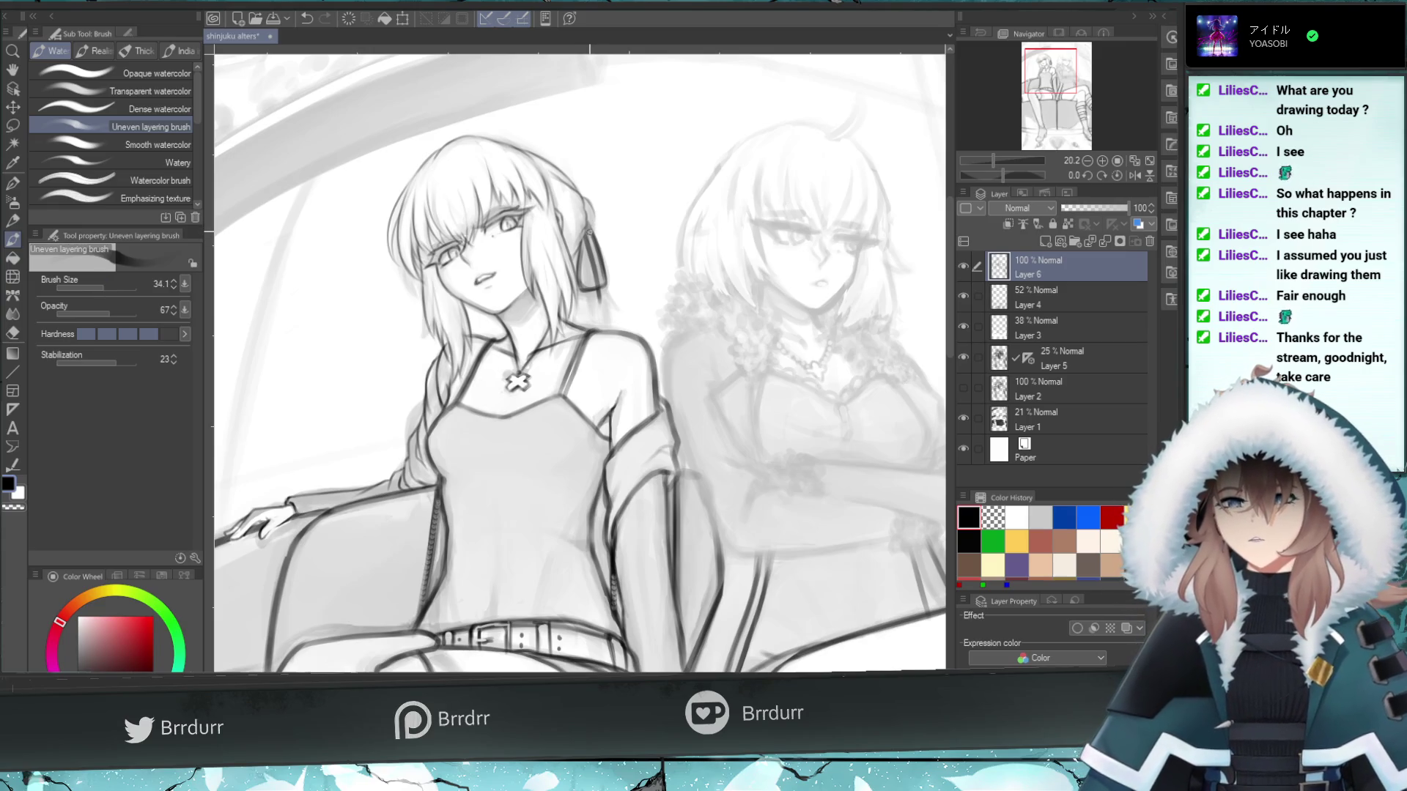
left_click_drag(576, 245, 587, 231)
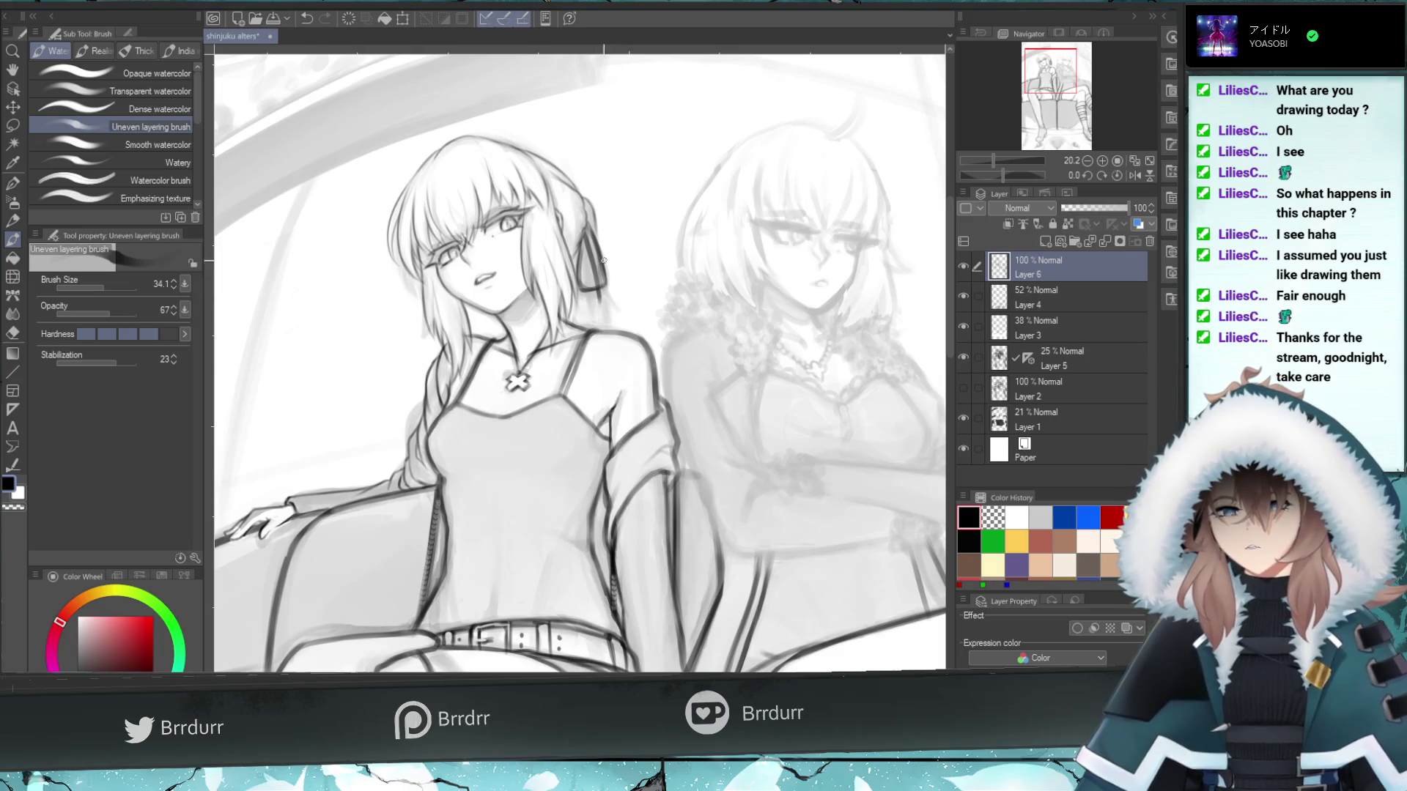
left_click(102, 284)
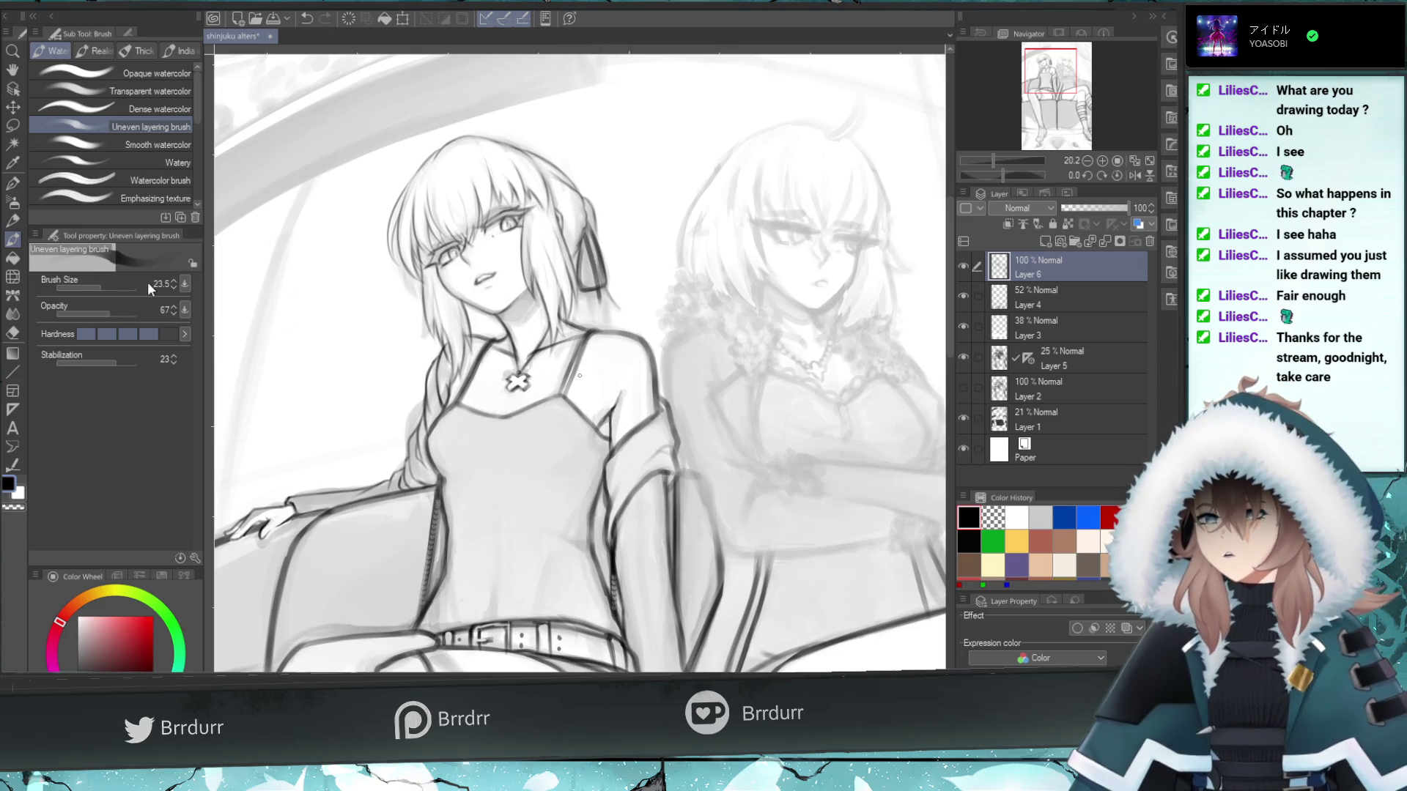
- Redraw the stroke at the ribbon's lower end, then undo the recent strokes
key("ctrl+z")
left_click_drag(612, 302, 601, 277)
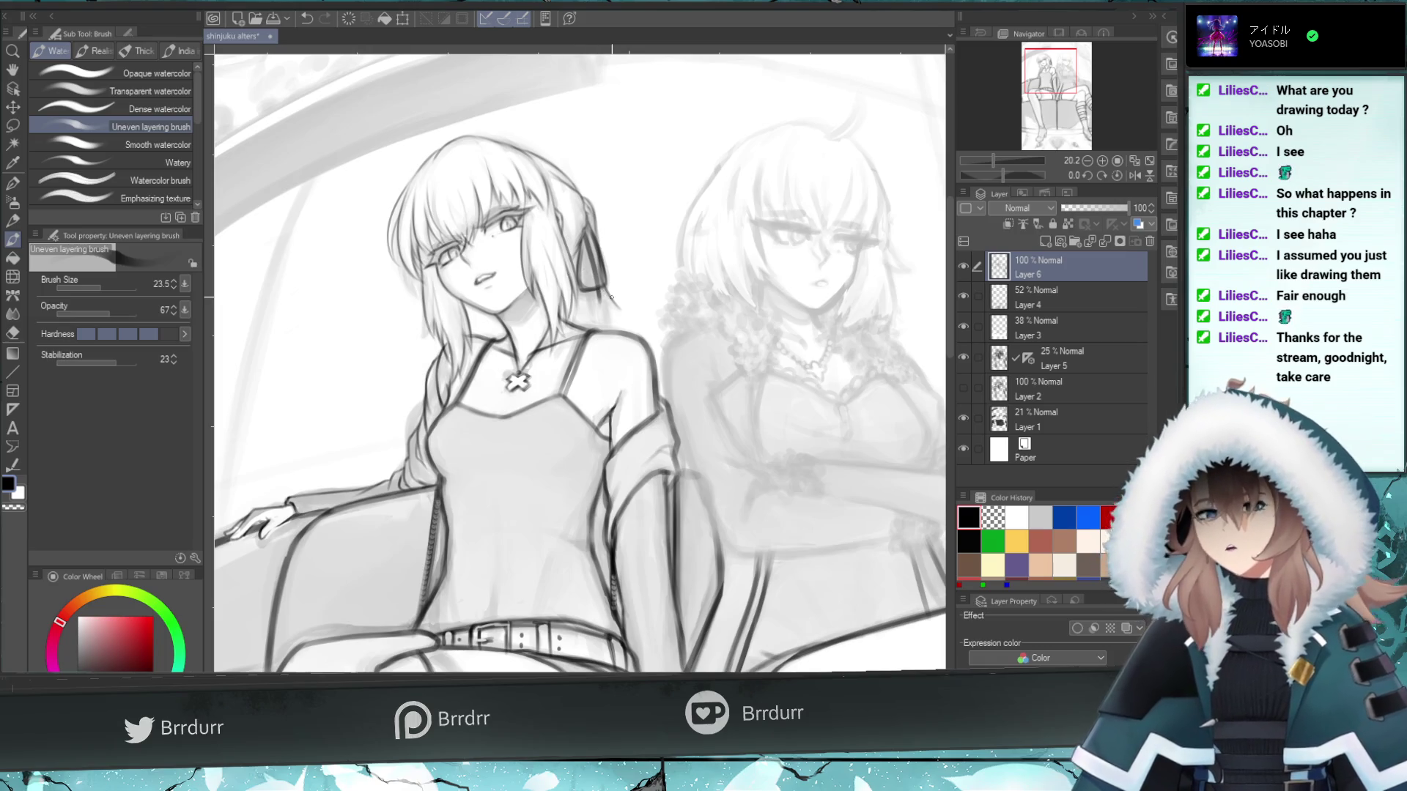
key("ctrl+z")
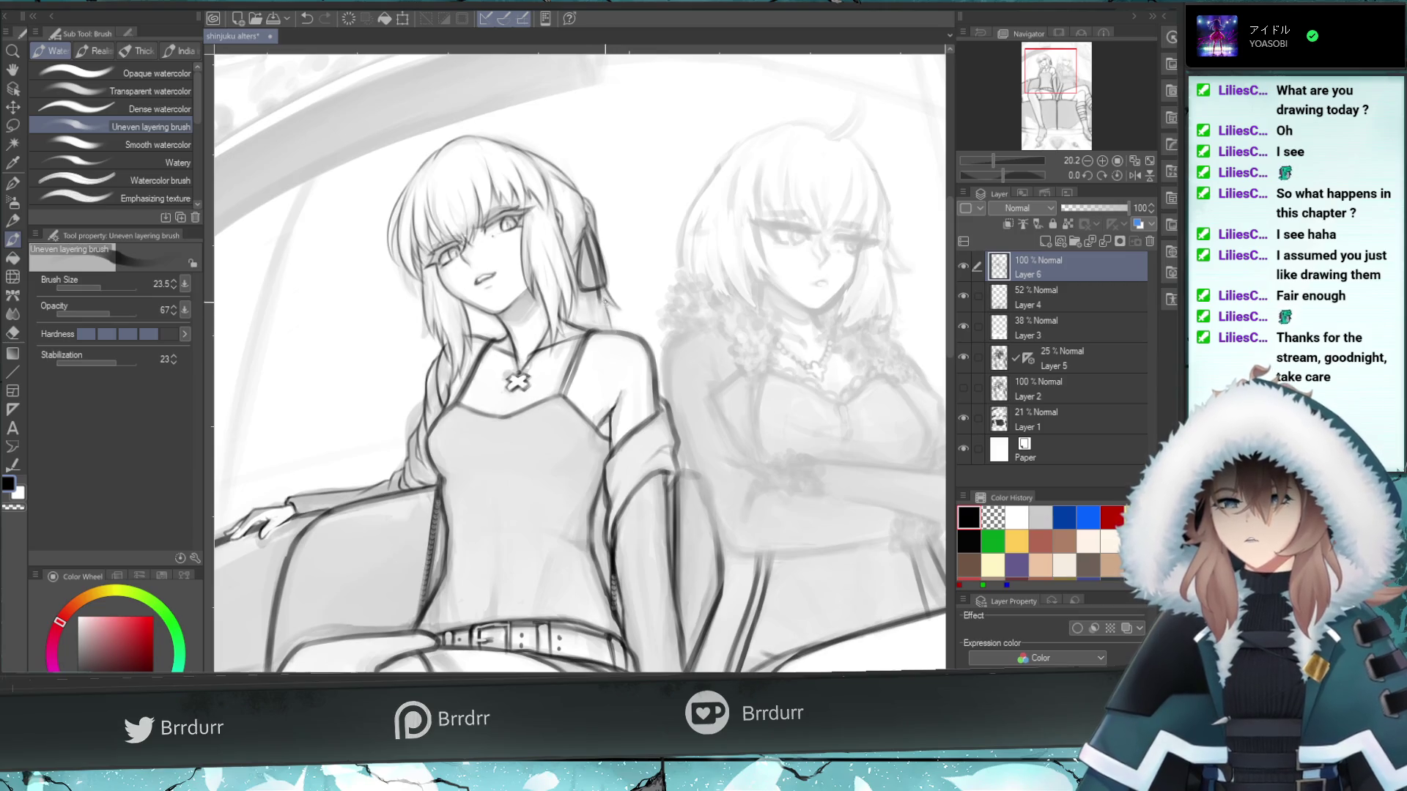
key("ctrl+z")
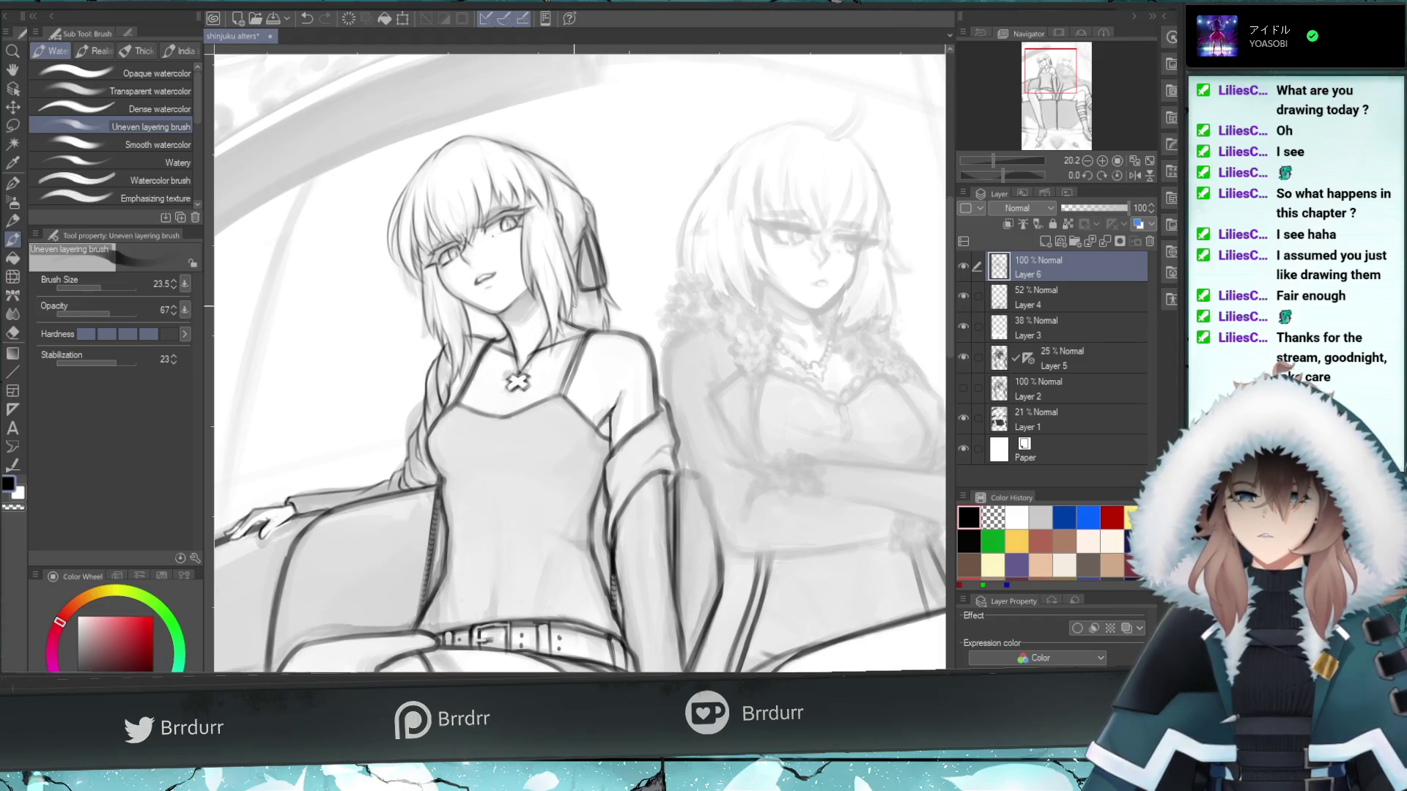
- Add short fine strokes along the hair strand under the ribbon, retrying several with undo
left_click_drag(573, 284, 578, 316)
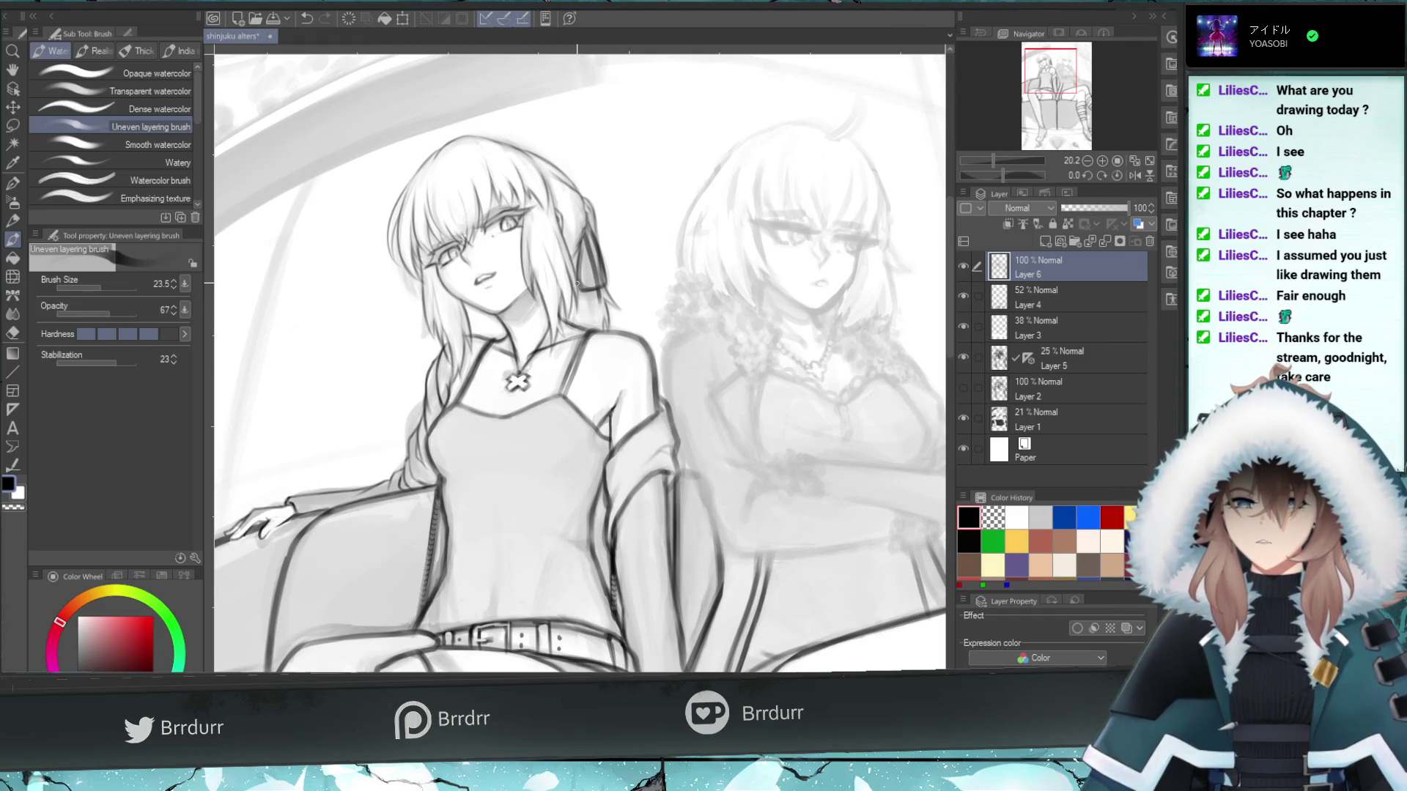
key("ctrl+z")
left_click_drag(575, 296, 580, 337)
key("ctrl+z")
left_click_drag(579, 276, 574, 254)
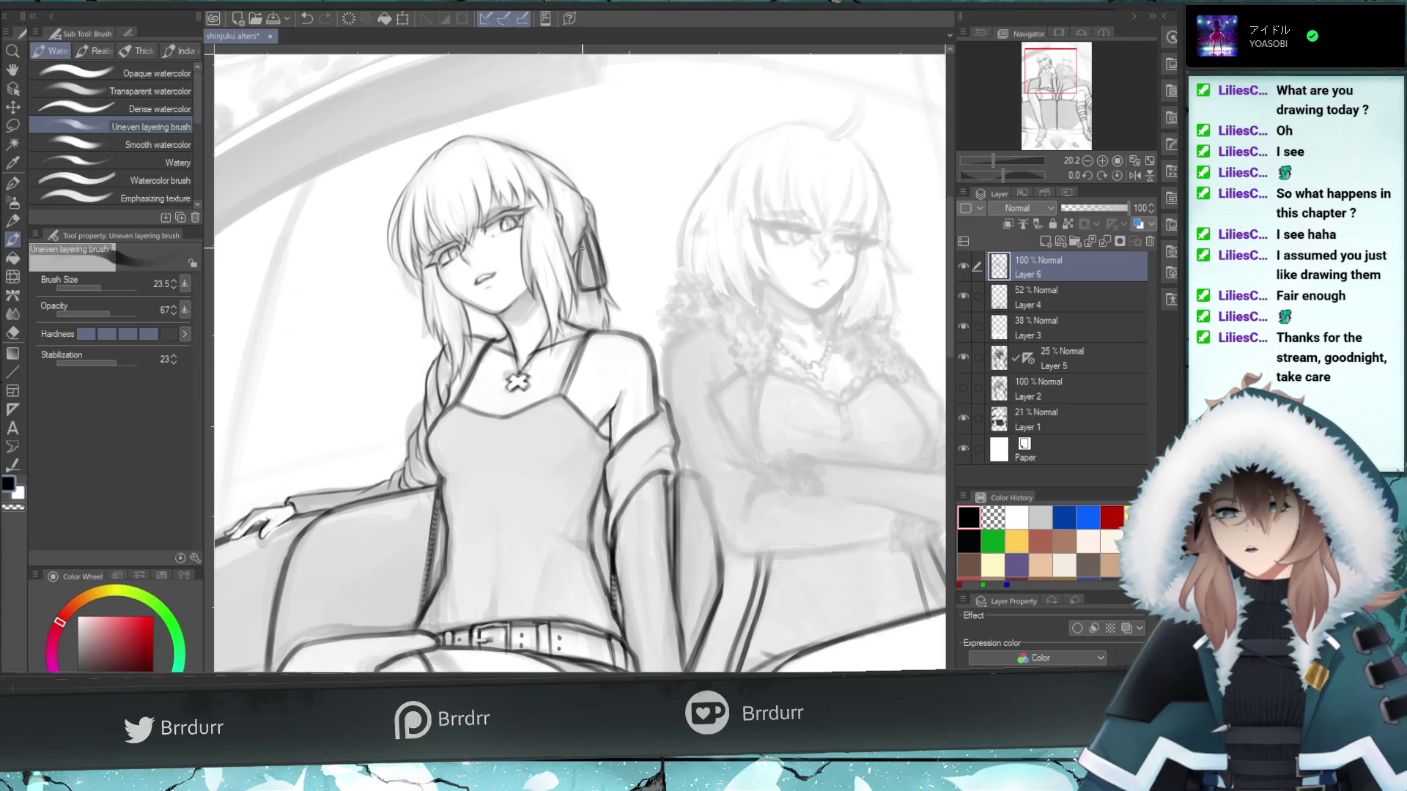
key("ctrl+z")
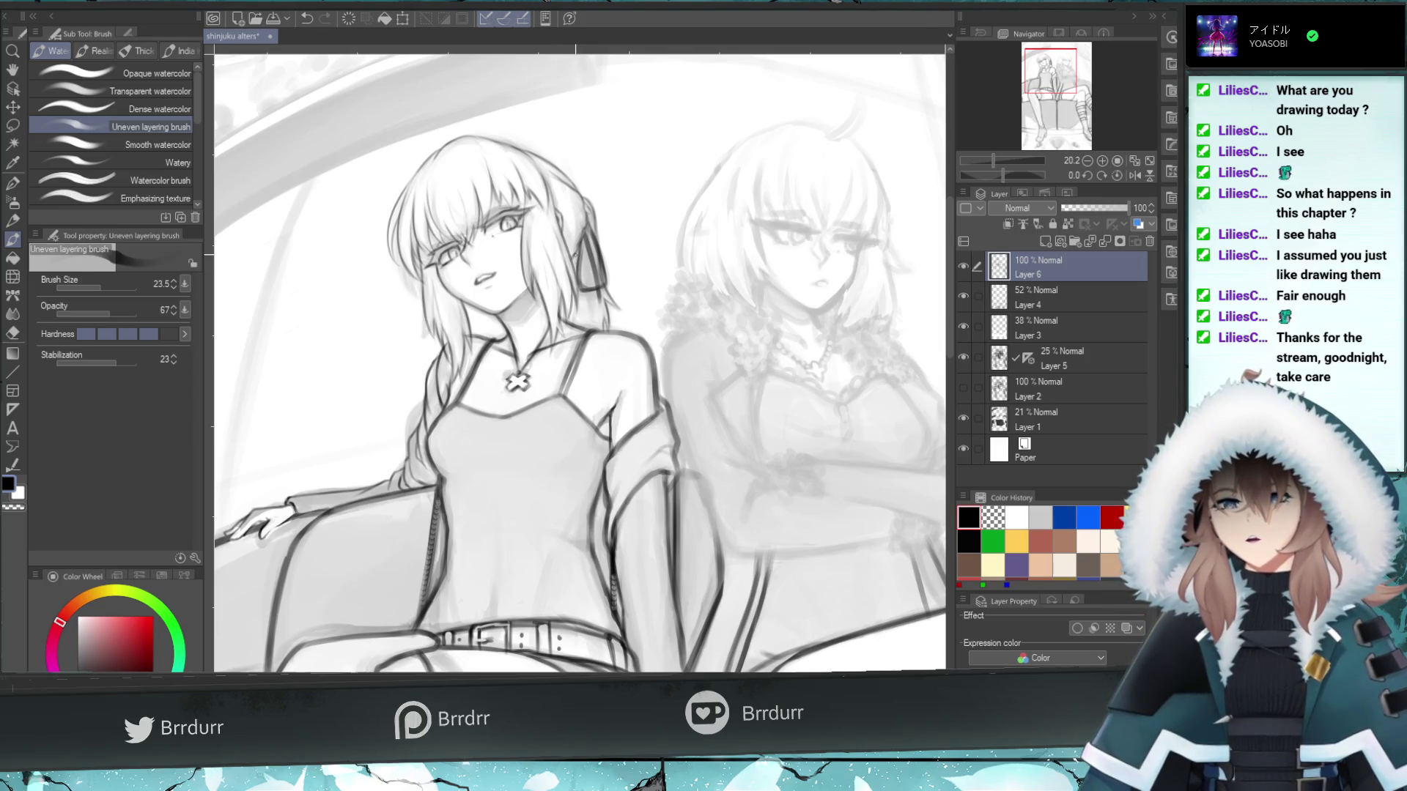
left_click_drag(572, 325, 570, 302)
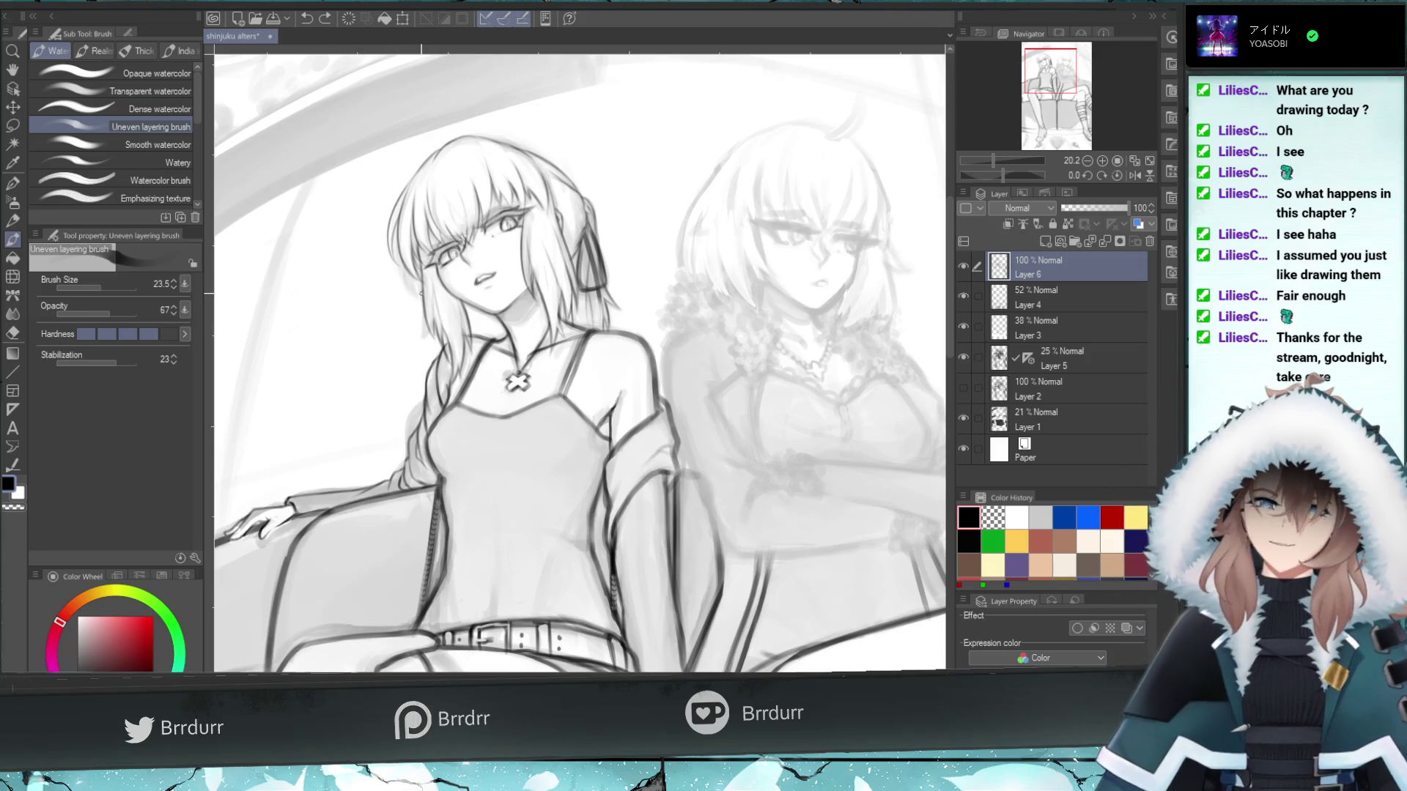
left_click_drag(1053, 76, 1045, 126)
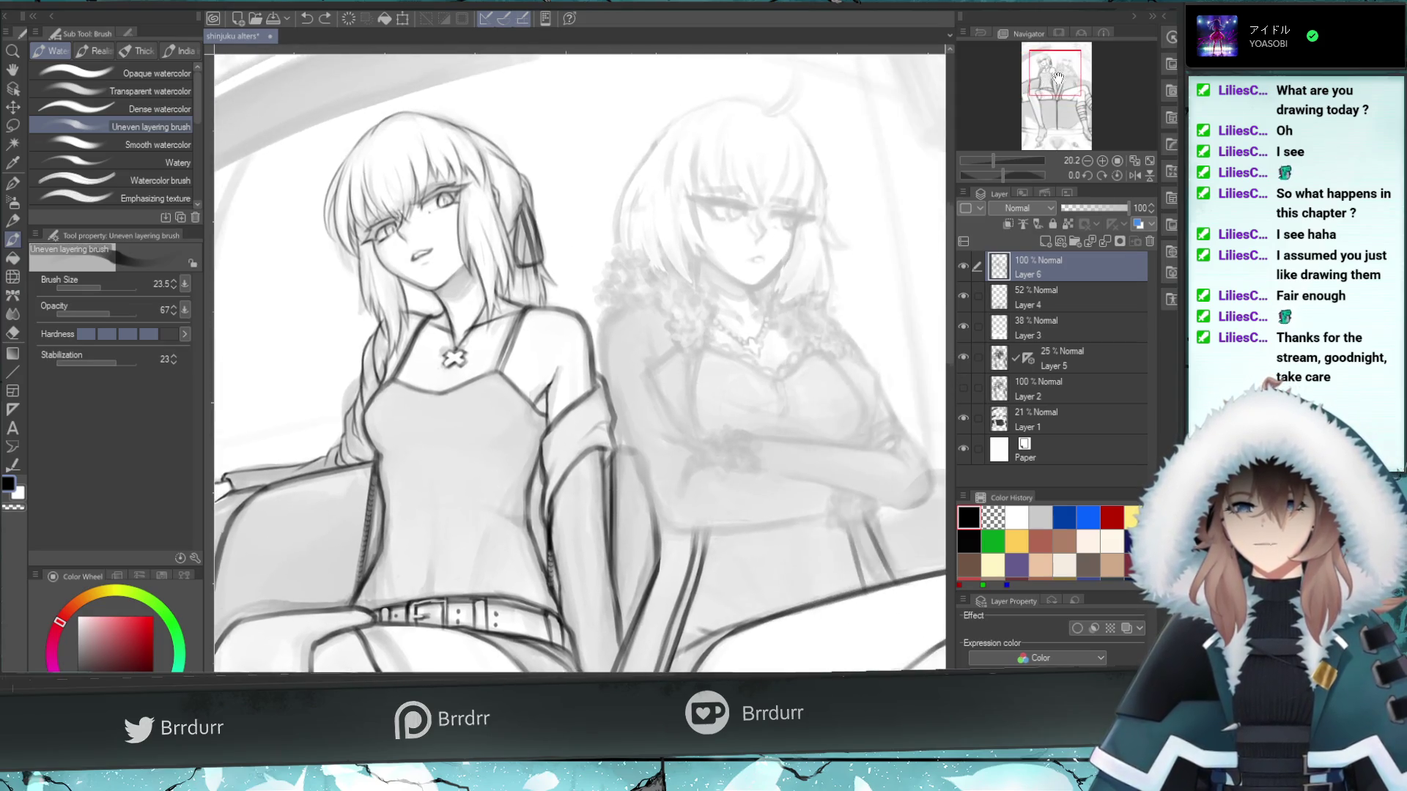
- Zoom out to the whole drawing and briefly hide, then re-show, Layers 3, 4 and 5
left_click_drag(987, 161, 980, 161)
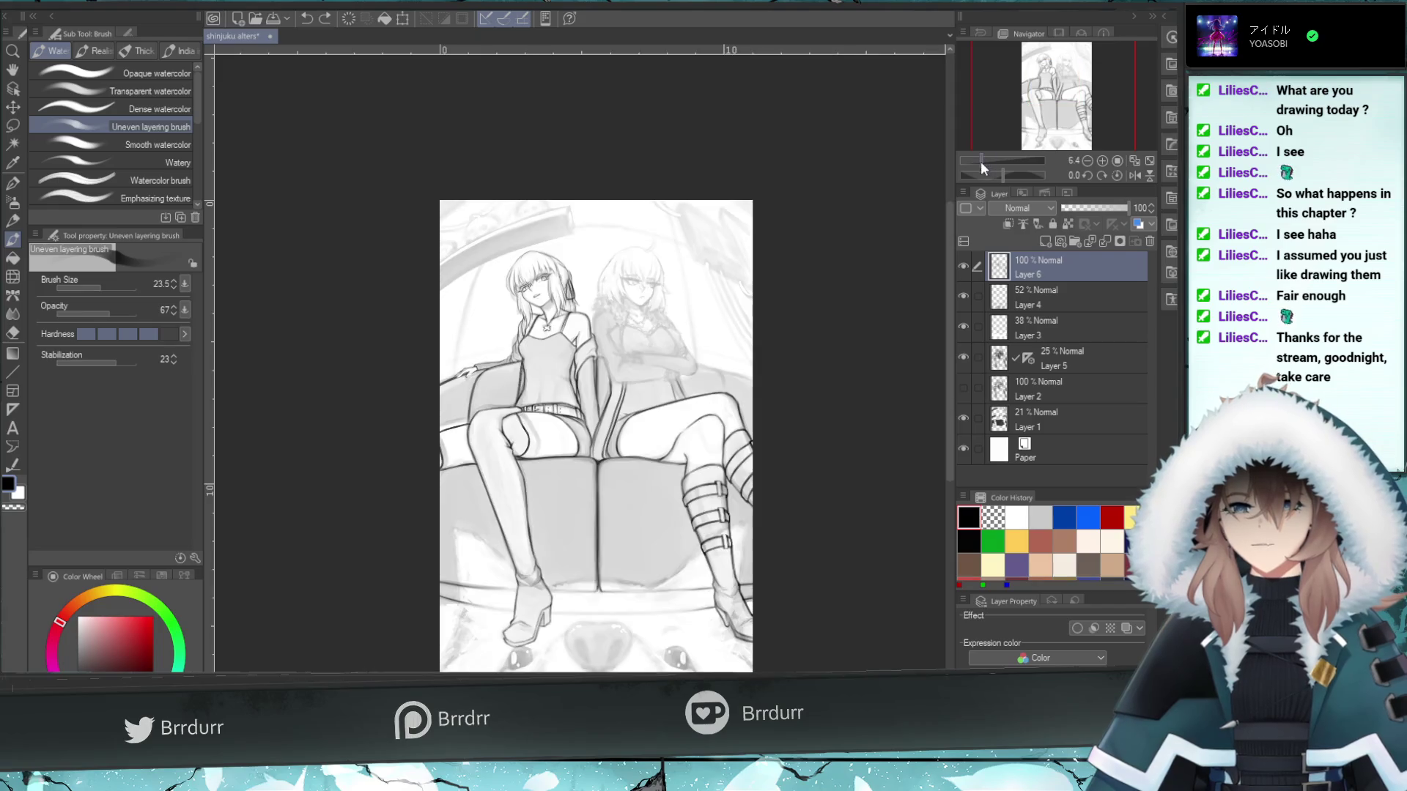
left_click_drag(969, 359, 960, 305)
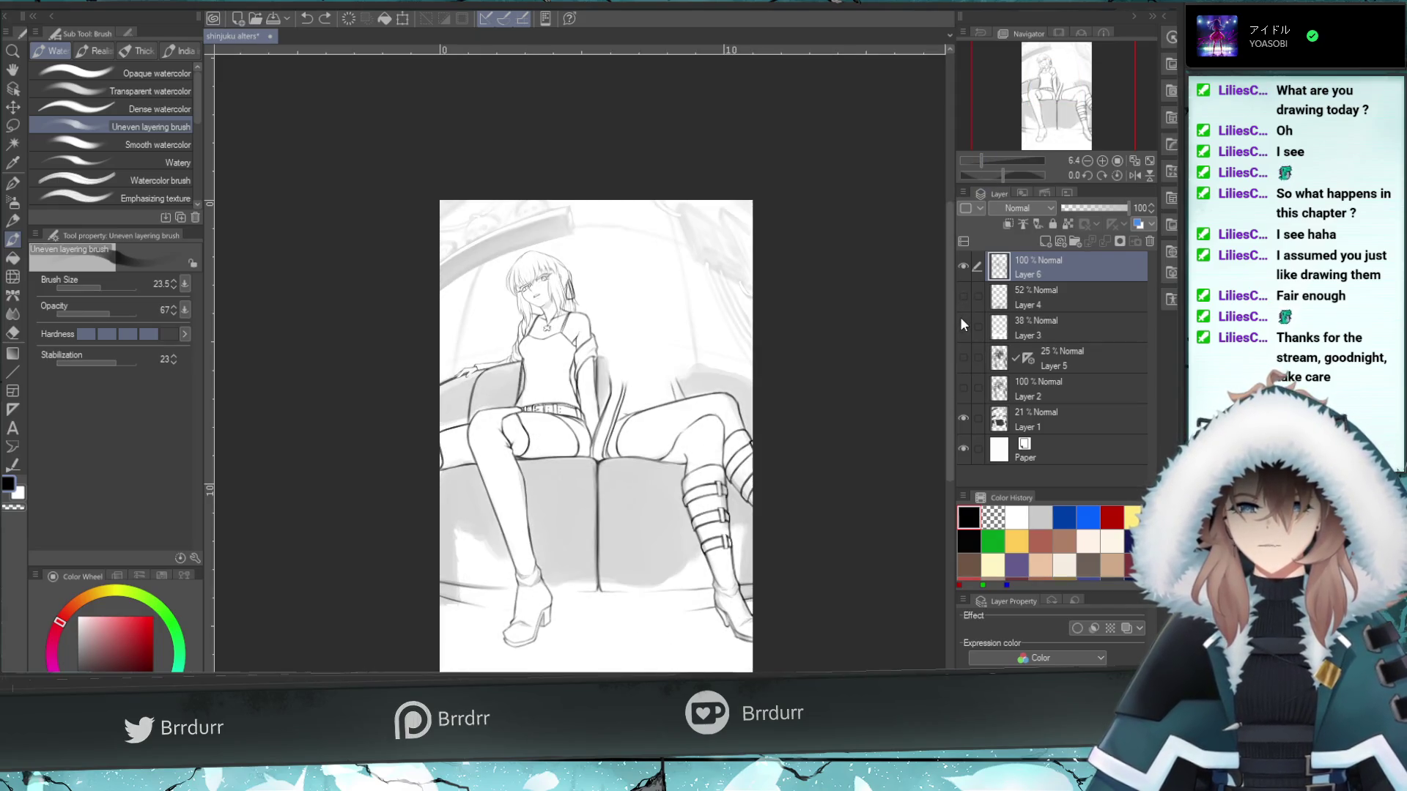
left_click_drag(967, 358, 969, 288)
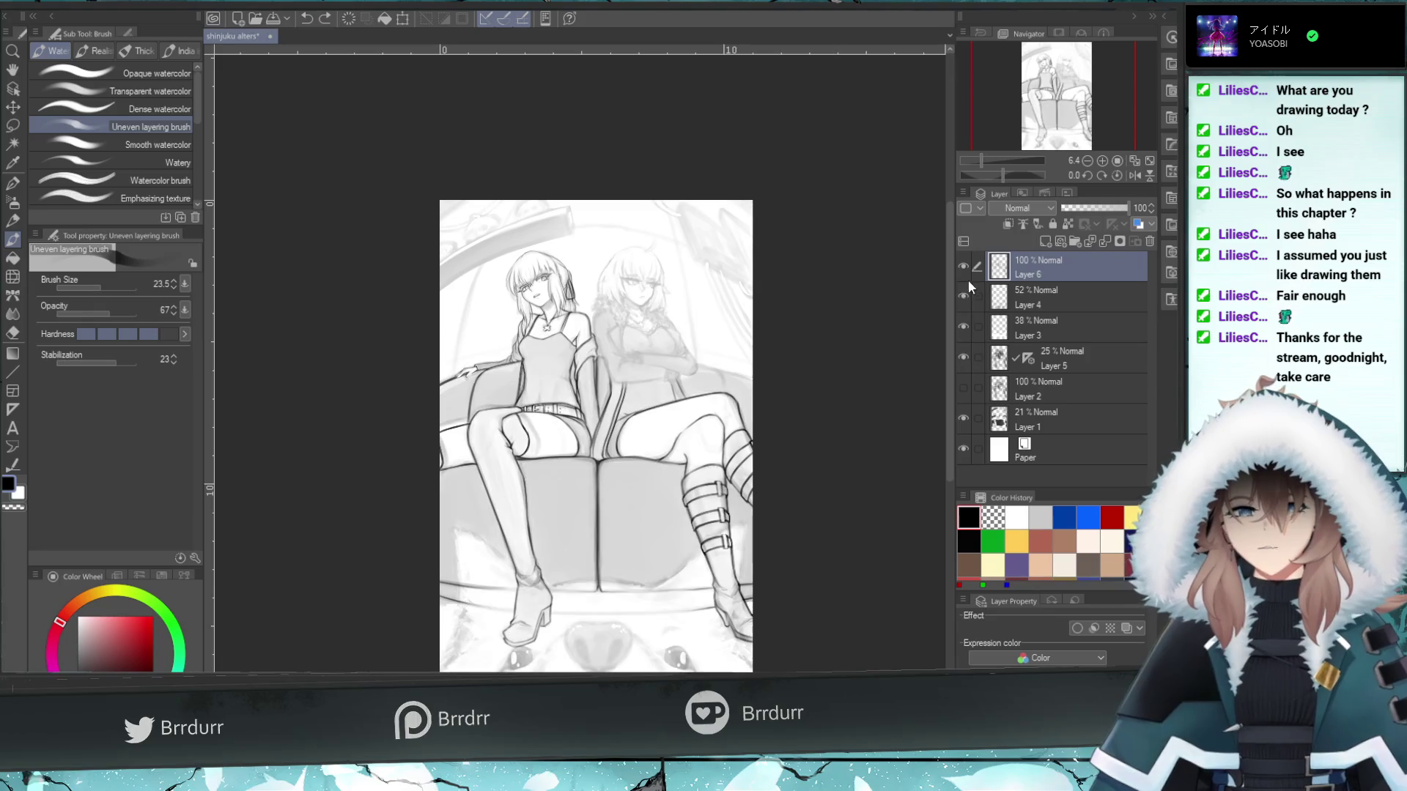
- Rotate and mirror the canvas, reset both, then zoom in to 29.1 on the torso
left_click(992, 174)
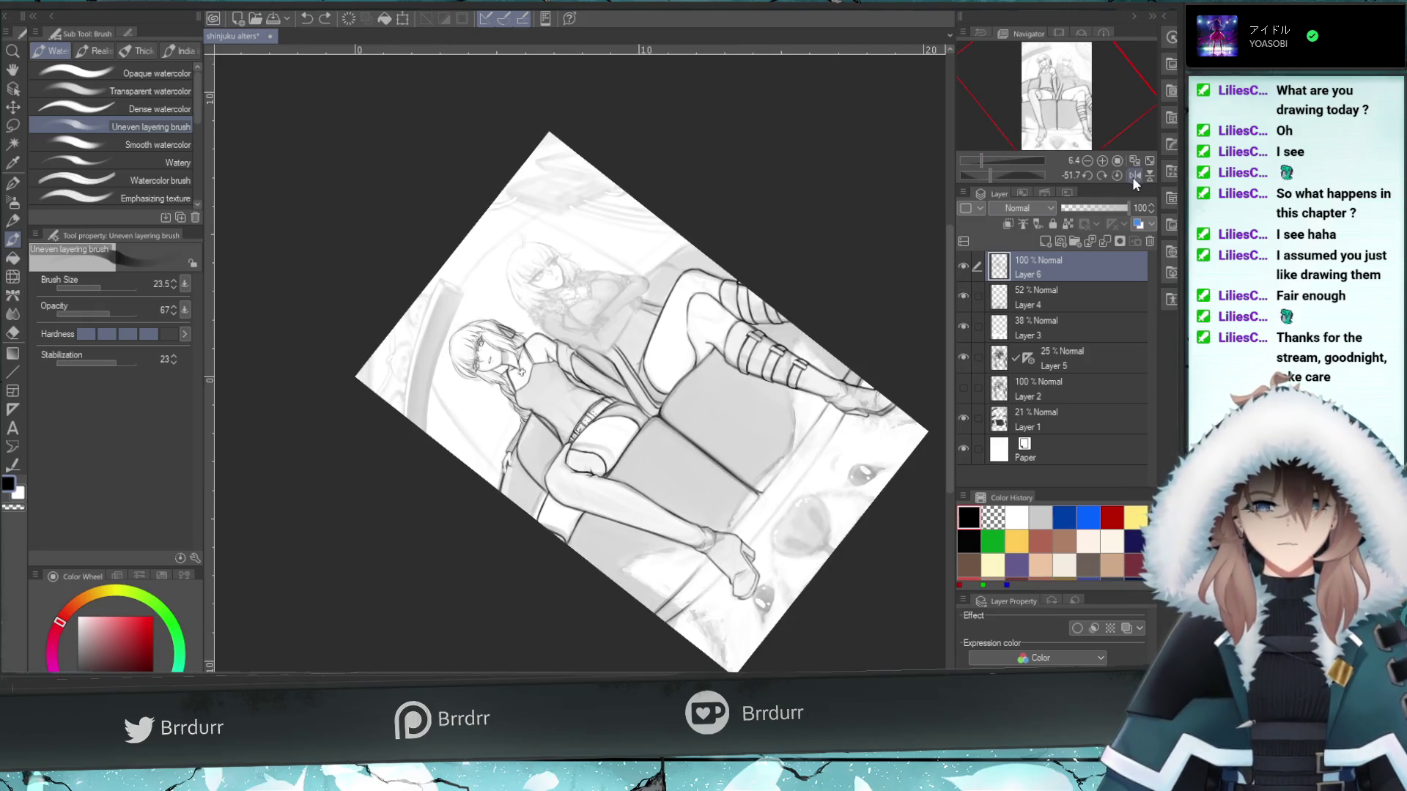
left_click(1133, 177)
left_click(1115, 174)
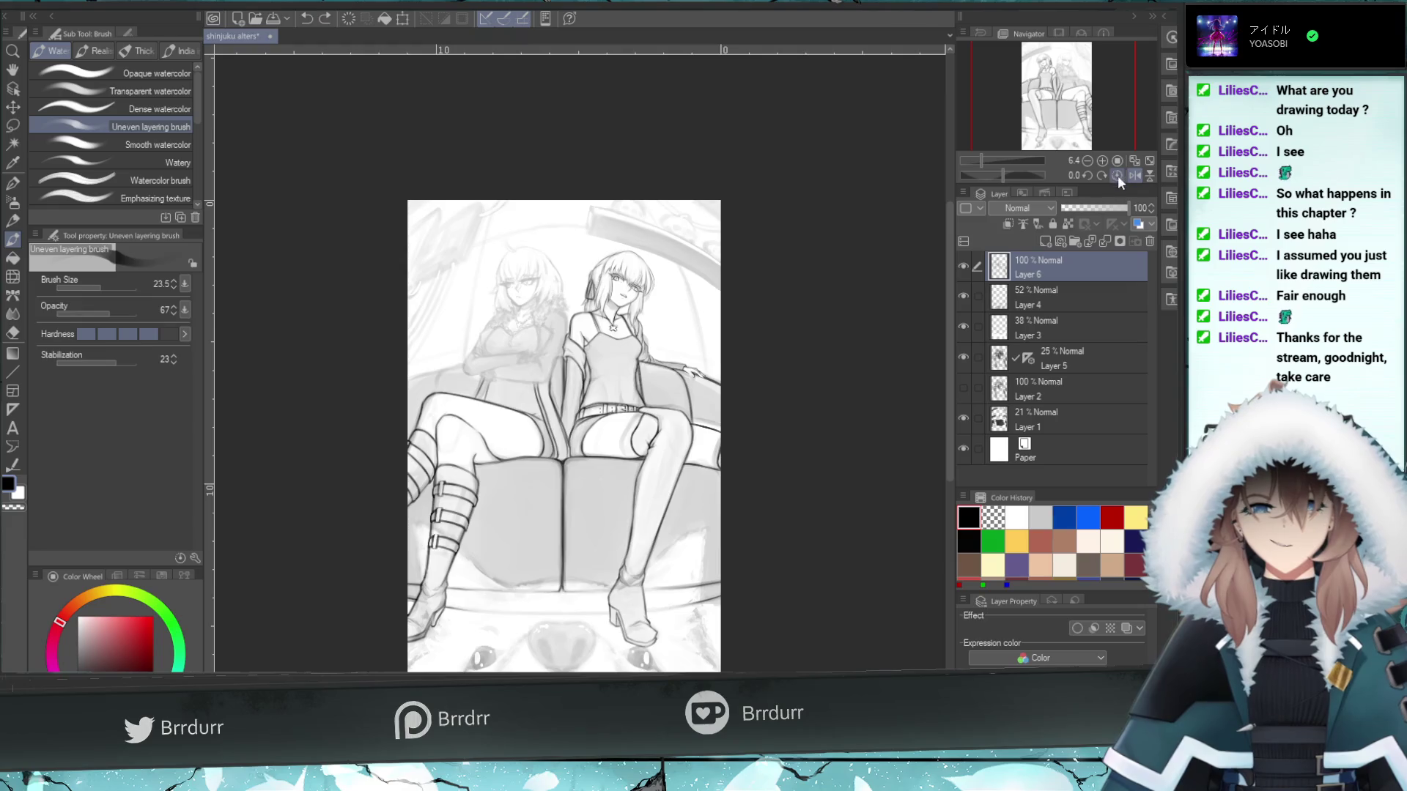
left_click(1119, 175)
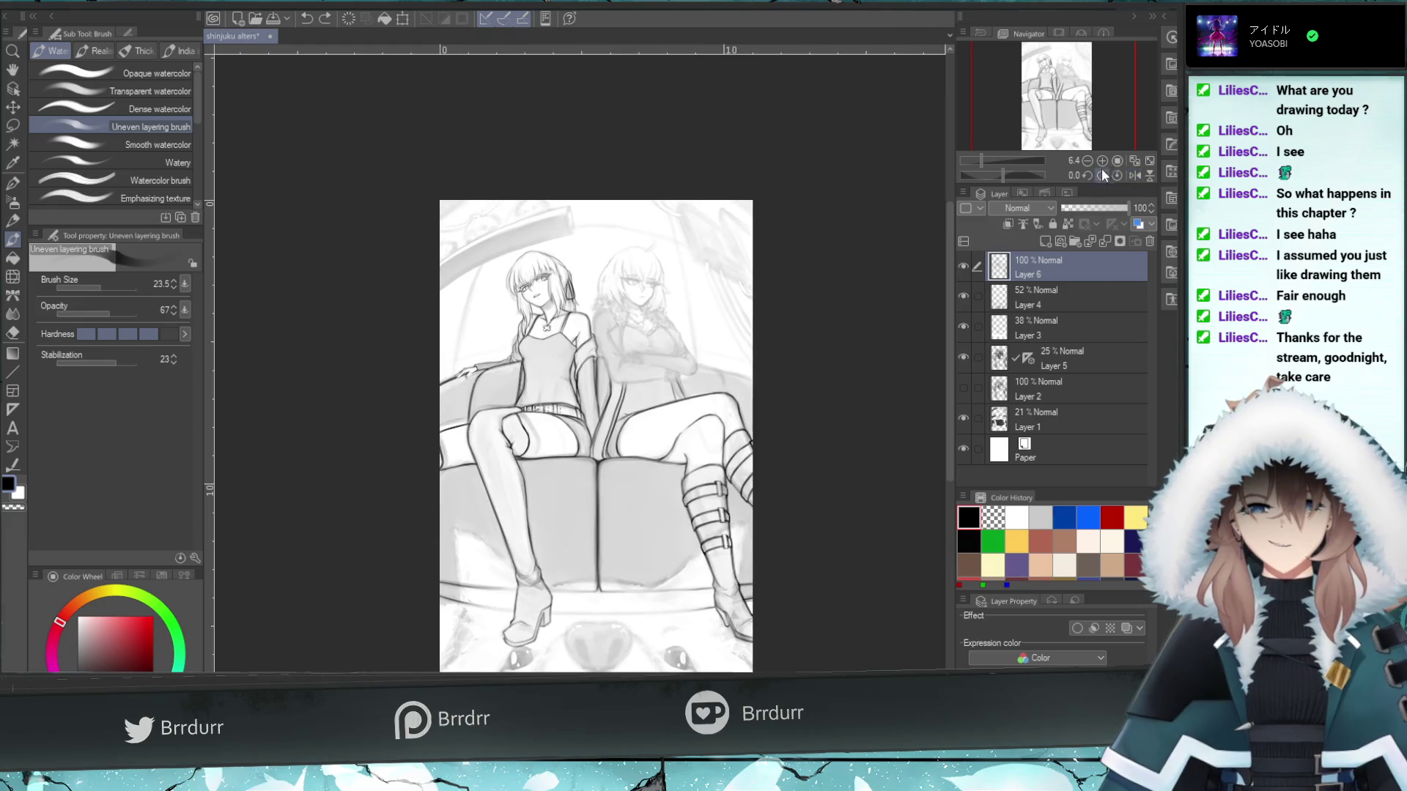
left_click(989, 161)
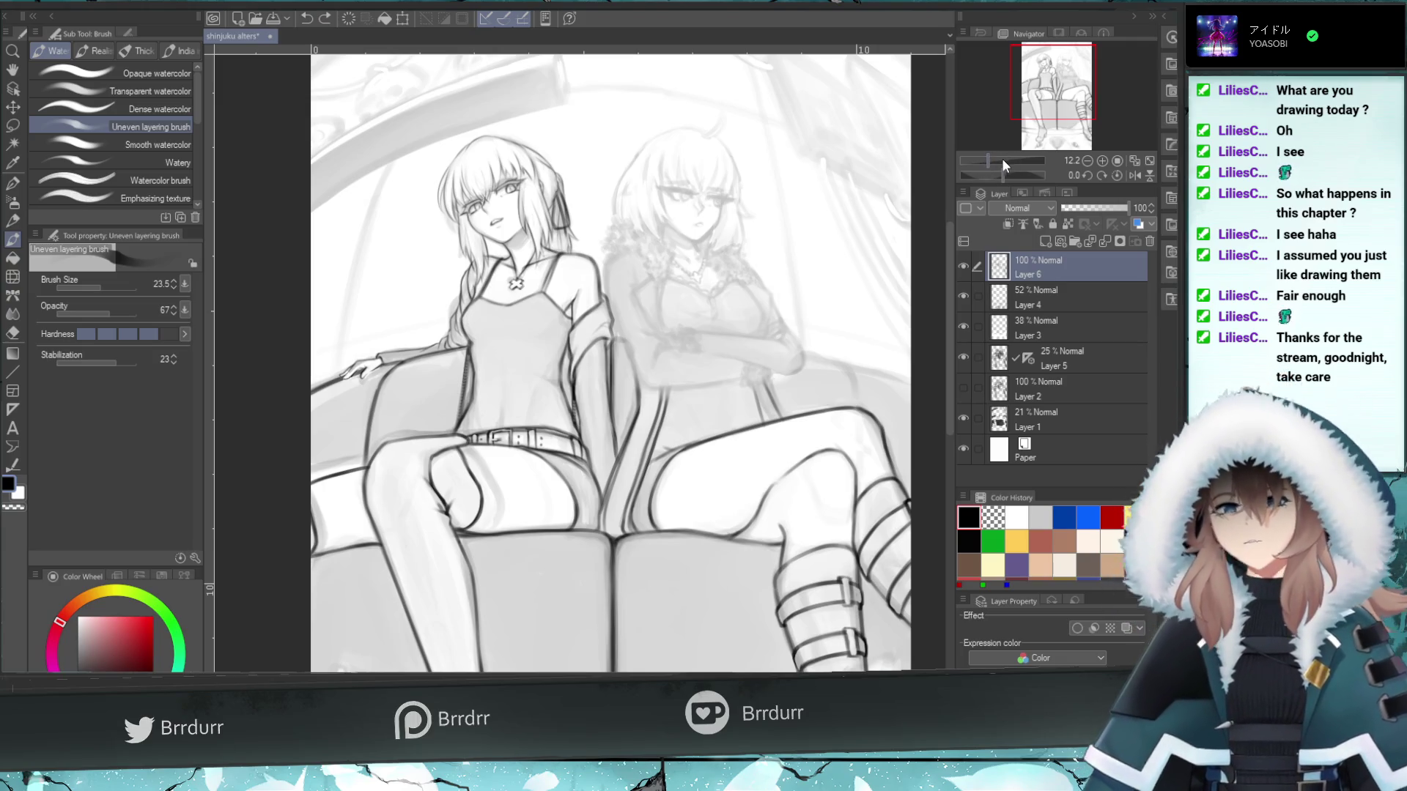
left_click(997, 161)
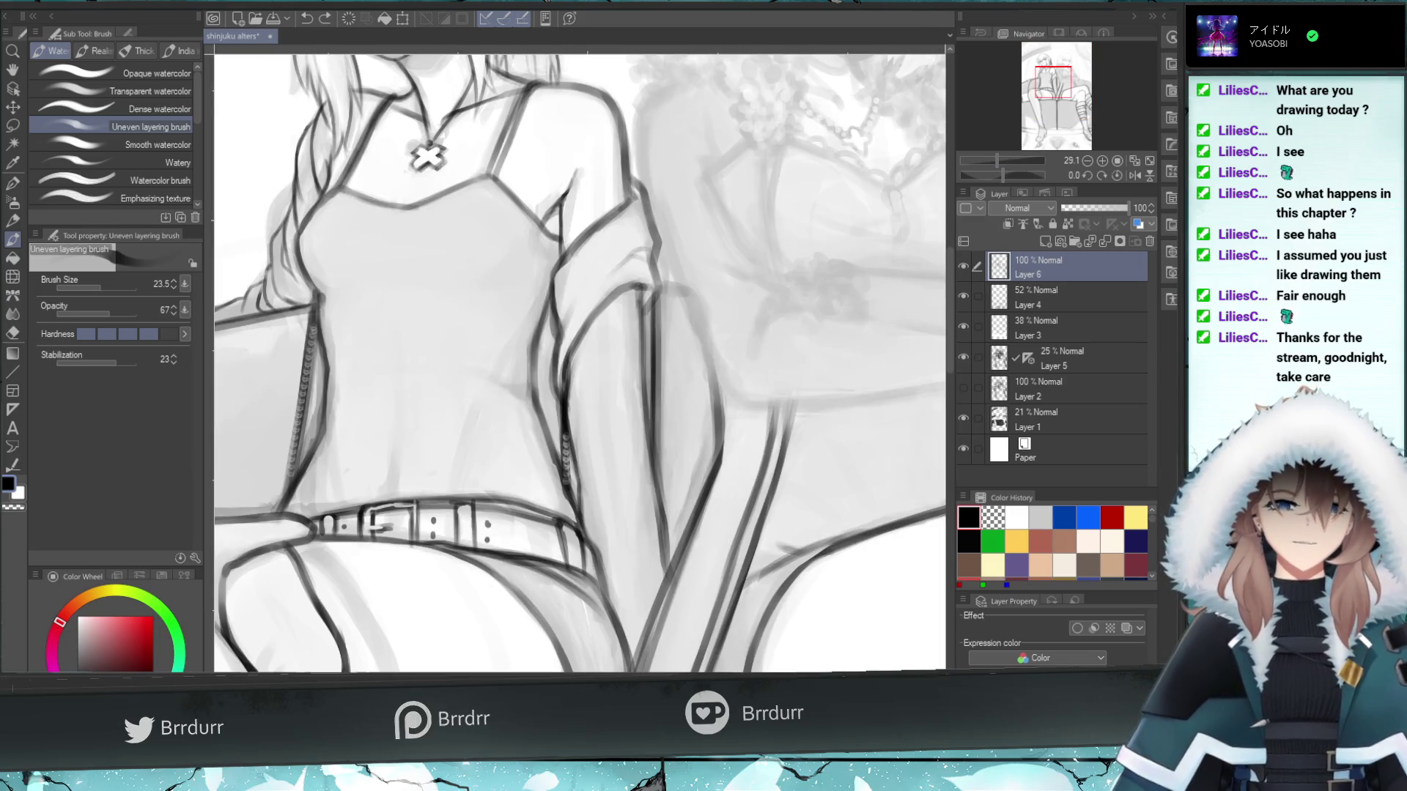
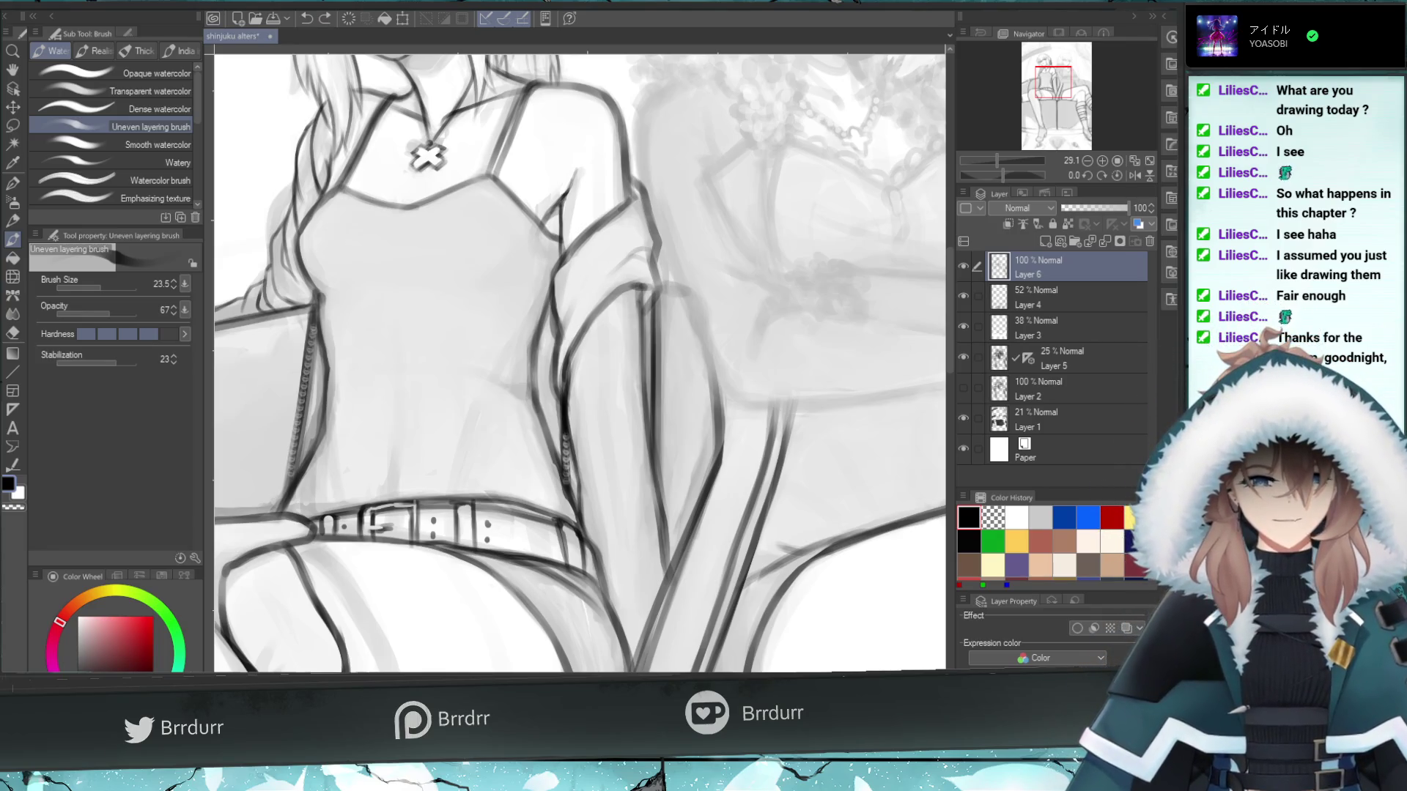
- Add short strokes along the left girl's wrist on the couch arm, lighten them, and undo one
left_click_drag(1053, 82, 1040, 88)
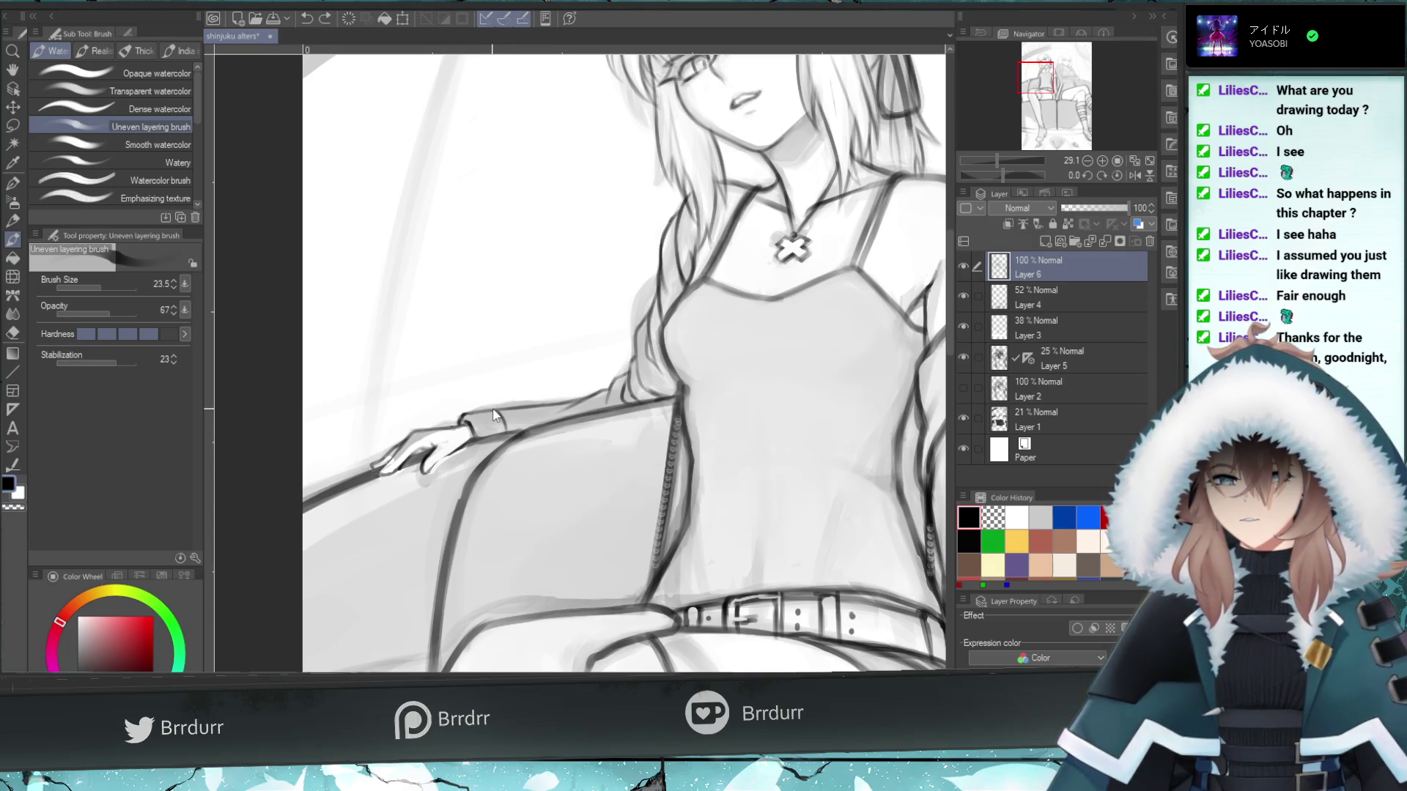
left_click_drag(494, 407, 523, 404)
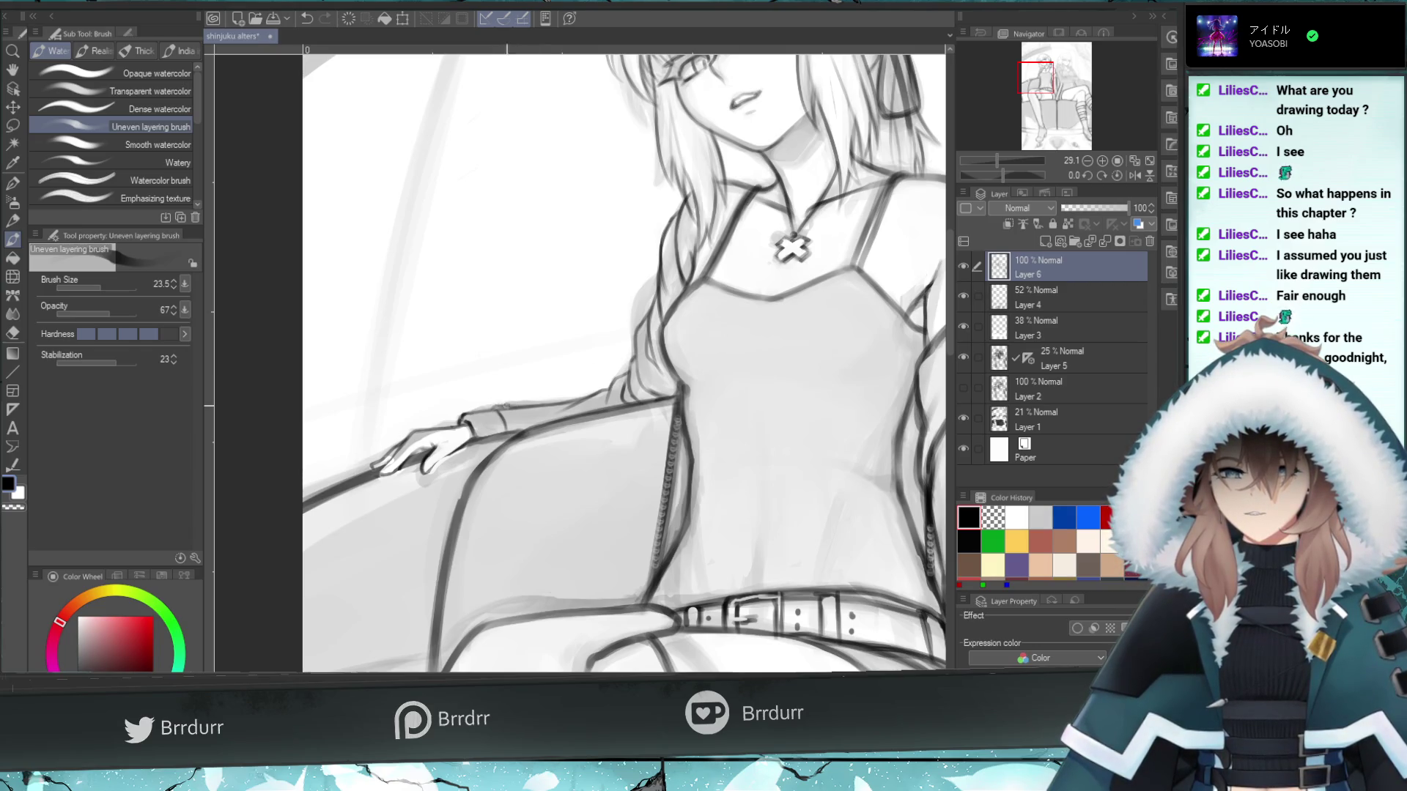
key("e")
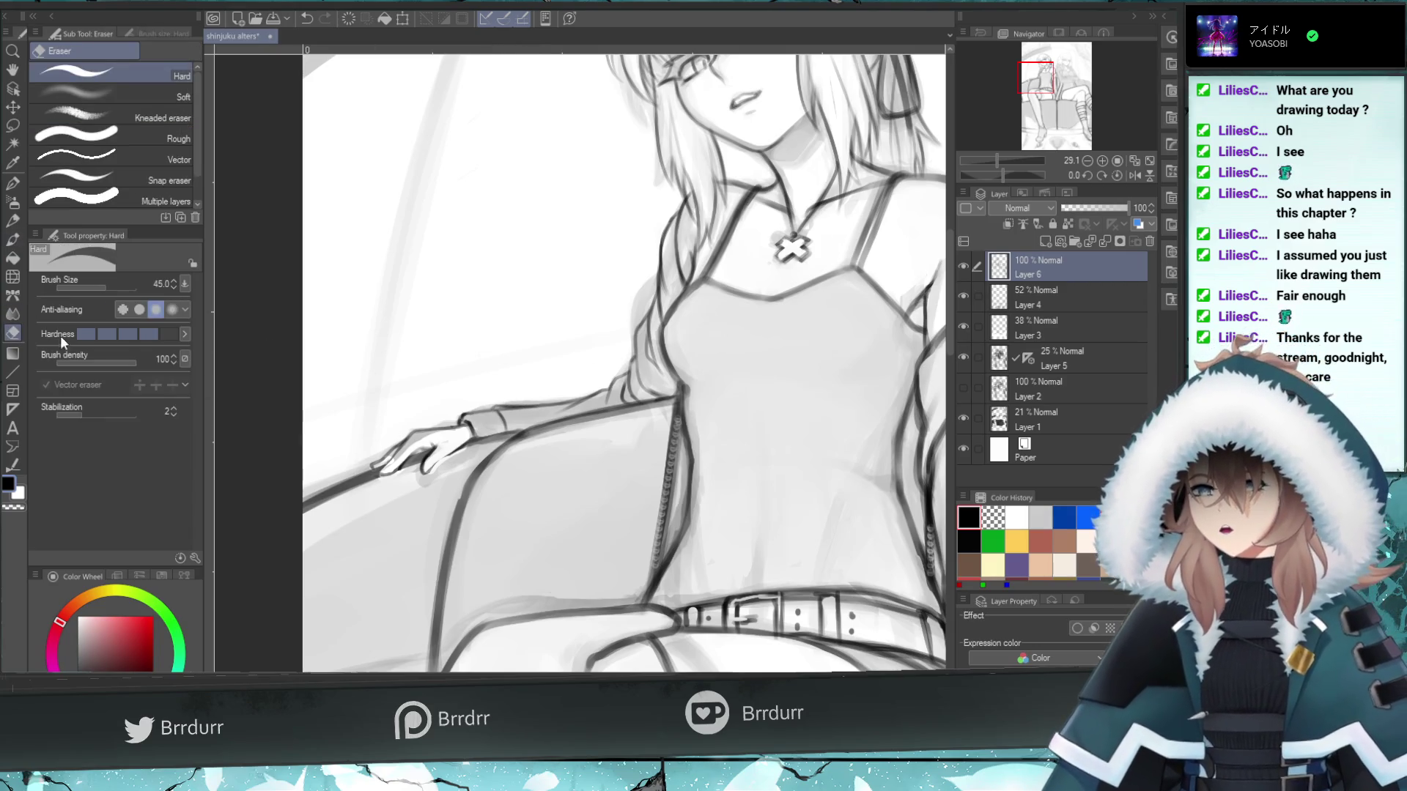
mouse_move(539, 412)
left_mouse_down()
mouse_move(494, 408)
mouse_move(522, 410)
left_mouse_up()
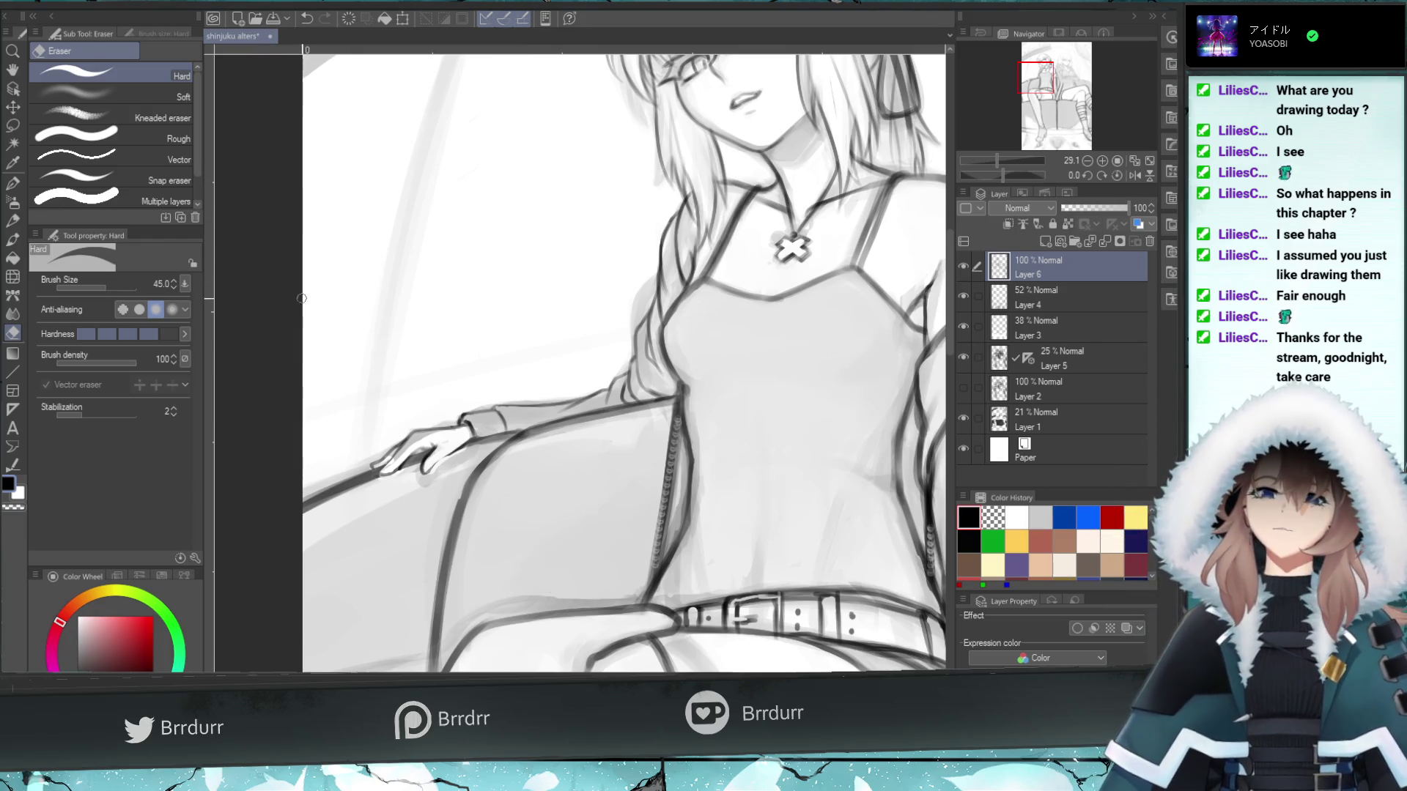
key("b")
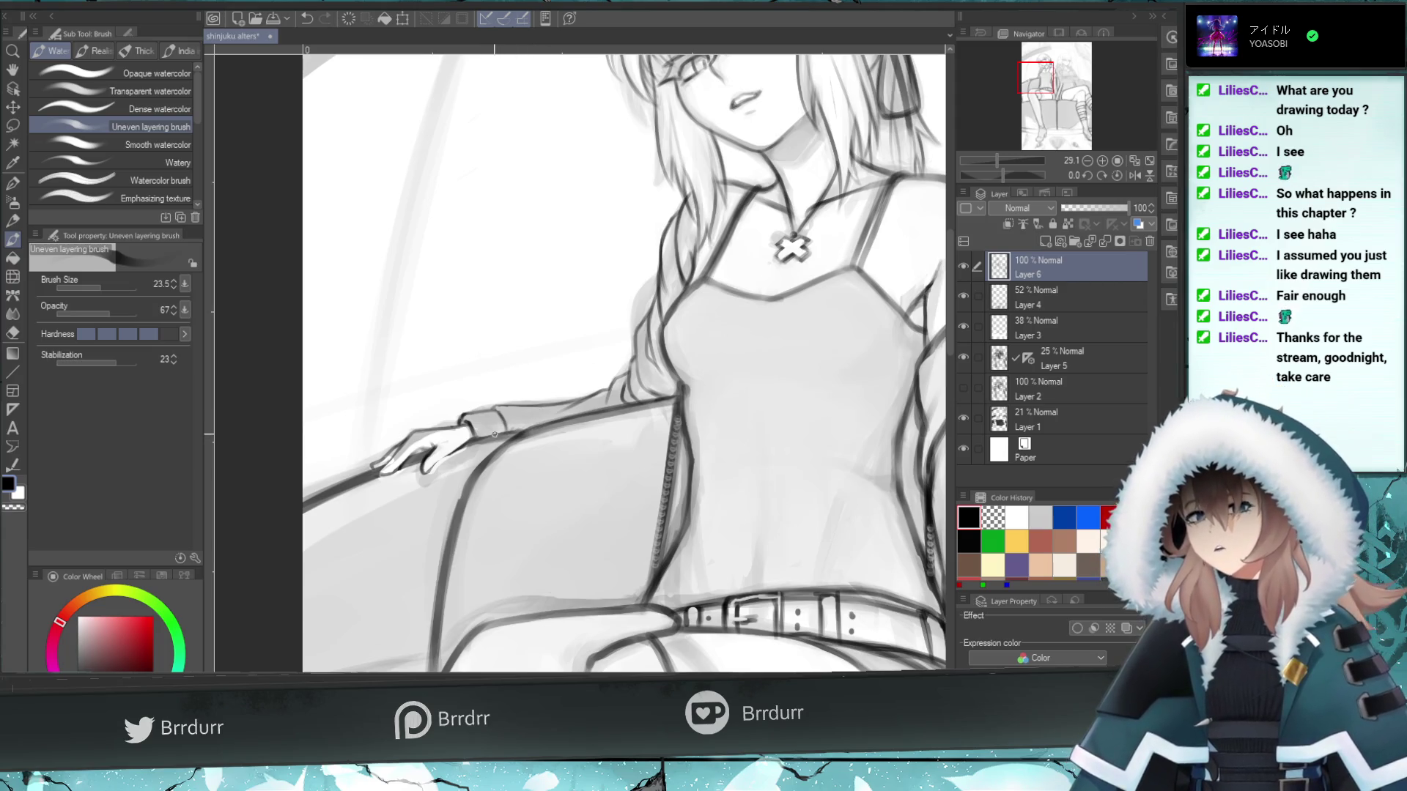
key("ctrl+z")
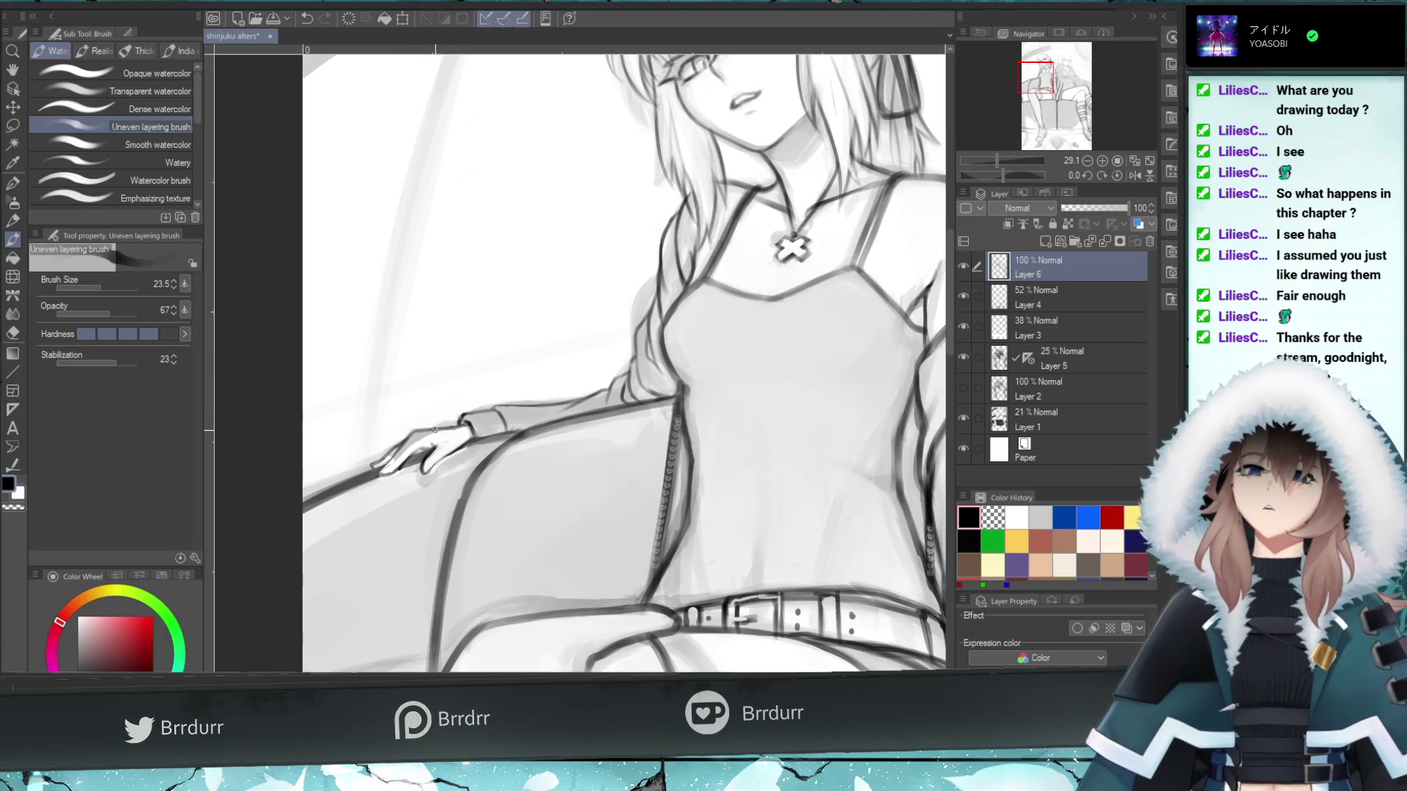
- Pan toward the right girl's legs and set the brush size to 49.3
left_click_drag(1034, 85, 1049, 79)
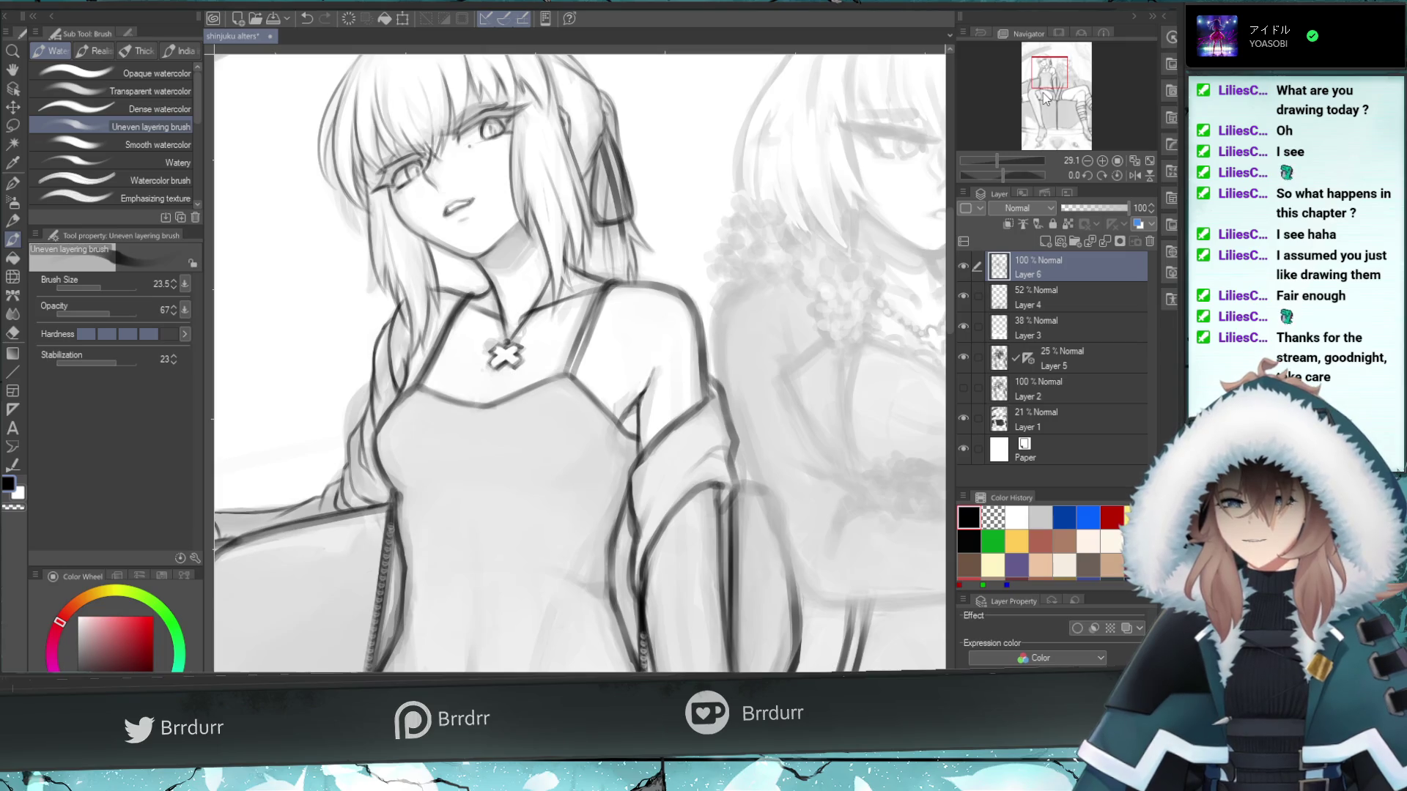
left_click_drag(1046, 105, 1067, 89)
left_click_drag(104, 283, 127, 283)
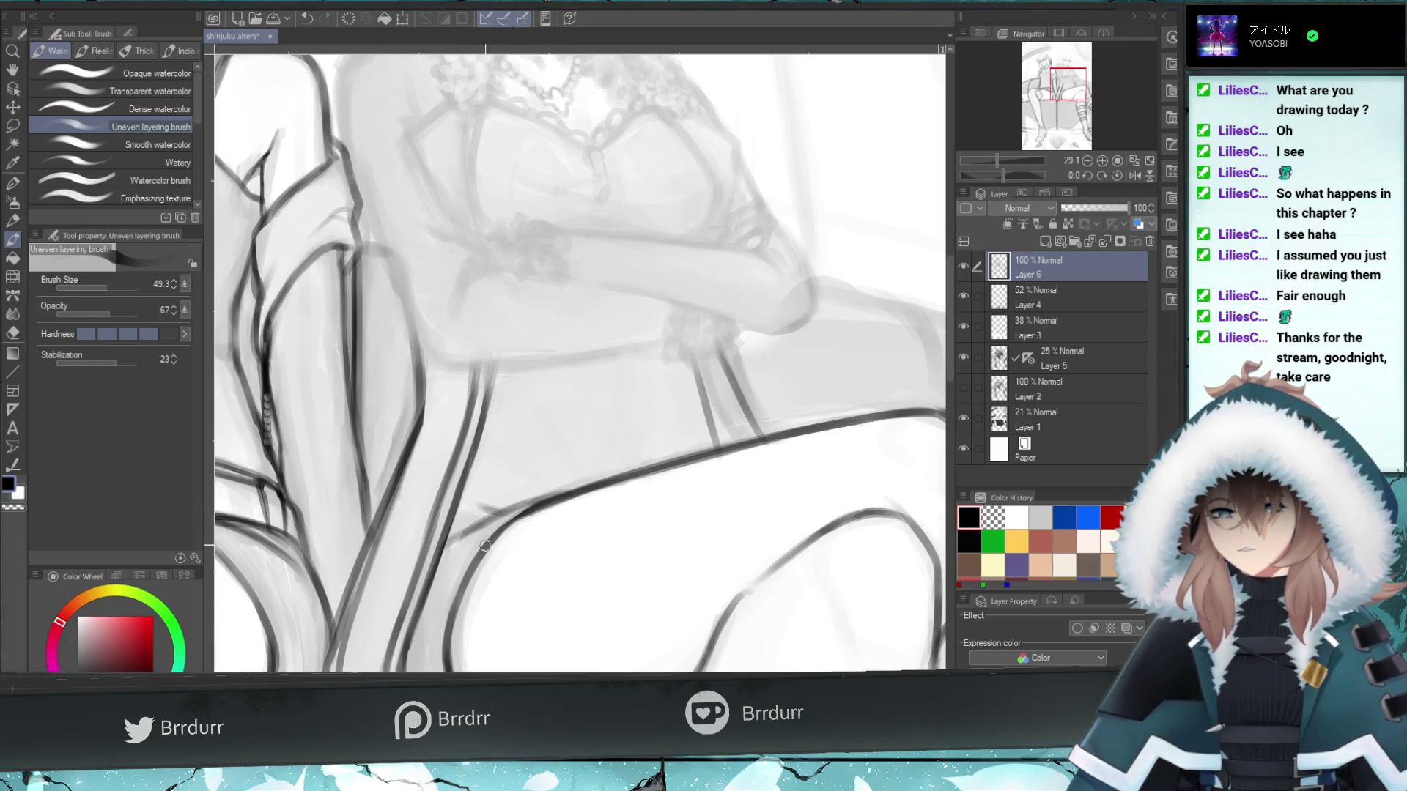
- Rotate the canvas to about -39°, erase along the right girl's leg line, then reset rotation
left_click(13, 335)
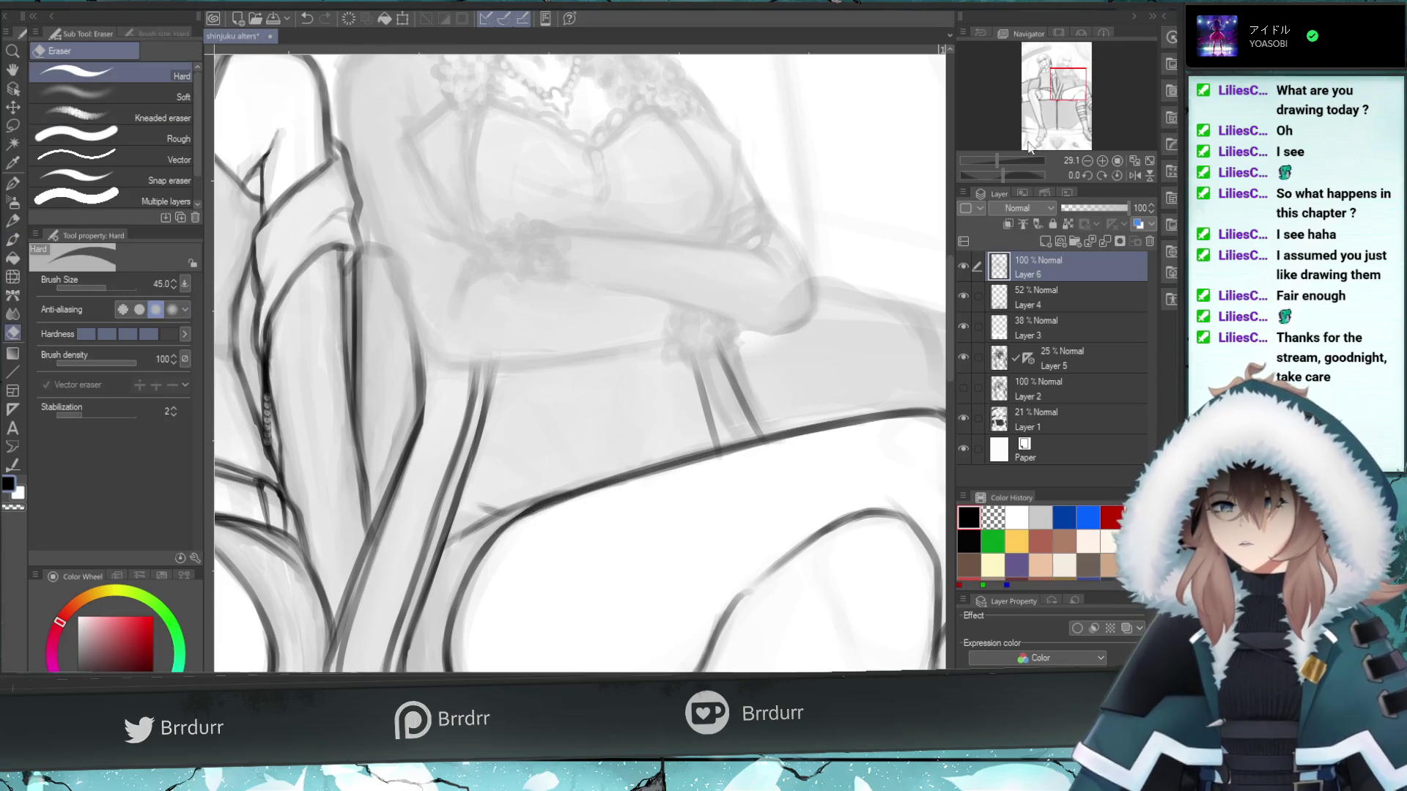
left_click_drag(1002, 175, 994, 177)
left_click_drag(630, 528, 732, 365)
key("ctrl+z")
left_click_drag(633, 545, 732, 369)
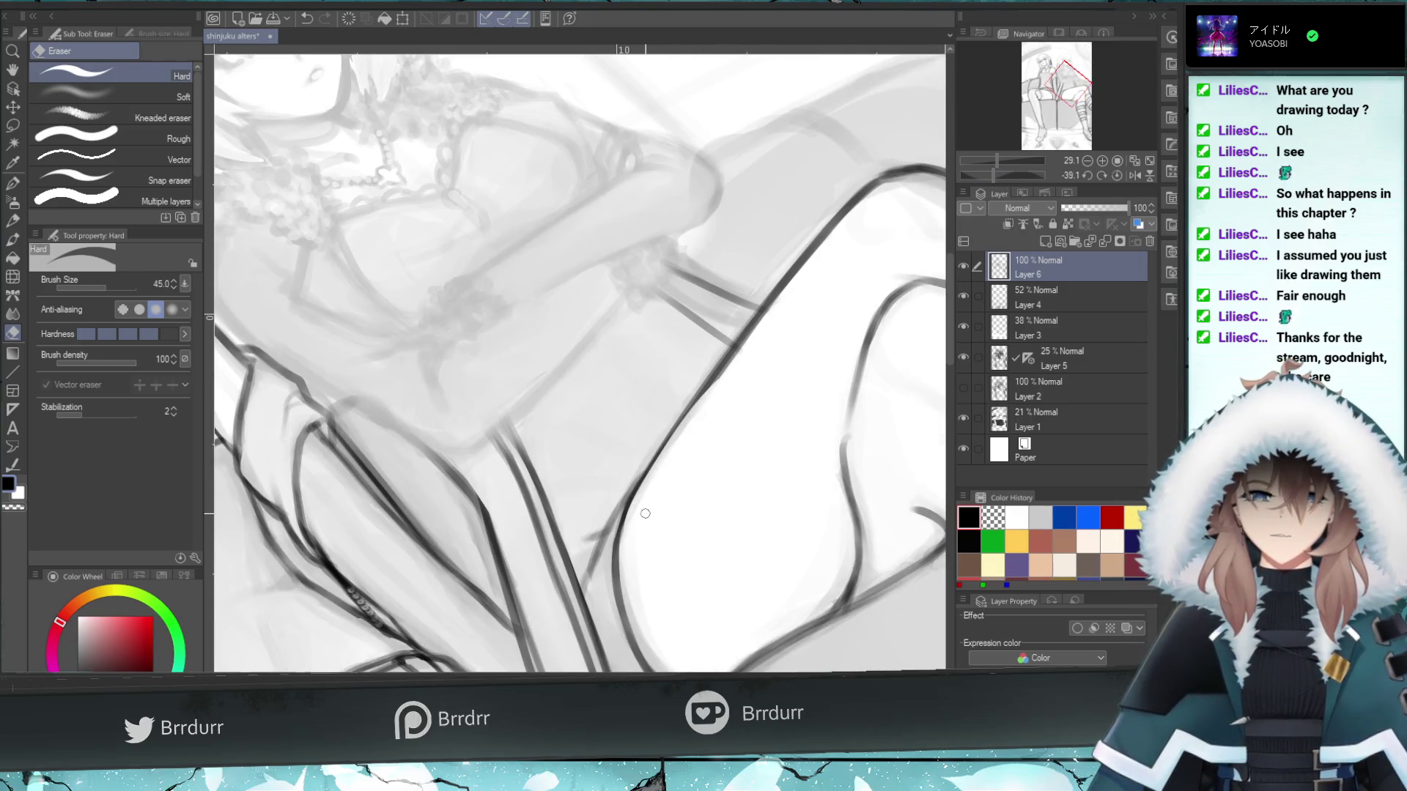
key("ctrl+y")
key("ctrl+z")
key("ctrl+y")
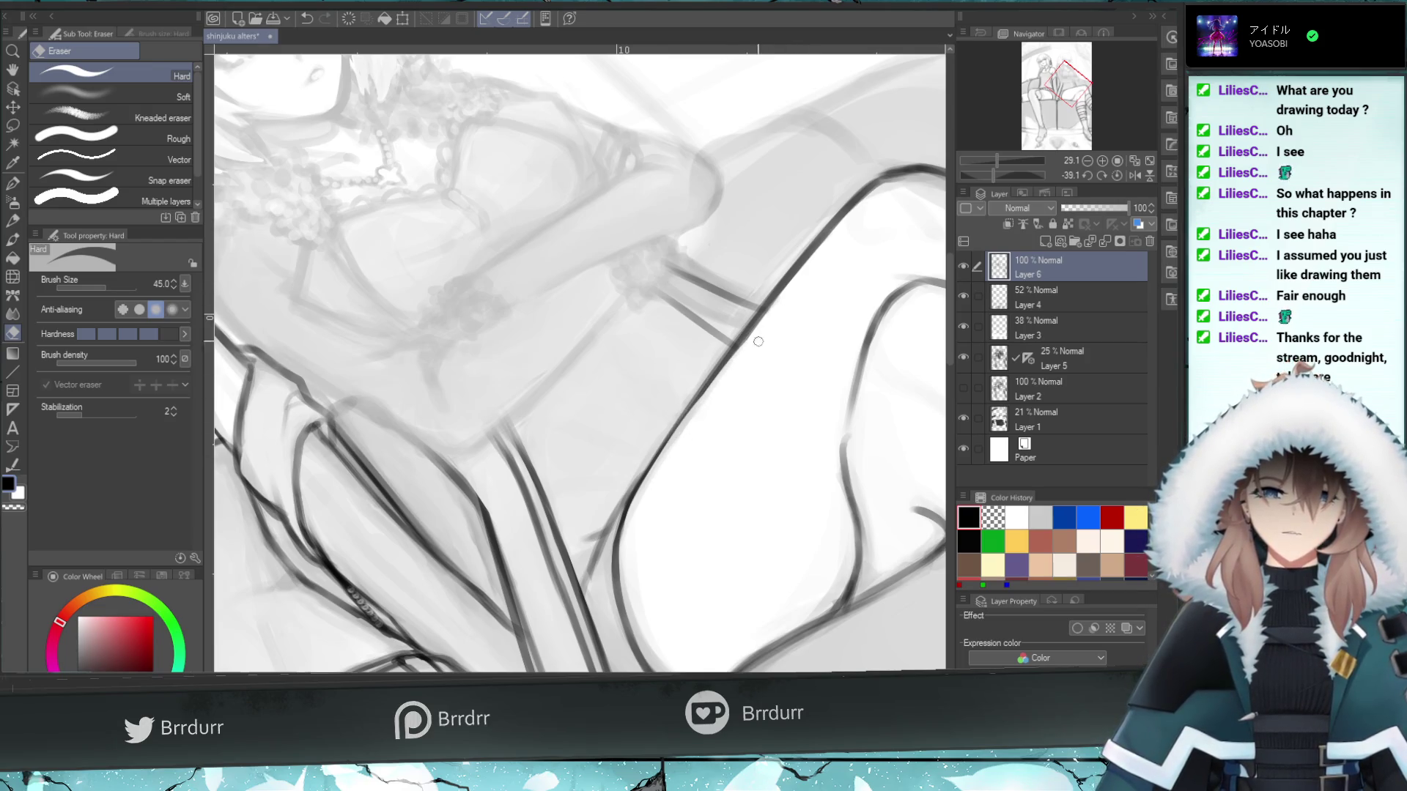
left_click(1117, 176)
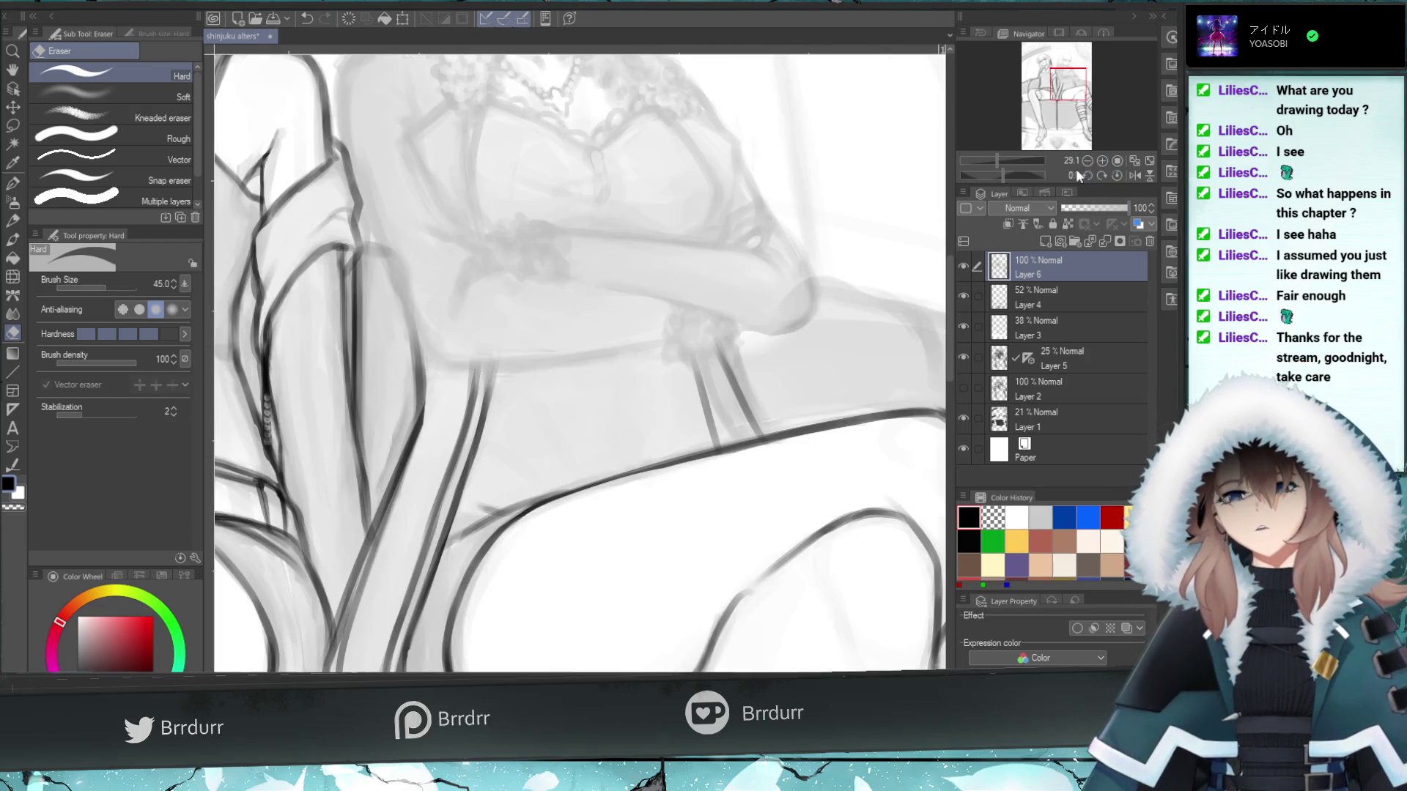
left_click_drag(1018, 161, 983, 169)
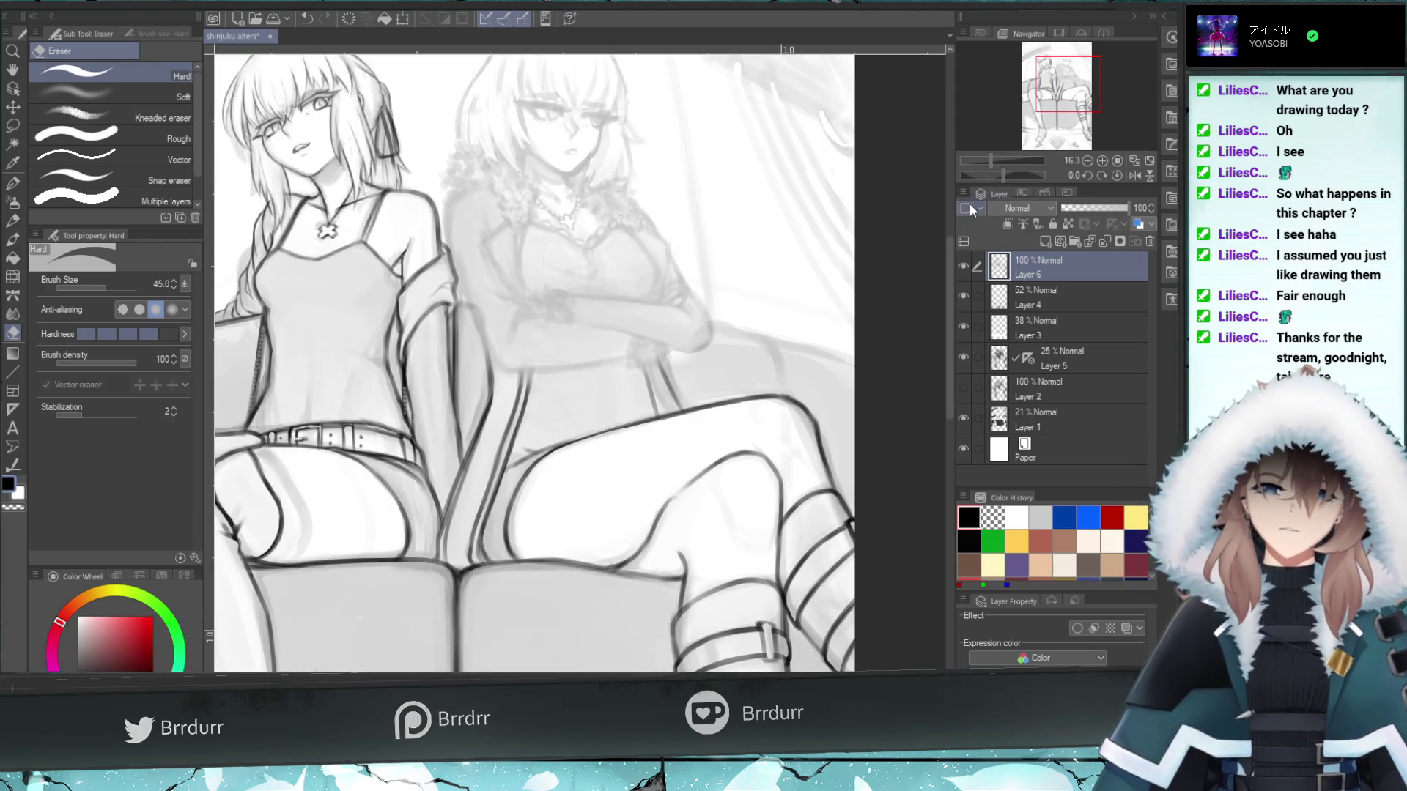
left_click(1083, 93)
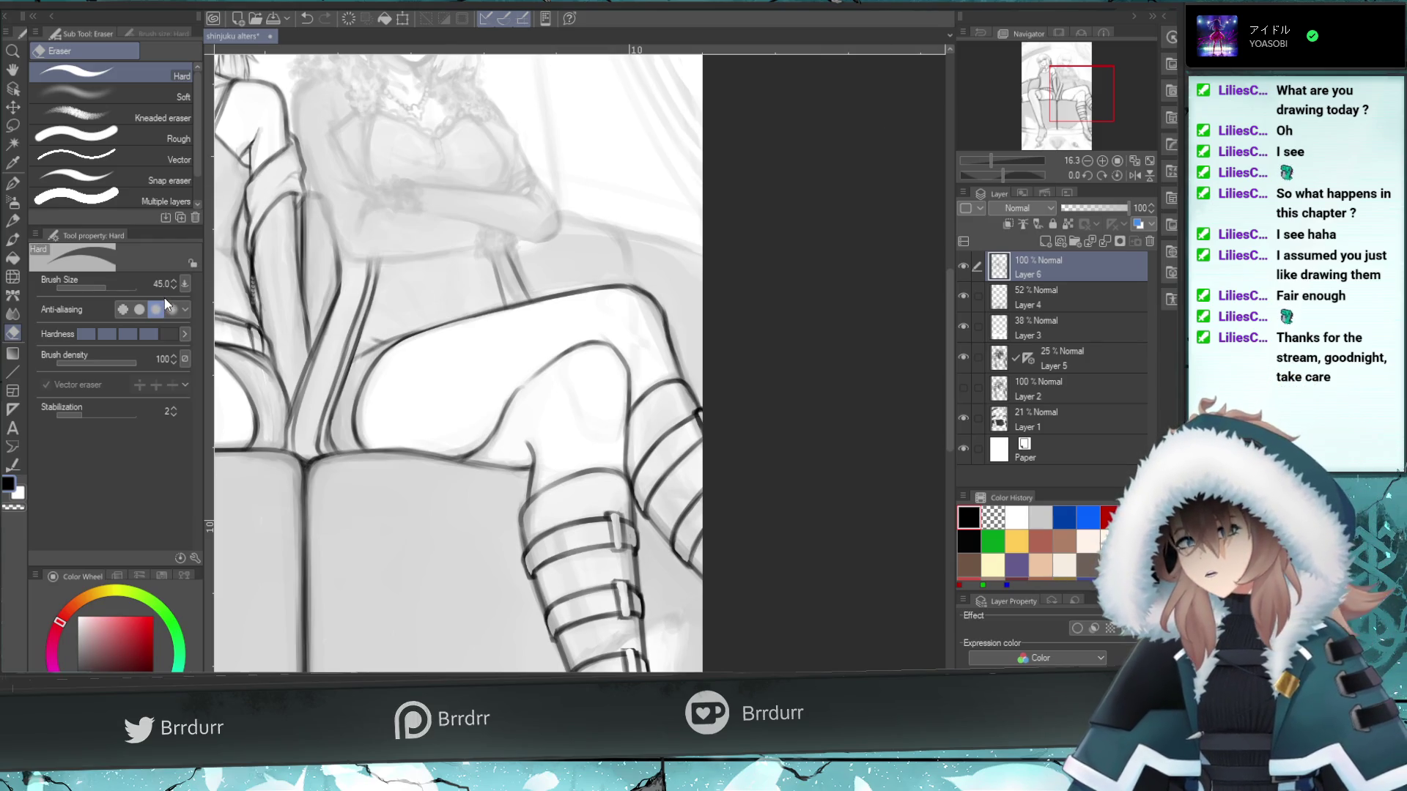
- Darken the raised thigh's underside line to the knee and erase the stray ink below it
key("b")
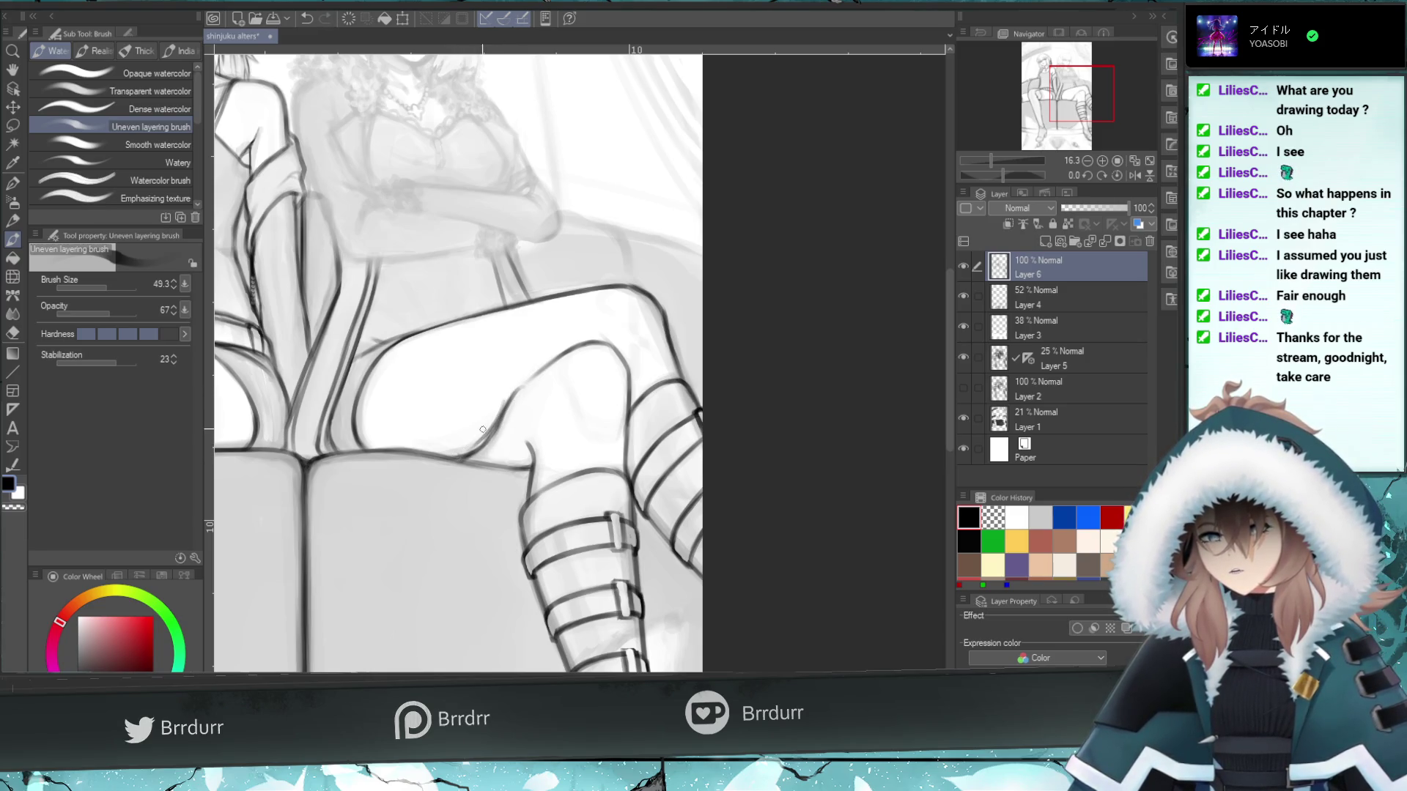
left_click_drag(443, 456, 483, 436)
key("ctrl+z")
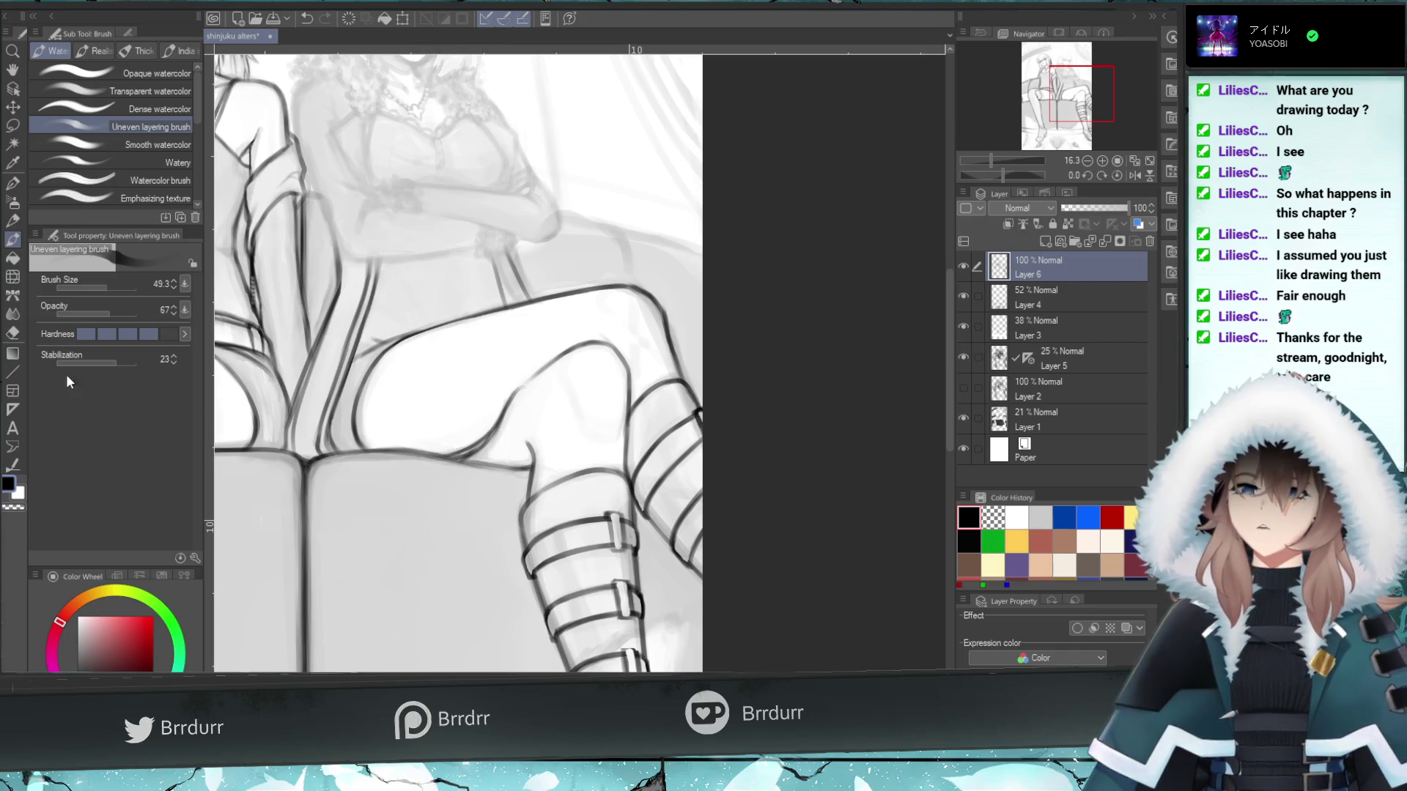
key("e")
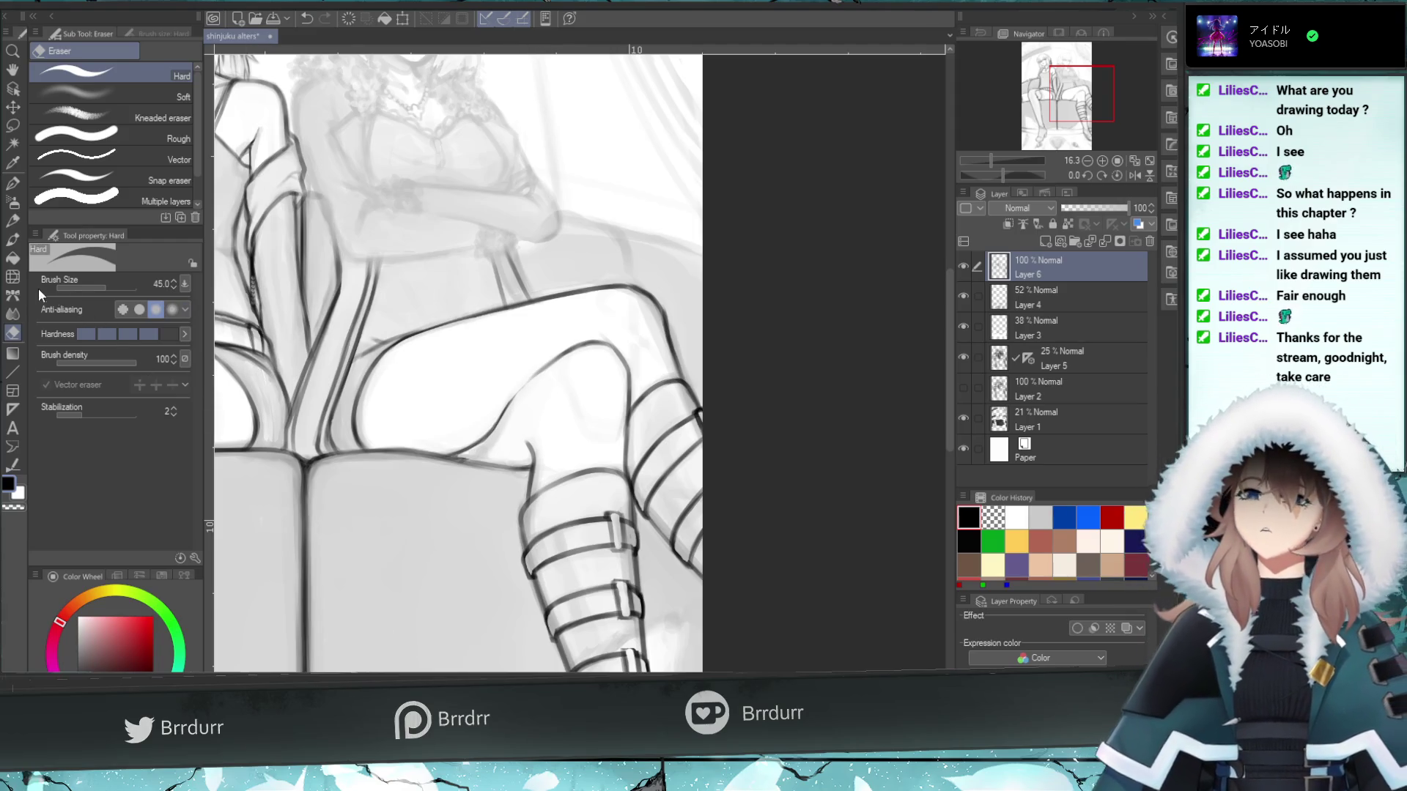
left_click(13, 239)
left_click_drag(451, 458, 508, 468)
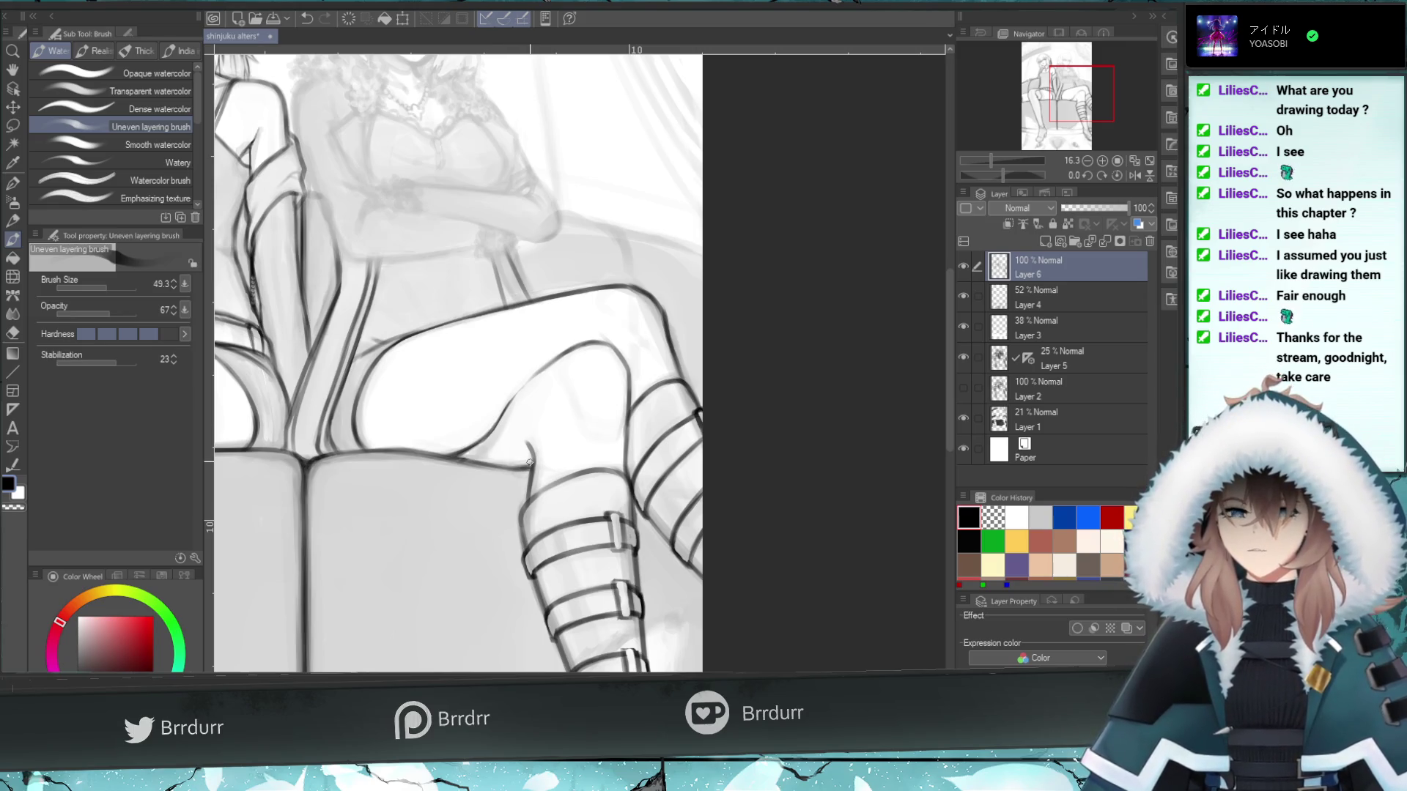
mouse_move(469, 458)
left_mouse_down()
mouse_move(528, 466)
mouse_move(469, 459)
mouse_move(510, 469)
left_mouse_up()
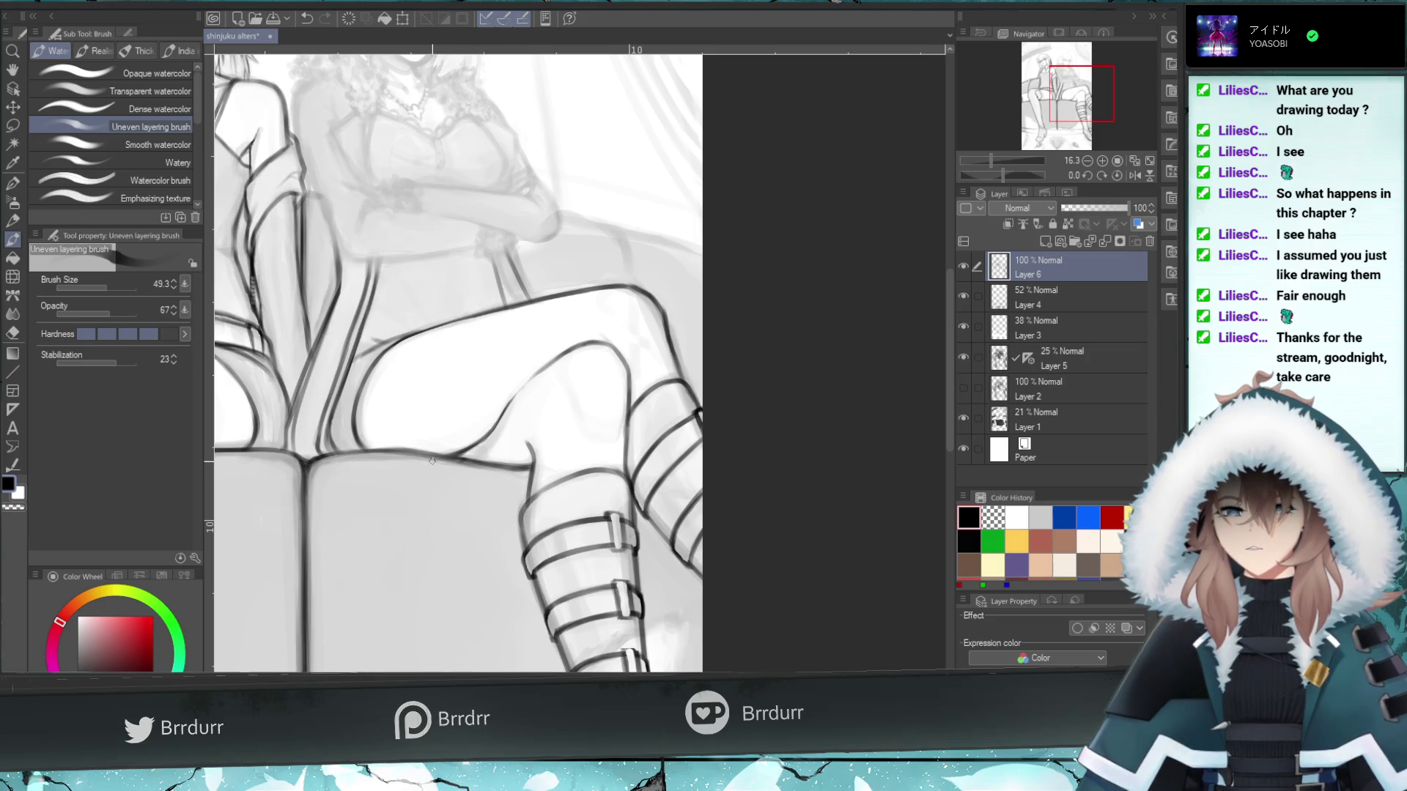
key("e")
left_click_drag(527, 474, 482, 467)
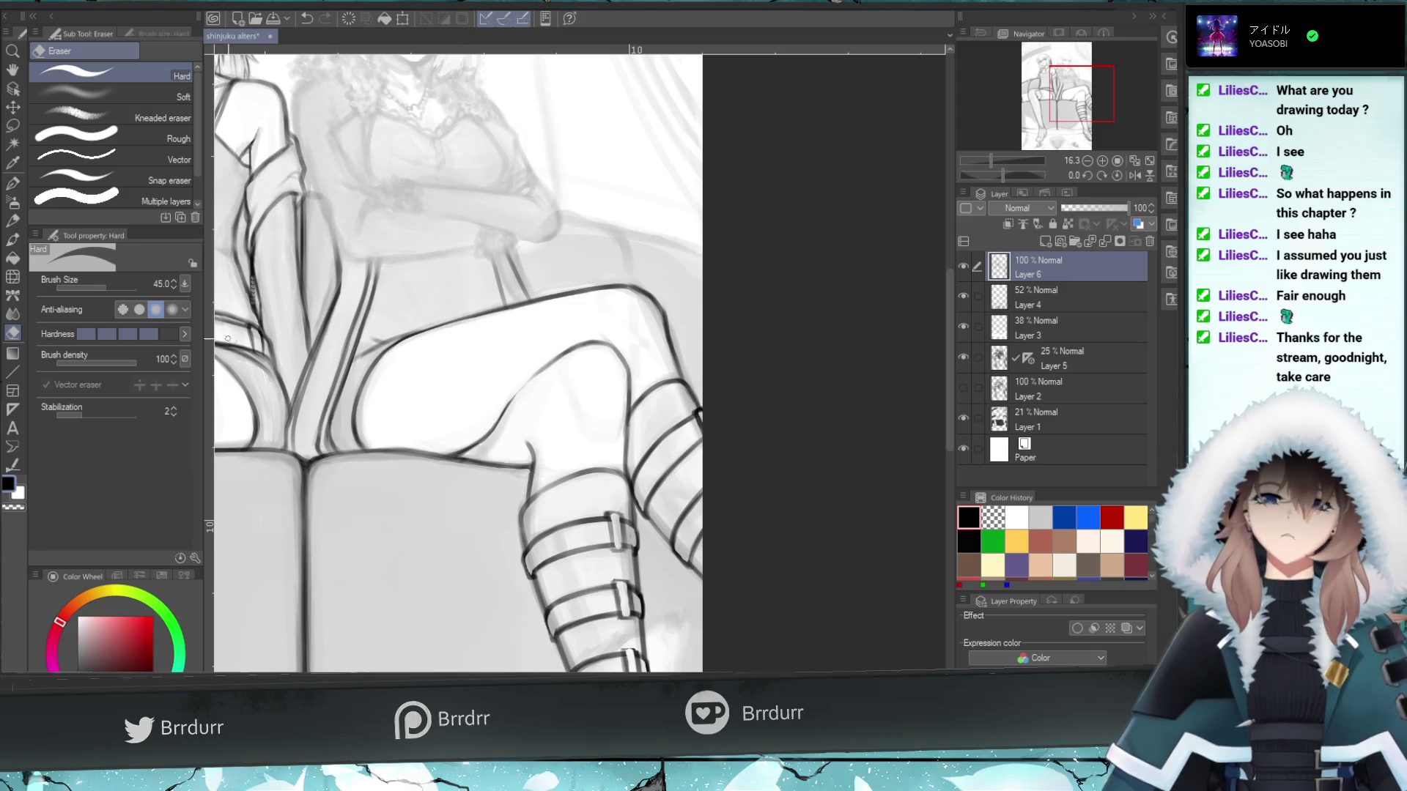
key("b")
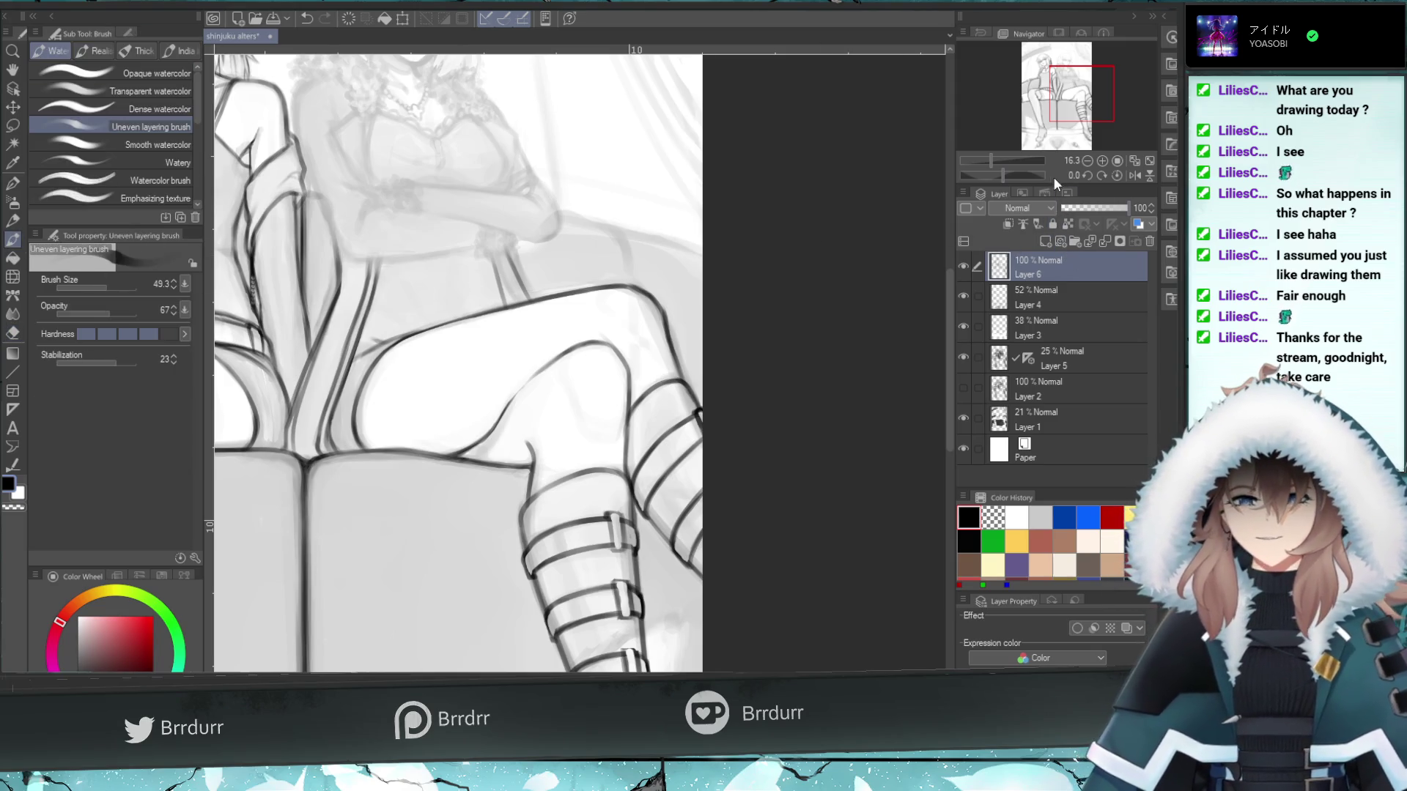
left_click_drag(1083, 88, 1081, 108)
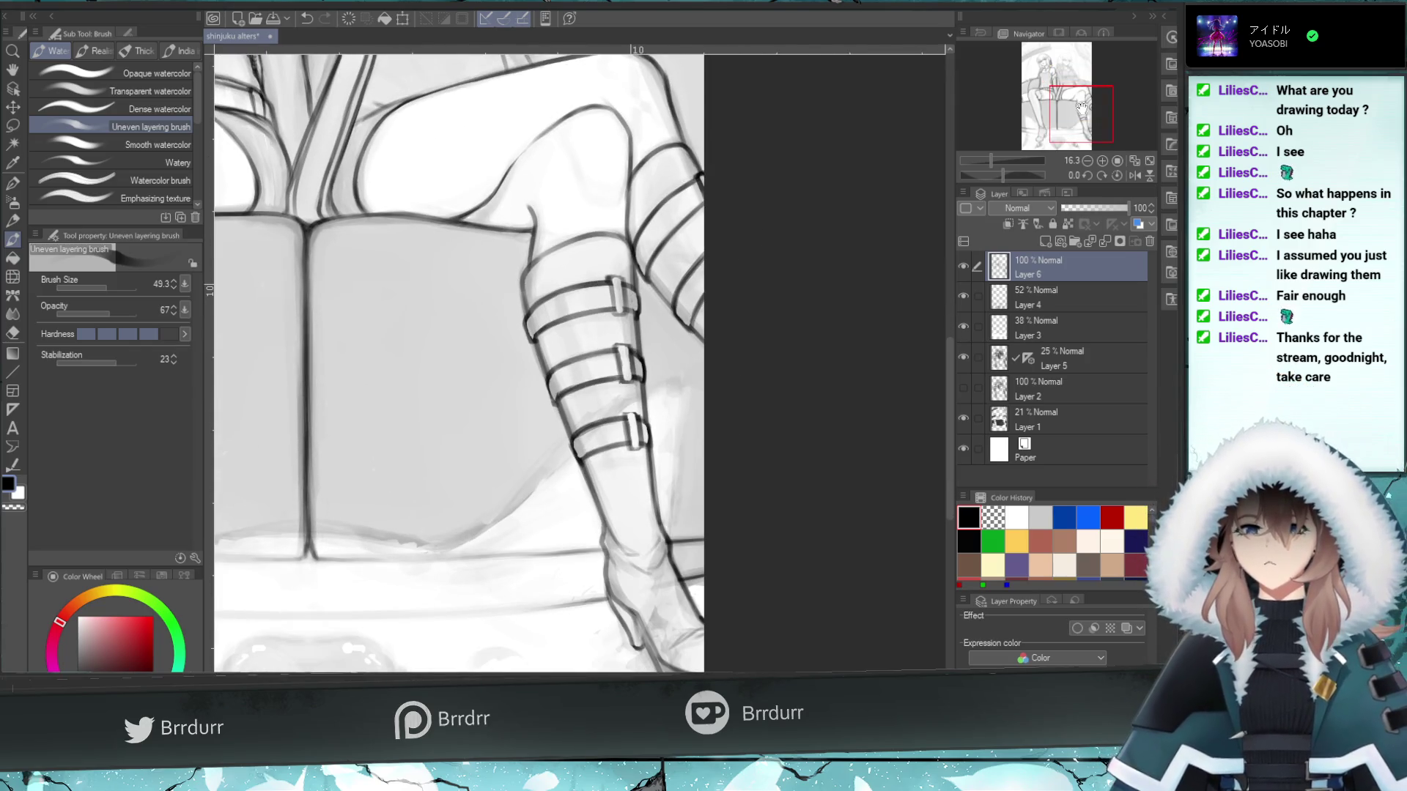
- Pan up to the girls' upper bodies and zoom in to 29.1 on the left girl's face
left_click_drag(1080, 111, 1062, 74)
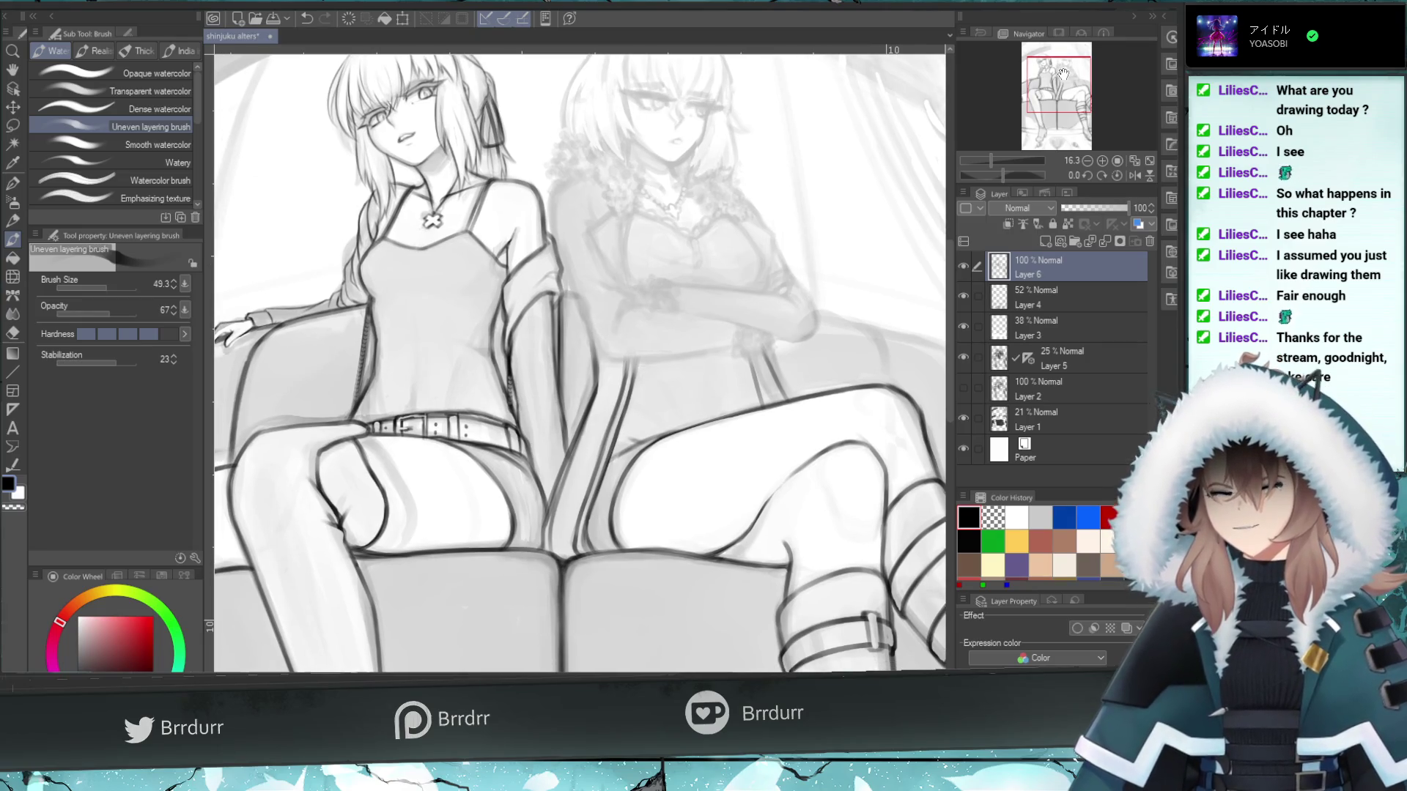
left_click_drag(1081, 91, 1083, 89)
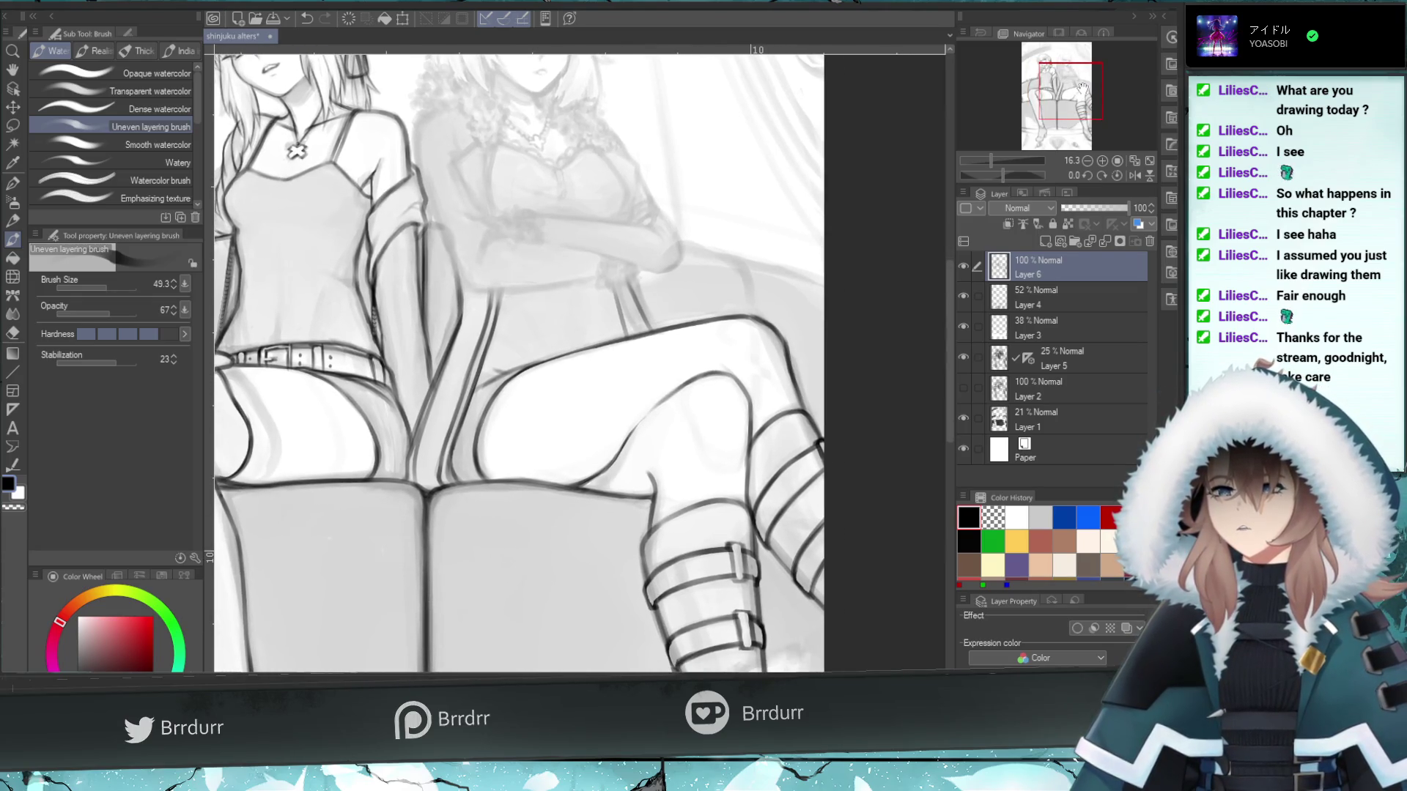
left_click_drag(1082, 88, 1082, 87)
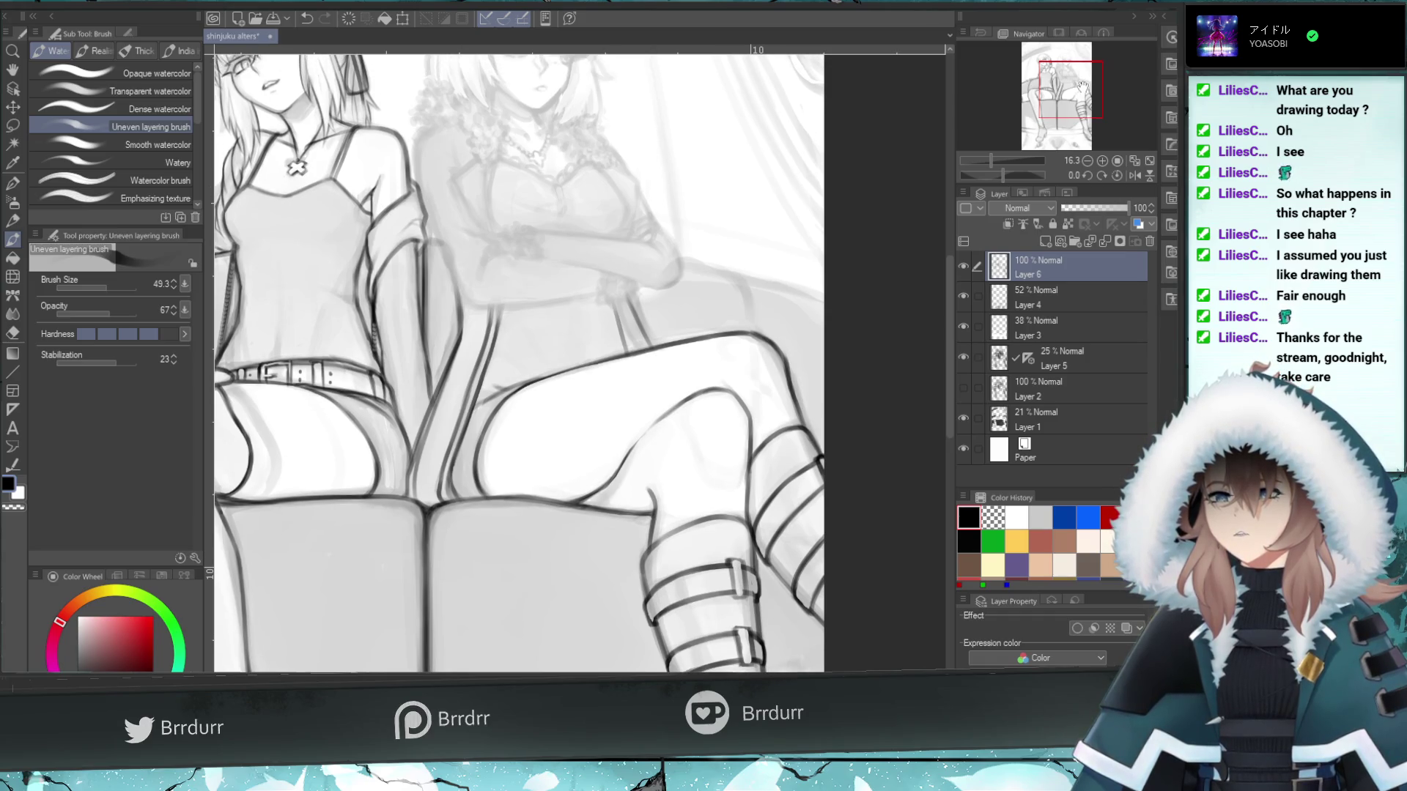
left_click_drag(1082, 86, 1056, 64)
scroll(1079, 83, "up", 5)
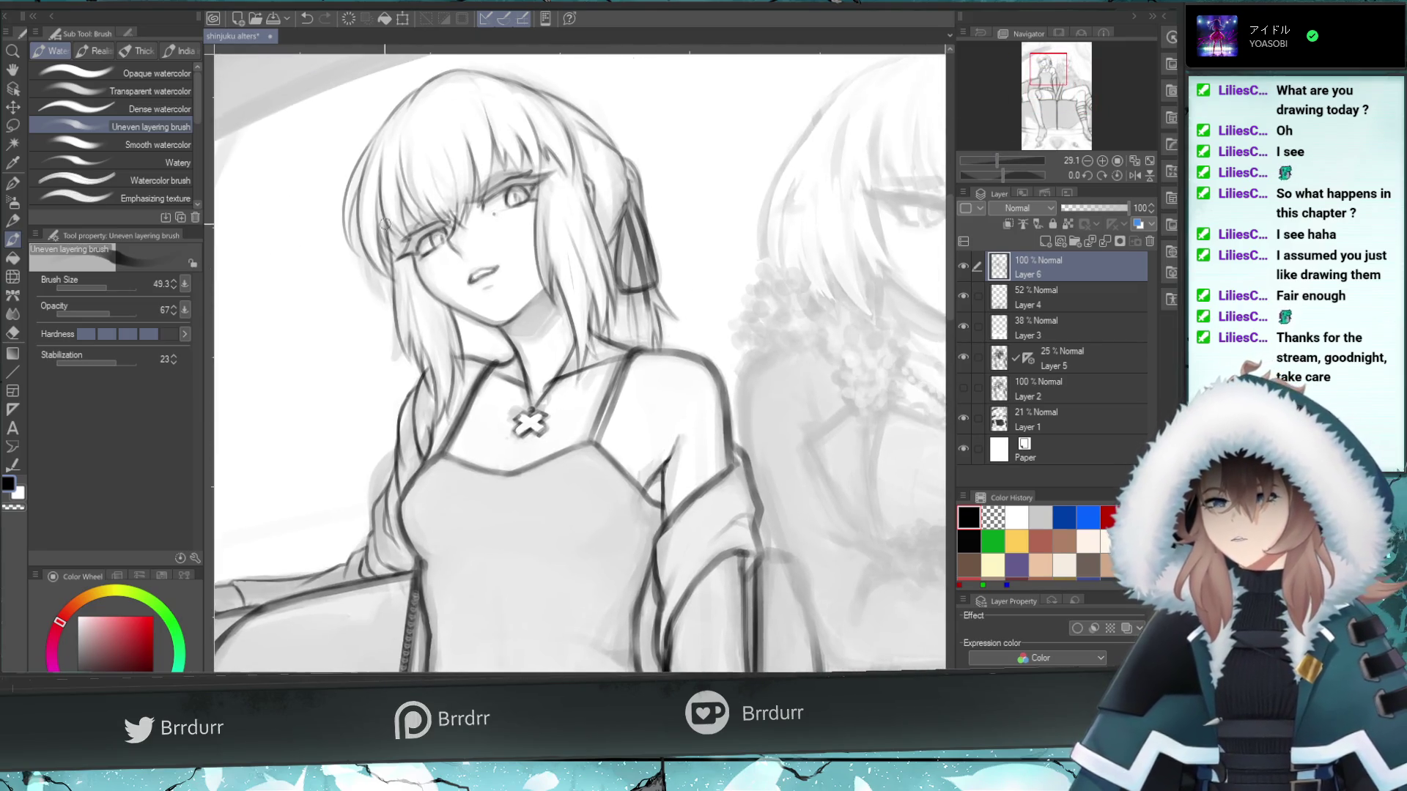
- Touch up the left girl's eye and eyebrow with small strokes at brush size 25.8, undoing unwanted marks
left_click_drag(528, 188, 511, 190)
left_click(101, 285)
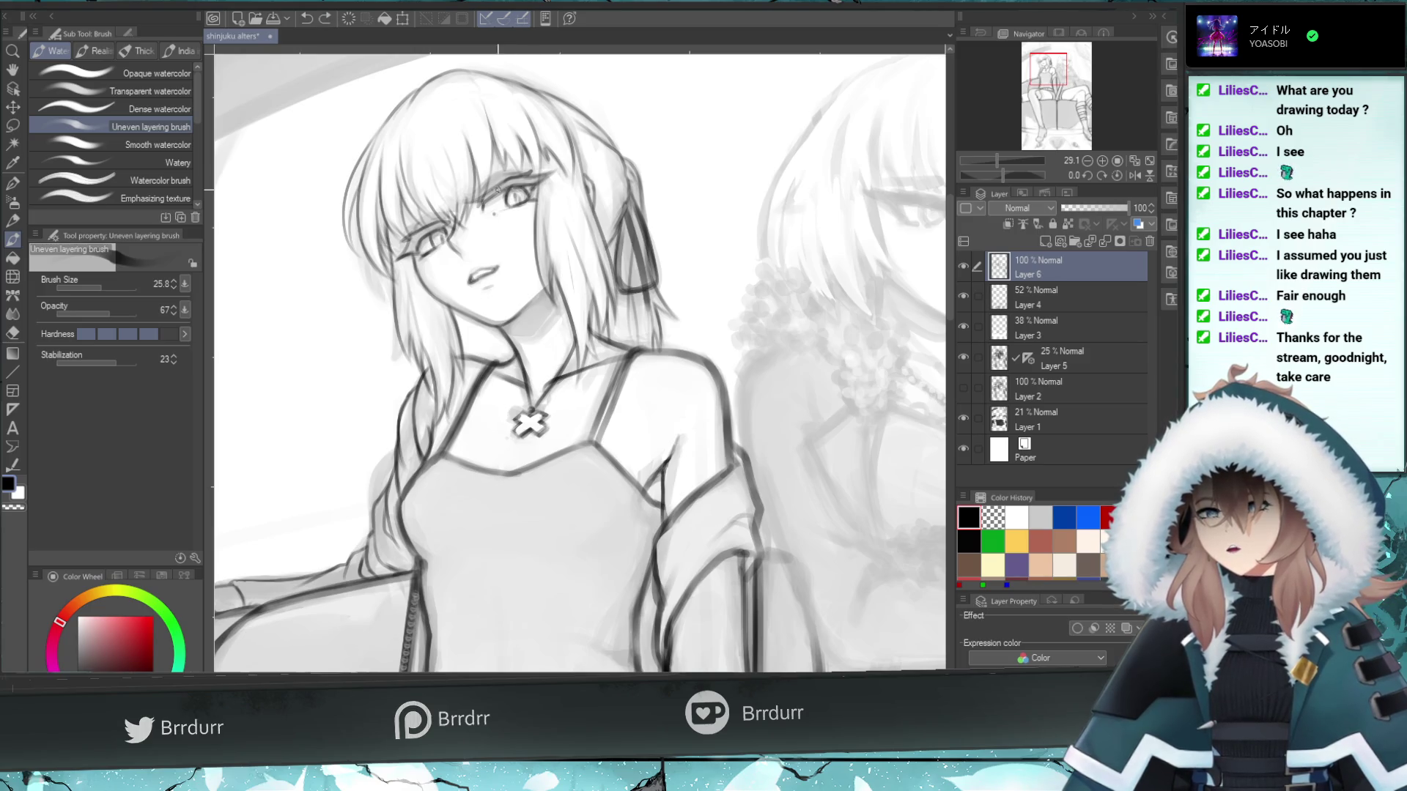
key("ctrl+z")
left_click_drag(503, 189, 482, 195)
key("ctrl+z")
key("ctrl+z")
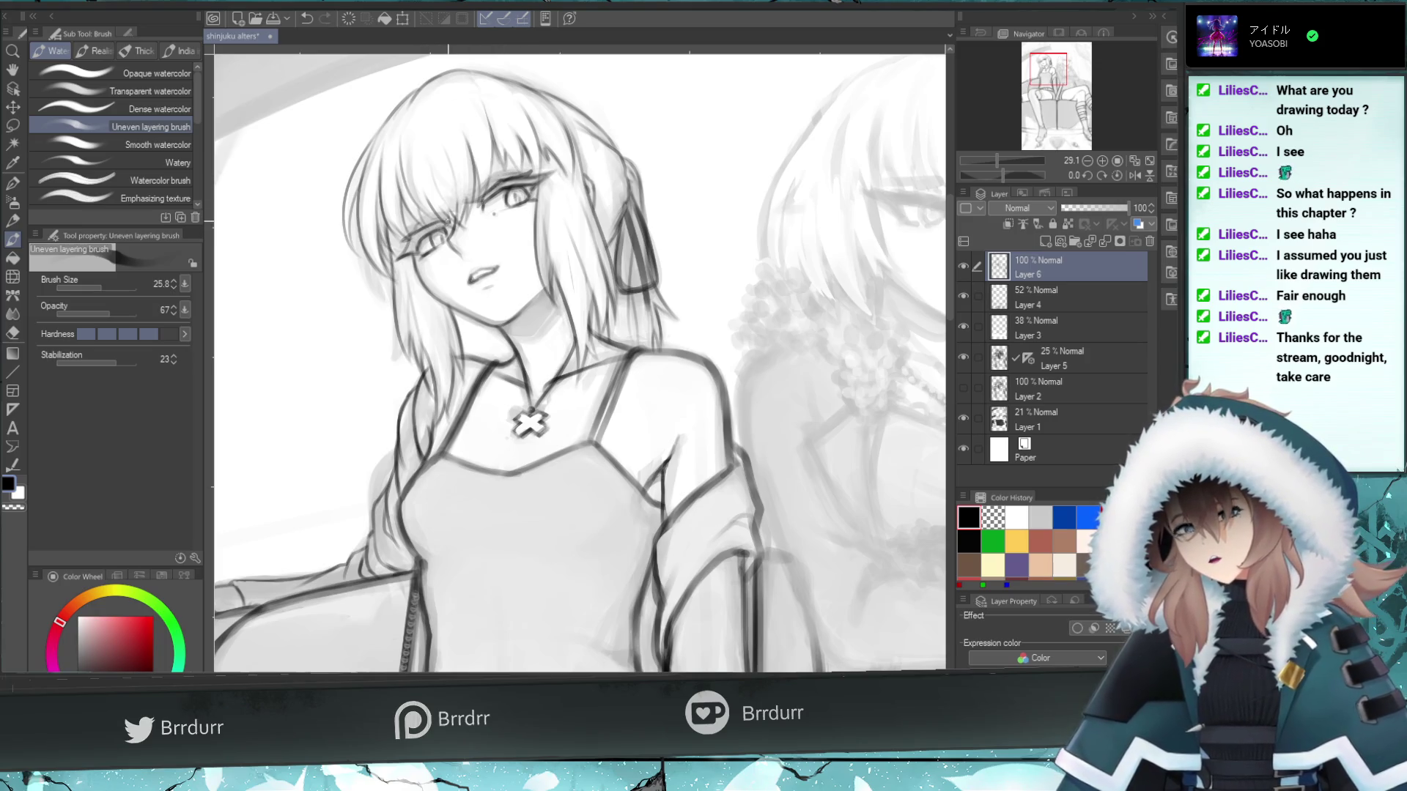
key("ctrl+z")
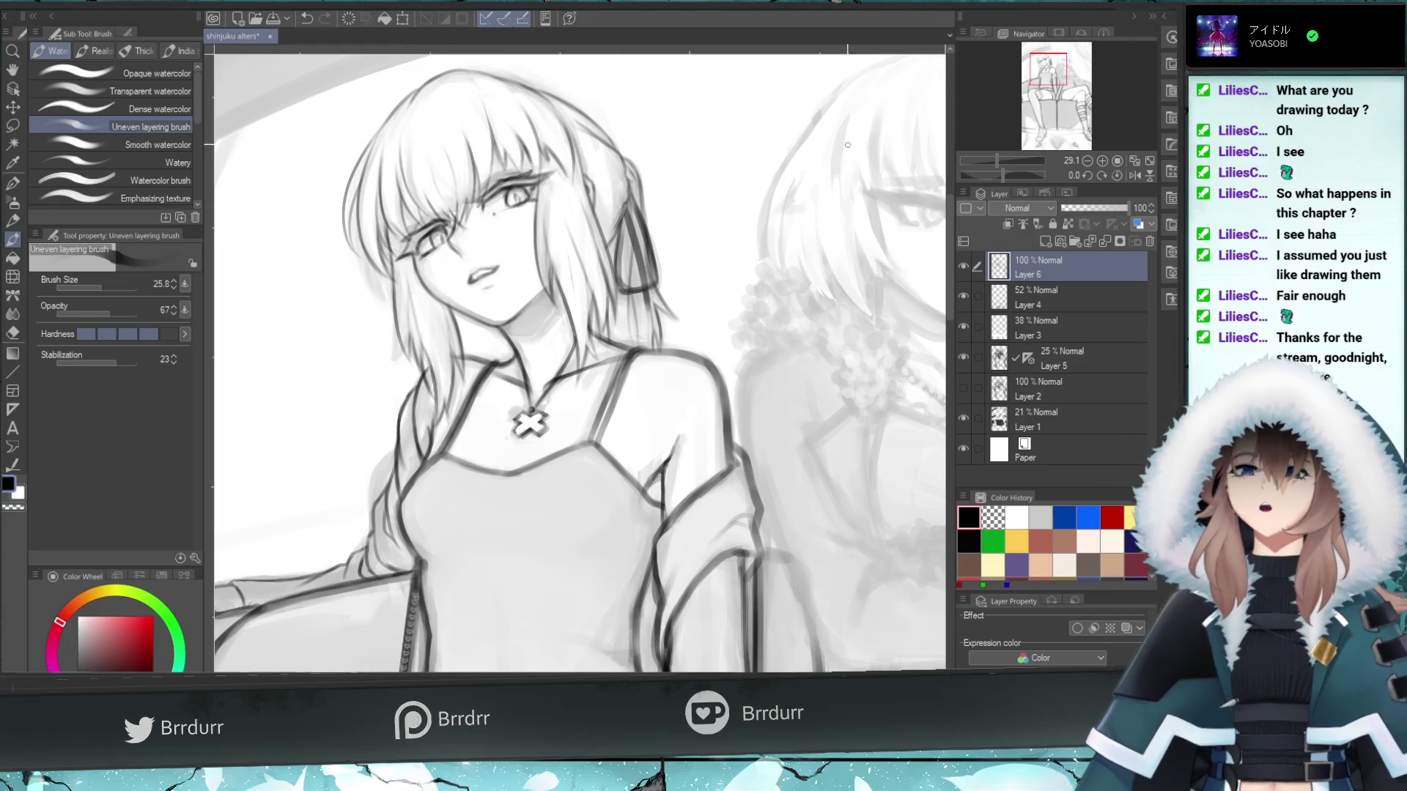
left_click_drag(995, 162, 989, 158)
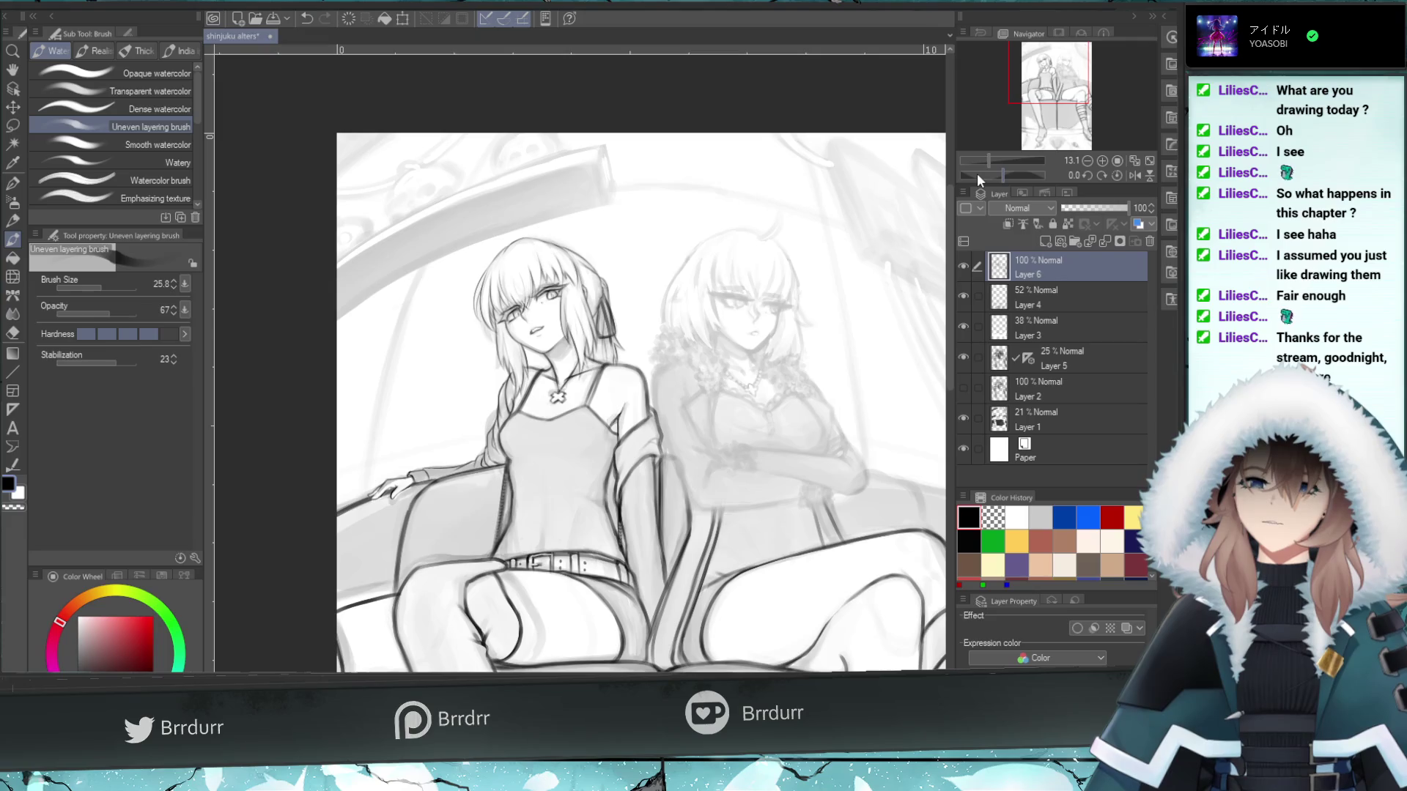
left_click_drag(989, 158, 995, 160)
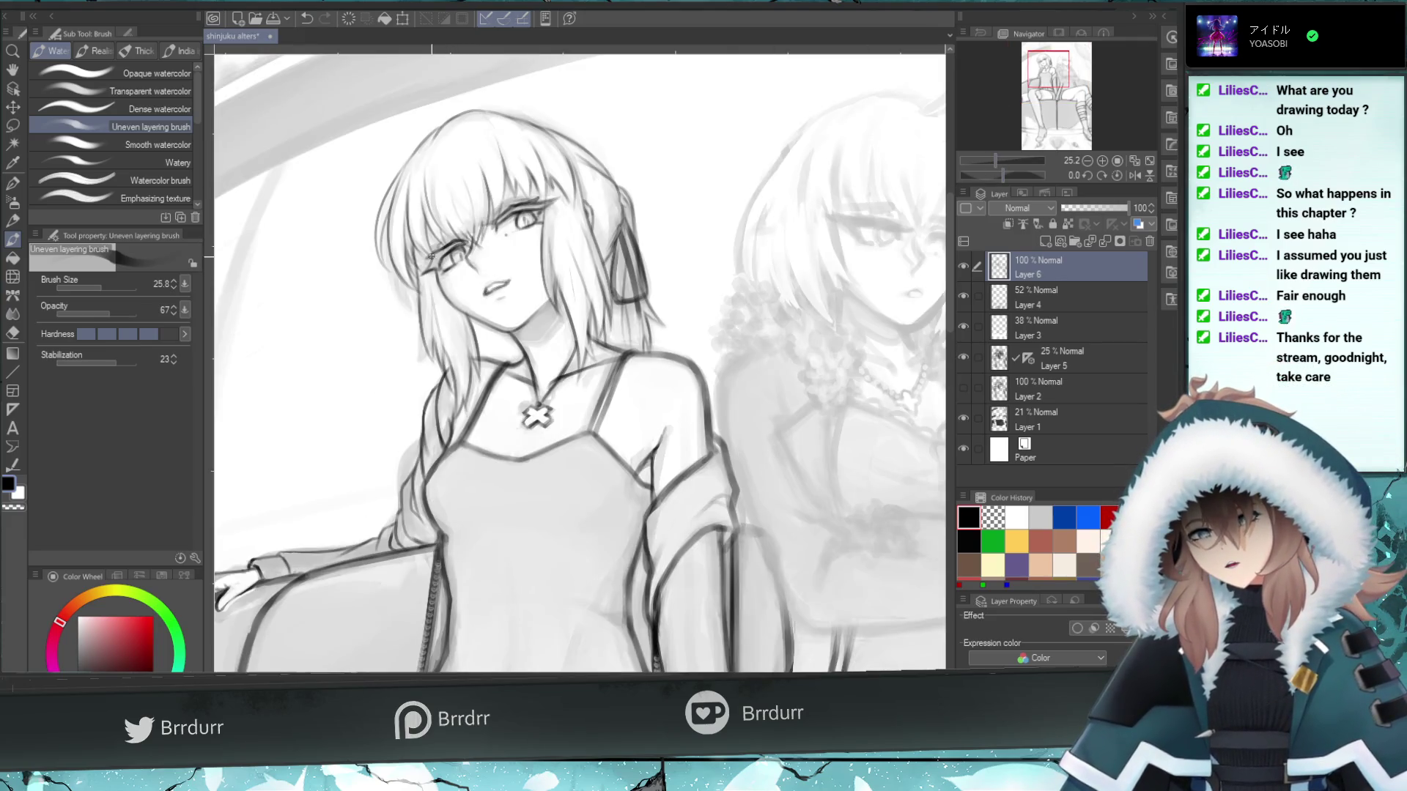
left_click_drag(451, 250, 439, 252)
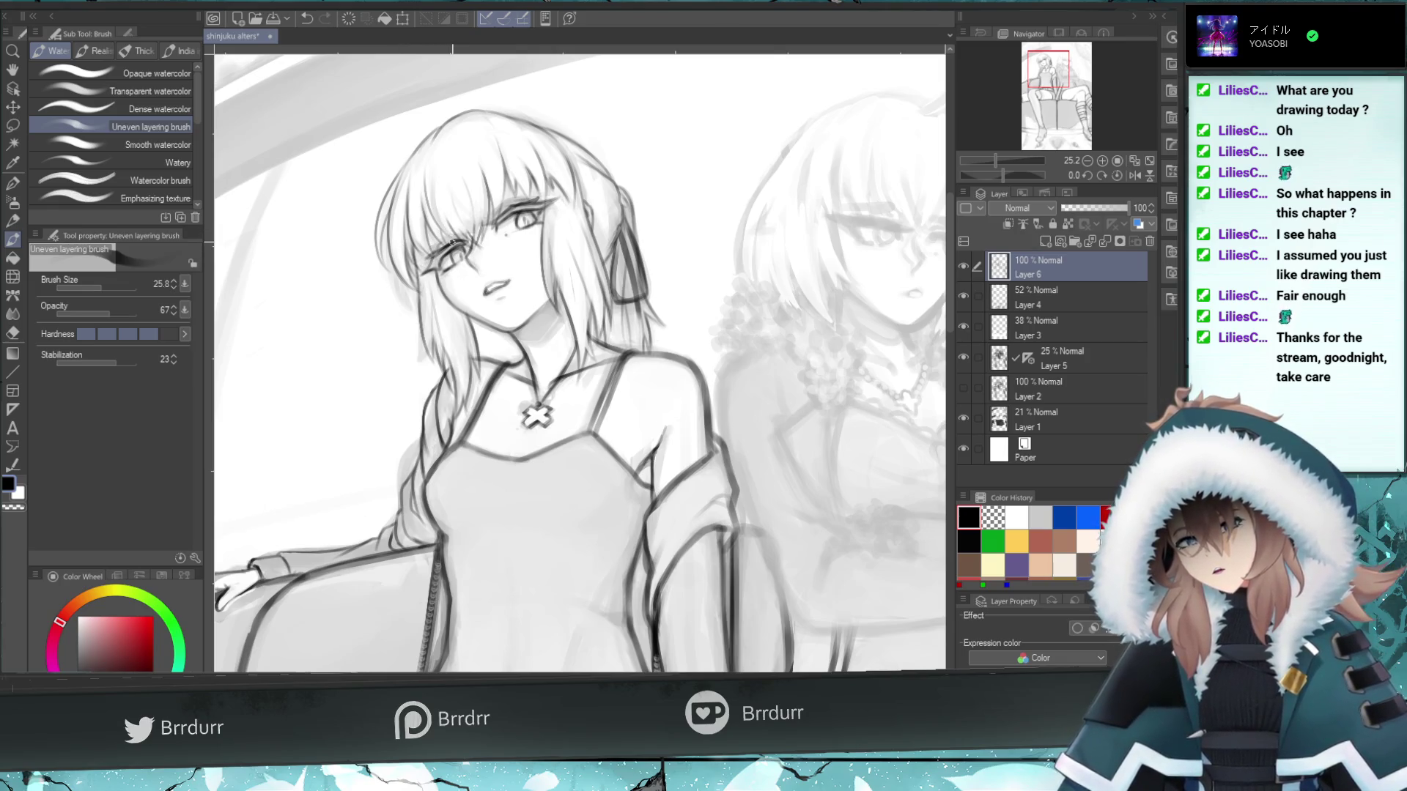
key("ctrl+z")
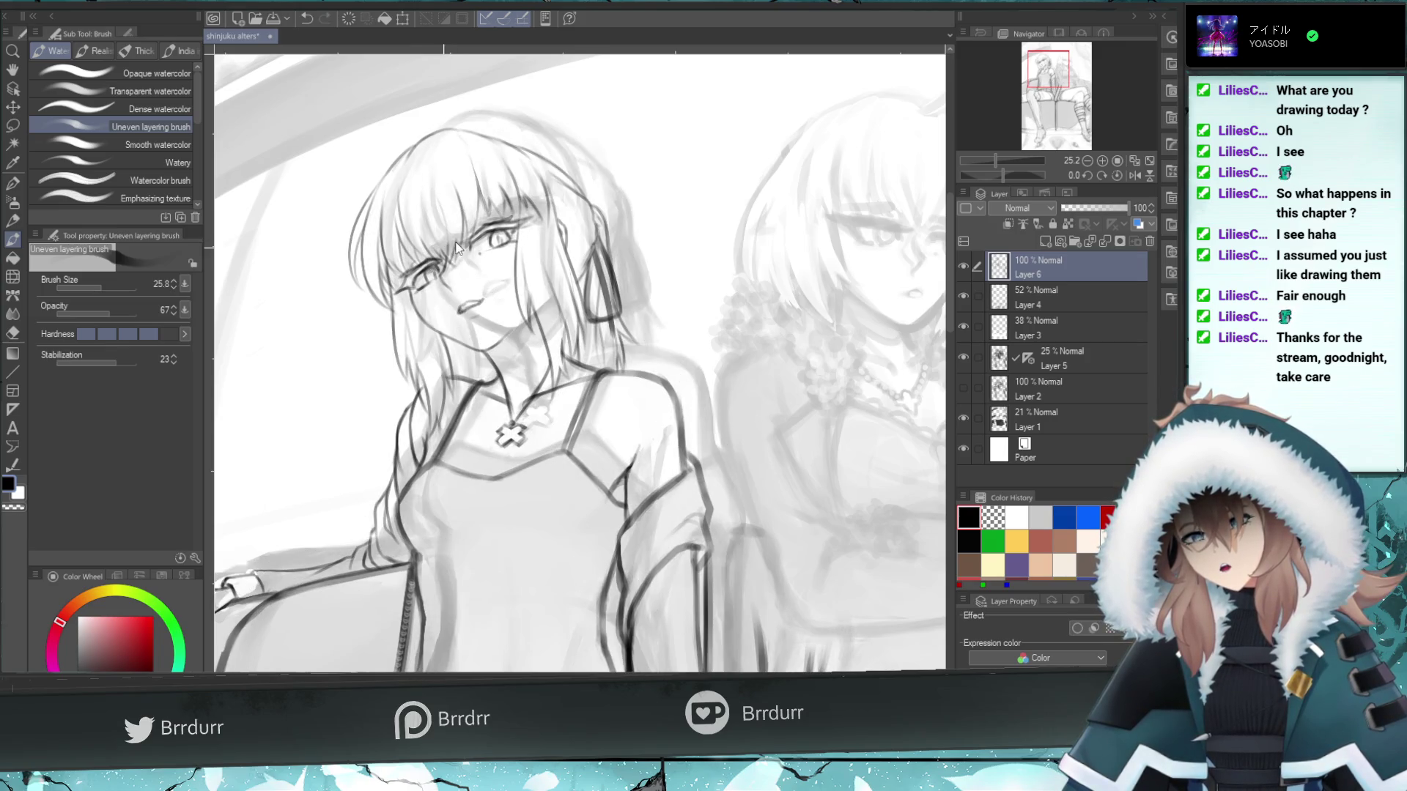
key("ctrl+z")
key("ctrl+z")
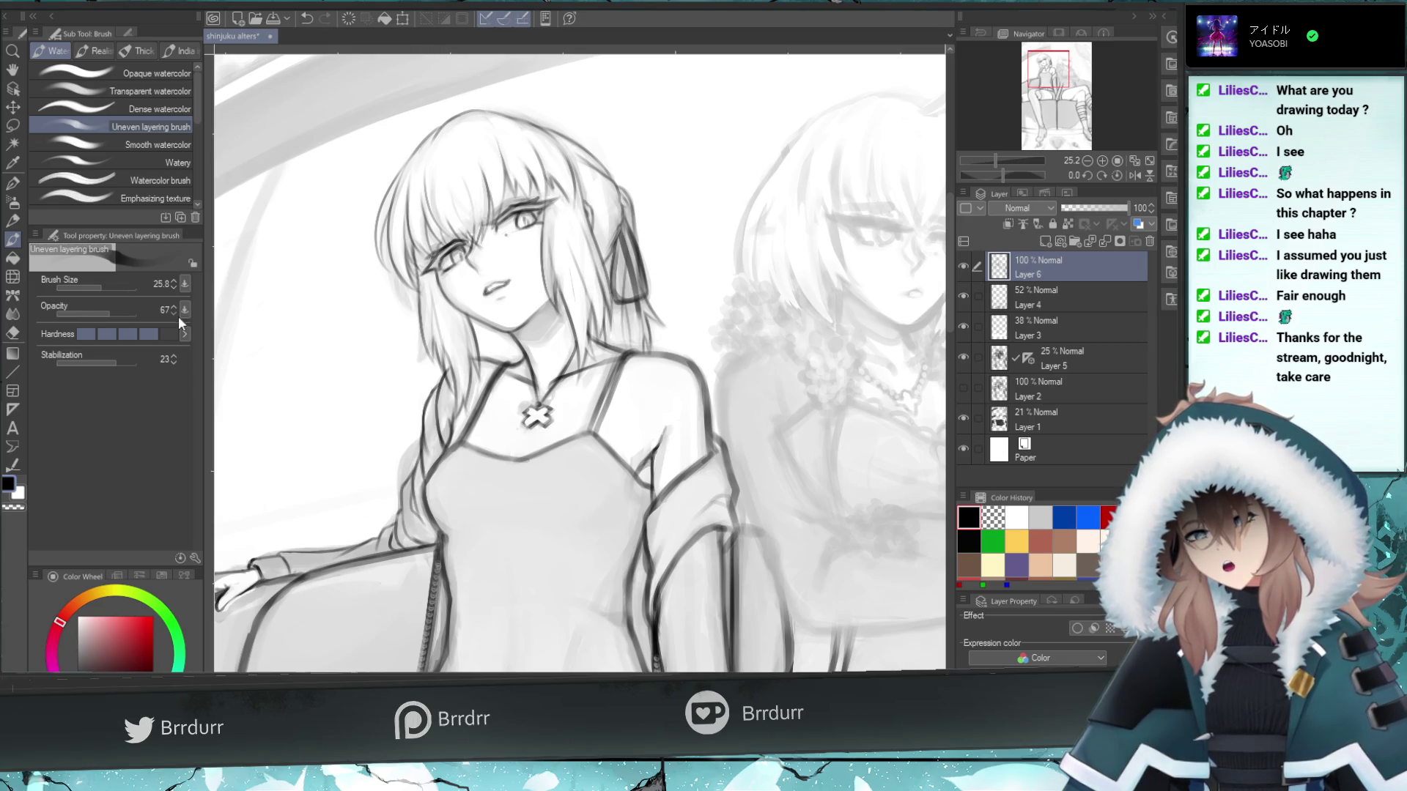
- Lightly erase the lines around the left girl's eye with the Hard eraser
key("e")
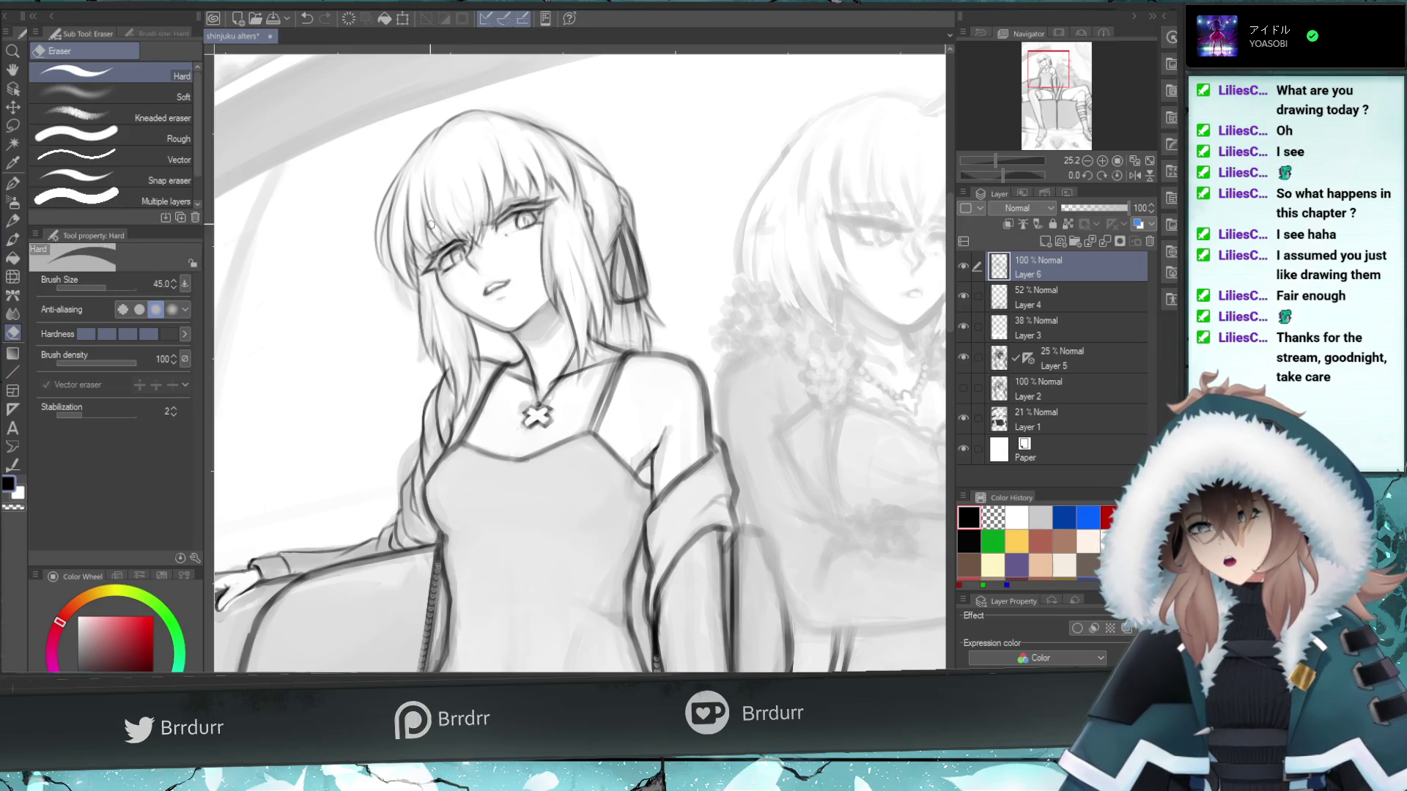
left_click_drag(455, 240, 426, 260)
key("ctrl+z")
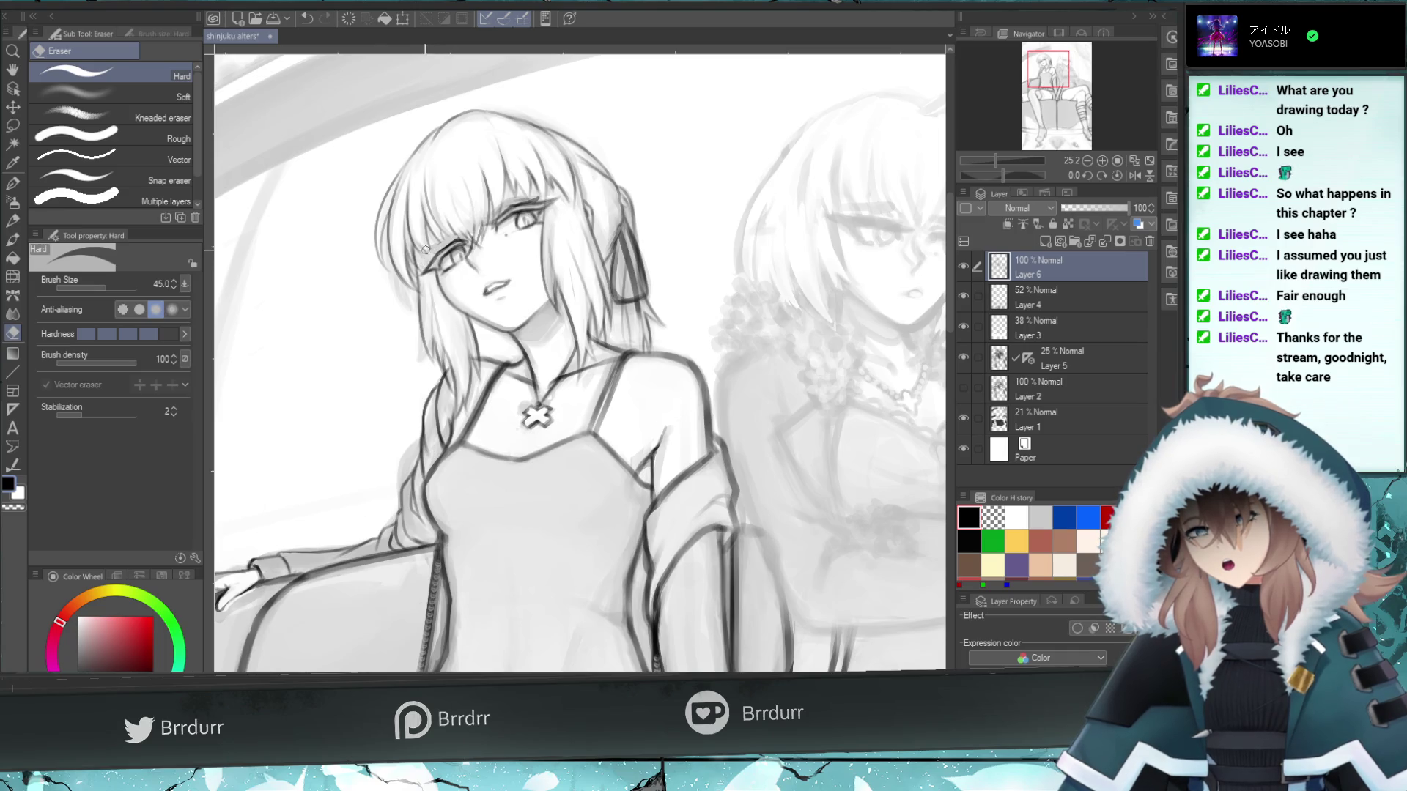
left_click(12, 240)
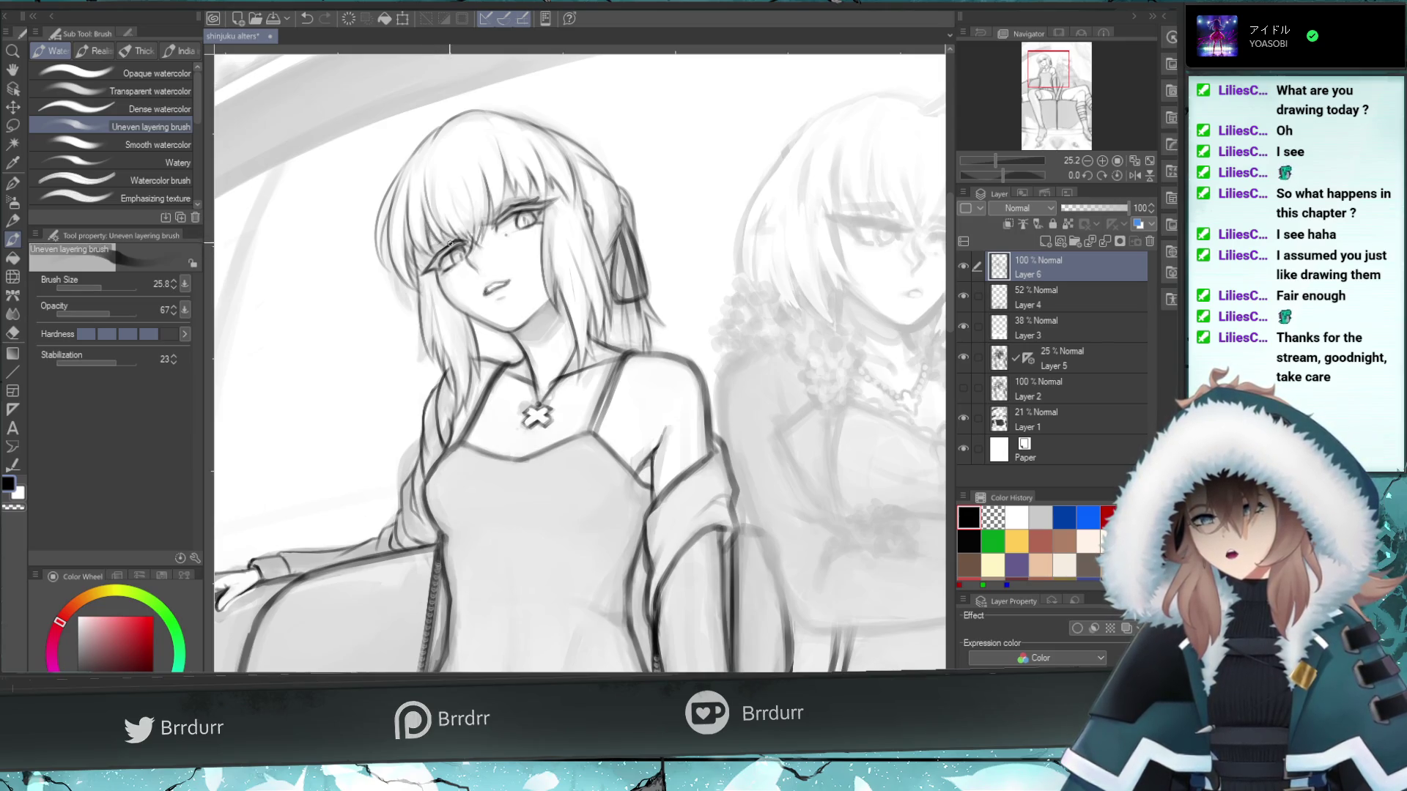
key("ctrl+z")
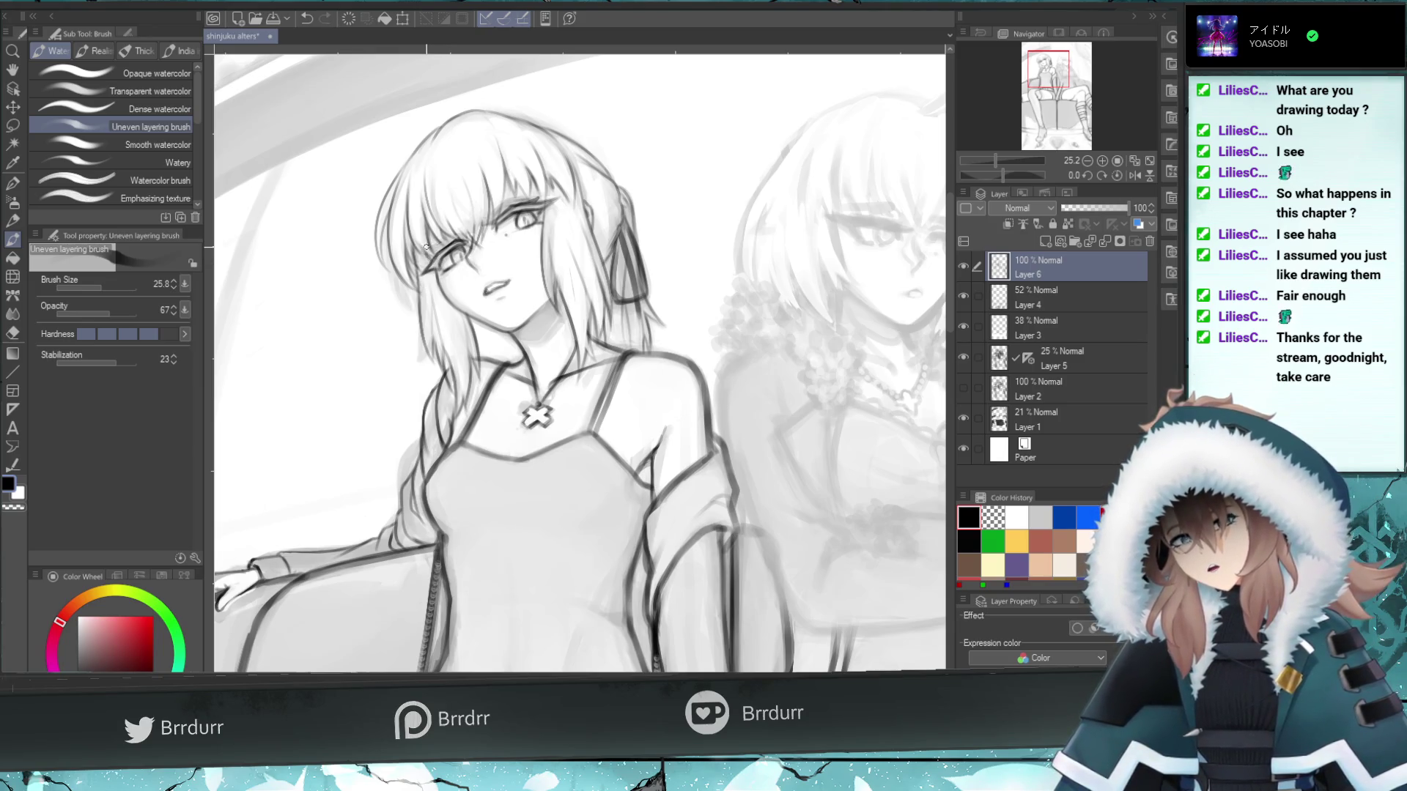
left_click_drag(1050, 73, 1070, 87)
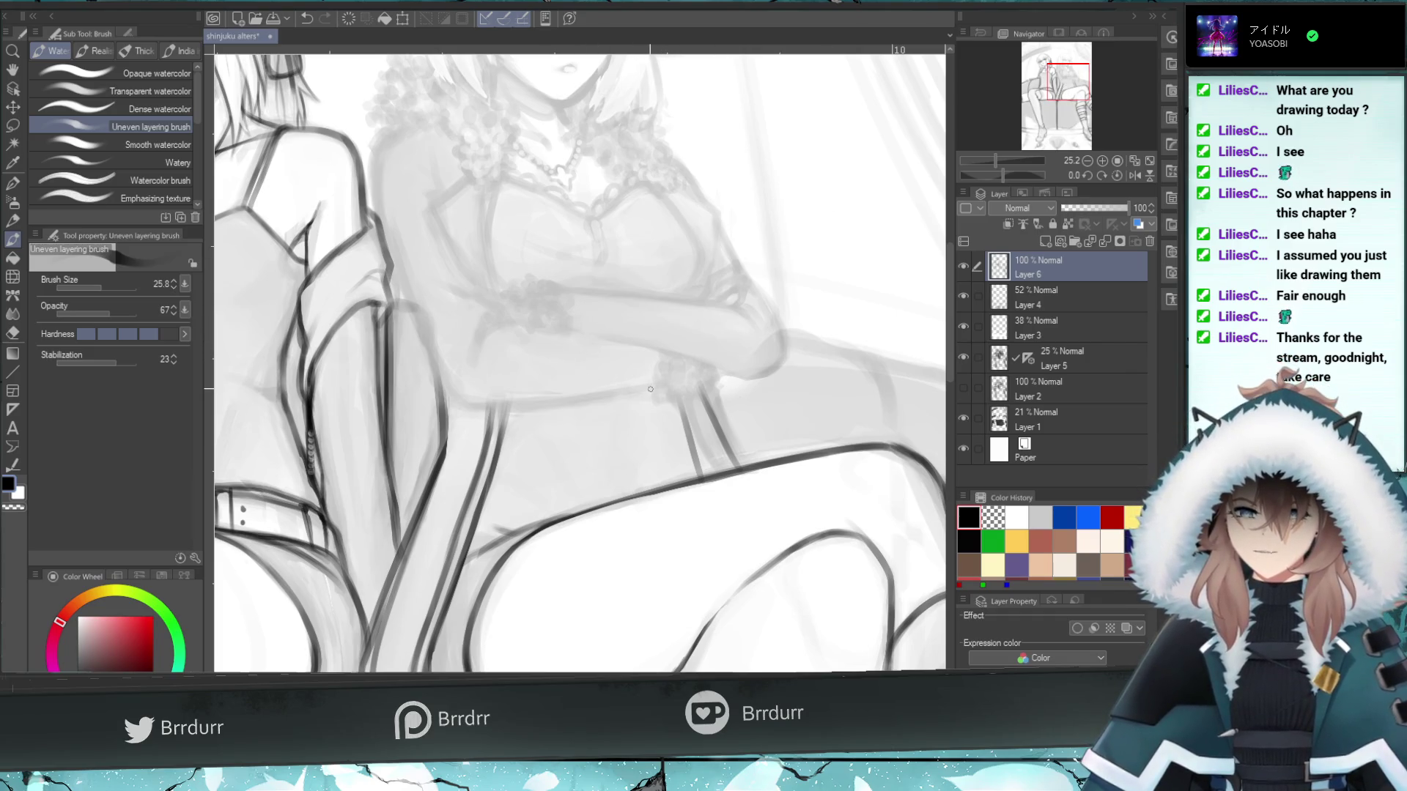
- Redraw the crossed-arms girl's waist line with repeated strokes until it sits cleanly
left_click_drag(658, 384, 550, 395)
key("ctrl+z")
mouse_move(663, 384)
left_mouse_down()
mouse_move(532, 400)
mouse_move(588, 395)
mouse_move(557, 396)
left_mouse_up()
key("ctrl+z")
key("ctrl+z")
left_click_drag(658, 384, 521, 399)
key("ctrl+z")
key("ctrl+z")
key("ctrl+z")
key("ctrl+z")
left_click_drag(653, 386, 454, 415)
left_click_drag(659, 386, 504, 404)
key("ctrl+z")
key("ctrl+z")
left_click_drag(659, 386, 496, 405)
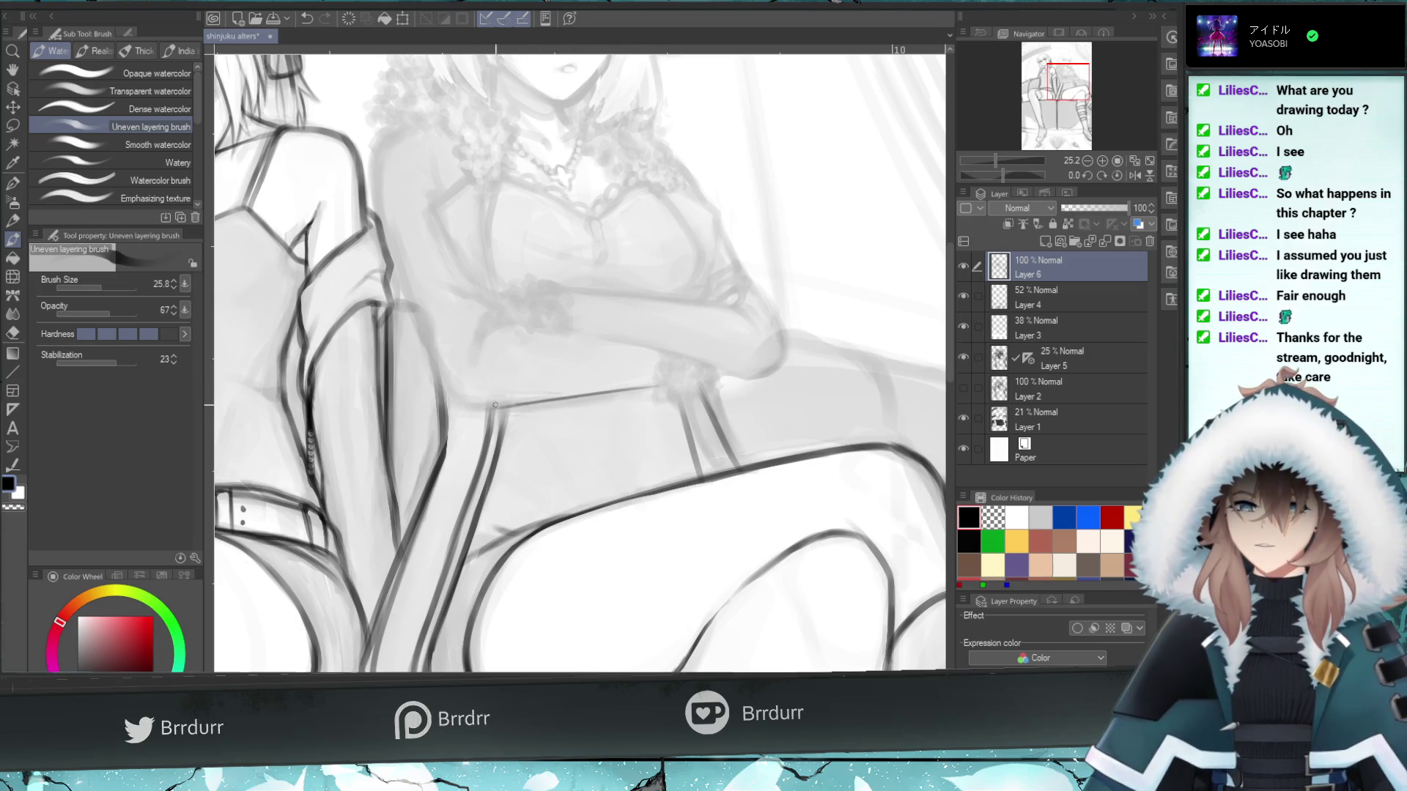
- Set the brush size to 54.1 and lay a heavier stroke along the waist
left_click(105, 288)
left_click(104, 286)
left_click(107, 286)
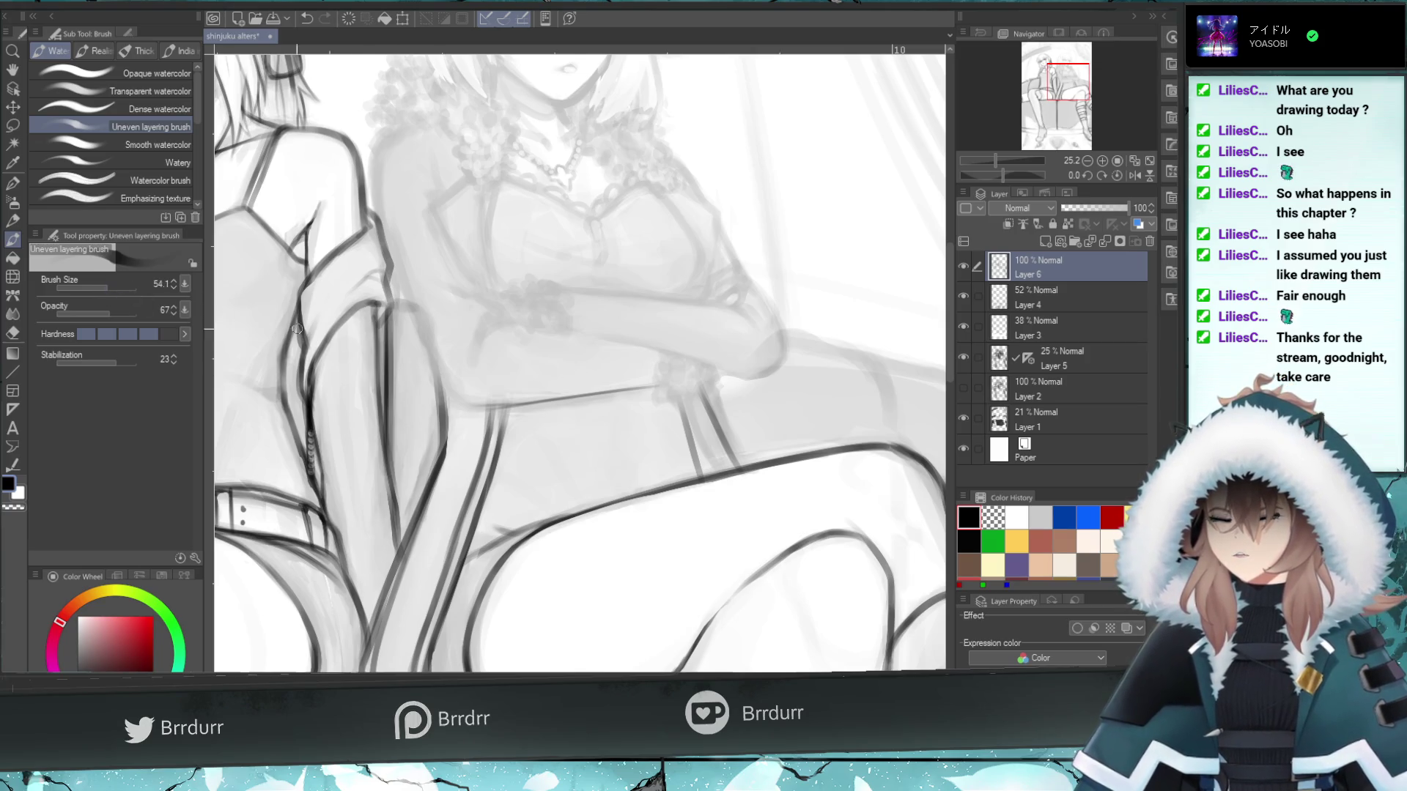
mouse_move(656, 388)
left_mouse_down()
mouse_move(454, 401)
mouse_move(407, 317)
left_mouse_up()
key("ctrl+z")
key("ctrl+z")
key("ctrl+y")
key("ctrl+z")
key("ctrl+z")
- Darken her side outline beside the jacket and the shoulder line, then check the mirrored view
left_click_drag(447, 393, 405, 301)
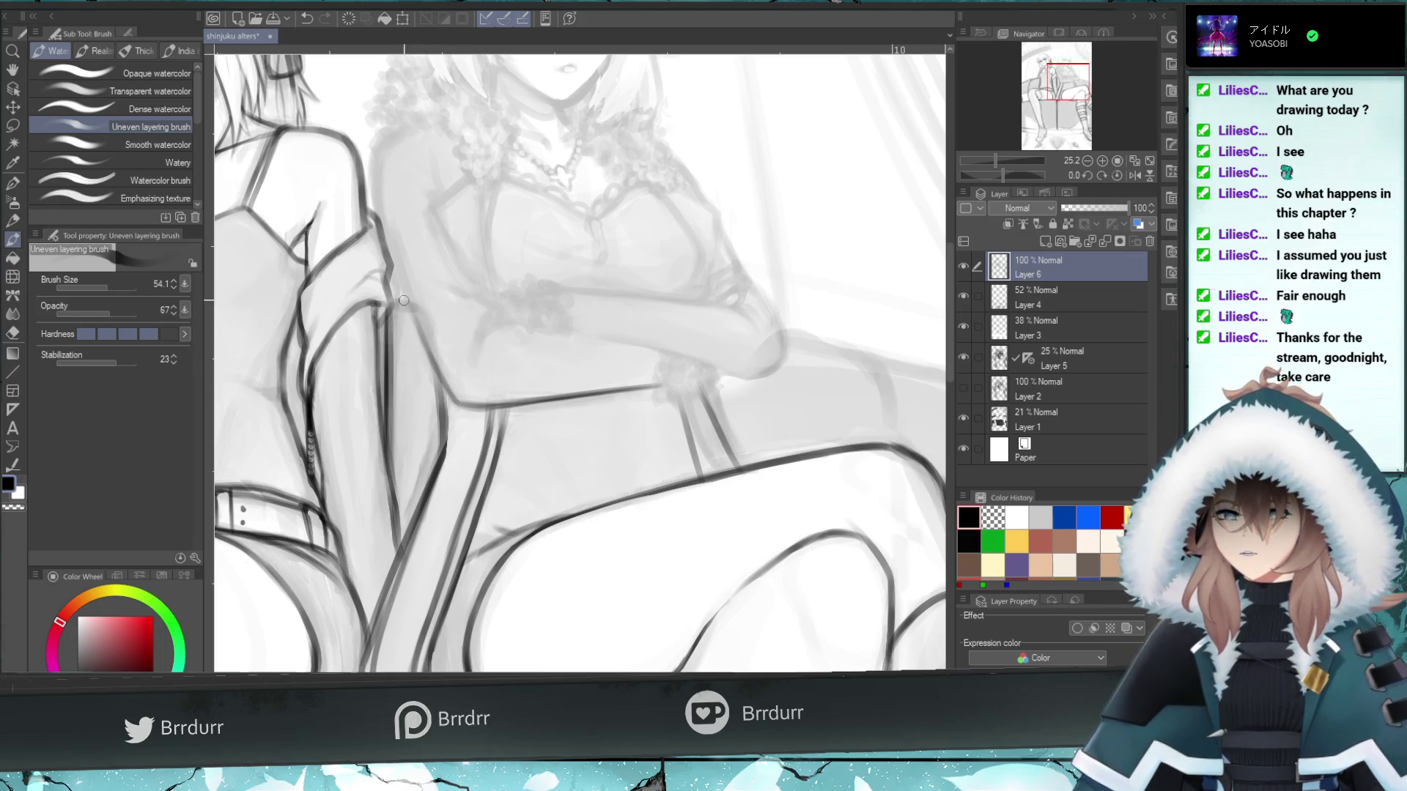
left_click_drag(447, 385, 401, 297)
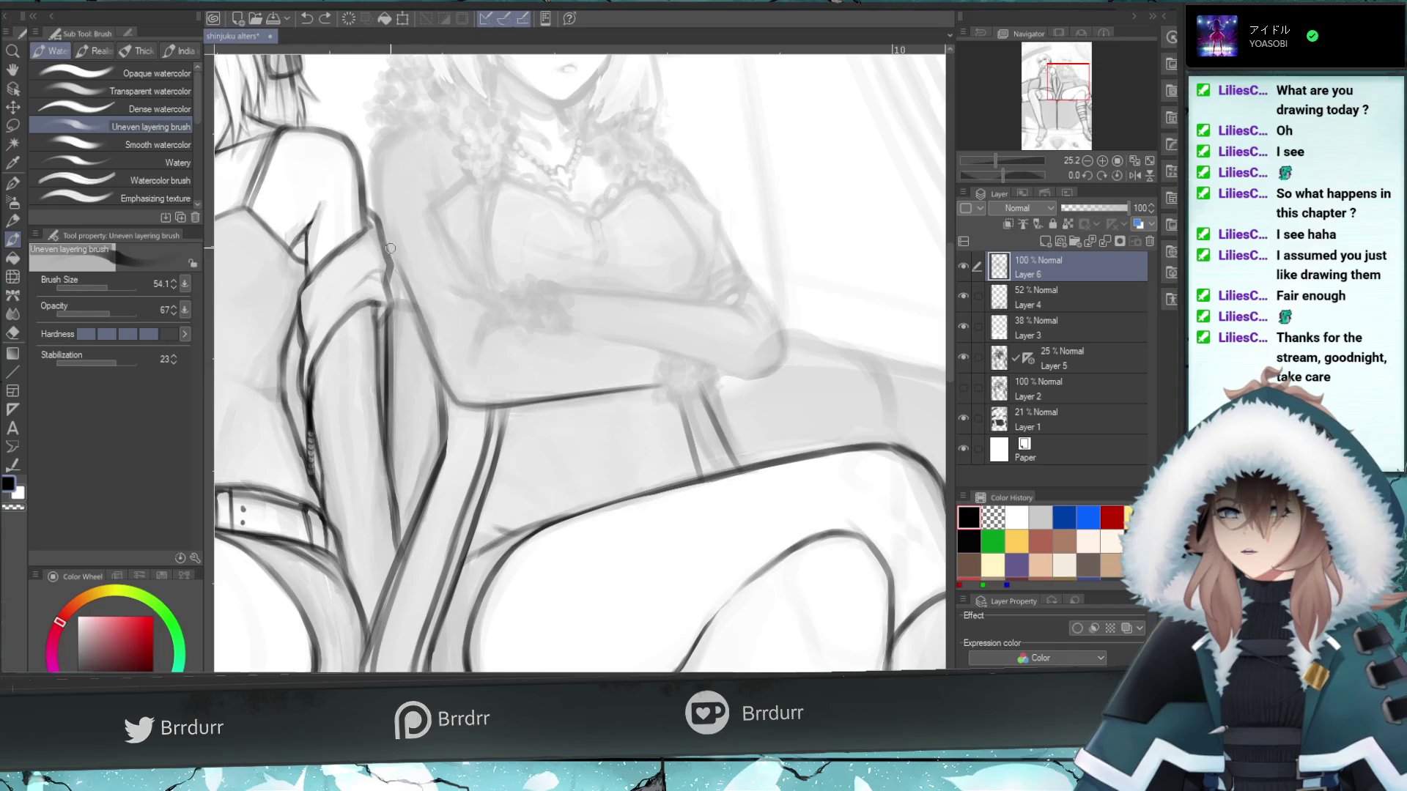
left_click_drag(435, 362, 392, 253)
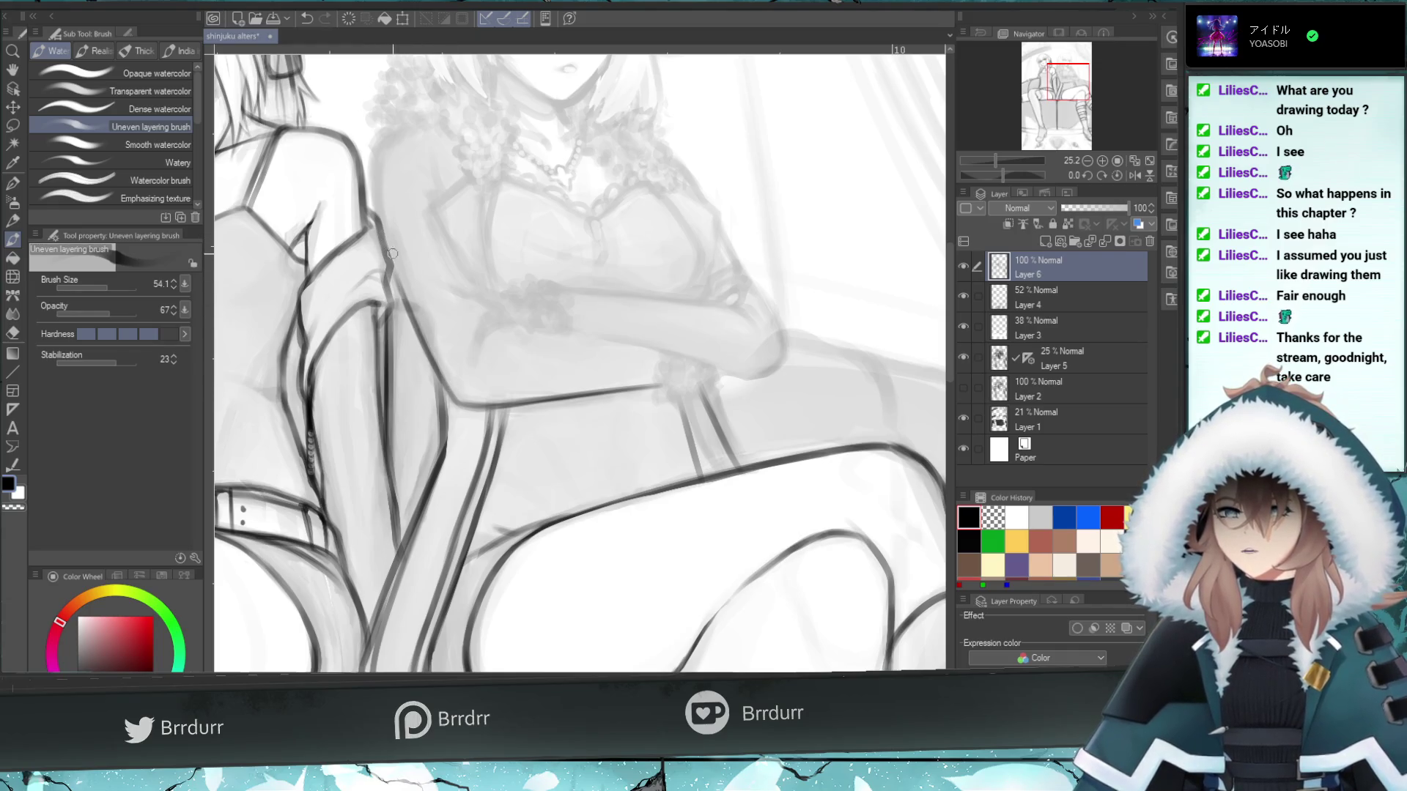
left_click_drag(423, 334, 387, 250)
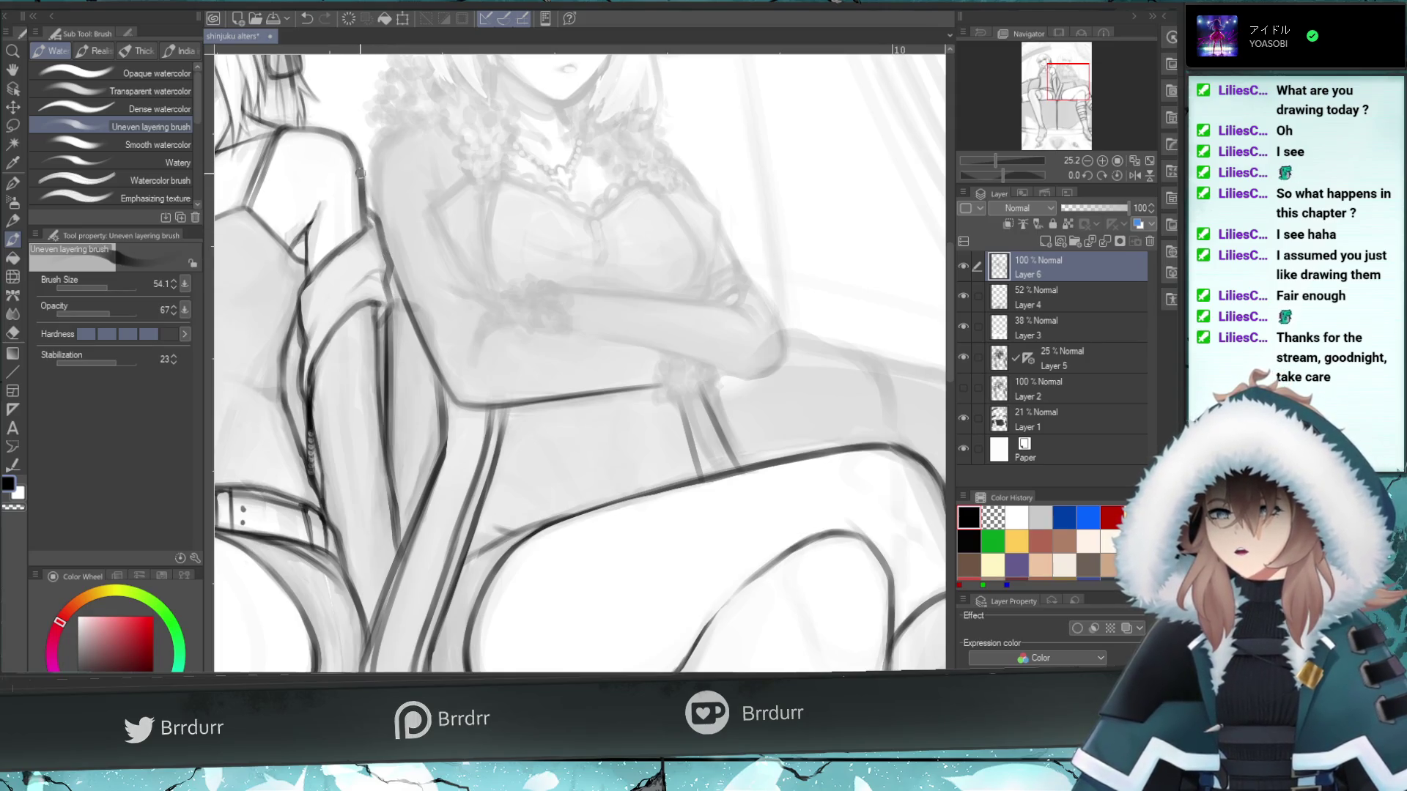
left_click_drag(375, 217, 359, 168)
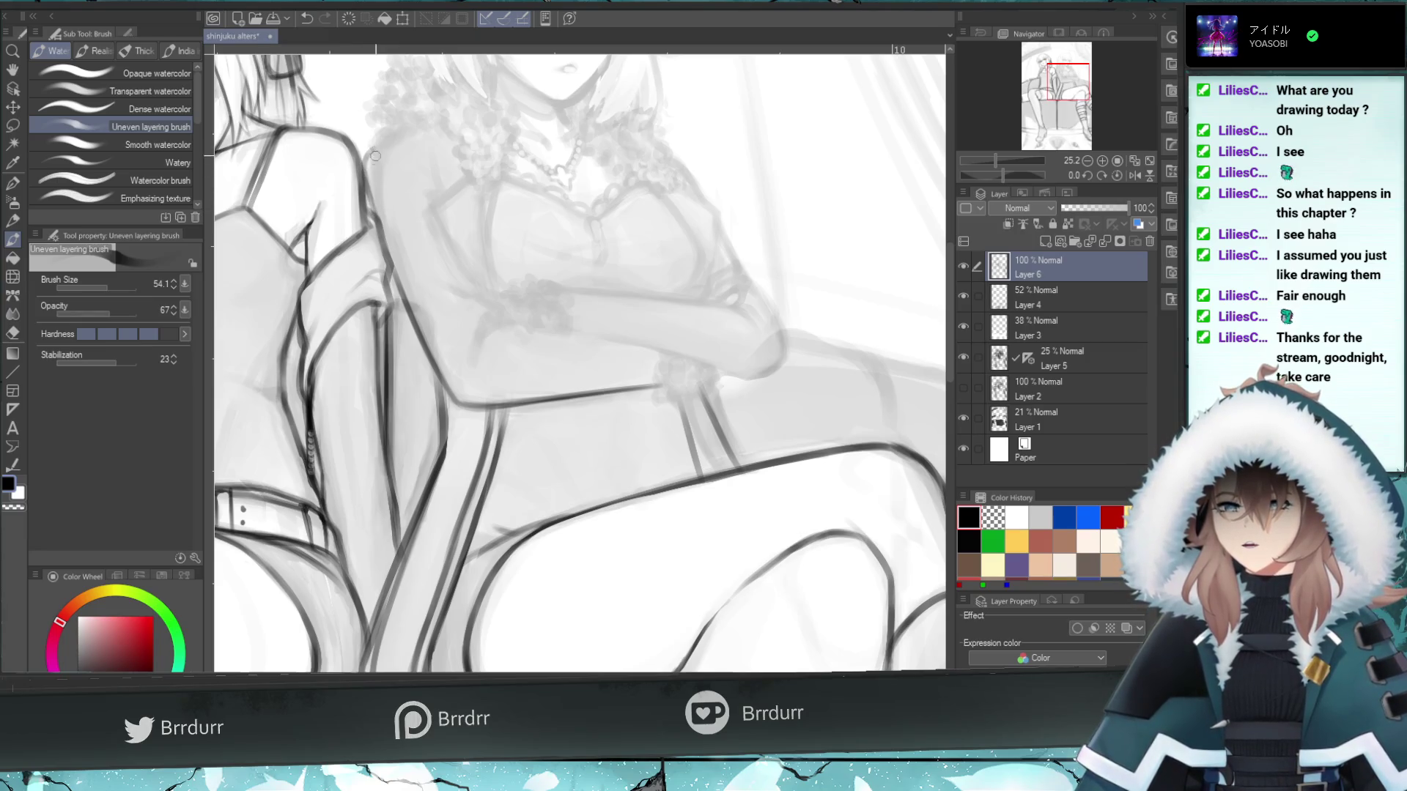
left_click_drag(370, 170, 419, 126)
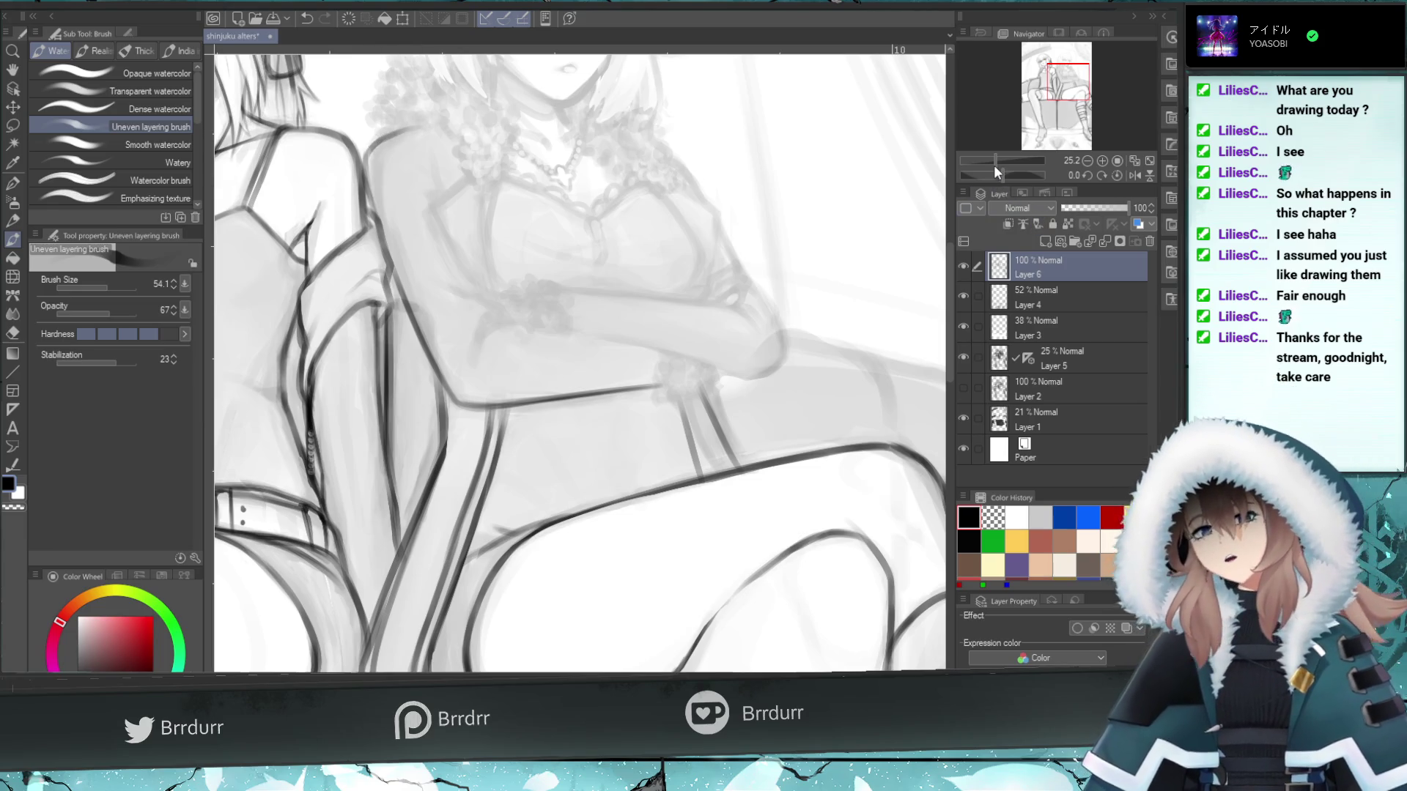
left_click_drag(994, 162, 988, 161)
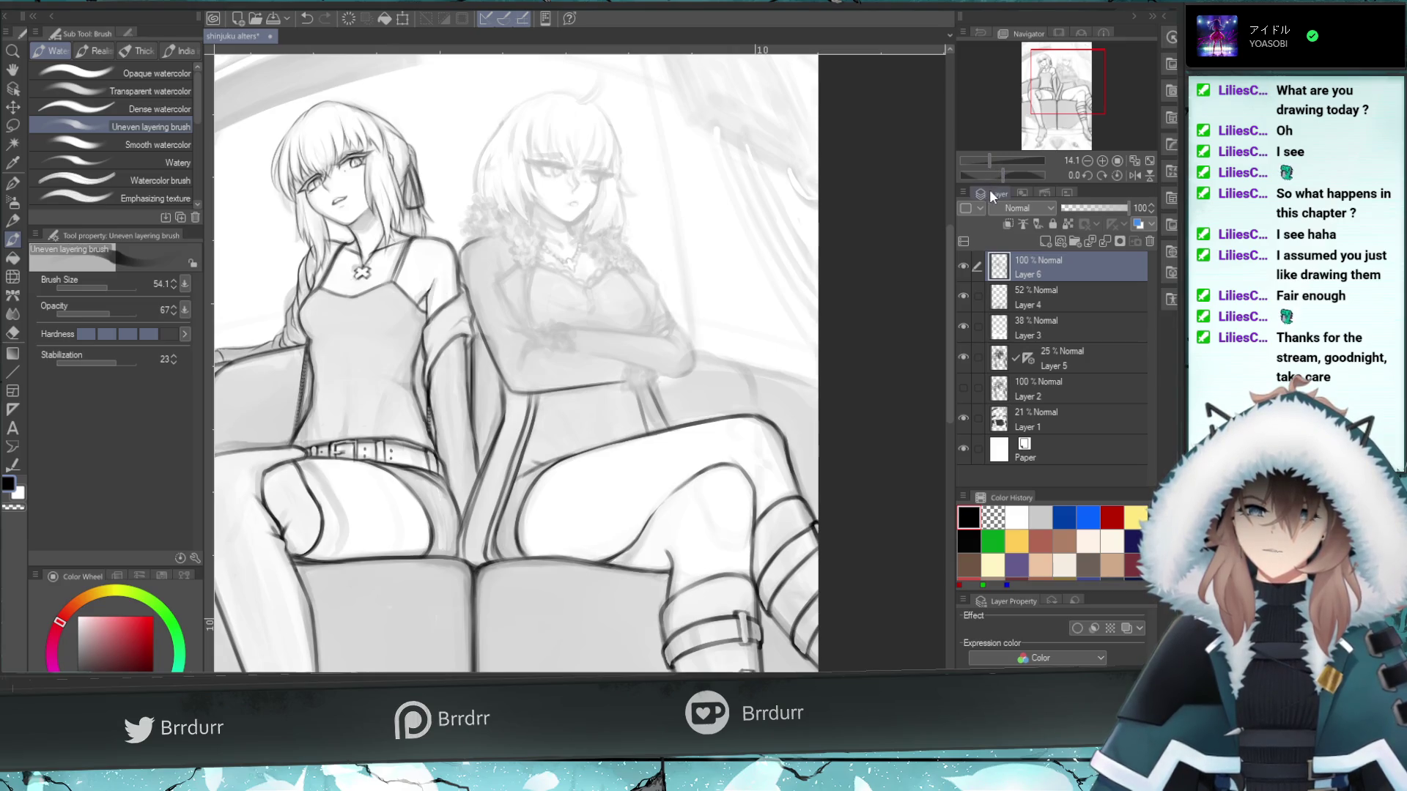
left_click(1134, 176)
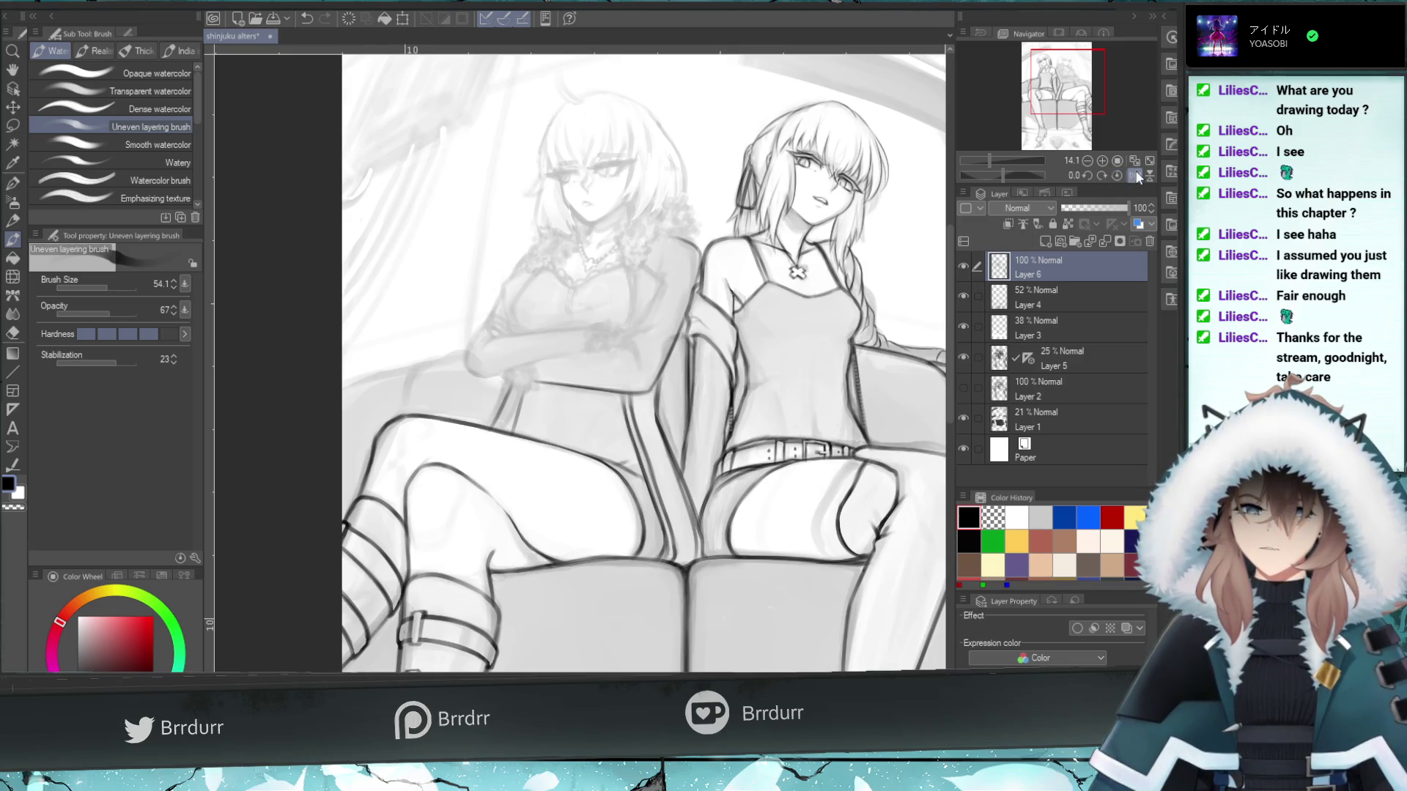
- Restore the unmirrored view and shade the crossed arm's left edge in soft grey
left_click(1134, 176)
left_click_drag(1016, 159, 999, 166)
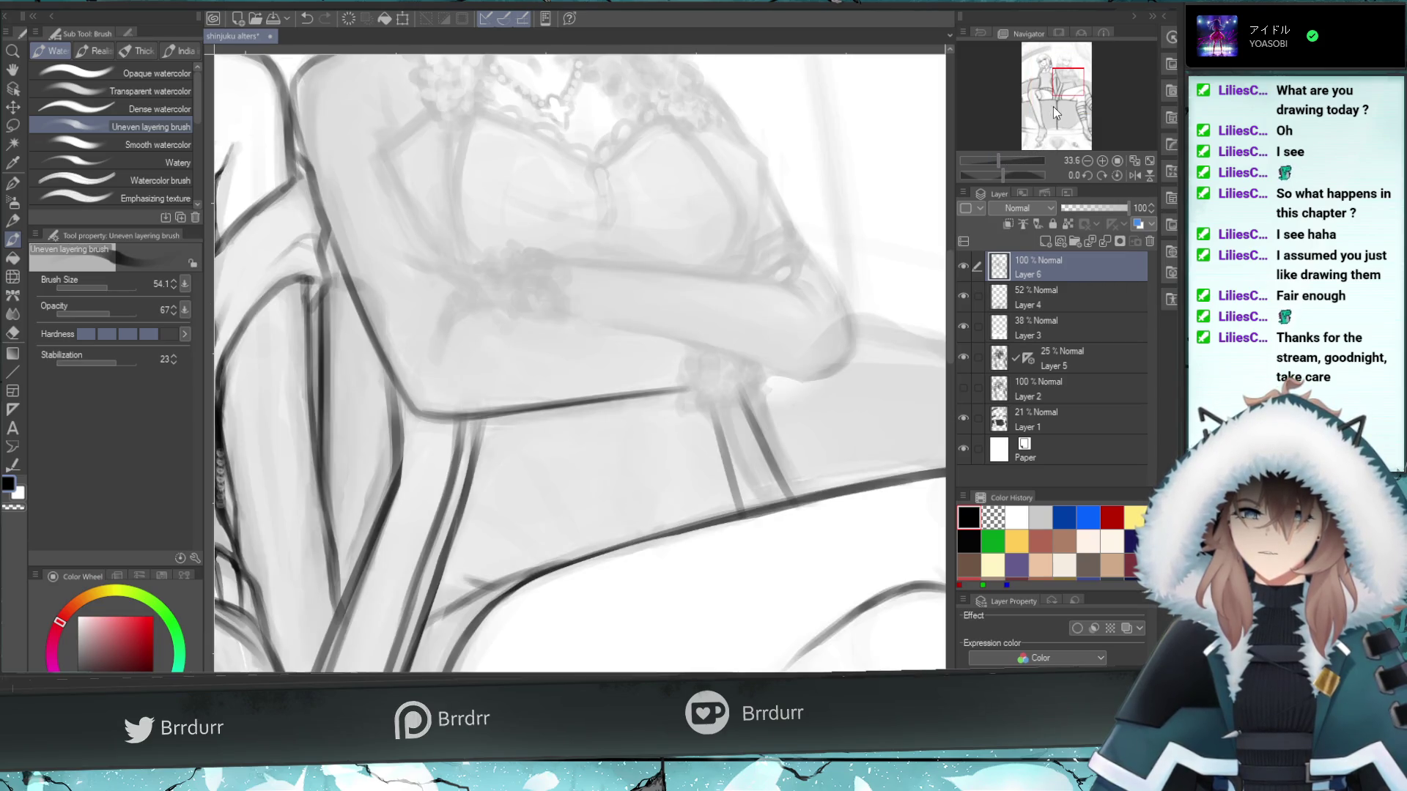
left_click_drag(1063, 80, 1060, 74)
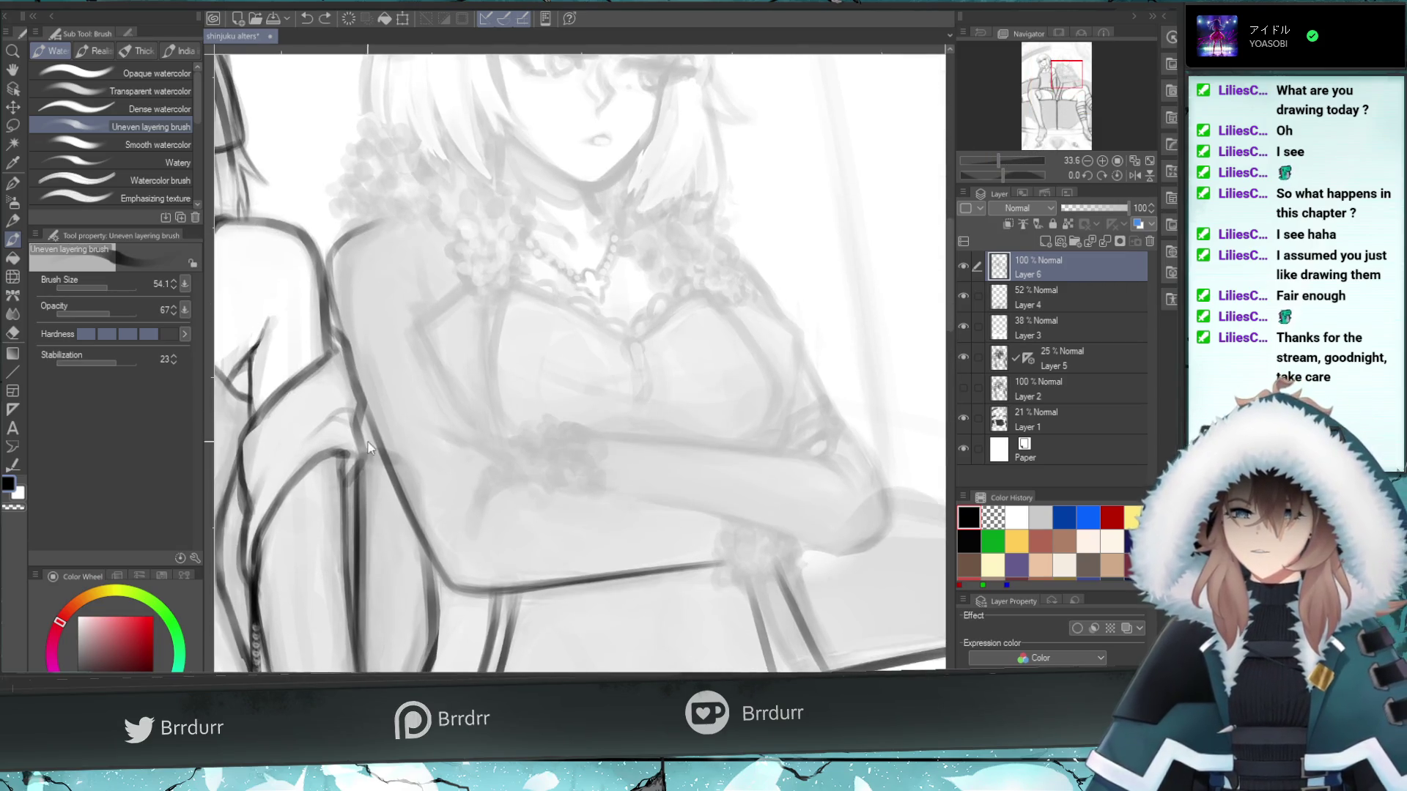
left_click_drag(414, 531, 364, 396)
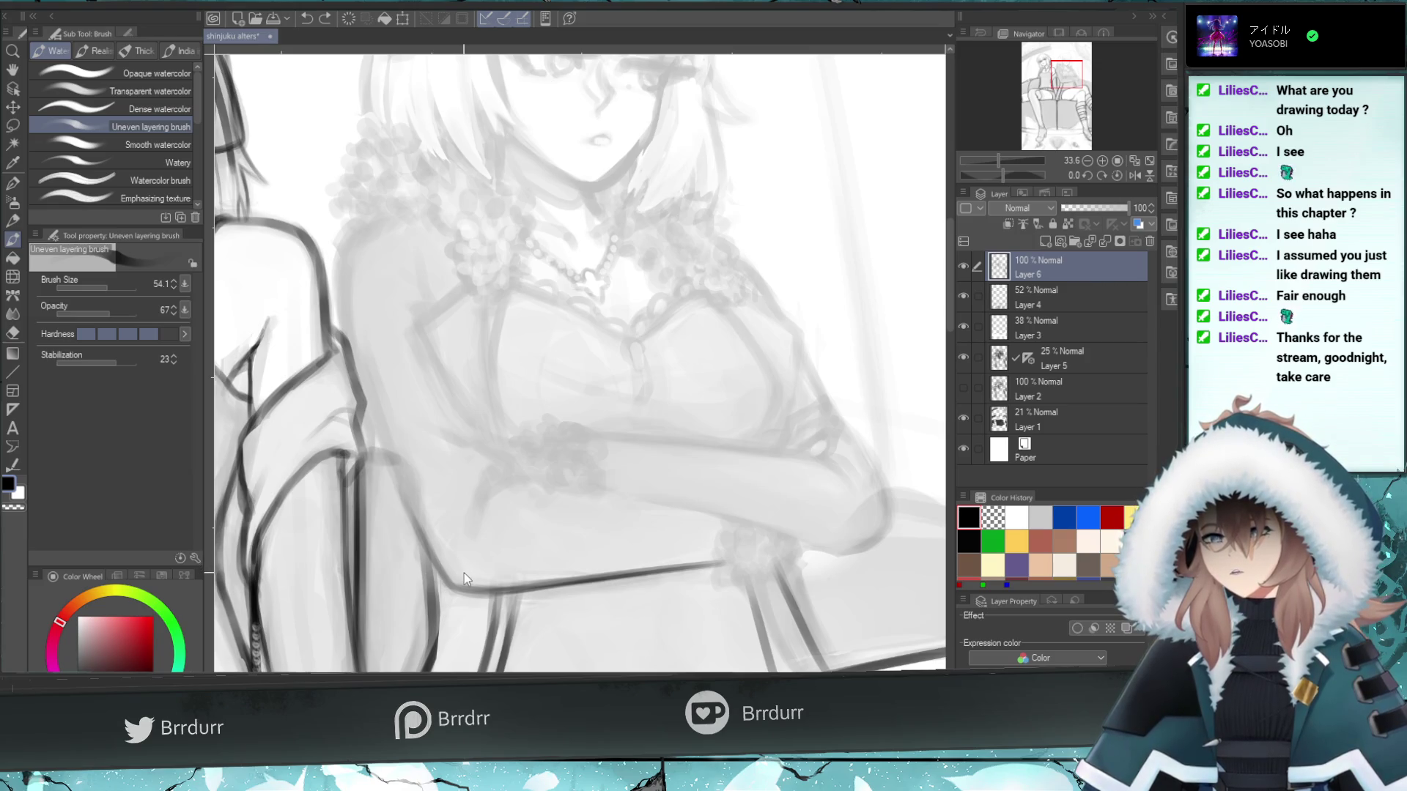
left_click_drag(433, 552, 386, 441)
key("ctrl+z")
left_click_drag(440, 579, 385, 425)
left_click_drag(414, 517, 365, 392)
key("ctrl+z")
mouse_move(408, 493)
left_mouse_down()
mouse_move(353, 364)
mouse_move(356, 378)
left_mouse_up()
- Darken the upper arm edge and sleeve edge with repeated soft grey strokes
left_click_drag(417, 521, 352, 338)
key("ctrl+z")
key("ctrl+z")
mouse_move(414, 513)
left_mouse_down()
mouse_move(364, 359)
mouse_move(351, 356)
left_mouse_up()
key("ctrl+z")
left_click_drag(394, 473, 353, 341)
key("ctrl+z")
left_click_drag(400, 484, 358, 344)
left_click_drag(384, 425, 343, 317)
left_click_drag(374, 386, 339, 283)
key("ctrl+z")
key("ctrl+z")
left_click_drag(361, 350, 333, 252)
key("ctrl+z")
mouse_move(355, 299)
left_mouse_down()
mouse_move(337, 229)
mouse_move(335, 260)
mouse_move(401, 216)
mouse_move(363, 244)
left_mouse_up()
key("ctrl+z")
key("ctrl+z")
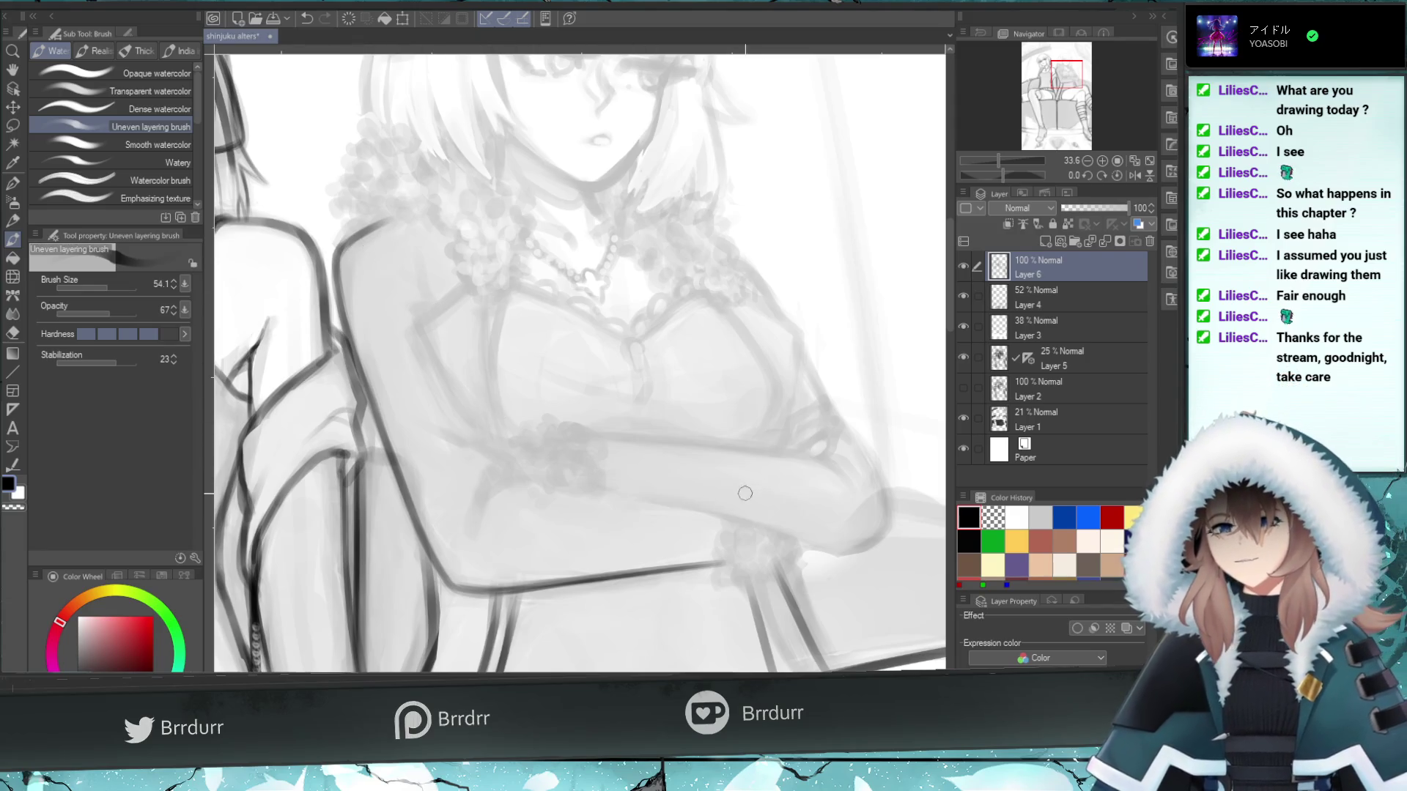
left_click_drag(1072, 77, 1078, 84)
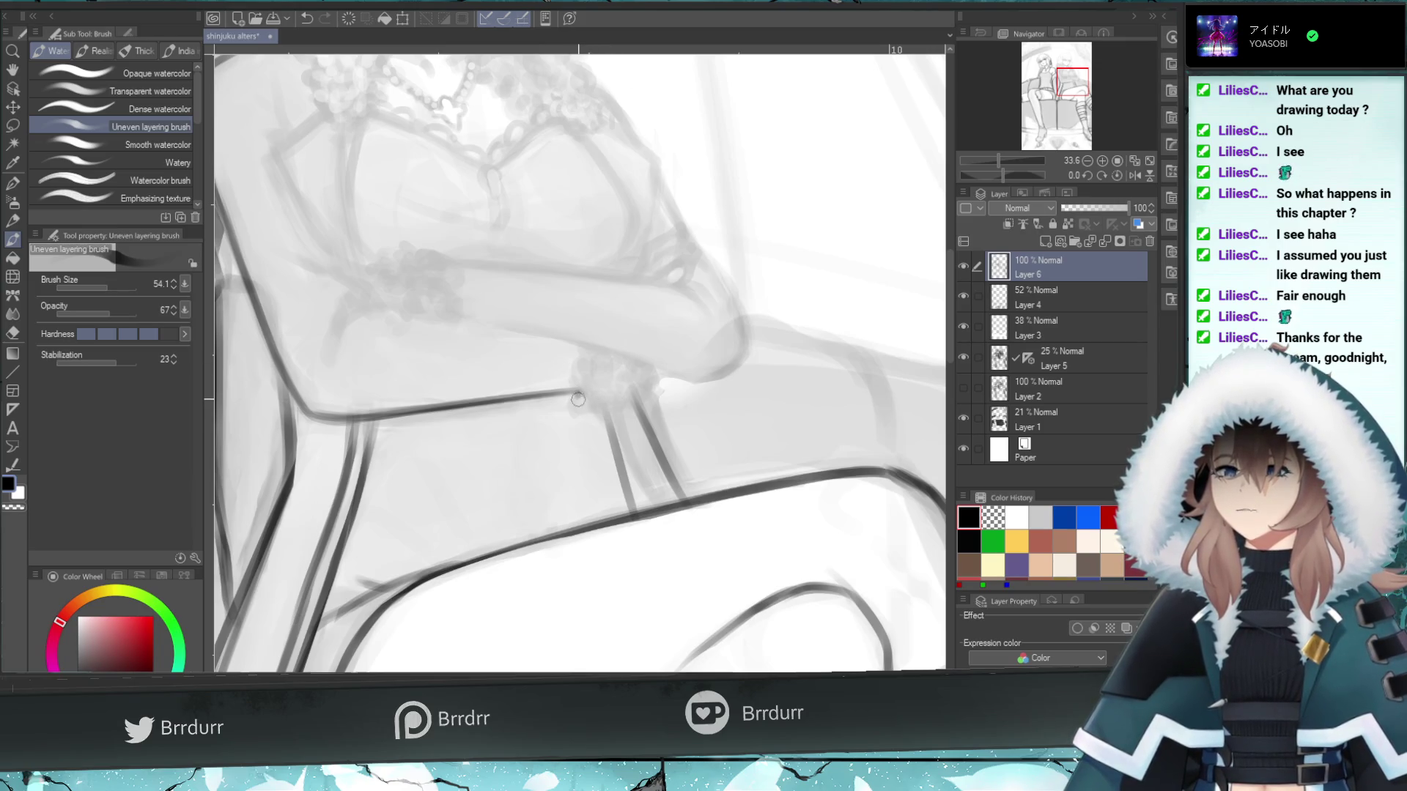
- Extend the dark wrist line, add grey shading, and dab dark beads around the wrist
left_click_drag(577, 395, 608, 401)
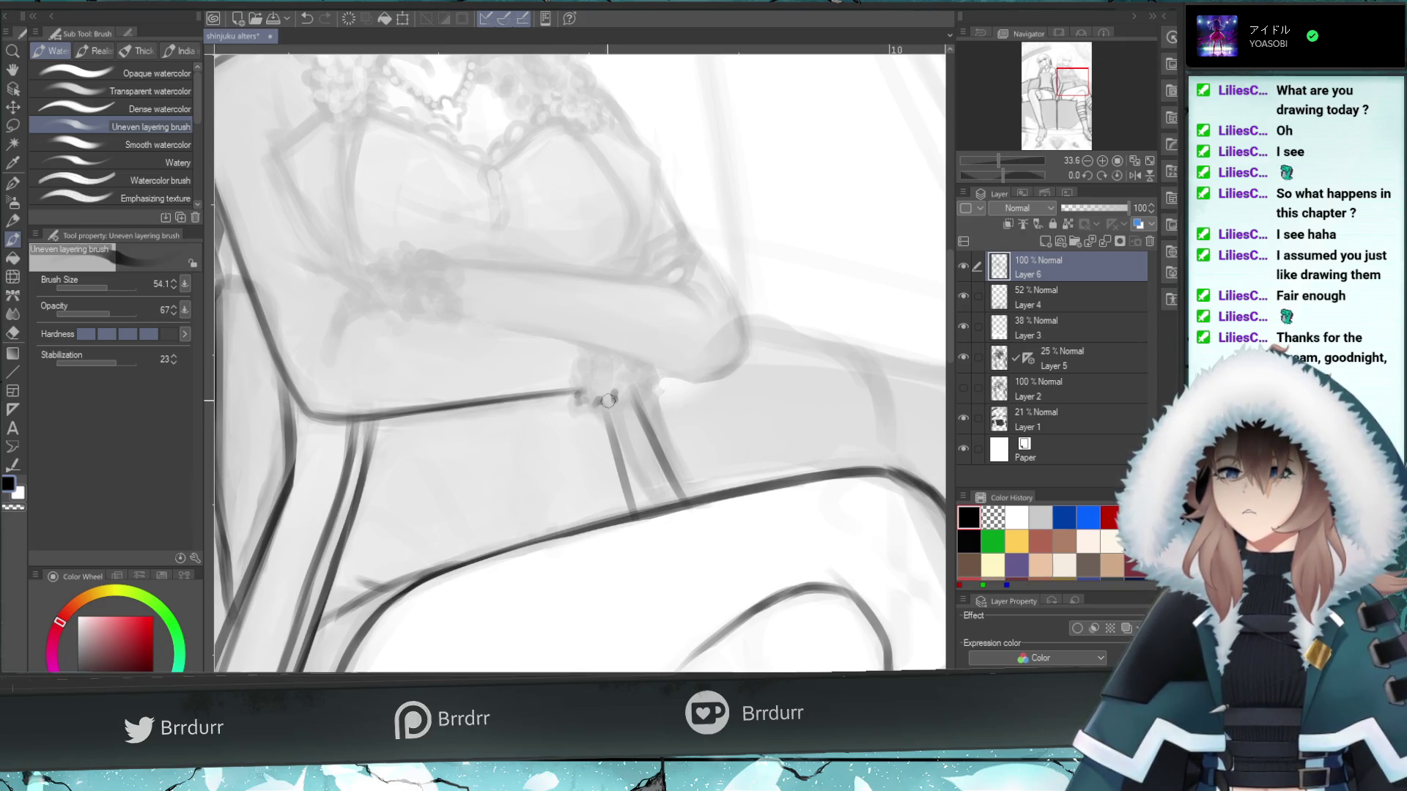
left_click(116, 285)
left_click_drag(586, 395, 645, 375)
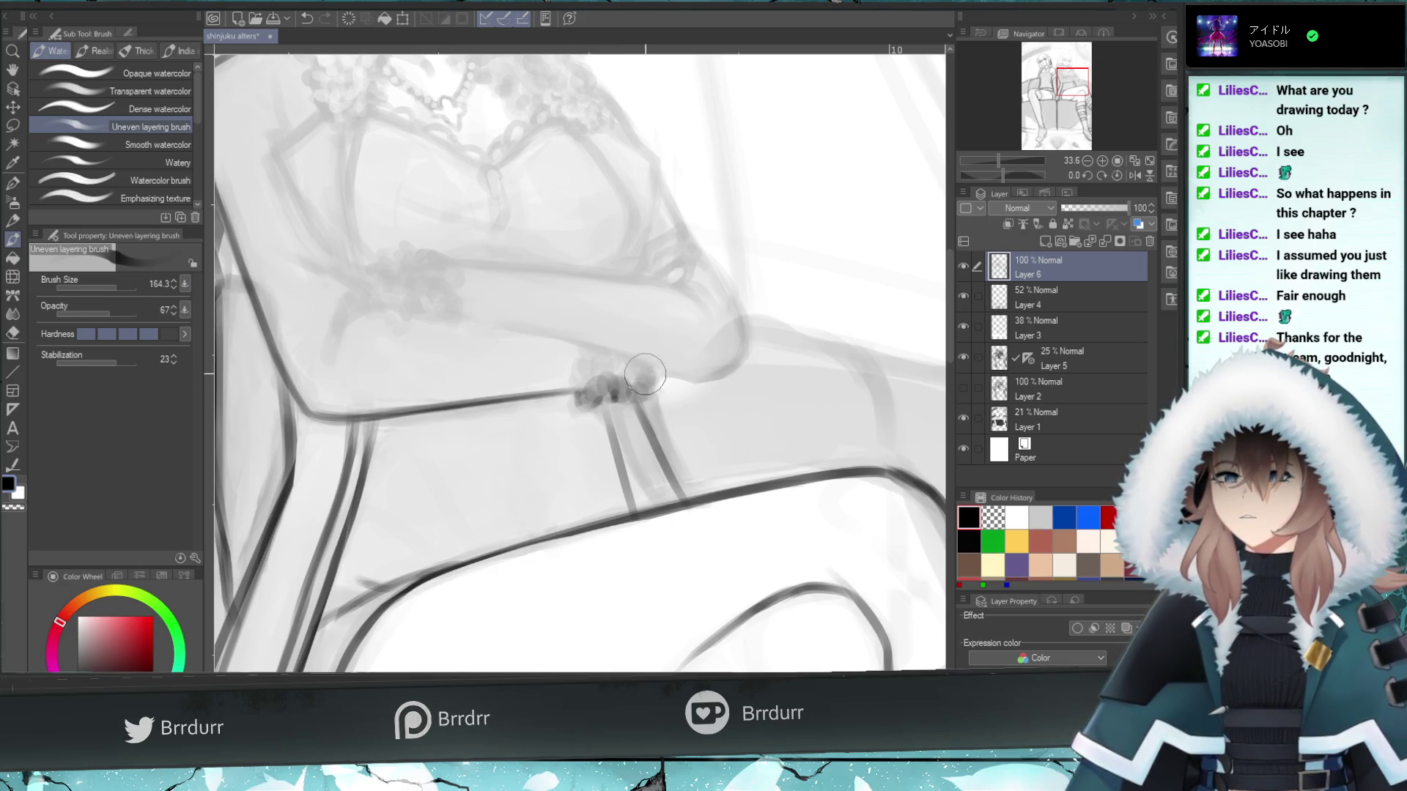
left_click_drag(591, 392, 649, 375)
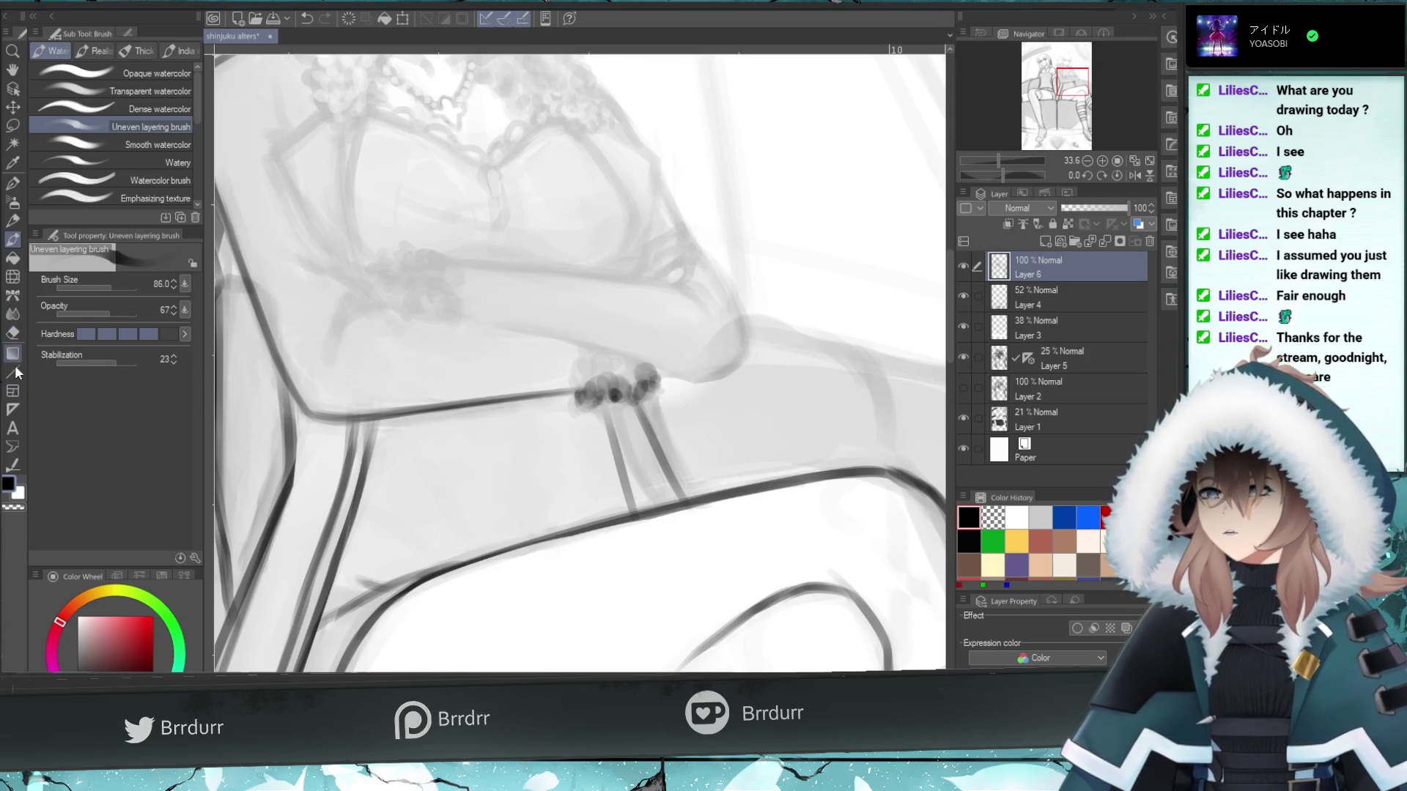
left_click_drag(623, 385, 616, 378)
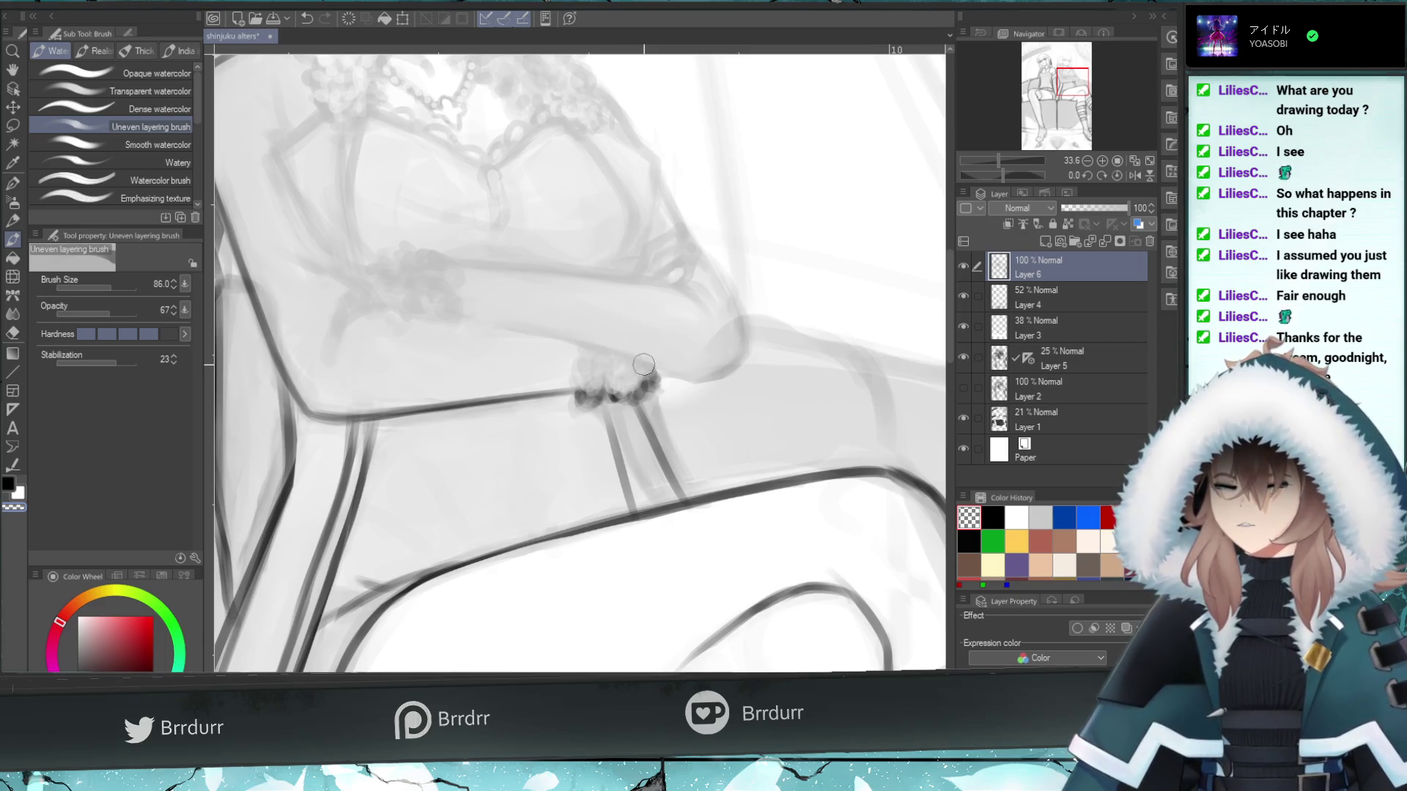
left_click(120, 288)
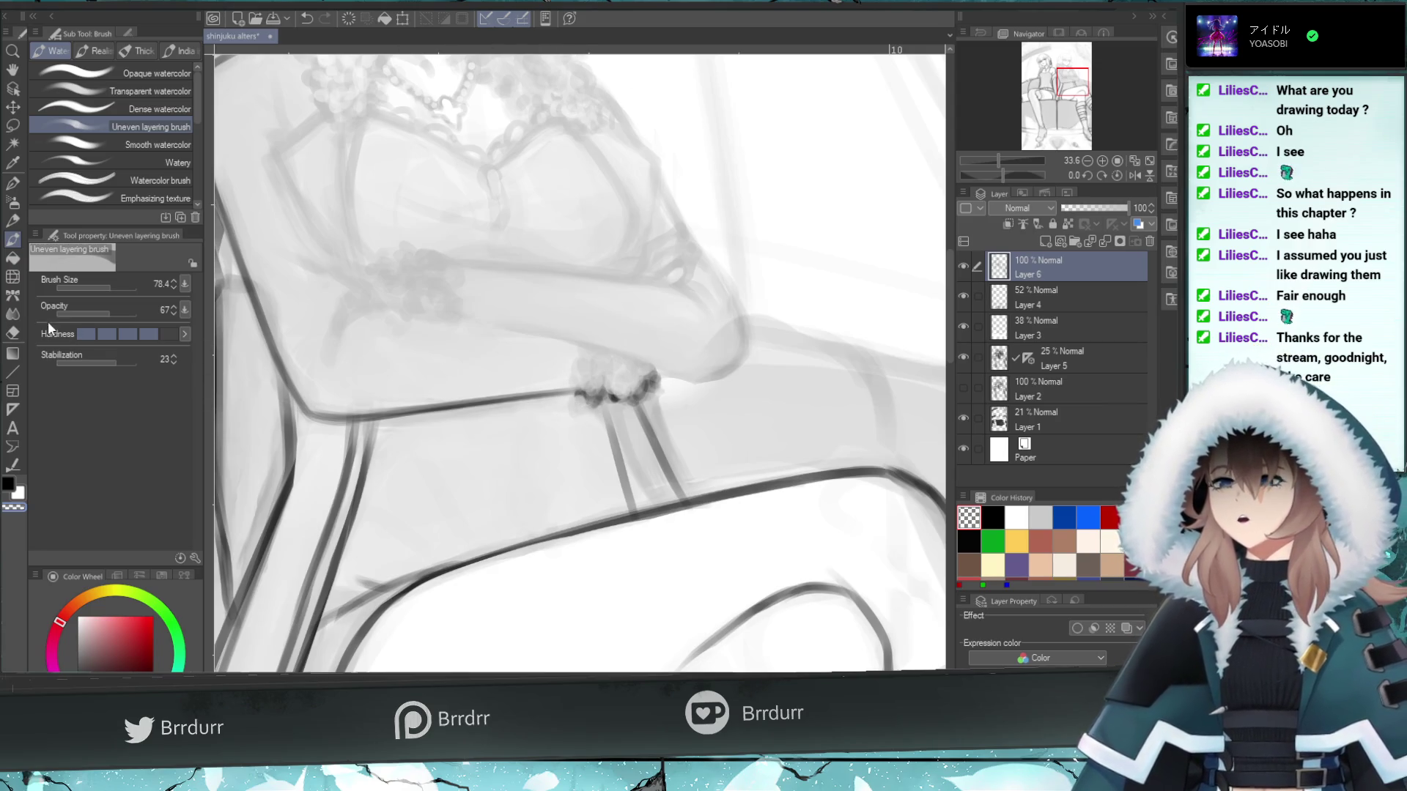
- Clean up the bracelet with the Hard eraser, add more bead marks, and reset the rotation
key("e")
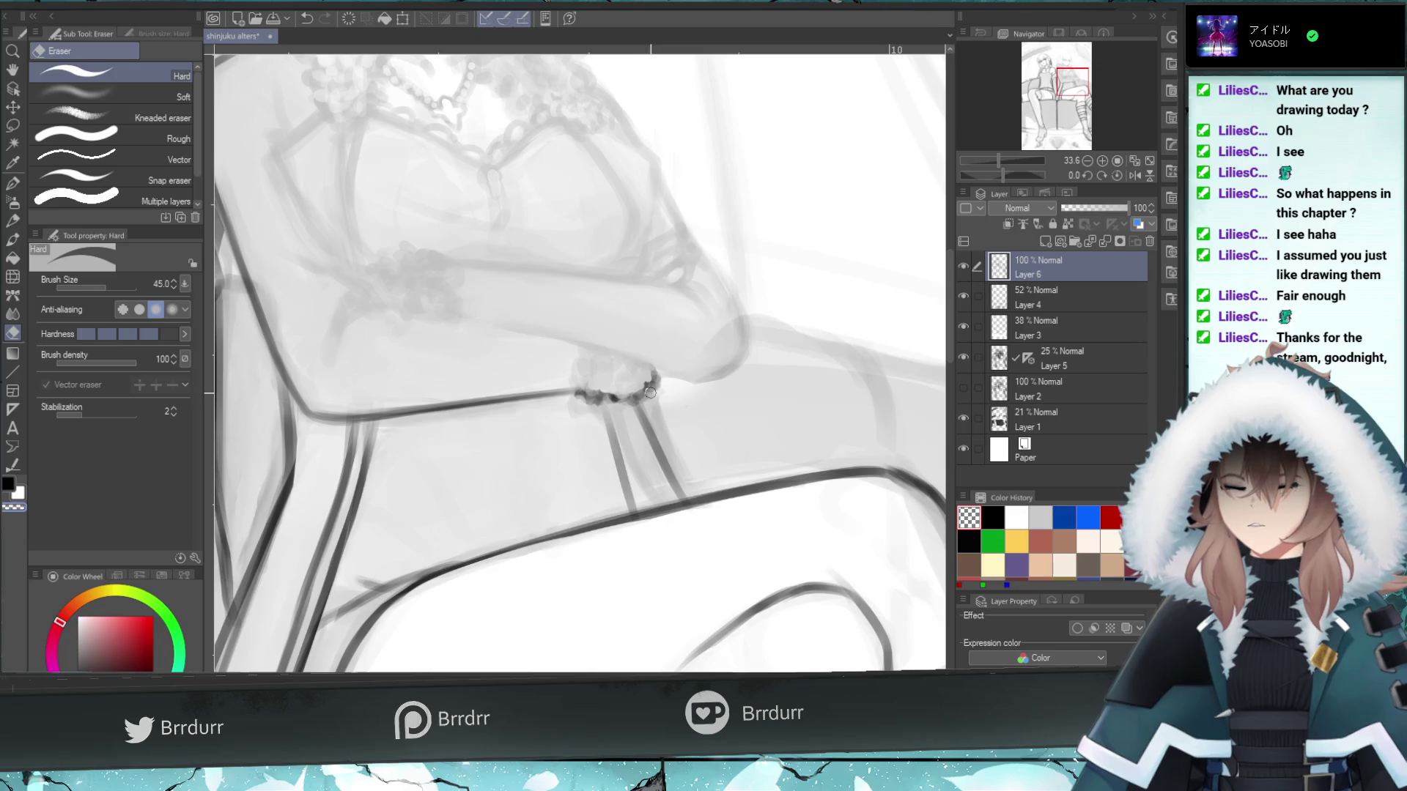
left_click(9, 239)
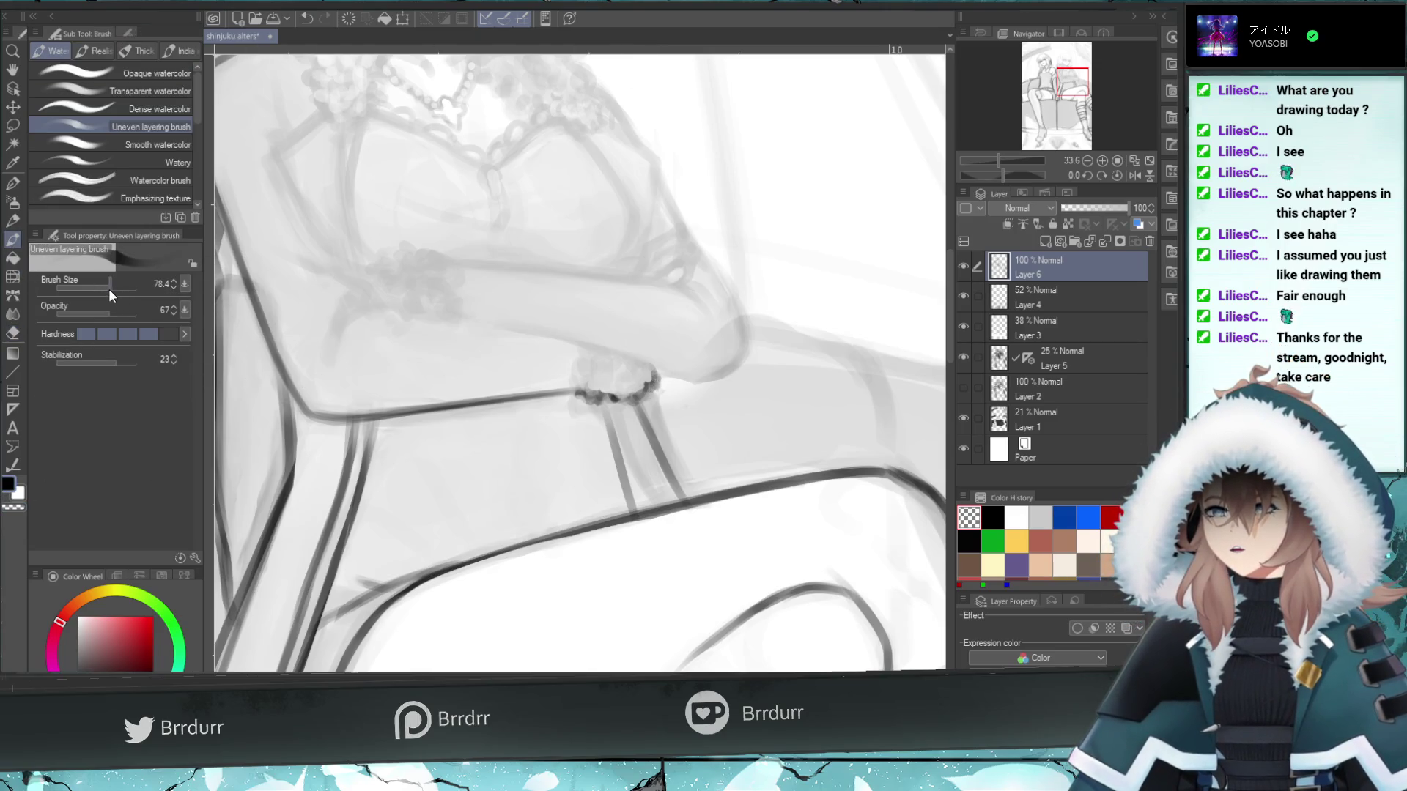
left_click_drag(589, 387, 590, 346)
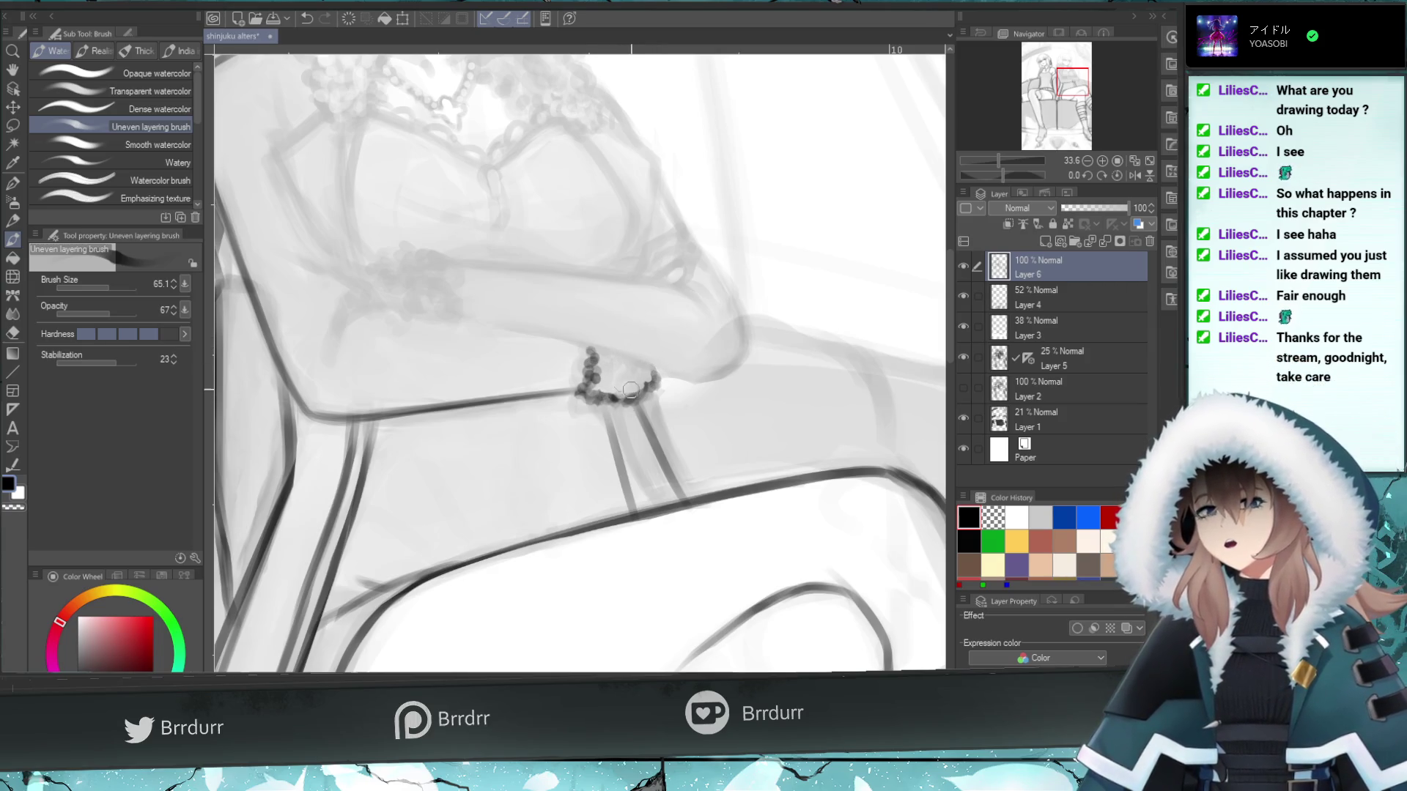
key("e")
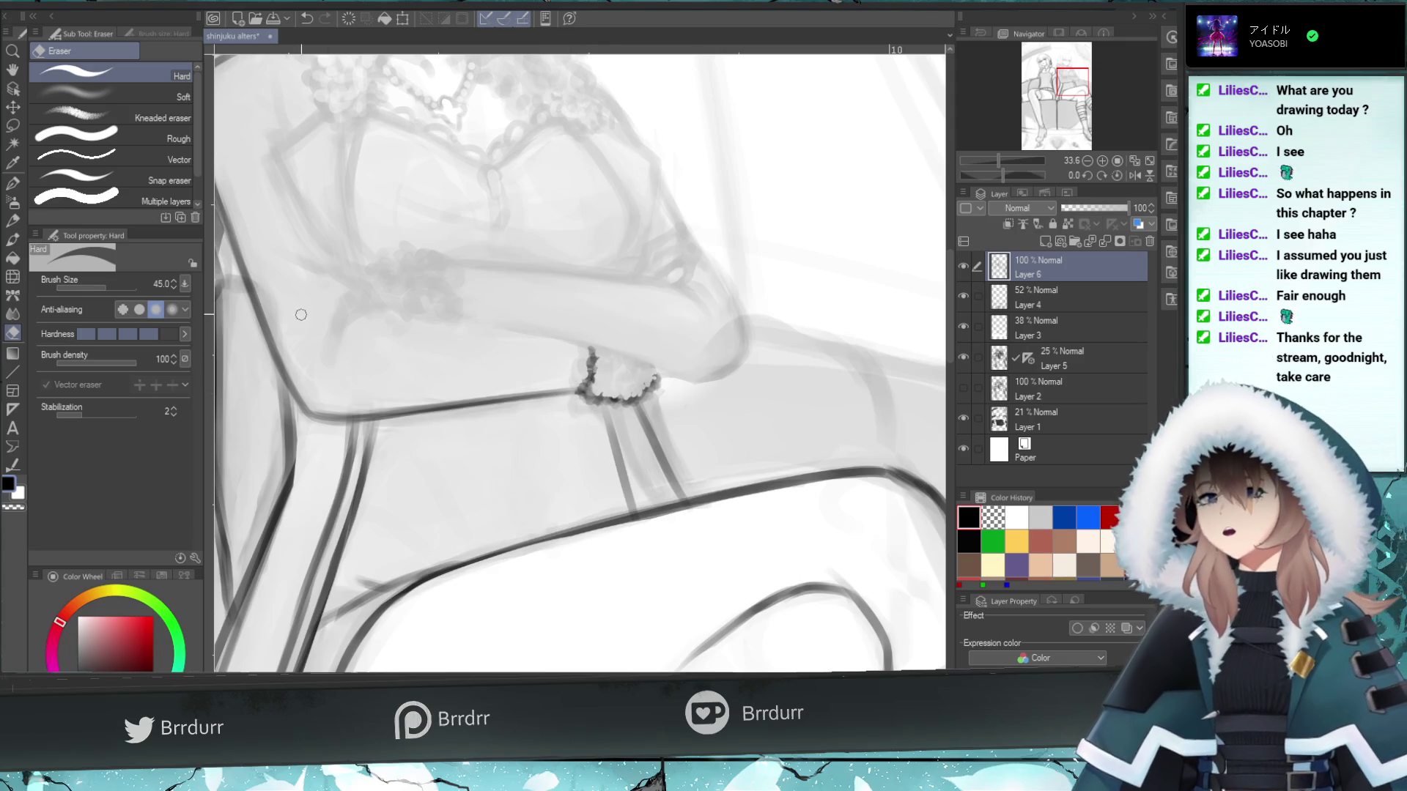
key("b")
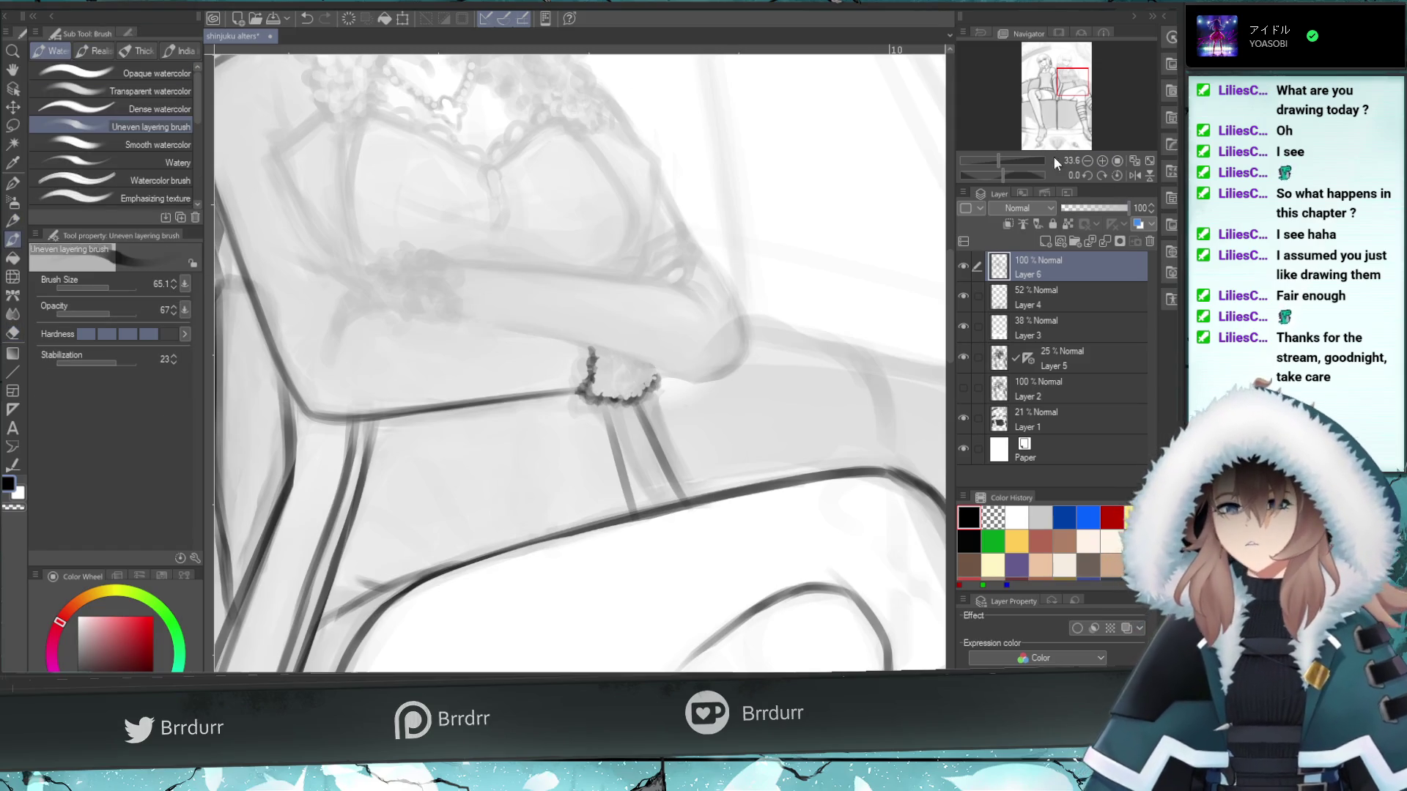
left_click(984, 173)
left_click(1110, 174)
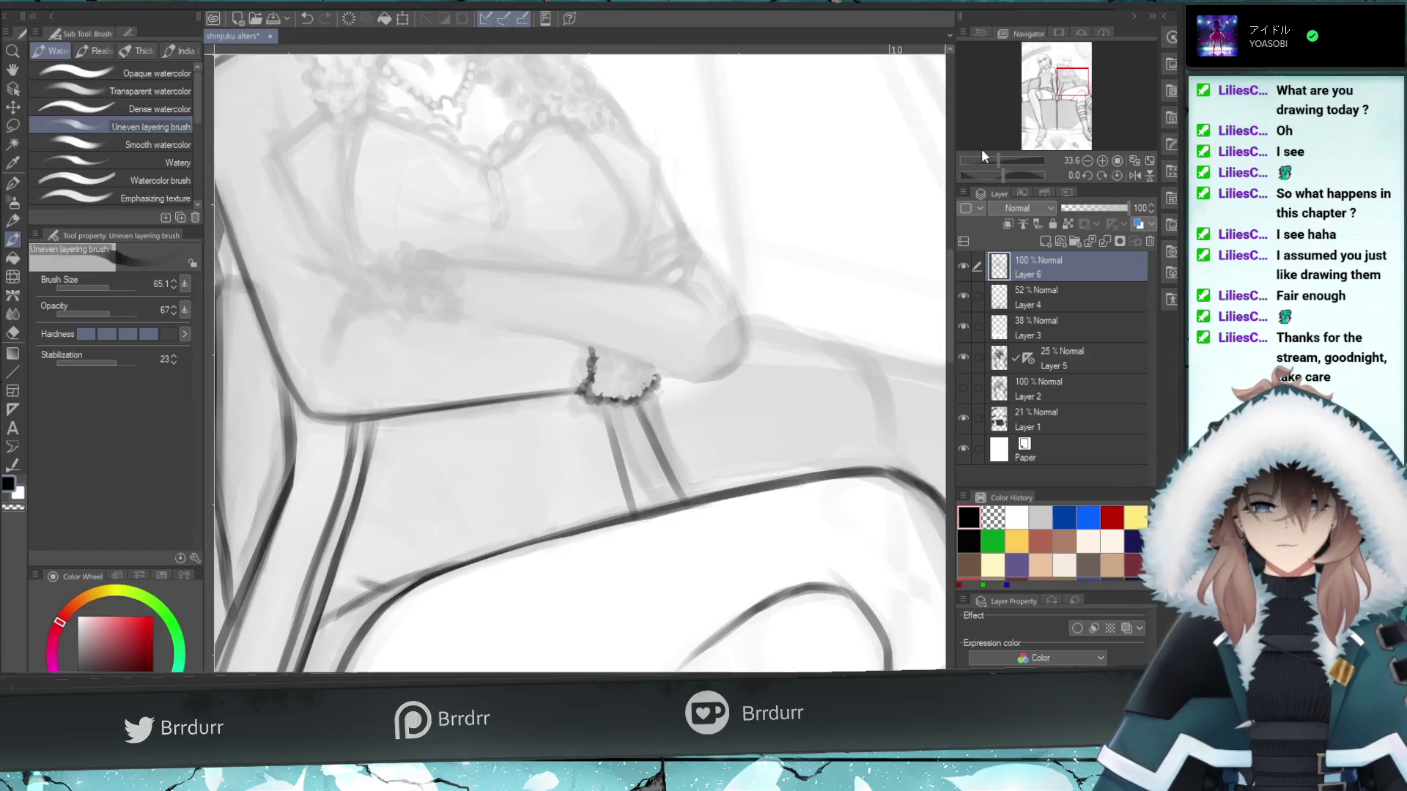
- Set the brush to 45, darken the forearm outline leftward, and trim the beaded line with the eraser
left_click_drag(998, 160, 987, 161)
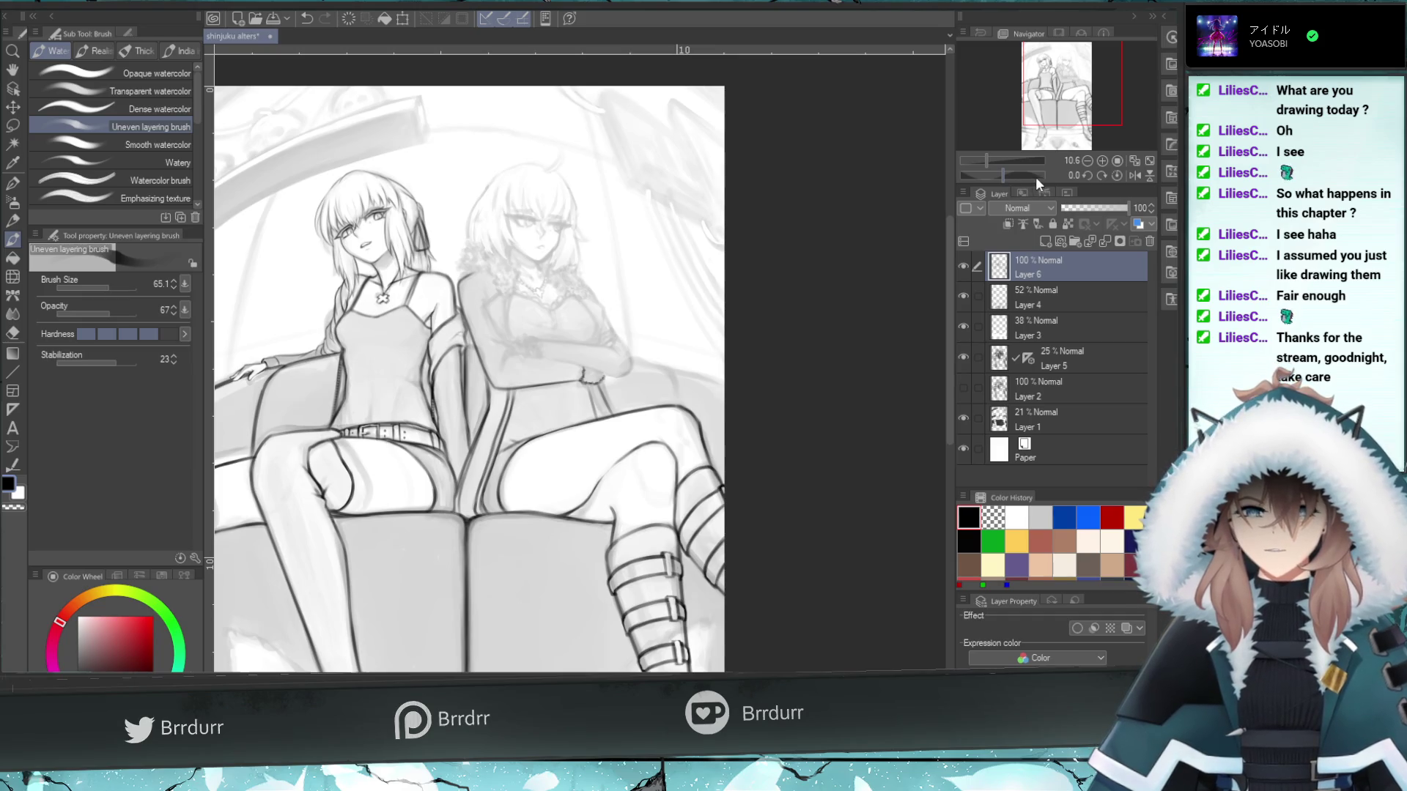
left_click_drag(986, 161, 999, 160)
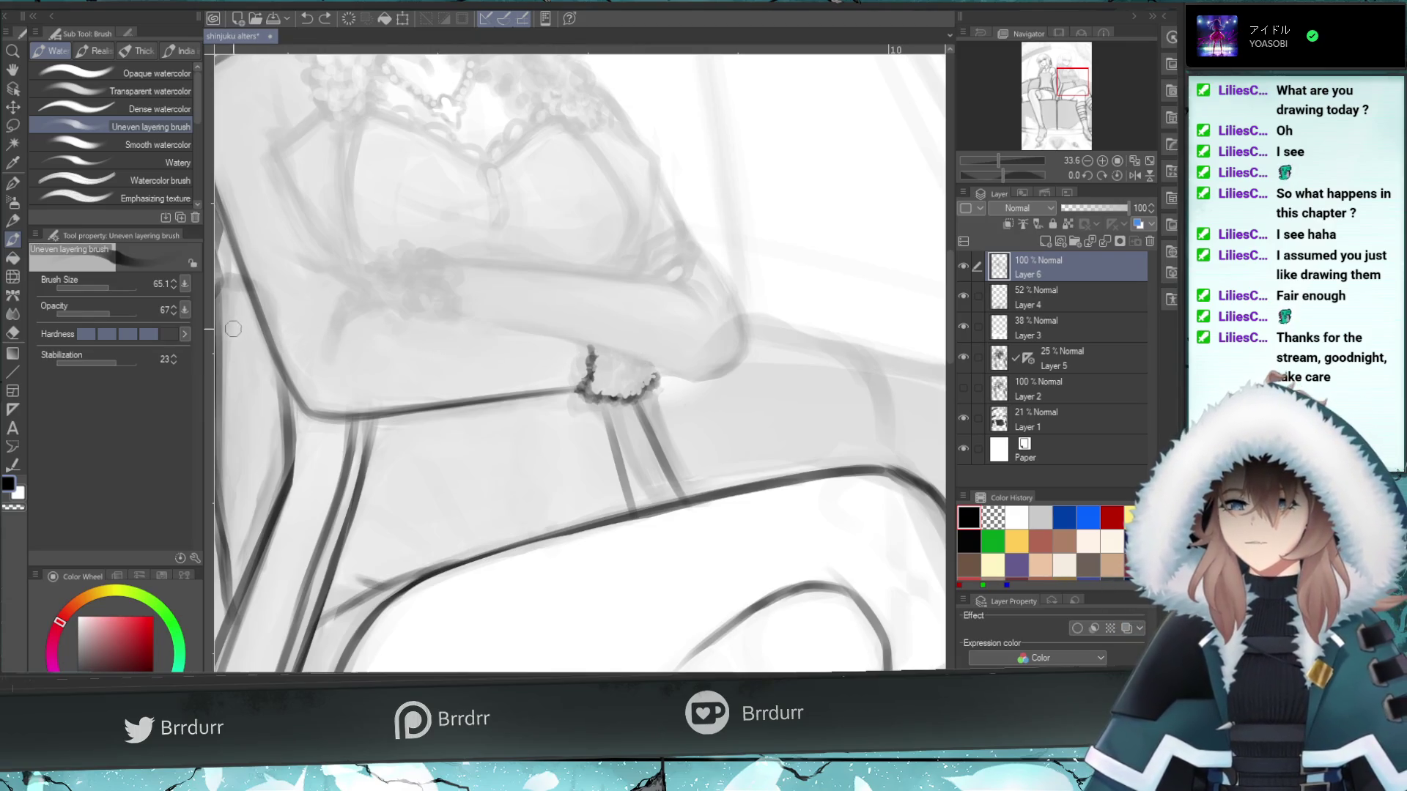
left_click_drag(110, 284, 106, 286)
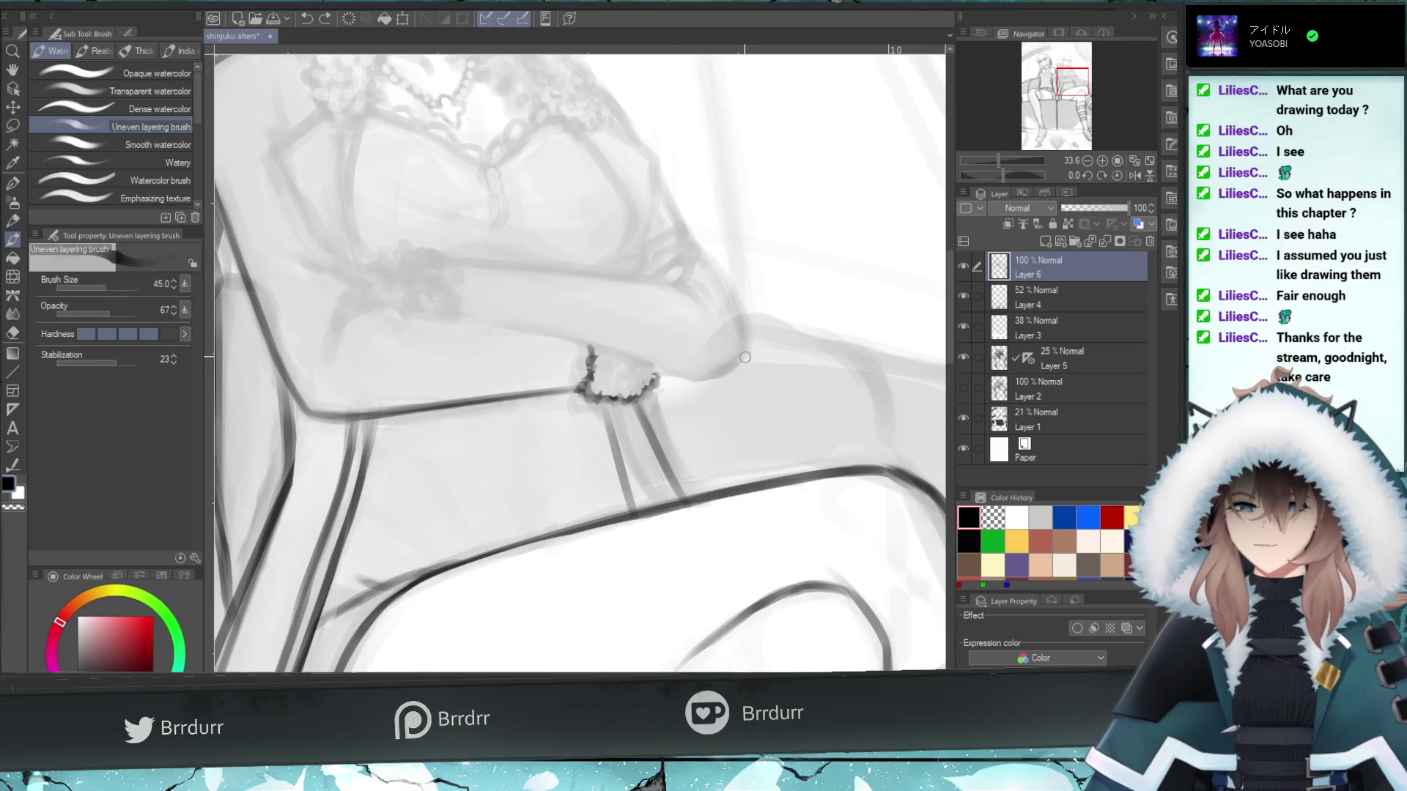
mouse_move(745, 357)
left_mouse_down()
mouse_move(672, 380)
mouse_move(477, 317)
mouse_move(487, 324)
left_mouse_up()
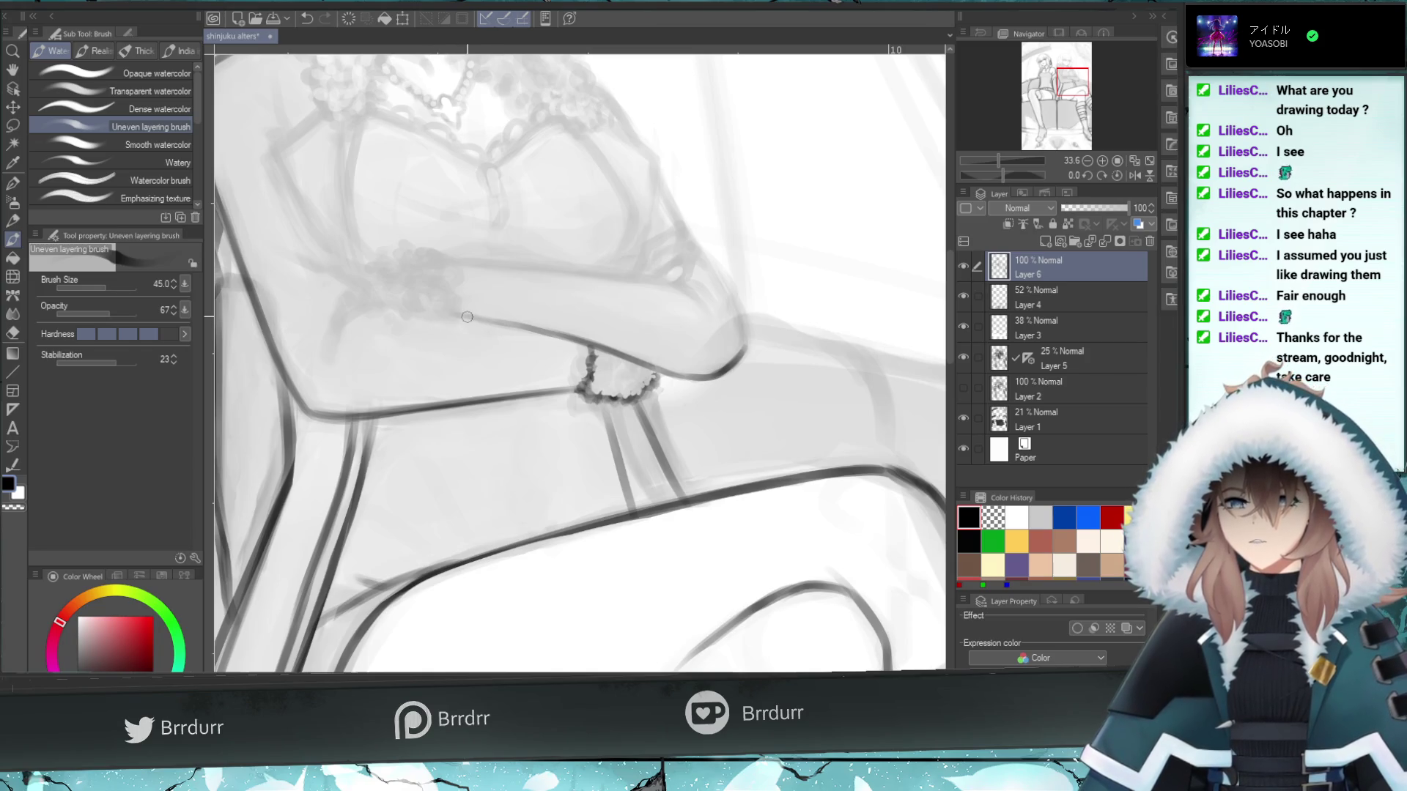
mouse_move(445, 314)
left_mouse_down()
mouse_move(425, 310)
mouse_move(459, 312)
mouse_move(378, 308)
left_mouse_up()
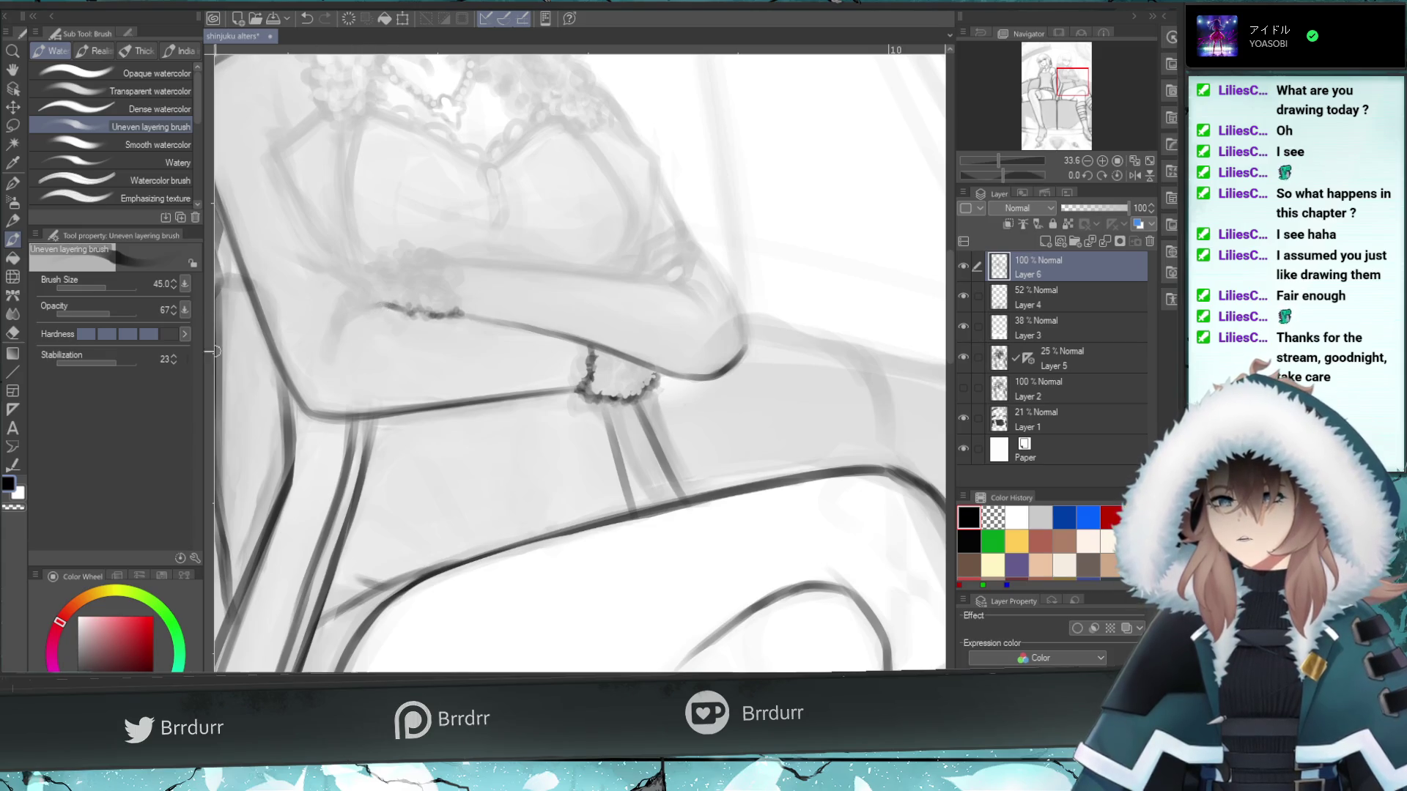
left_click(15, 332)
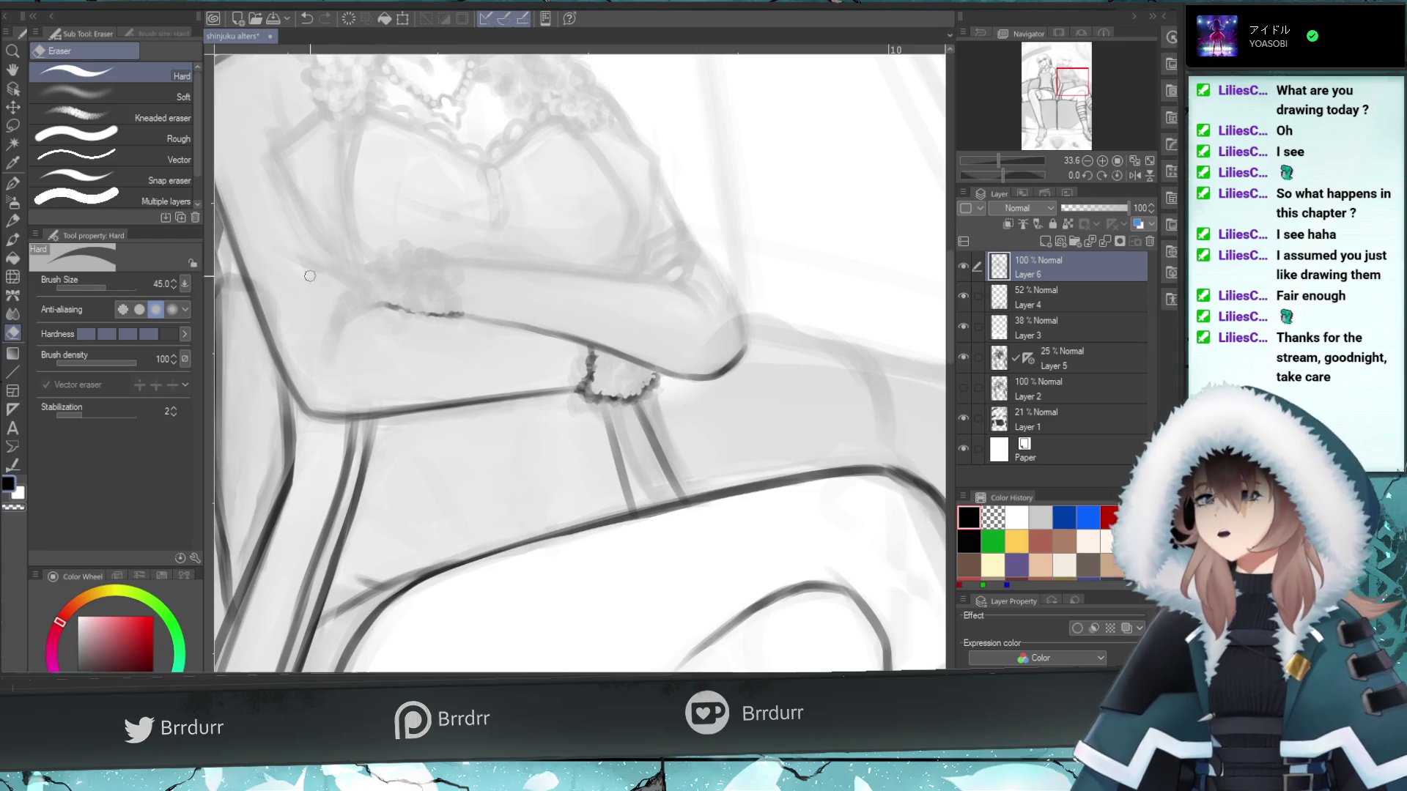
left_click(13, 239)
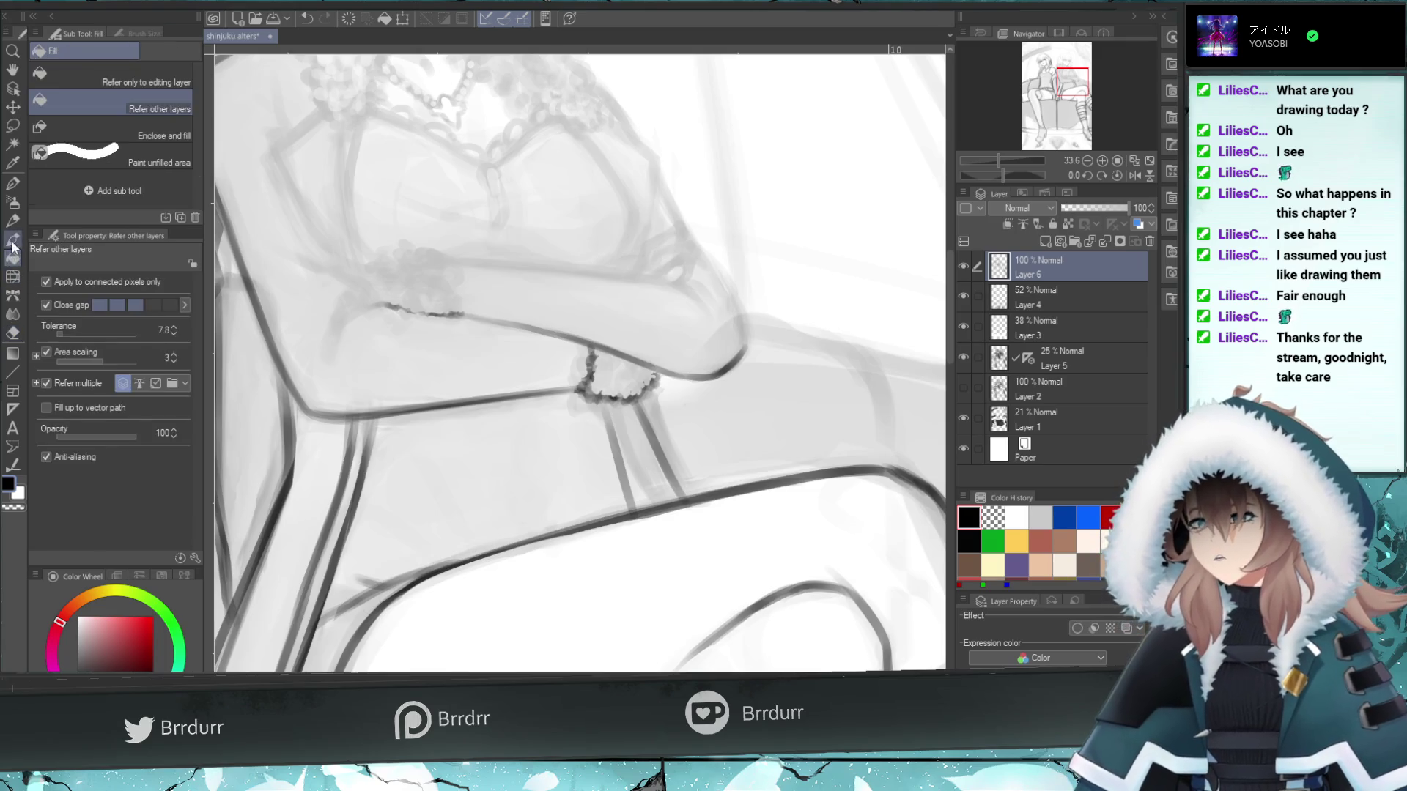
- Redraw the arm contour beside the second bracelet as a finer curve at brush size about 34
key("ctrl+z")
mouse_move(399, 308)
left_mouse_down()
mouse_move(359, 311)
mouse_move(320, 359)
mouse_move(350, 311)
mouse_move(384, 302)
mouse_move(353, 300)
mouse_move(337, 272)
left_mouse_up()
key("ctrl+z")
key("ctrl+z")
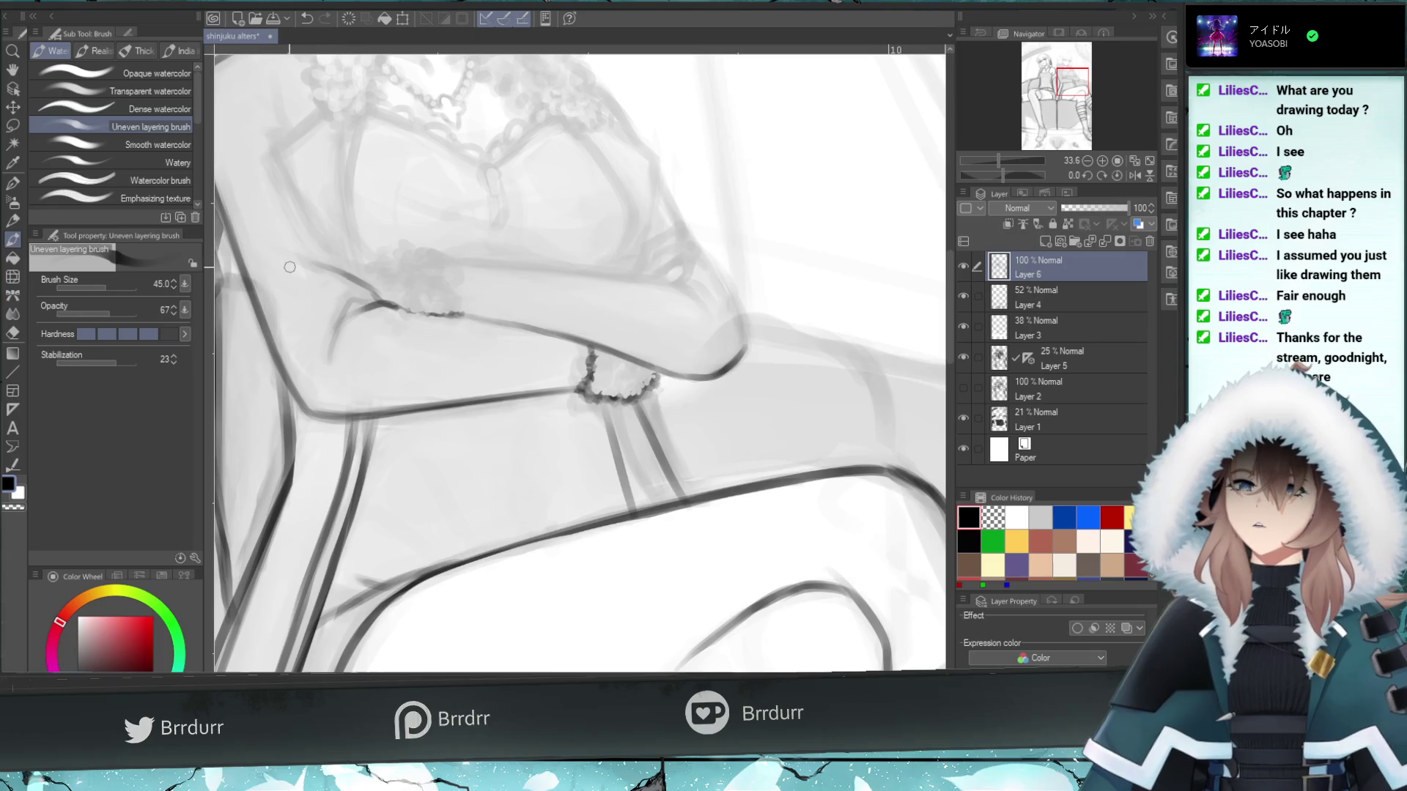
left_click(104, 285)
mouse_move(382, 304)
left_mouse_down()
mouse_move(319, 266)
mouse_move(348, 303)
mouse_move(333, 333)
left_mouse_up()
key("ctrl+z")
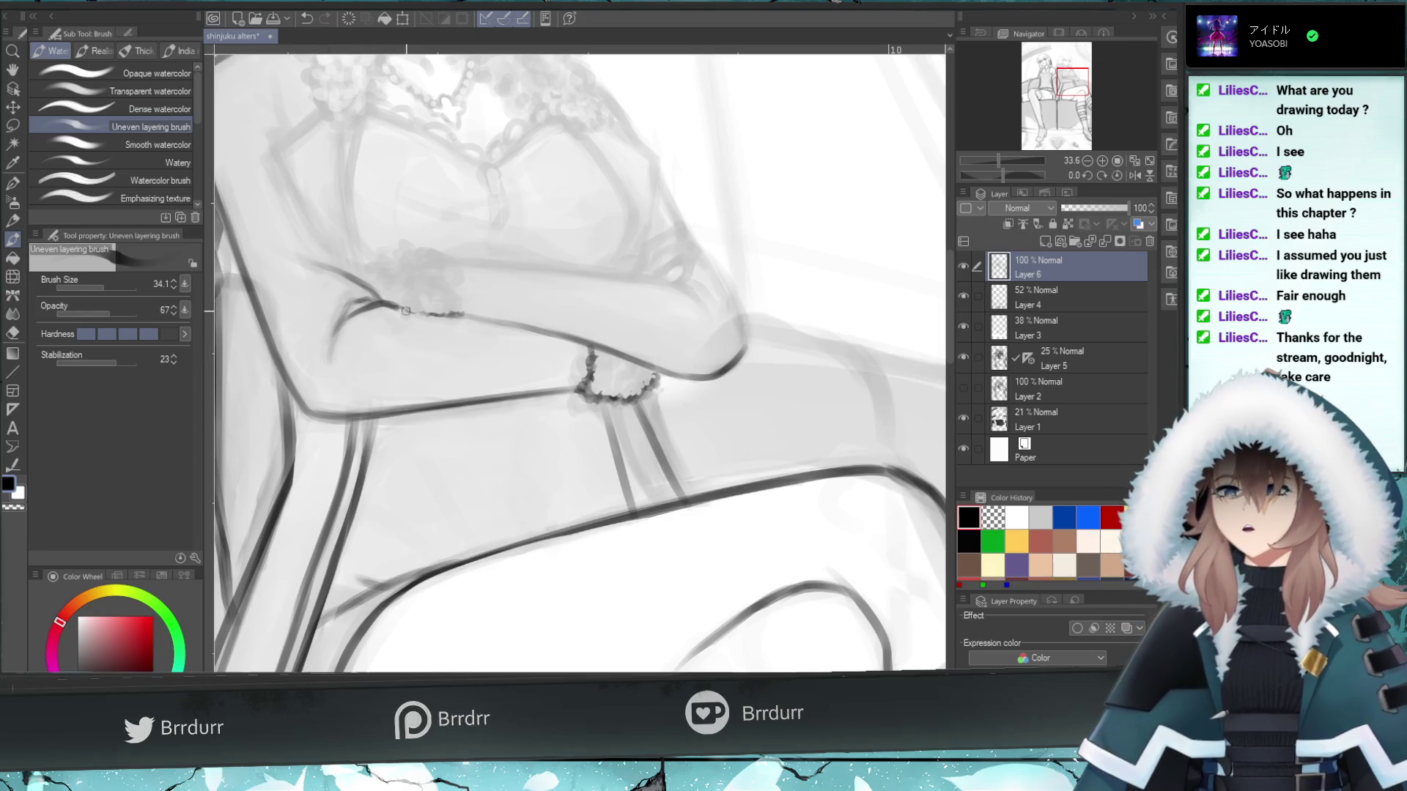
key("ctrl+z")
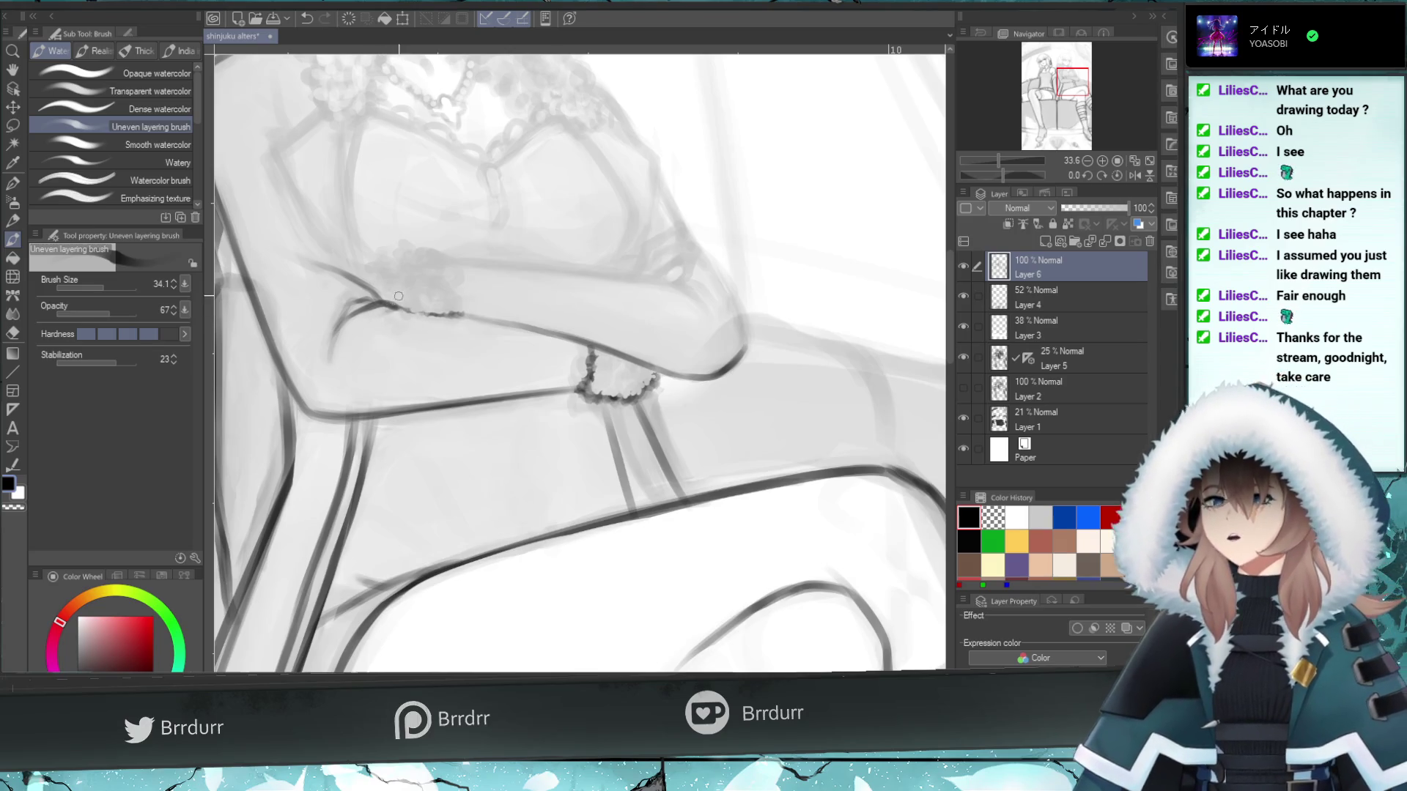
left_click_drag(398, 318, 378, 302)
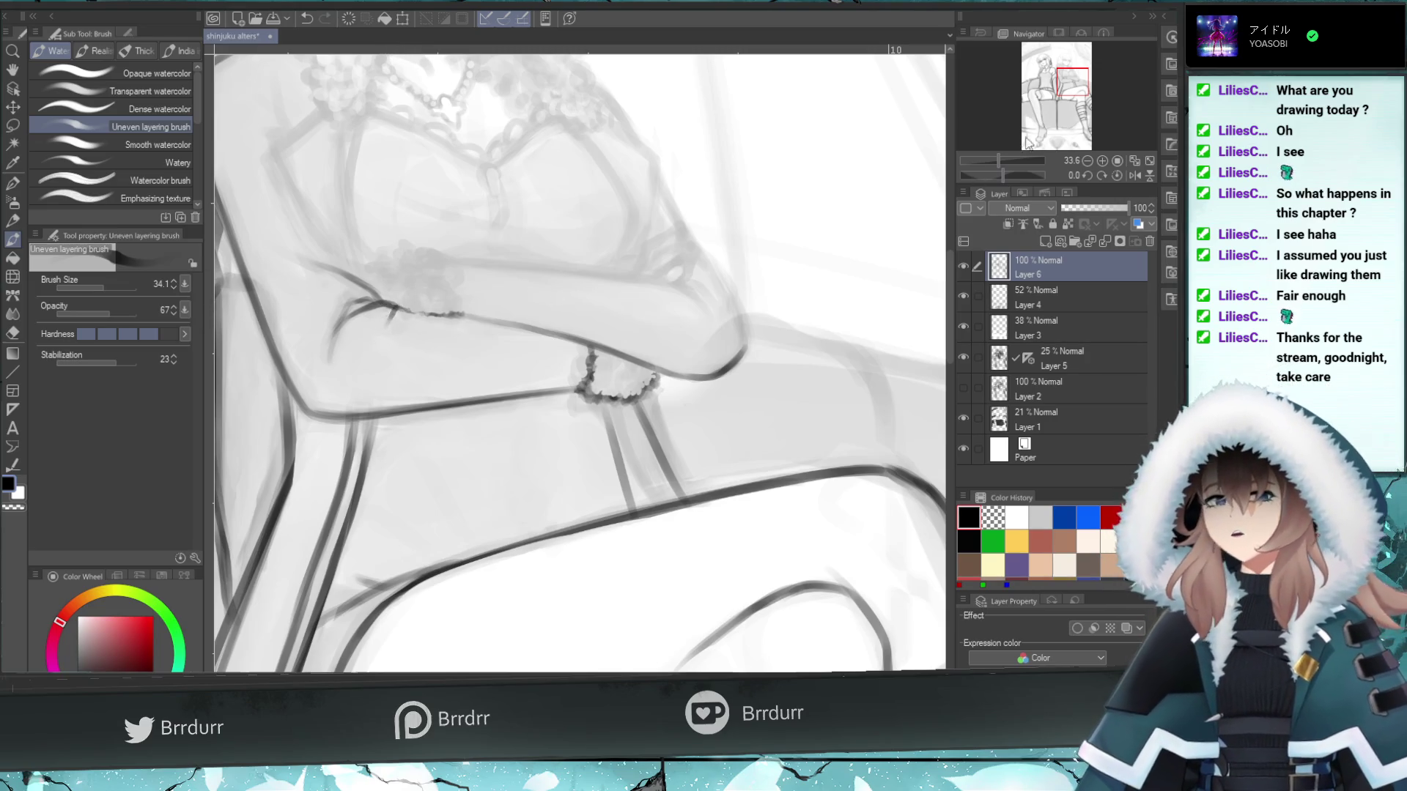
left_click_drag(998, 160, 992, 161)
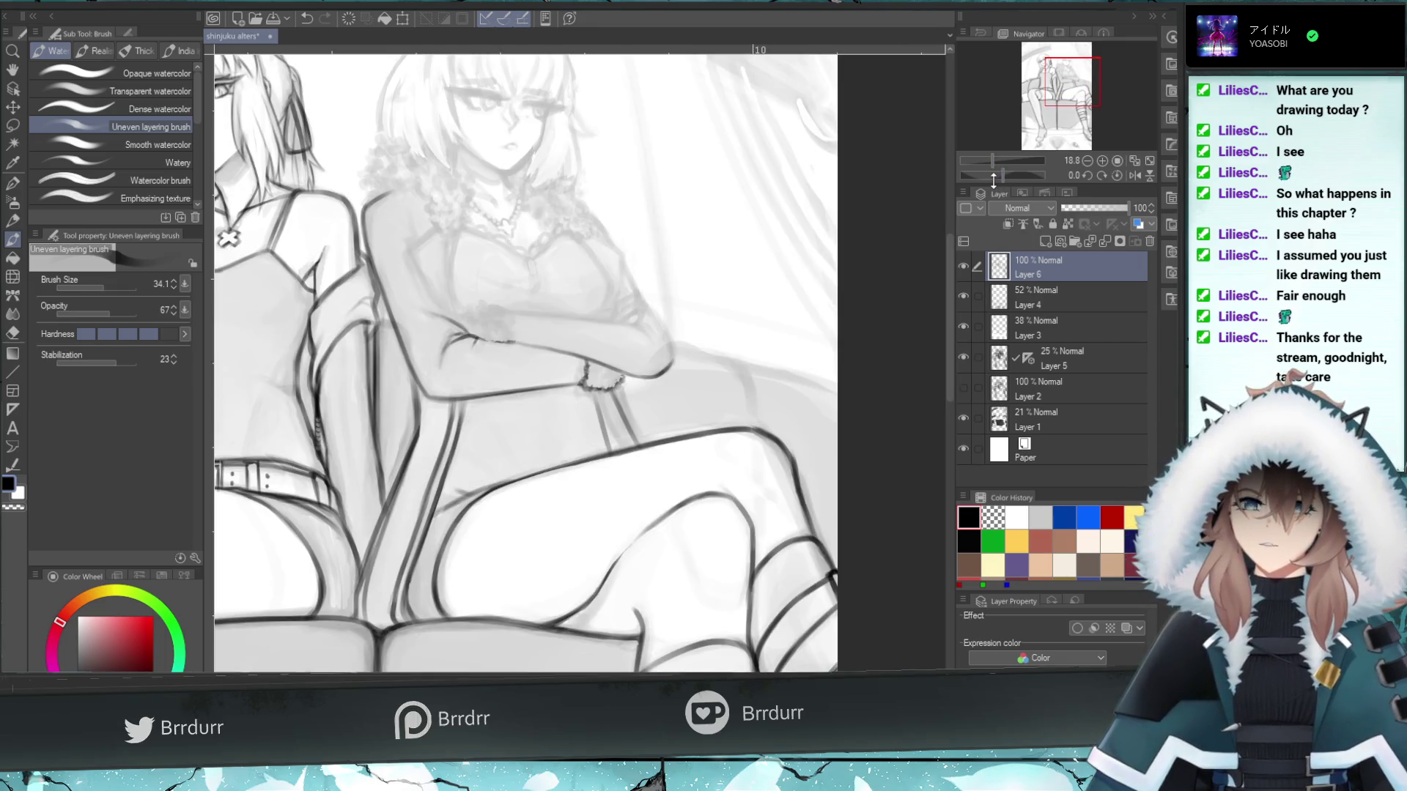
- Zoom in slightly, undo a stroke, and add a short dark mark near the upper wrist
left_click(996, 161)
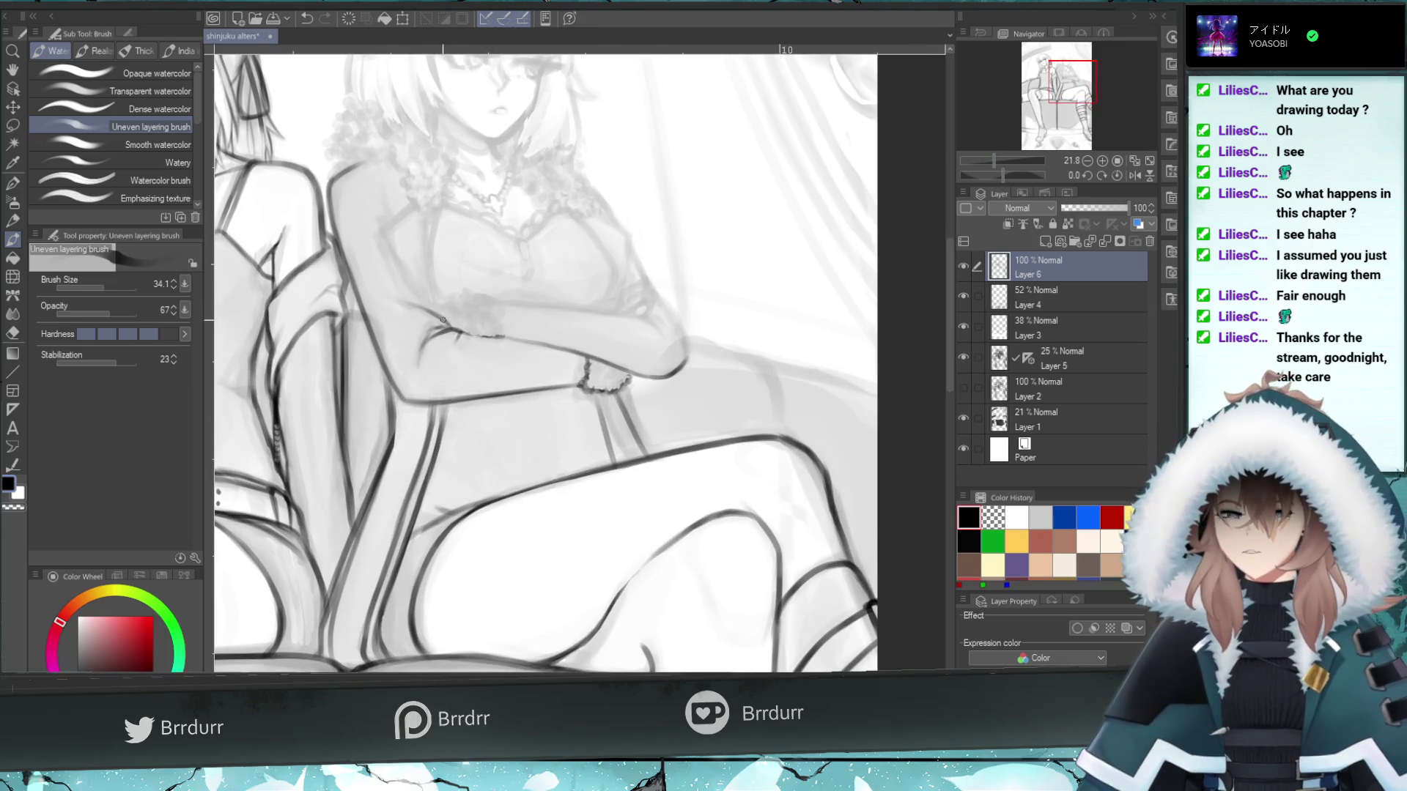
key("ctrl+z")
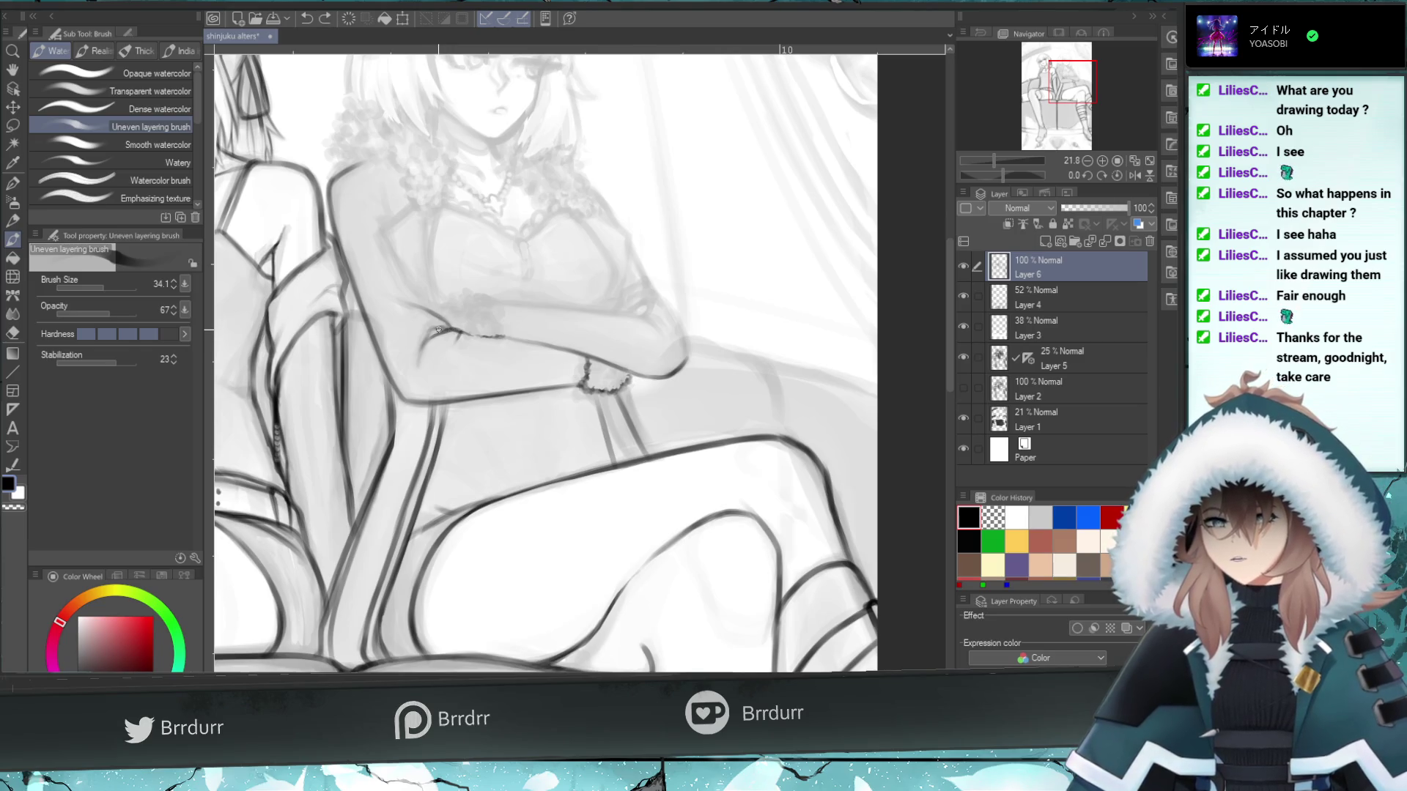
mouse_move(445, 331)
left_mouse_down()
mouse_move(433, 334)
mouse_move(446, 327)
left_mouse_up()
key("e")
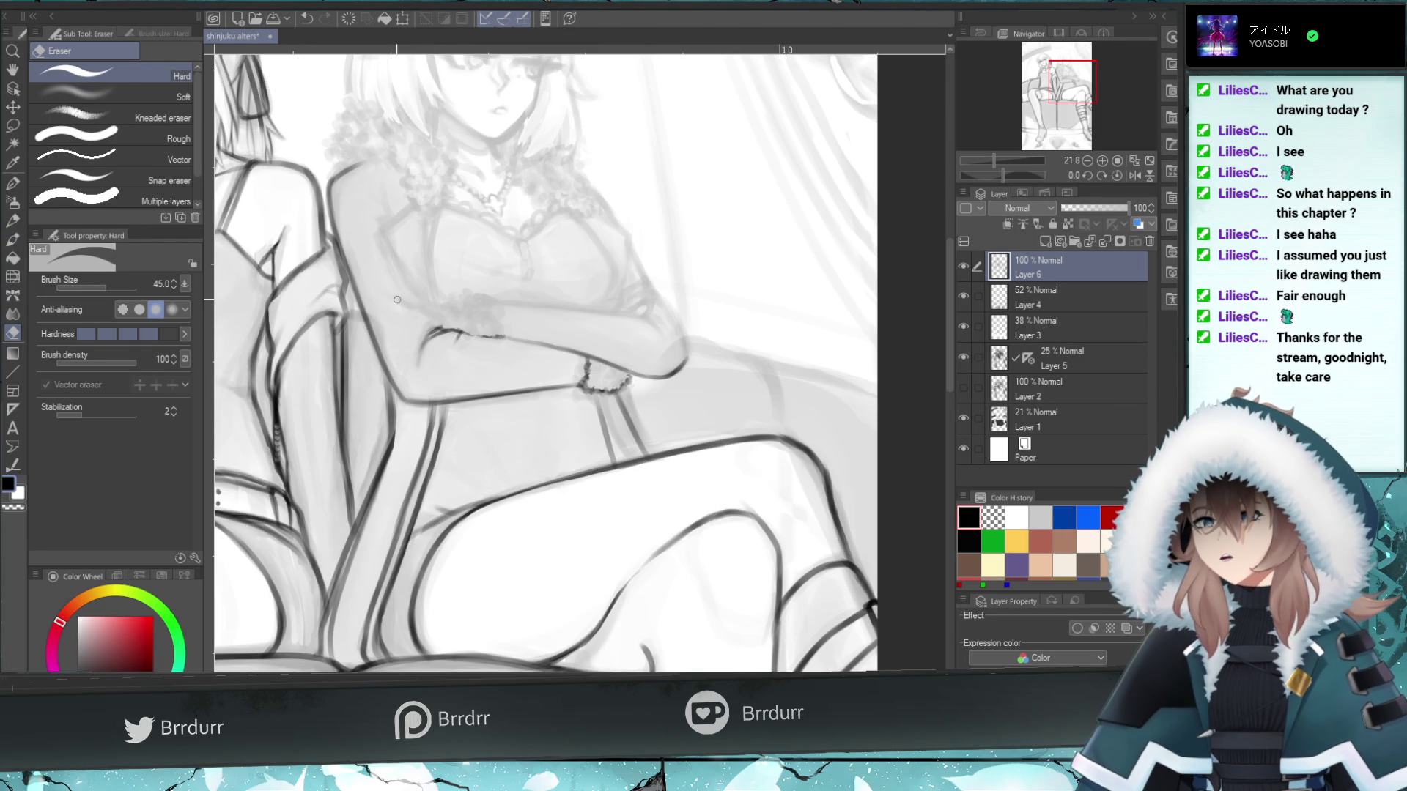
key("b")
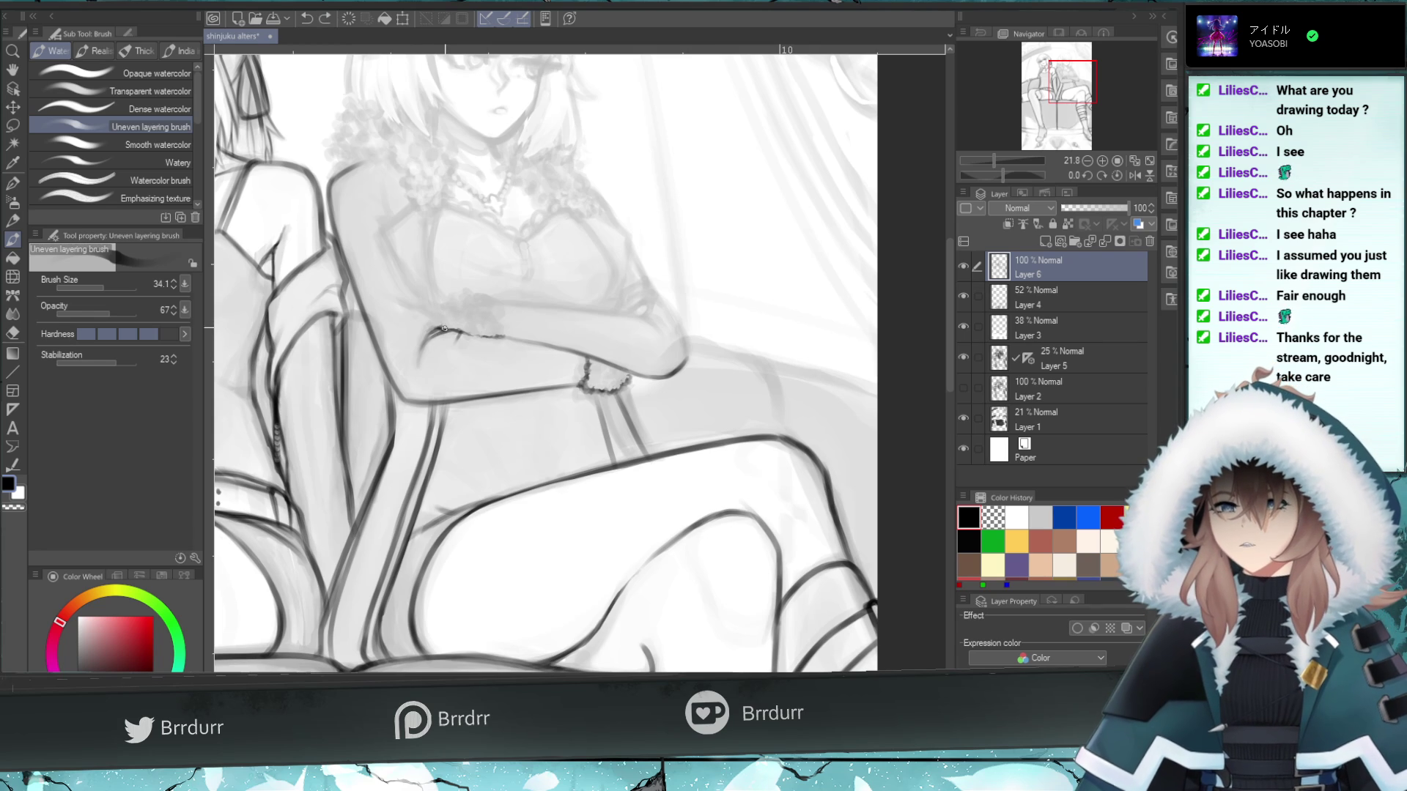
- Darken the wrist and forearm, enlarge the brush to 65.1, and paint beaded bracelet marks
left_click_drag(441, 329, 423, 316)
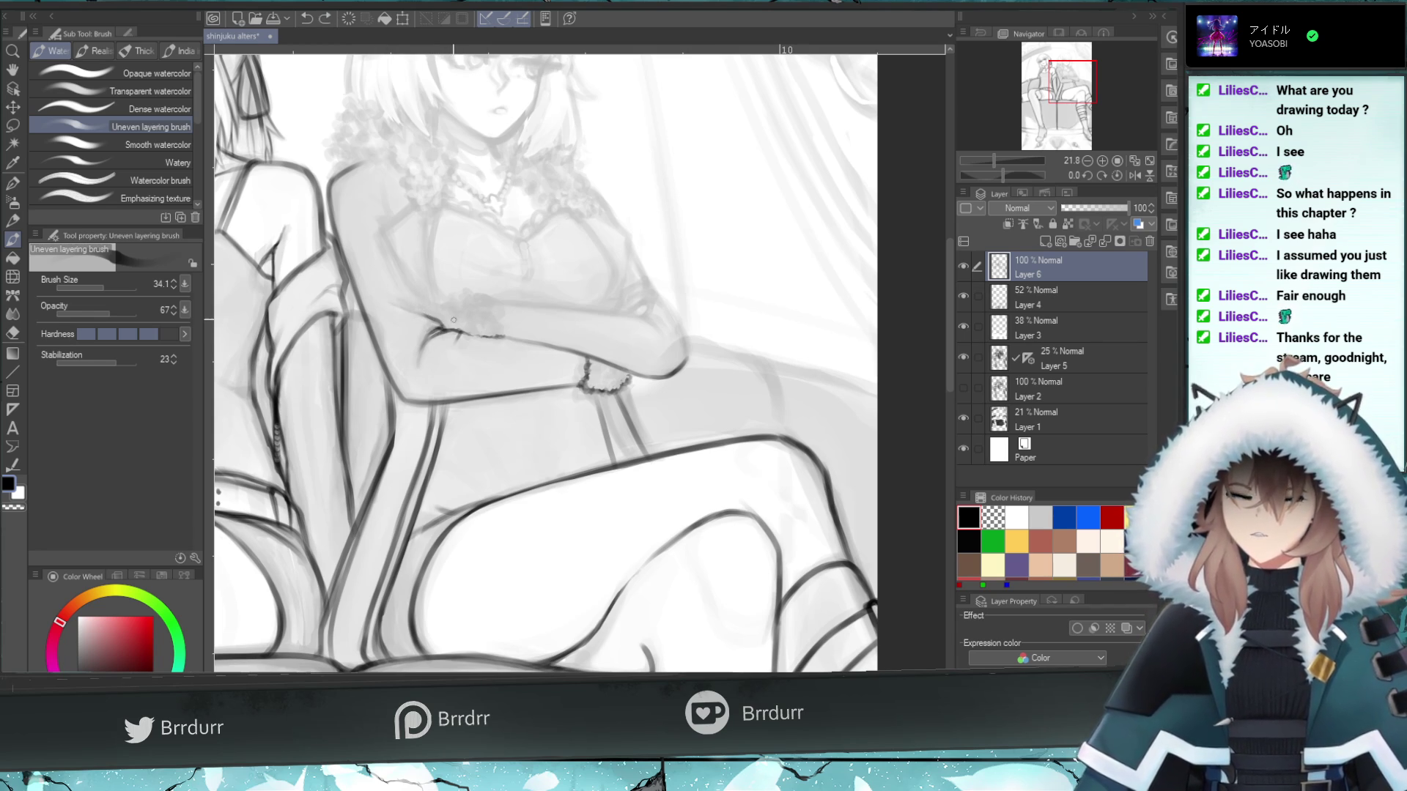
left_click_drag(465, 331, 449, 328)
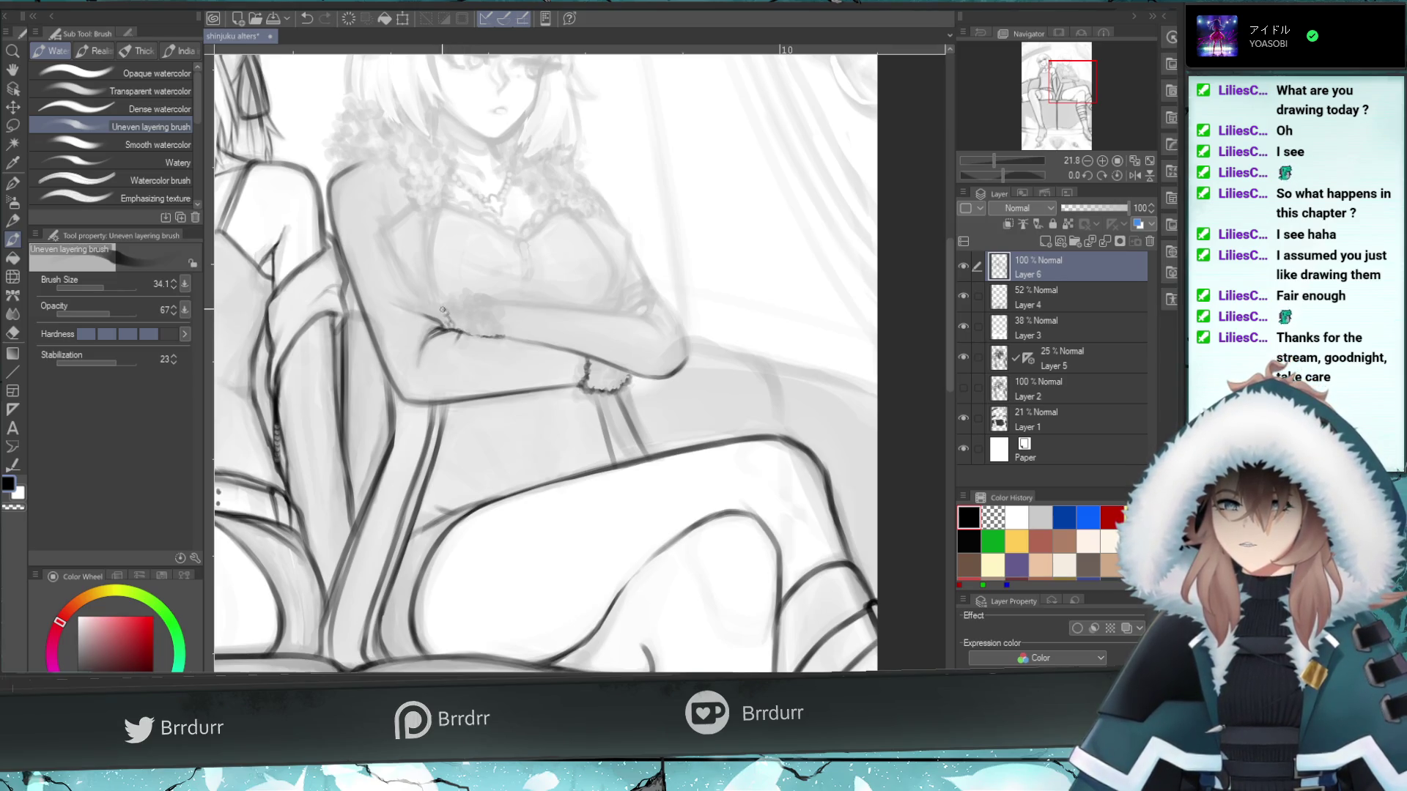
left_click_drag(450, 325, 443, 315)
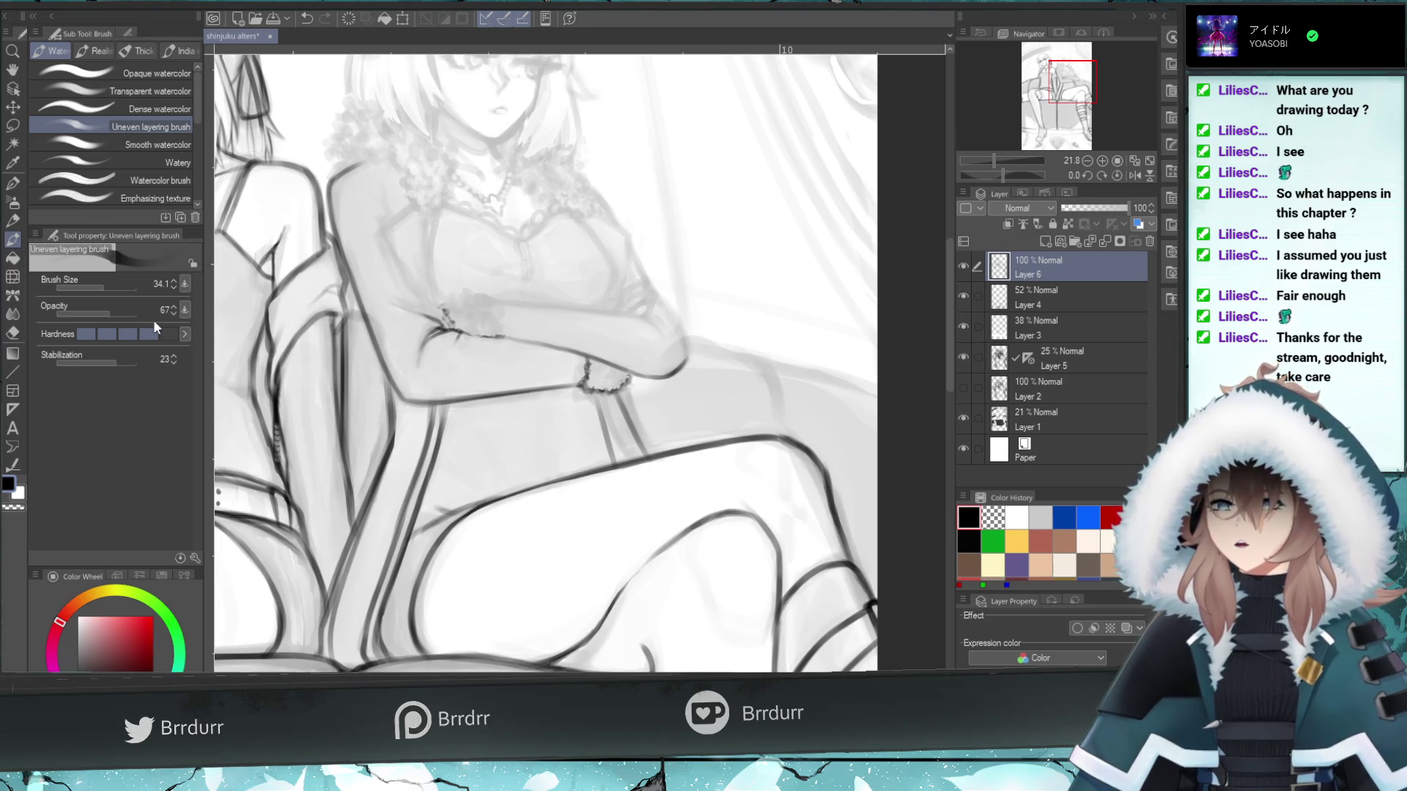
left_click(108, 287)
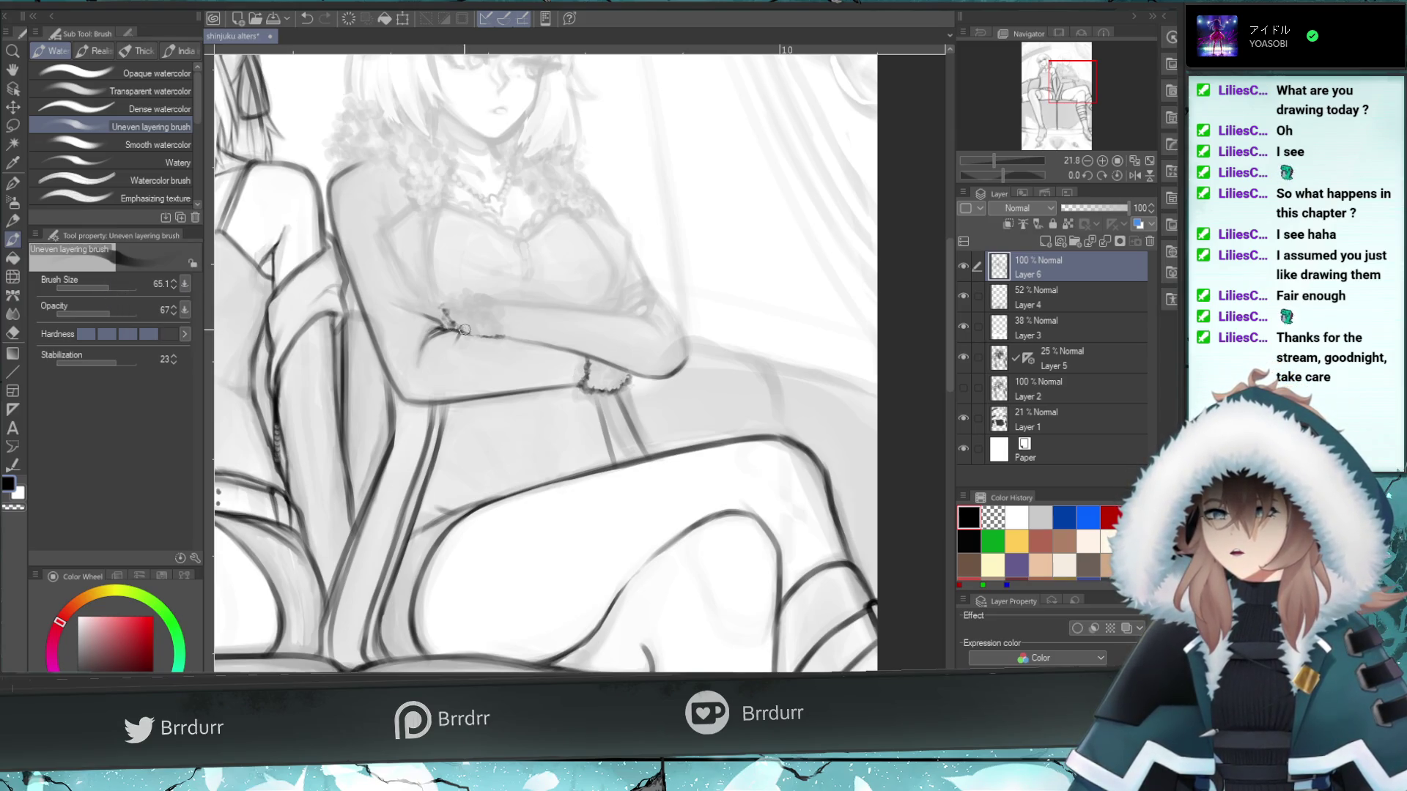
mouse_move(464, 329)
left_mouse_down()
mouse_move(499, 326)
mouse_move(481, 301)
mouse_move(437, 308)
mouse_move(431, 293)
left_mouse_up()
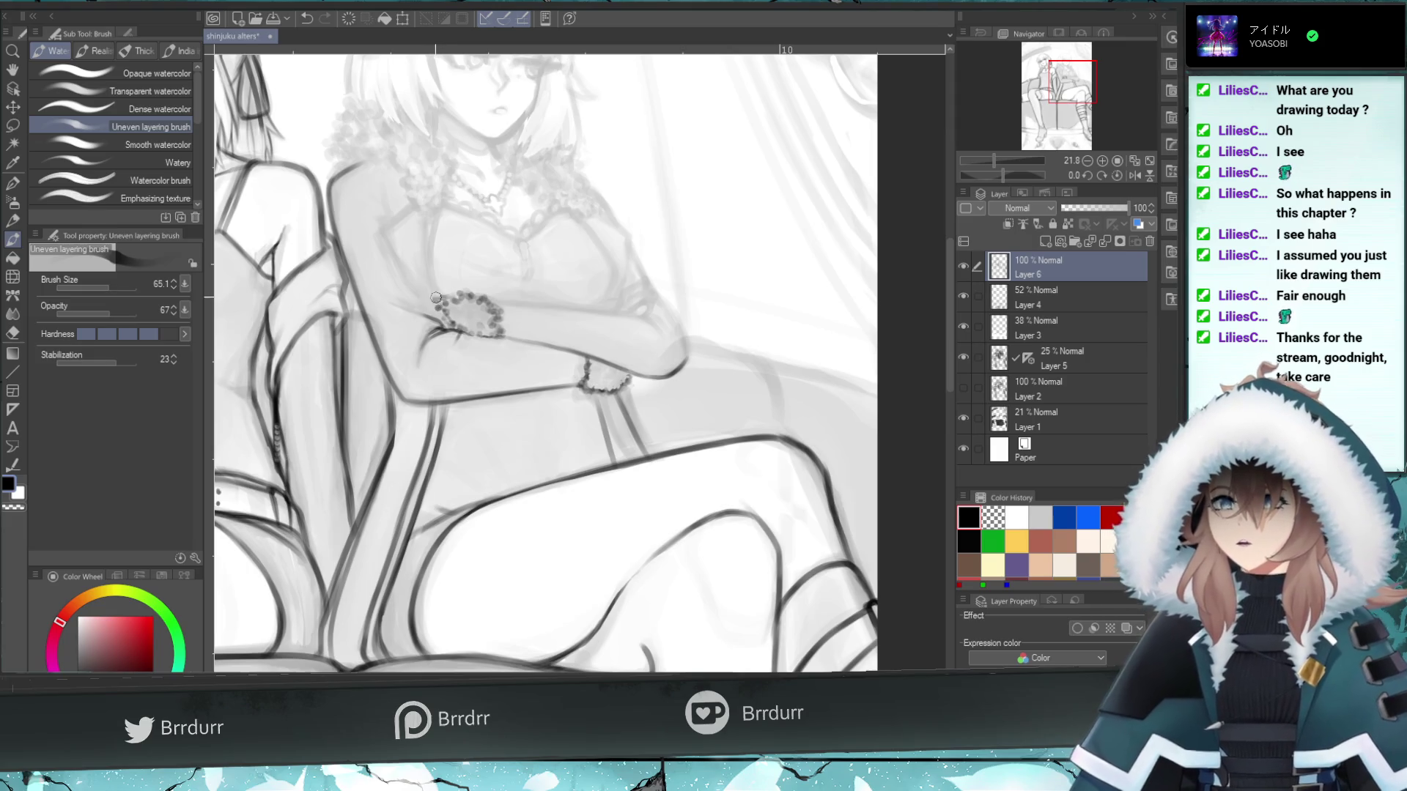
- Dab more bracelet beads, reduce the brush size to 28.3, and undo stray strokes
mouse_move(628, 379)
left_mouse_down()
mouse_move(586, 372)
mouse_move(626, 375)
left_mouse_up()
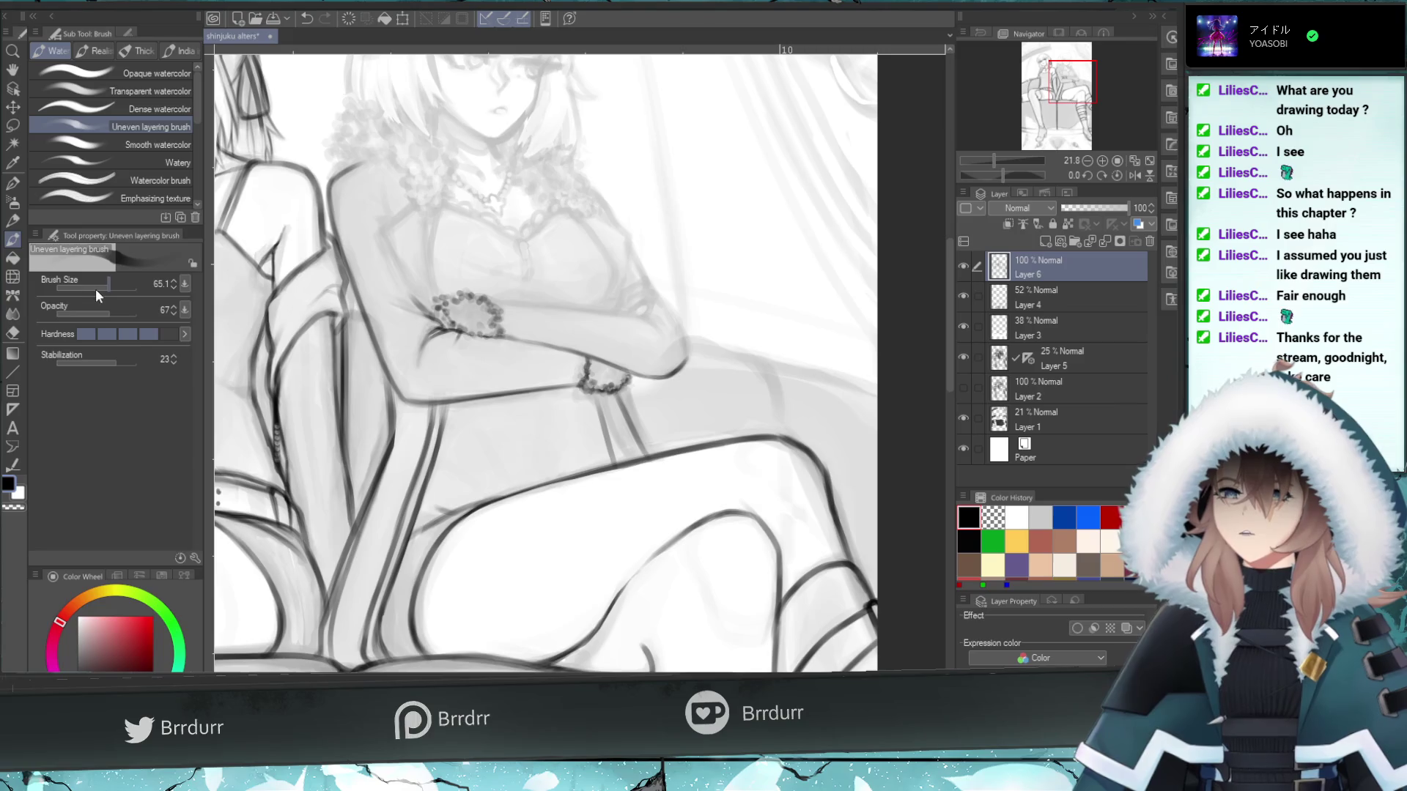
left_click_drag(108, 284, 103, 284)
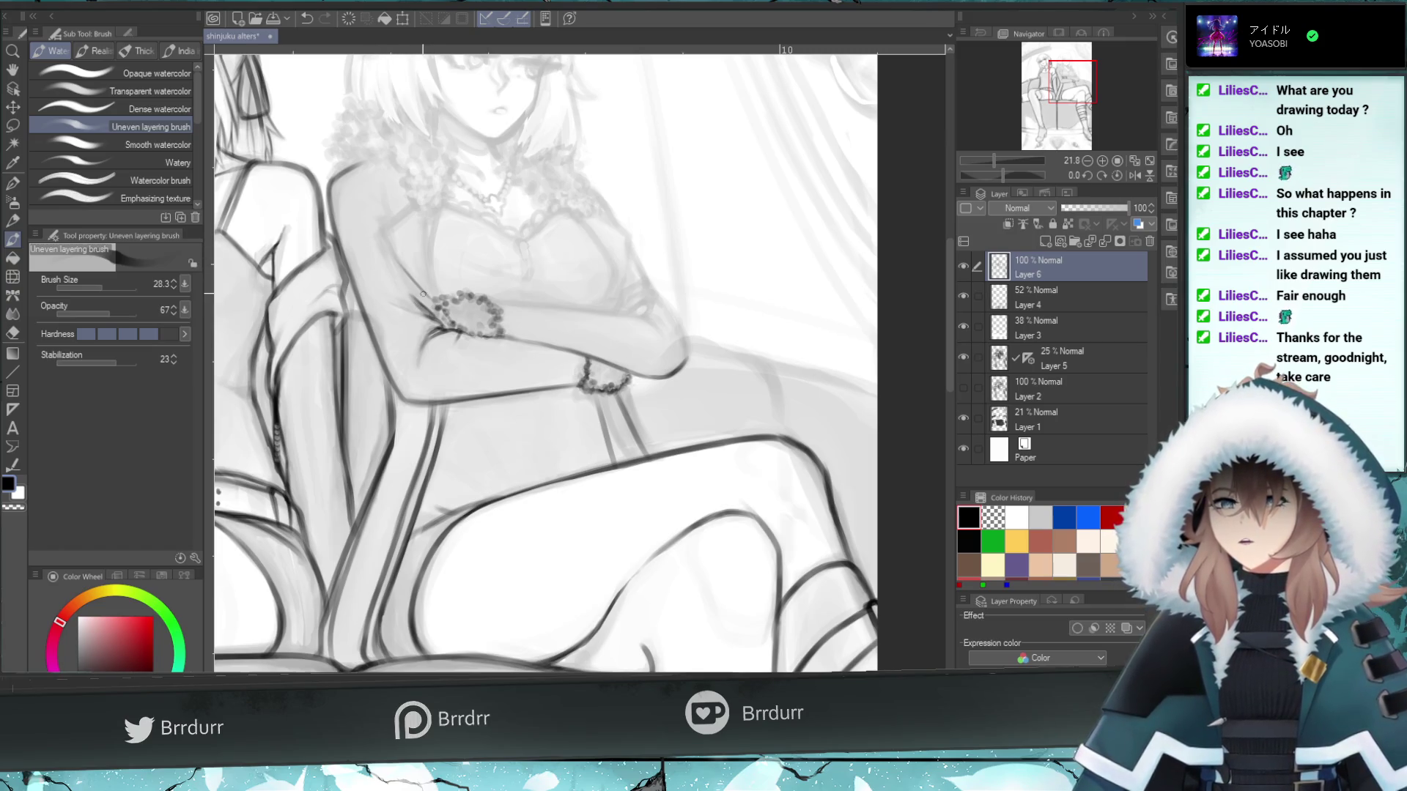
key("ctrl+z")
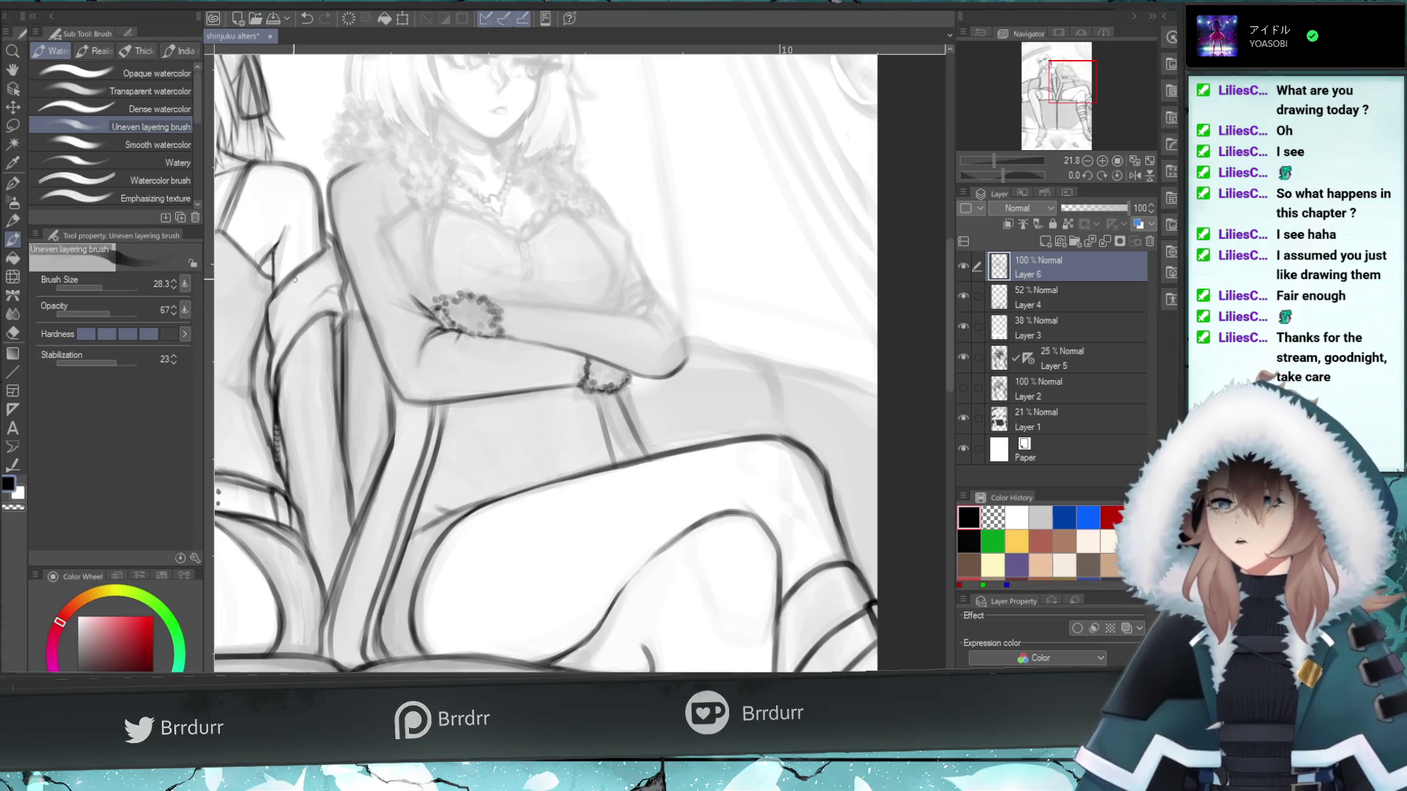
key("e")
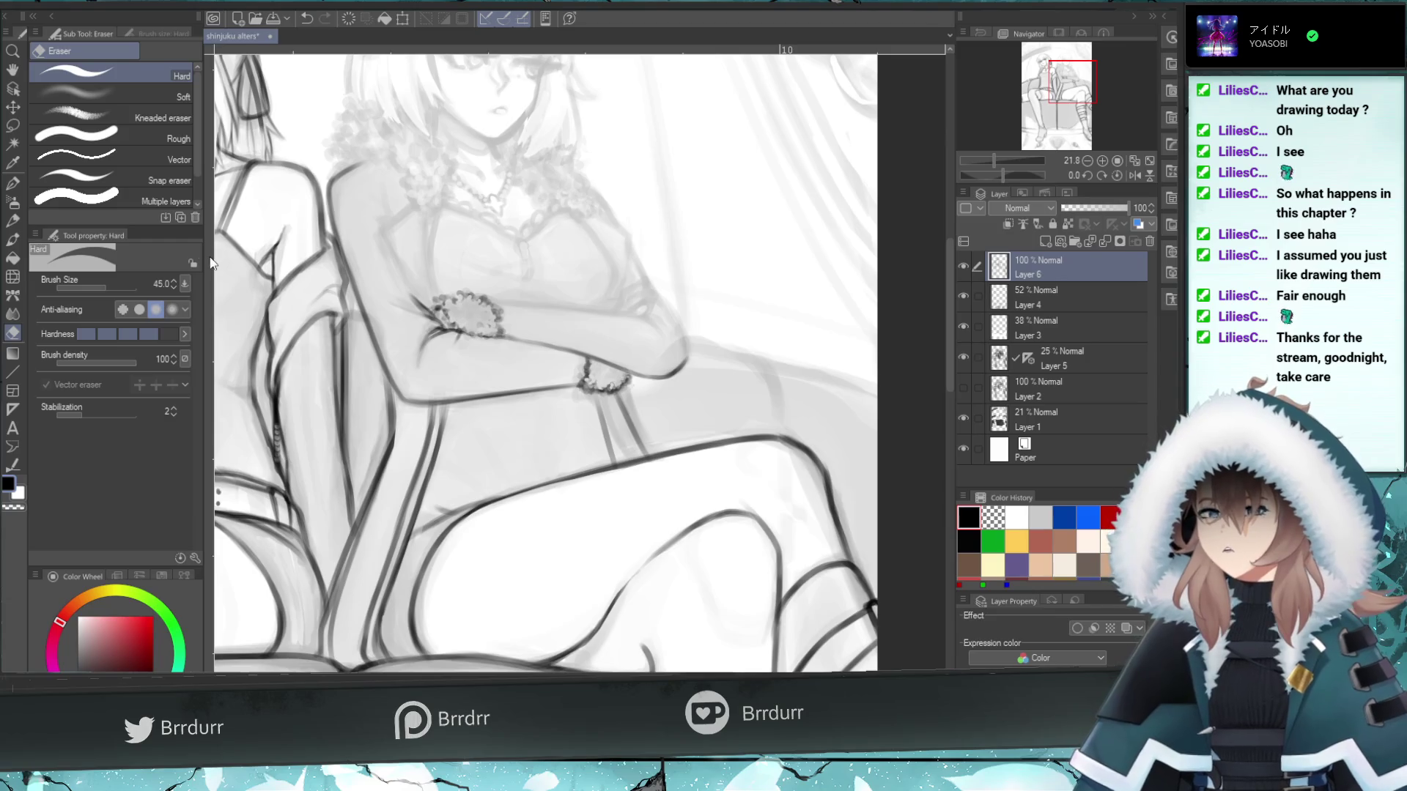
key("b")
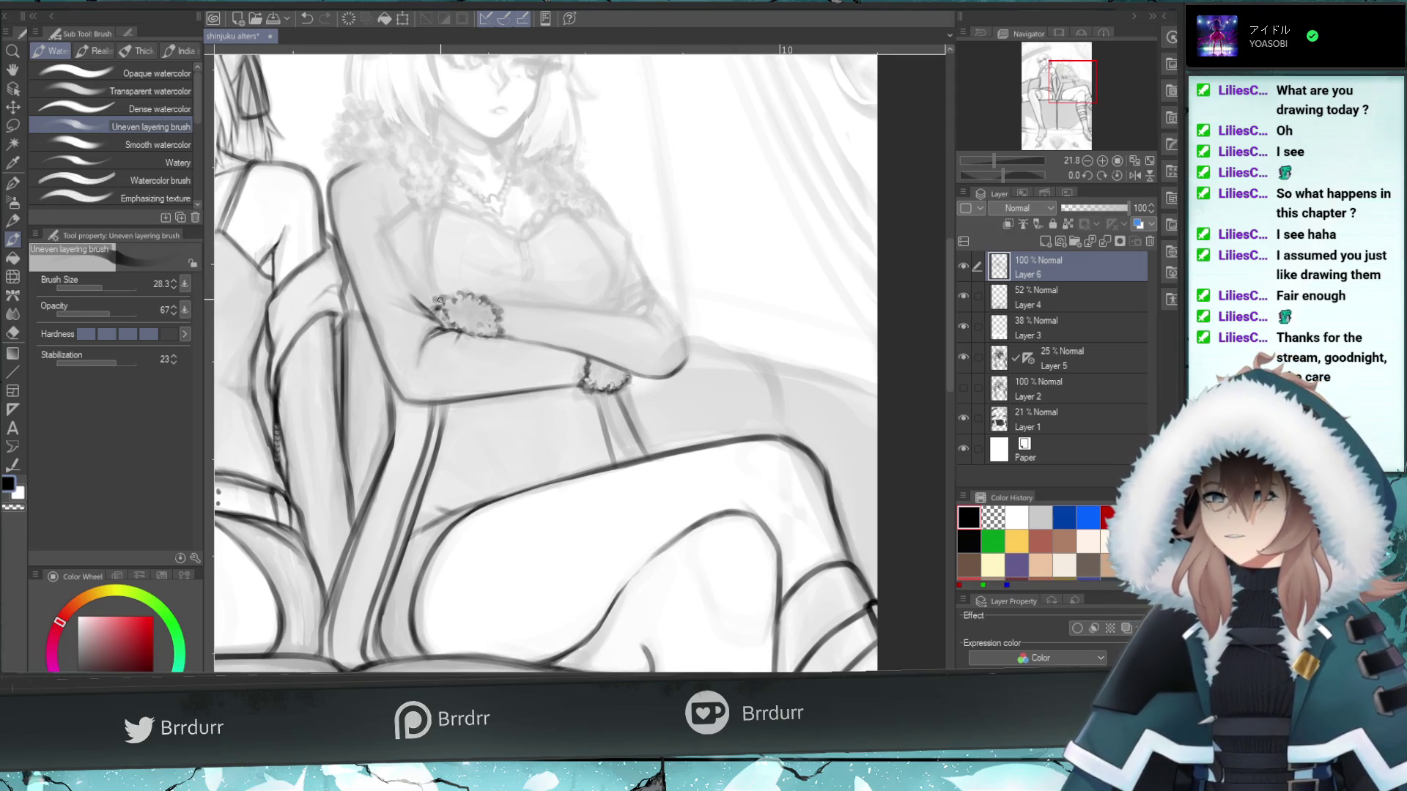
key("ctrl+z")
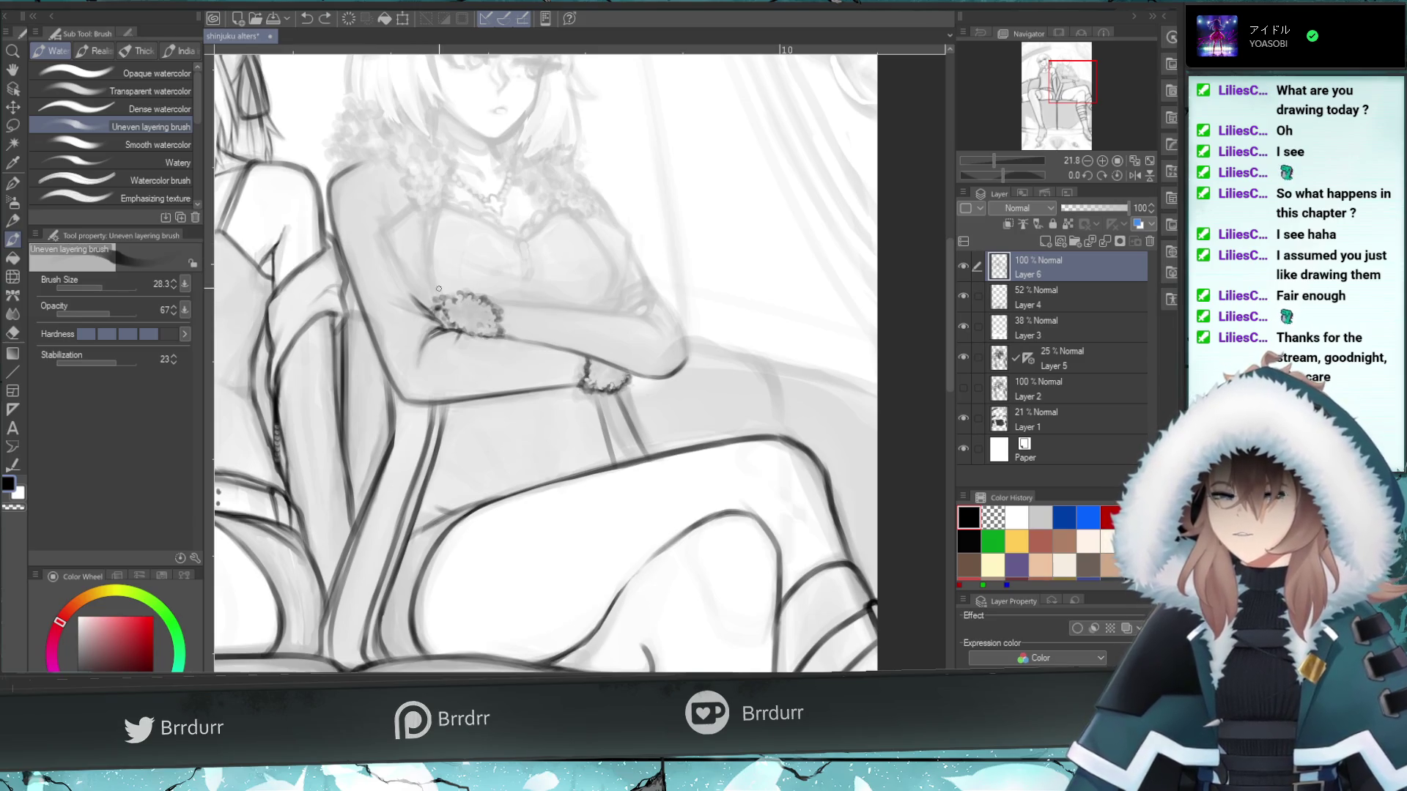
- Try several thin vertical lines rising from the bracelet, undoing the attempts that miss
key("ctrl+z")
left_click_drag(436, 302, 429, 242)
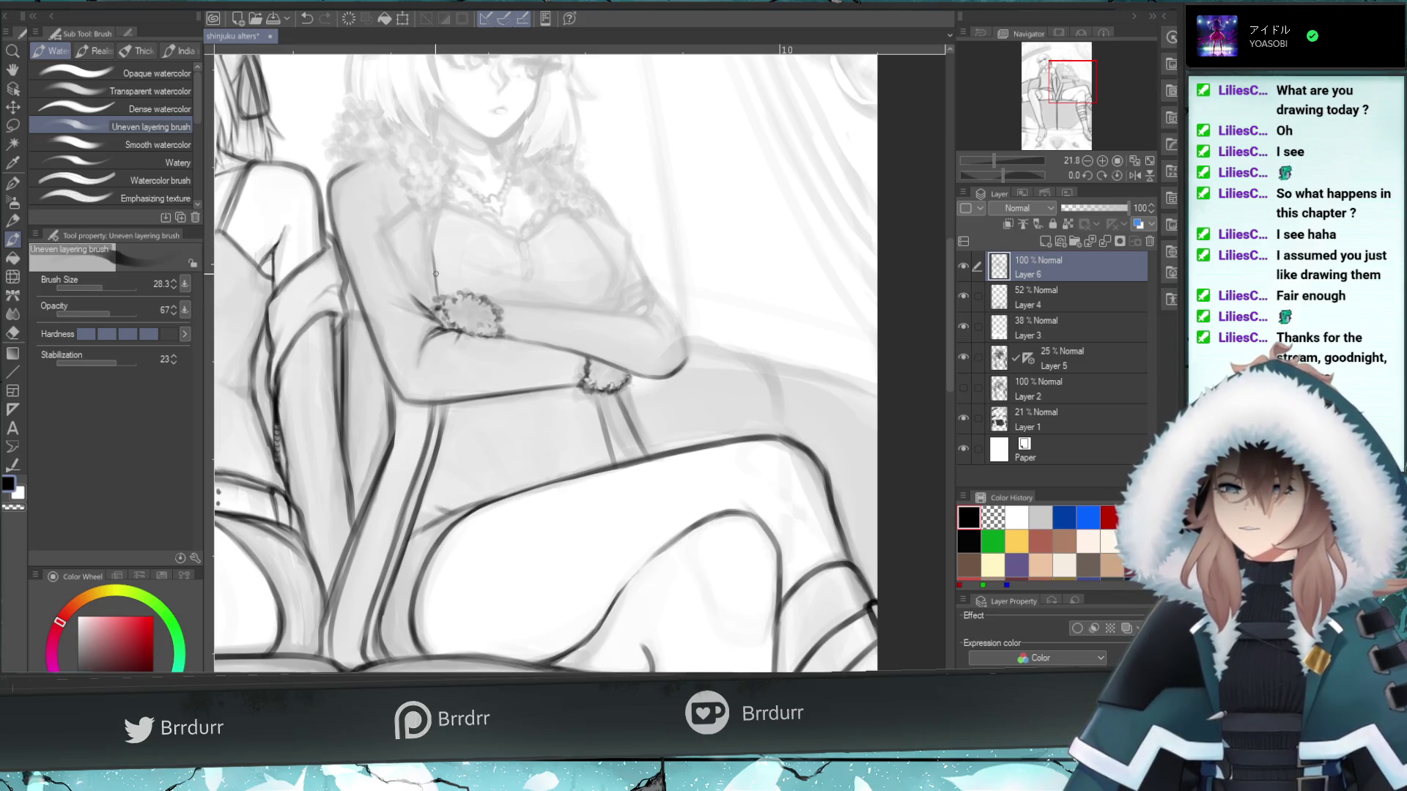
left_click_drag(437, 296, 438, 239)
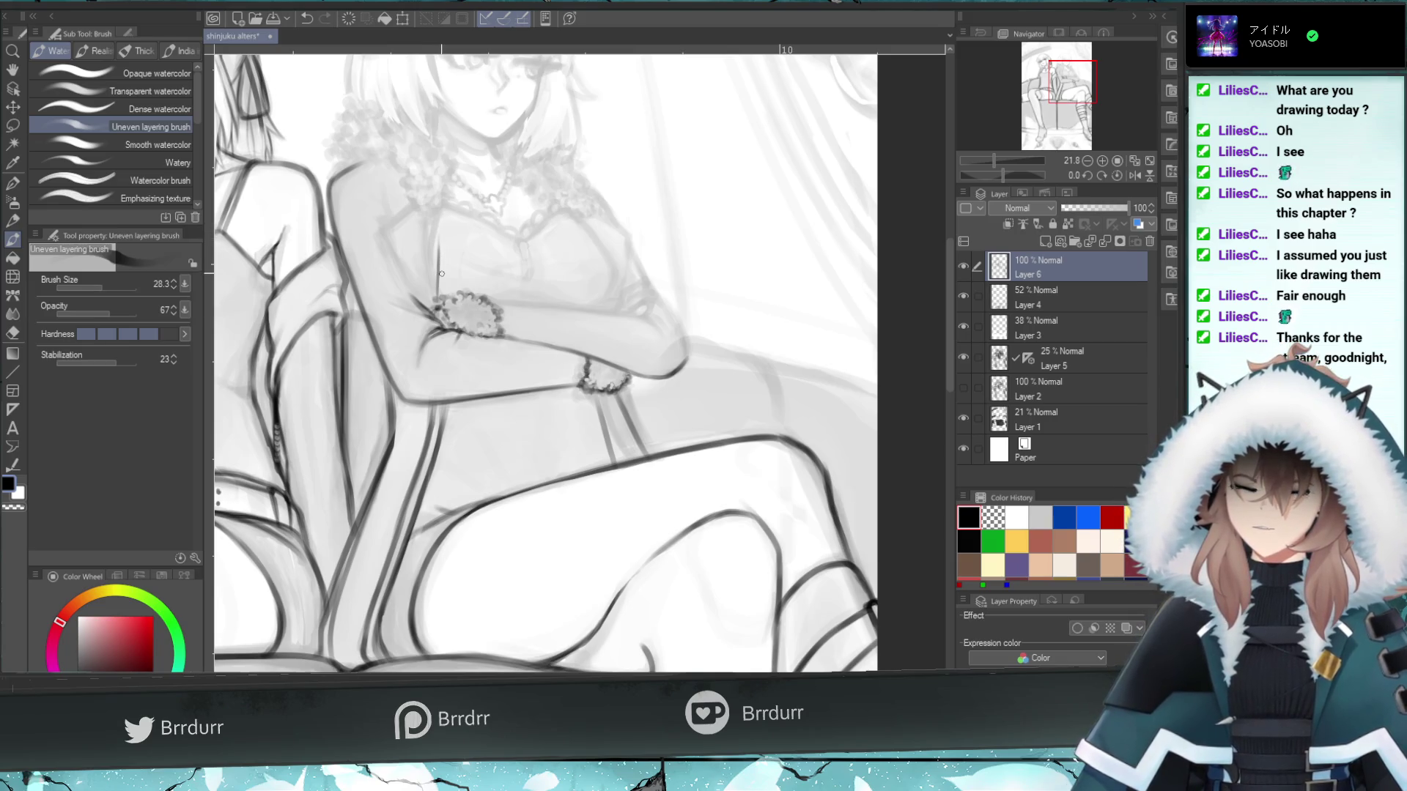
left_click_drag(443, 293, 435, 208)
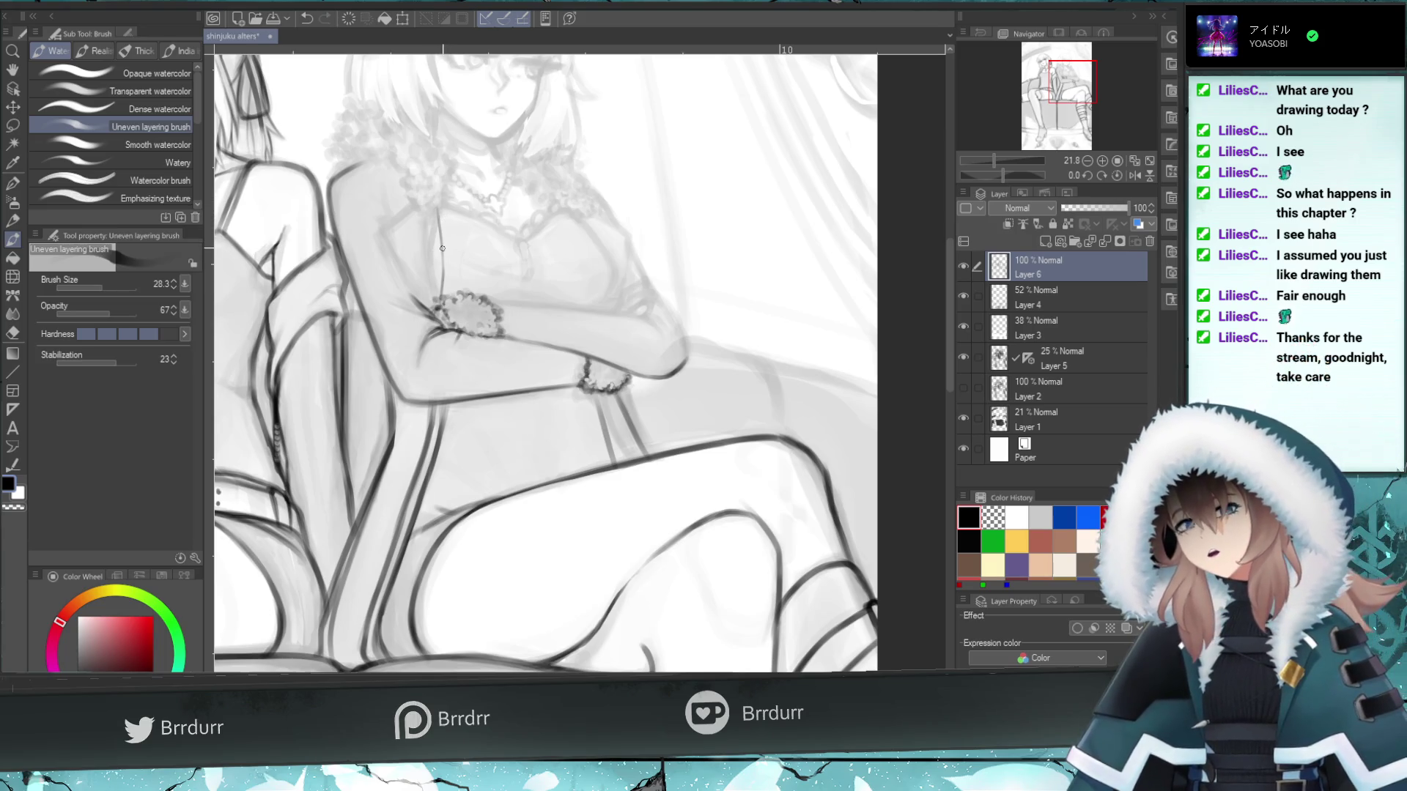
key("ctrl+z")
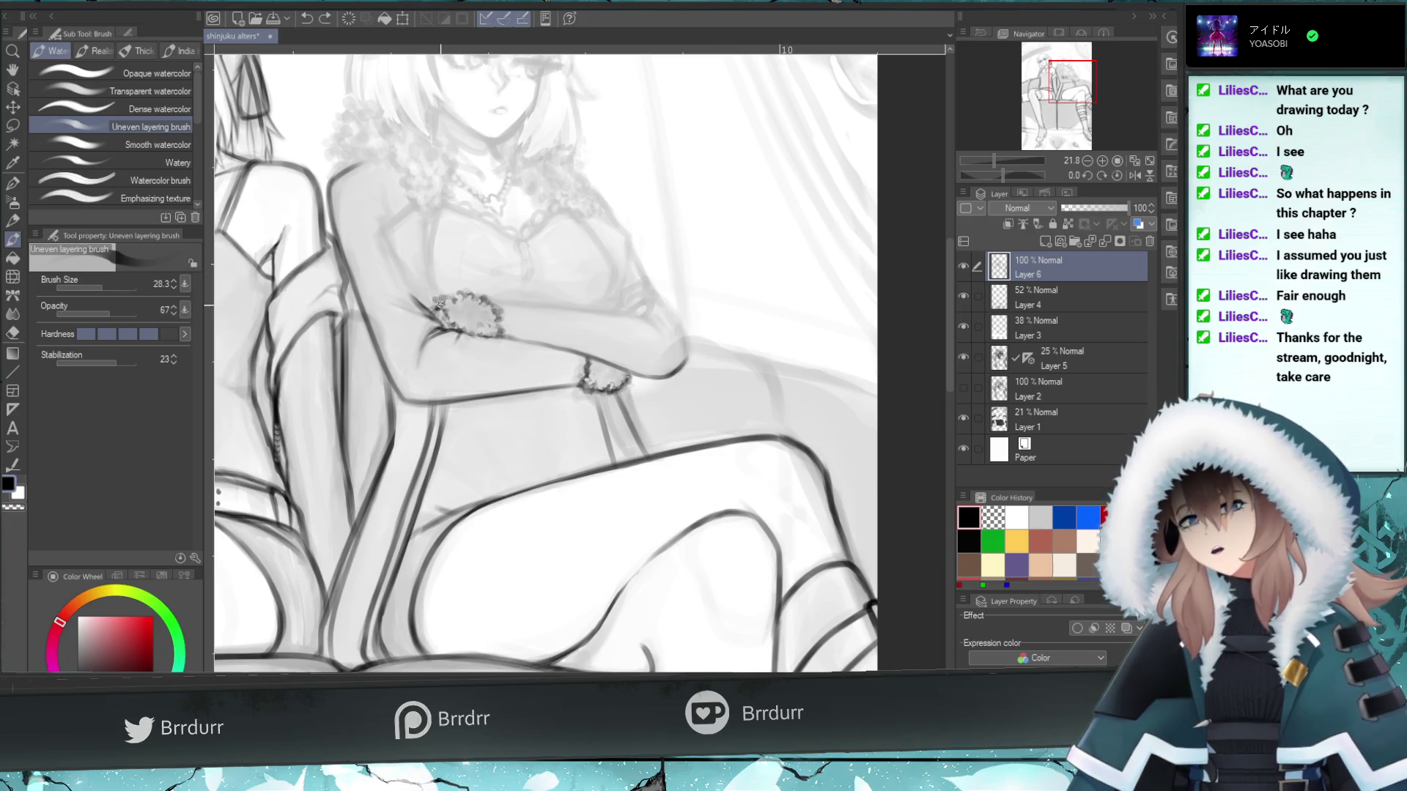
left_click_drag(438, 290, 437, 207)
key("ctrl+z")
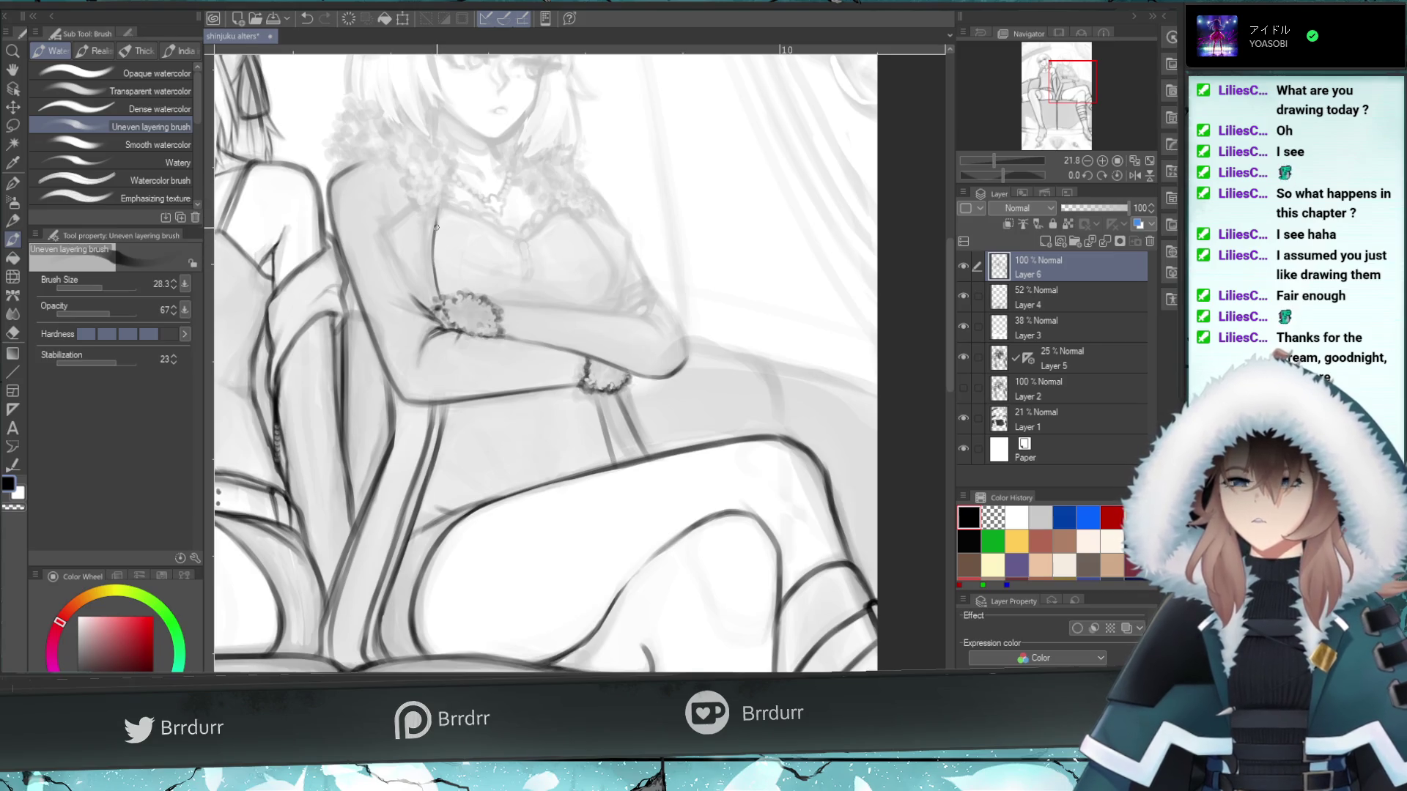
- Draw a line up the sleeve from the bracelet and the jacket's front edge toward the shoulder
left_click_drag(433, 308, 411, 268)
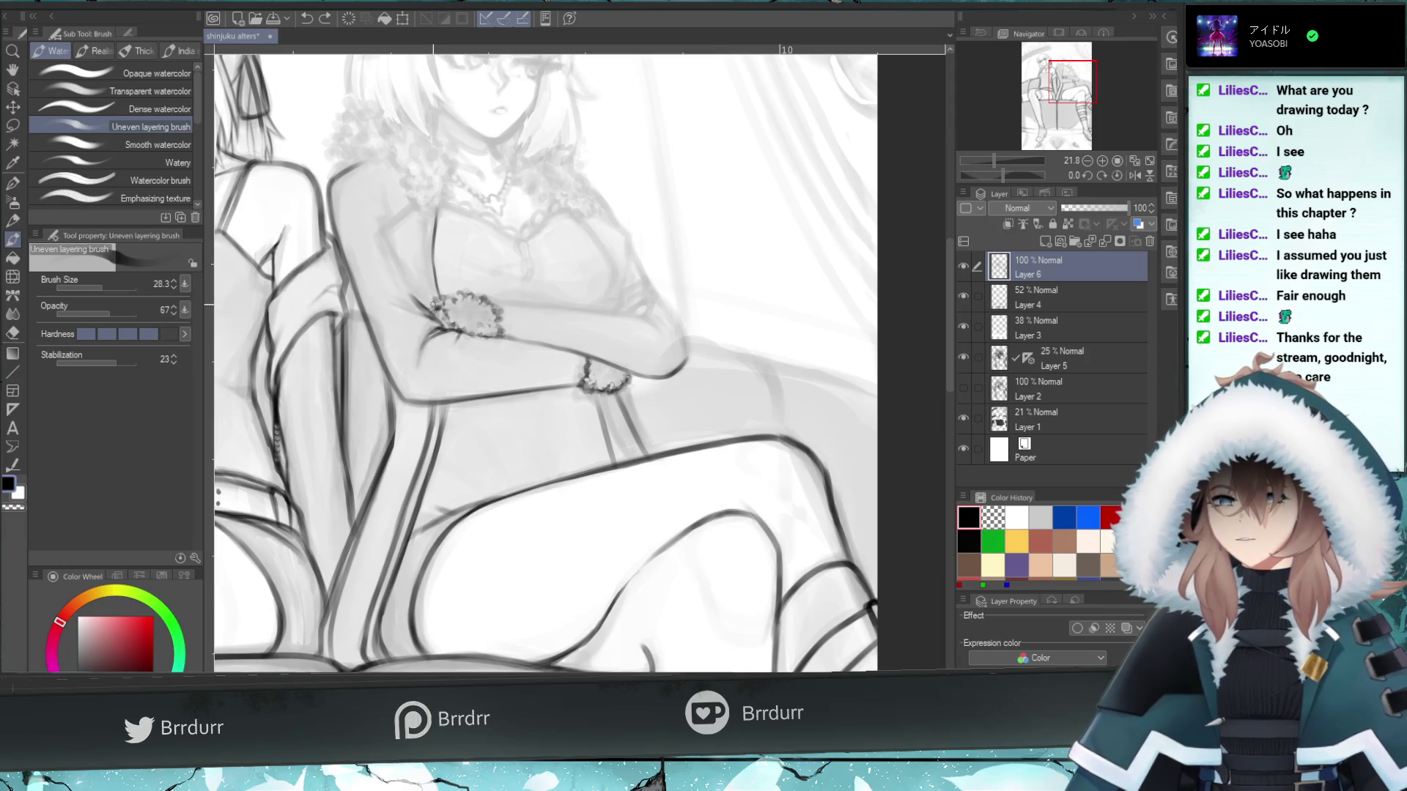
key("ctrl+z")
left_click_drag(435, 306, 391, 245)
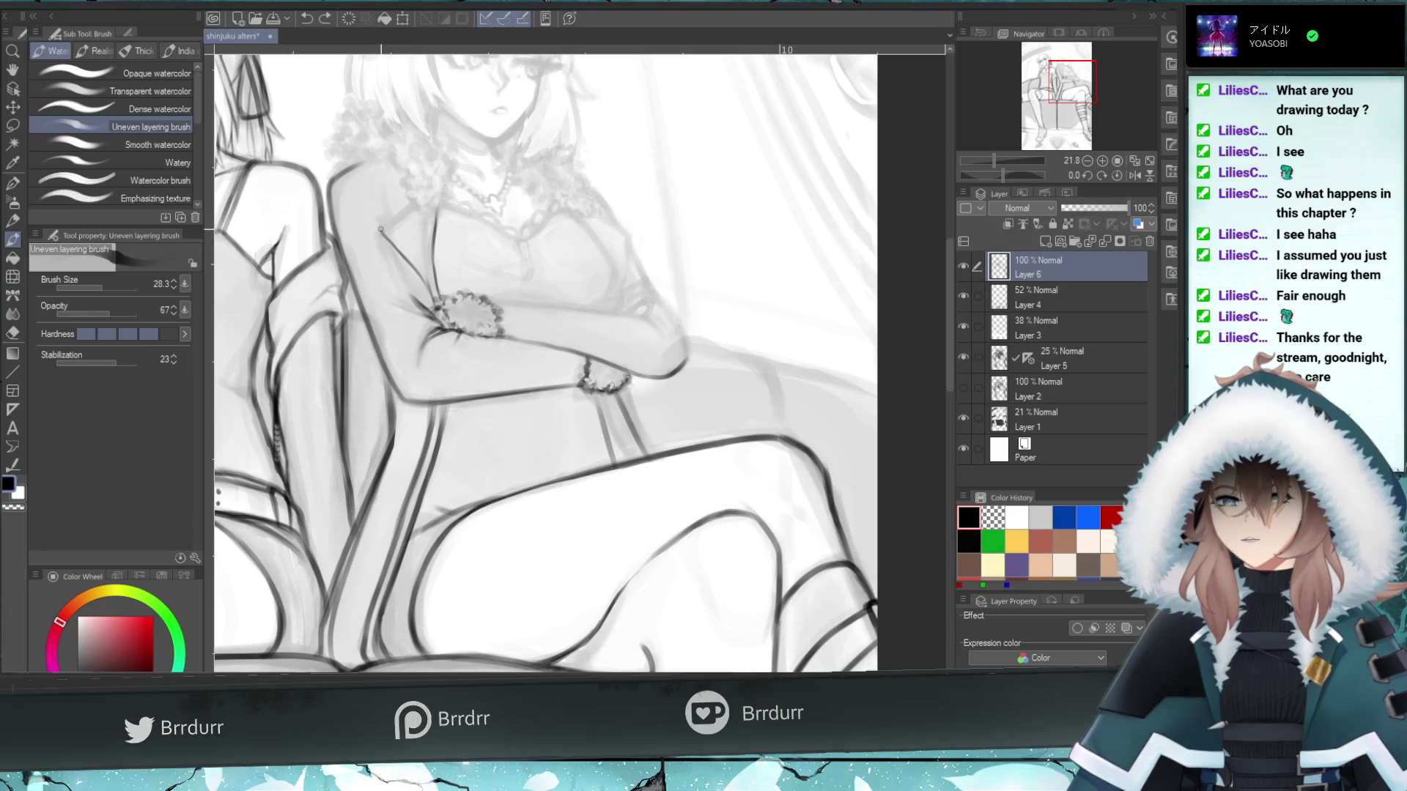
left_click_drag(409, 210, 386, 230)
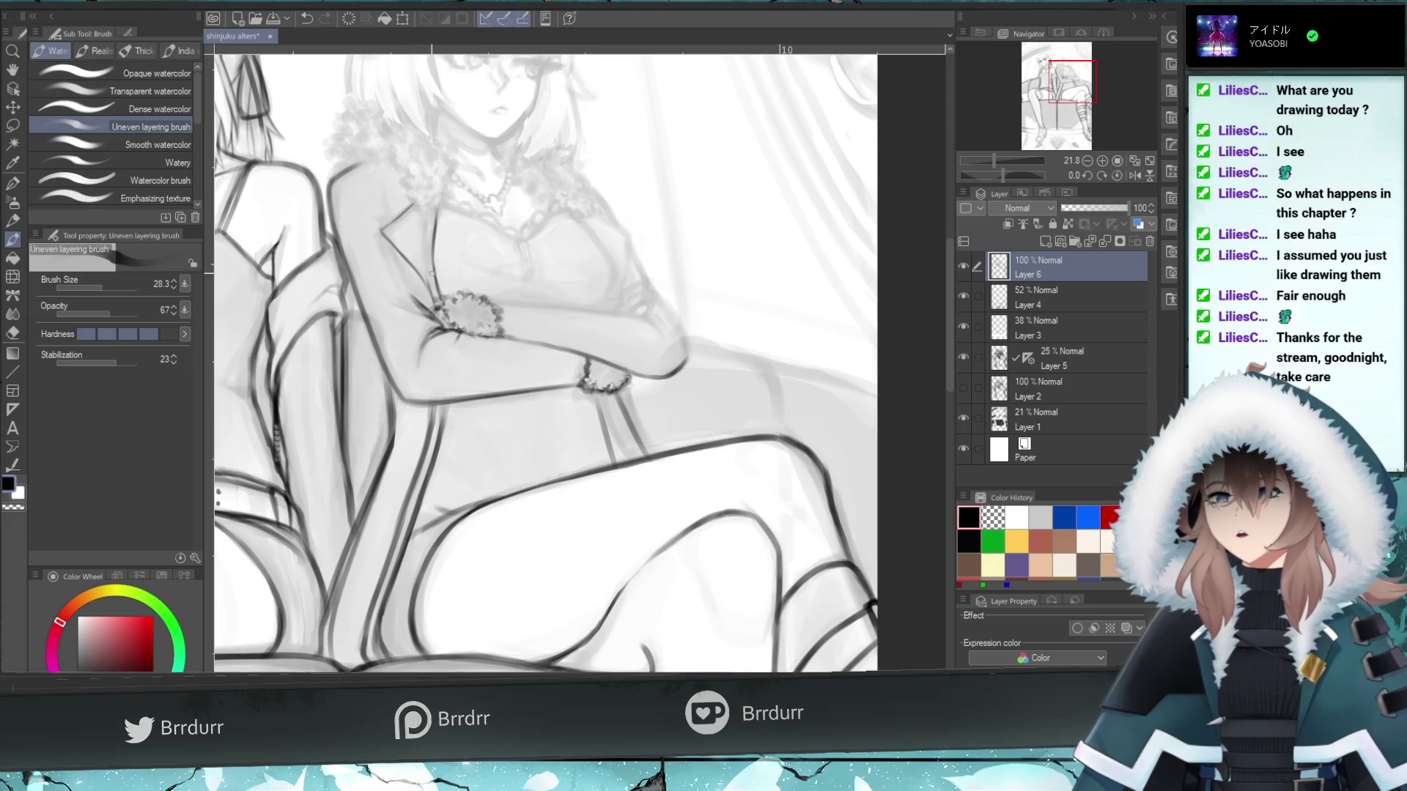
- Undo the stray stroke, touch up the bracelet, and resize the brush to 41.0, then back to 28.3
key("ctrl+z")
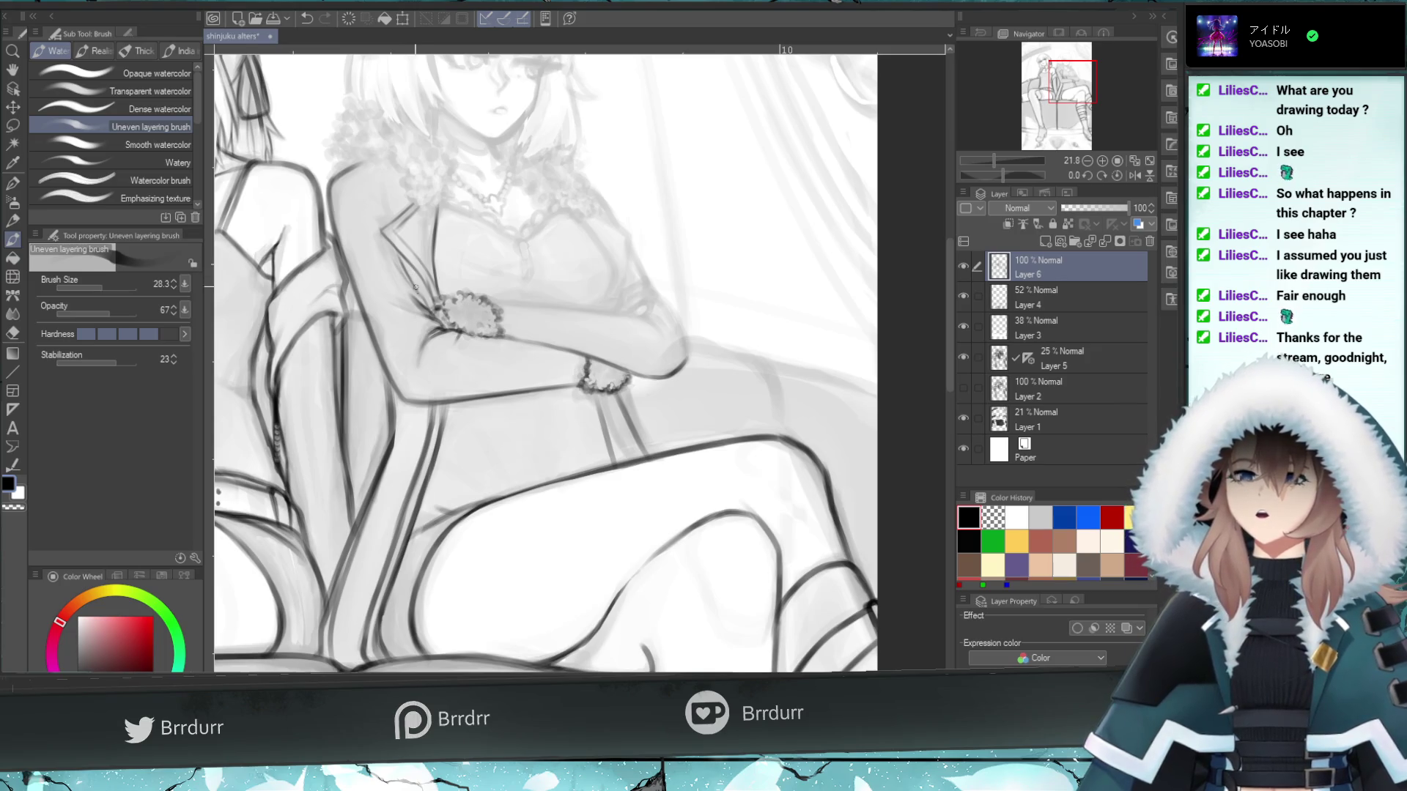
left_click(12, 334)
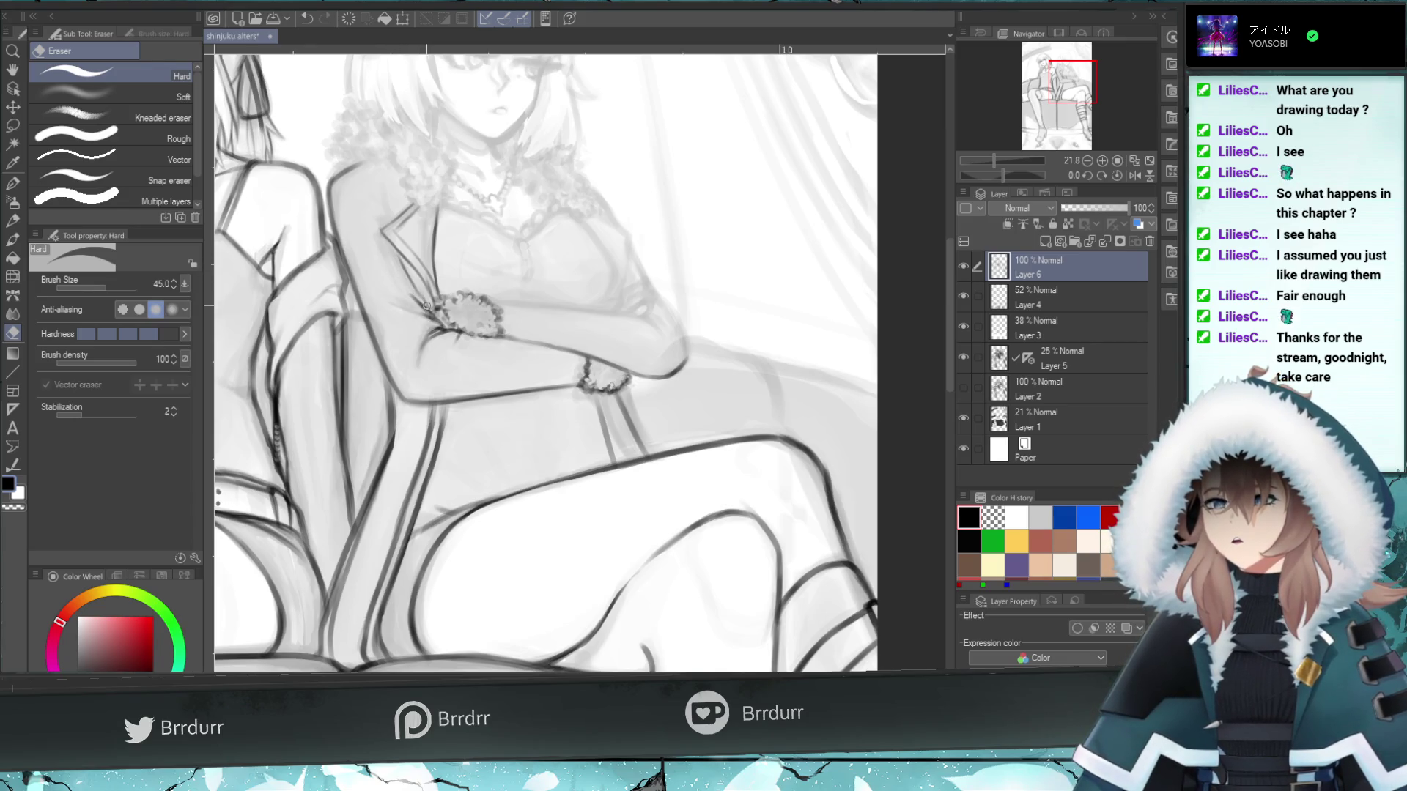
key("b")
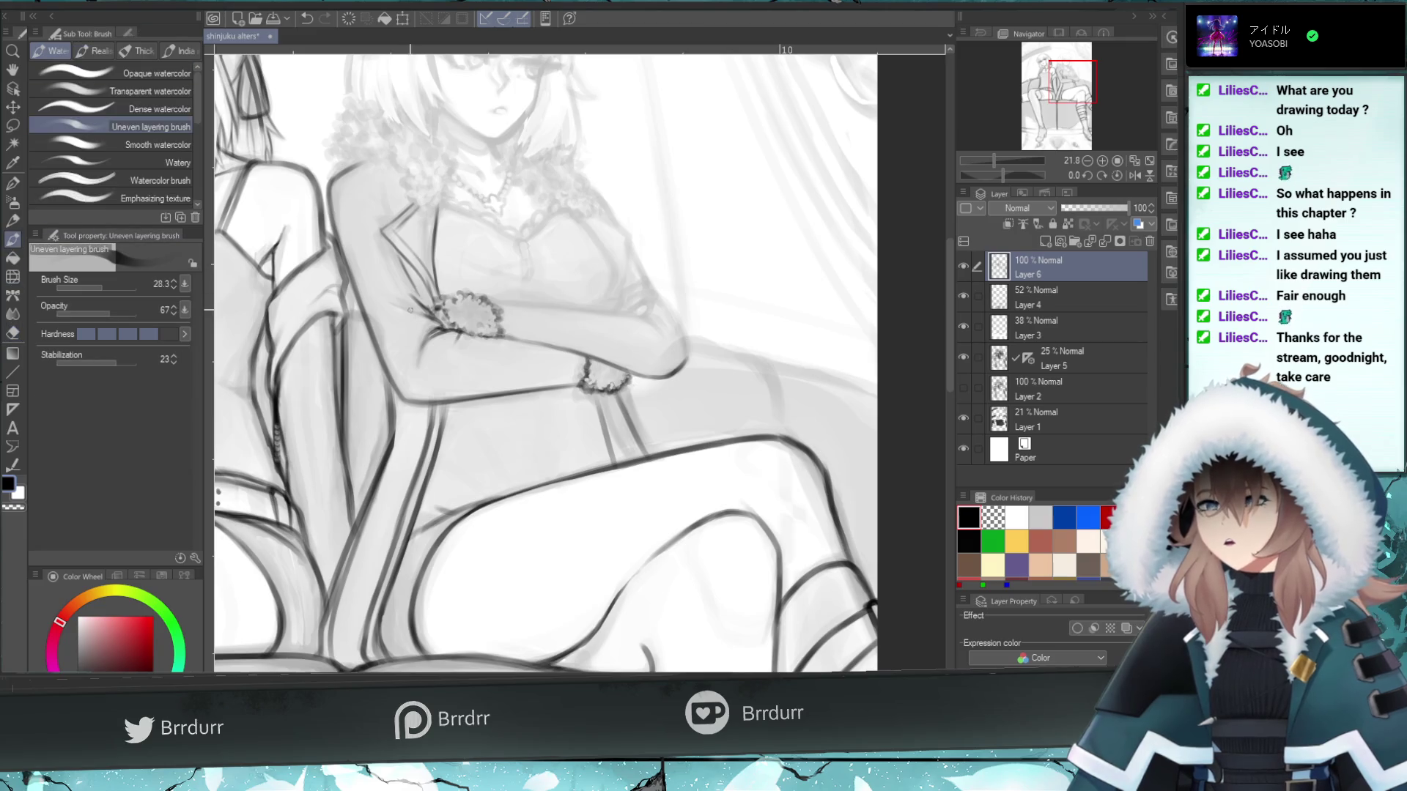
left_click_drag(423, 302, 425, 309)
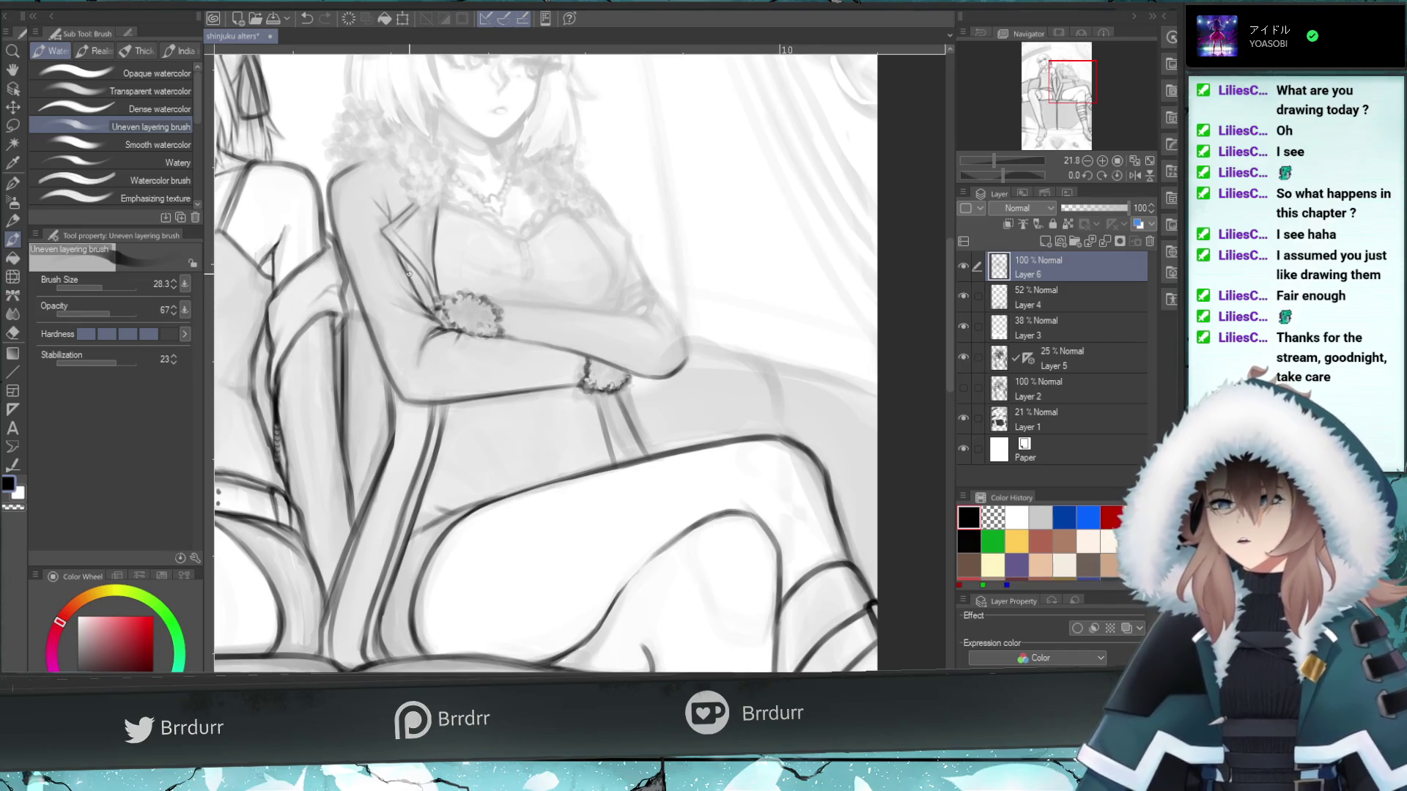
left_click_drag(107, 283, 112, 281)
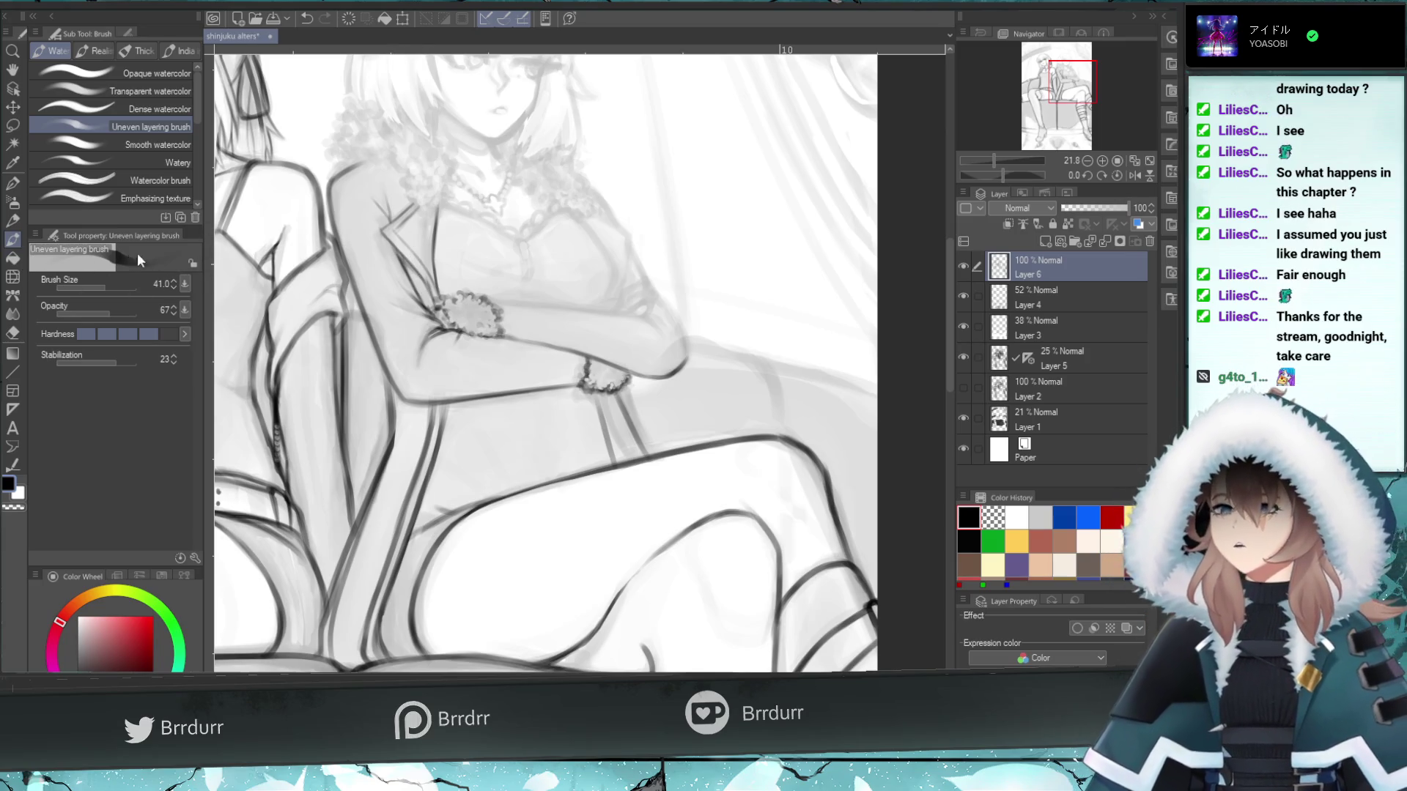
left_click_drag(104, 283, 101, 287)
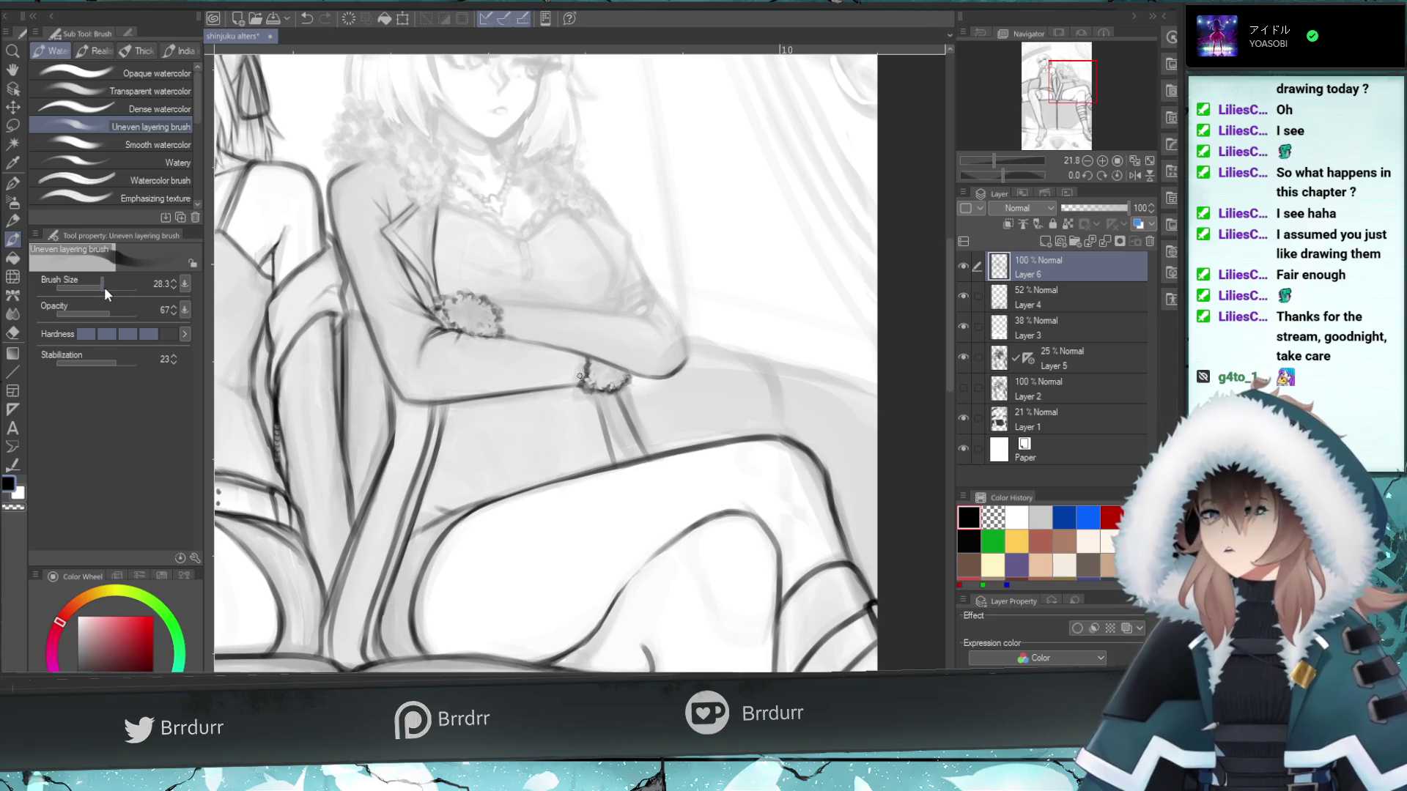